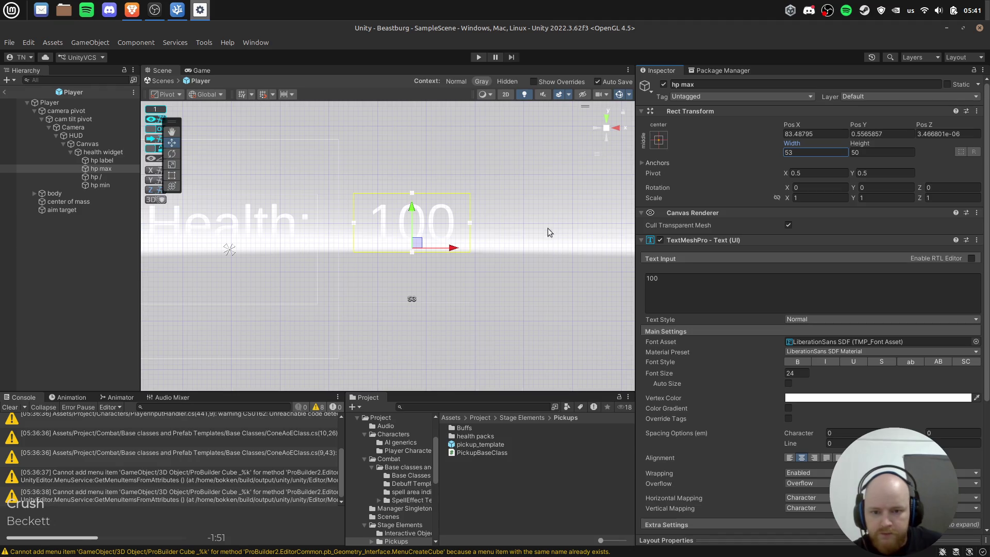
# - Right-align the max text, set hp / to '/' after 100, and narrow it to 11.6 wide
pyautogui.moveTo(452, 248); pyautogui.dragTo(395, 248)
pyautogui.click(814, 458)
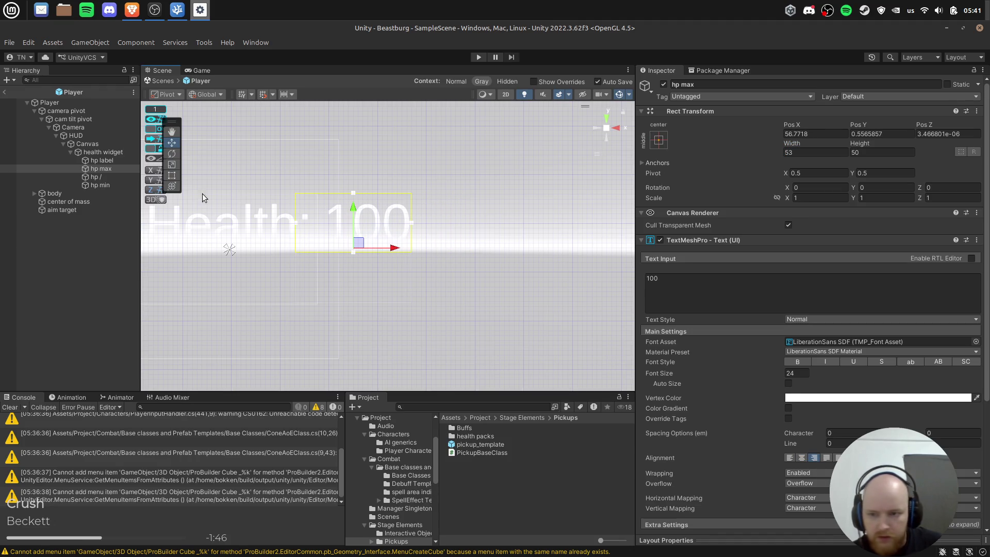
pyautogui.click(113, 178)
pyautogui.click(753, 286)
pyautogui.write('/')
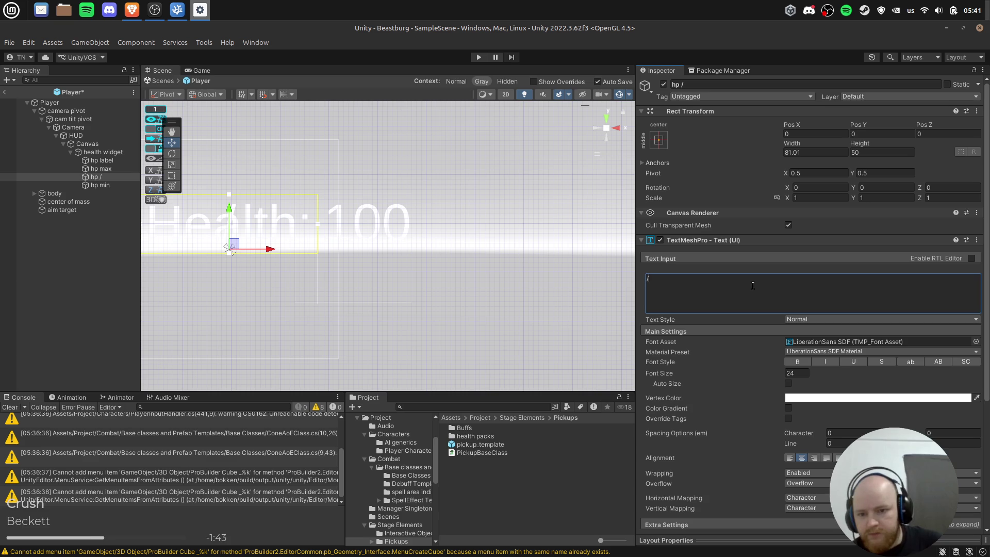
pyautogui.moveTo(269, 249); pyautogui.dragTo(476, 270)
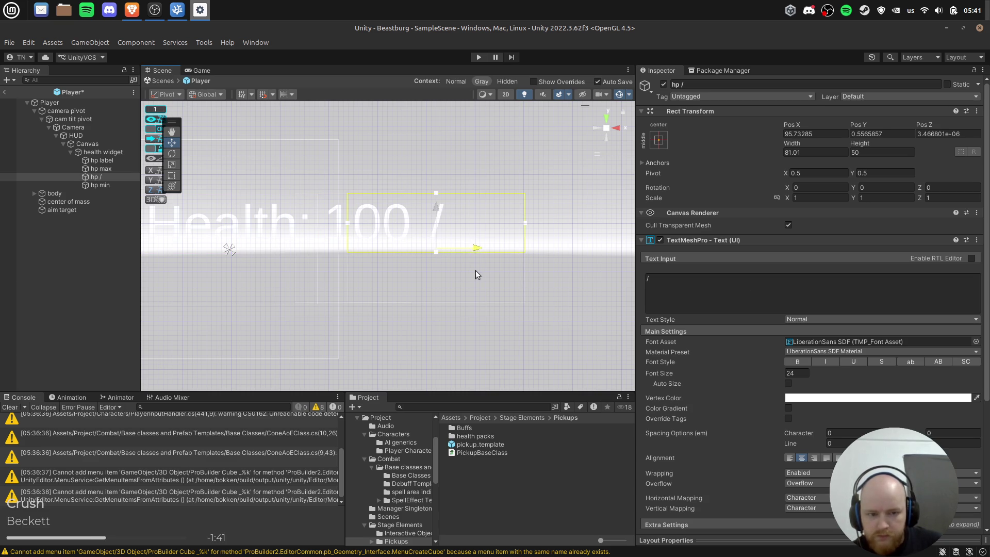
pyautogui.moveTo(793, 143); pyautogui.dragTo(662, 165)
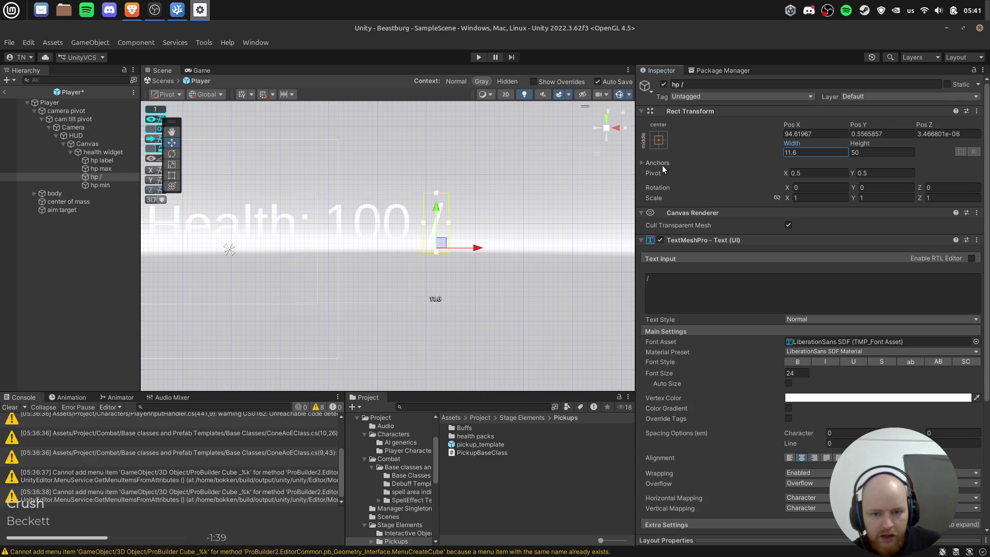
pyautogui.moveTo(473, 251); pyautogui.dragTo(475, 253)
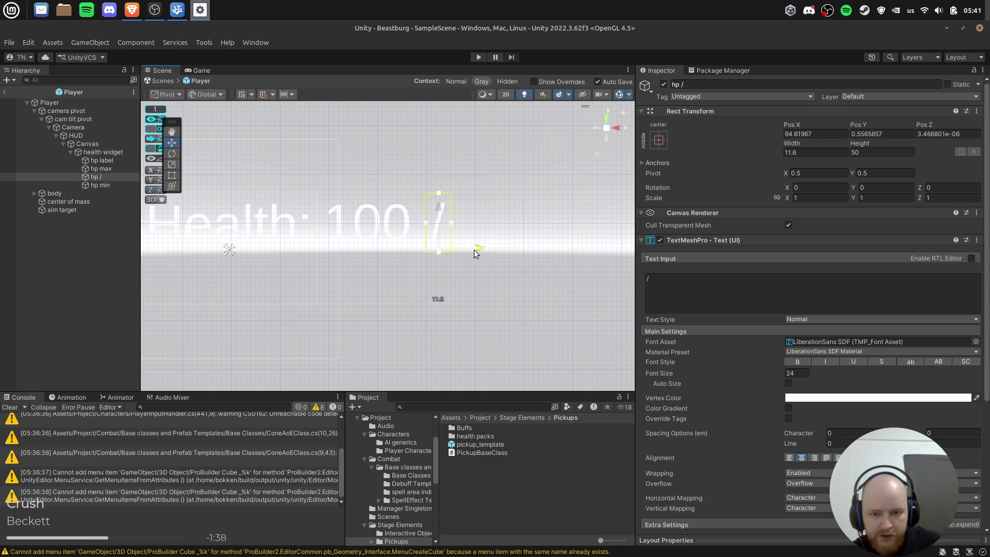
# - Change the hp min text to '100', narrow its box, and place it beside the slash
pyautogui.click(100, 184)
pyautogui.click(803, 295)
pyautogui.hotkey('ctrl', 'a')
pyautogui.write('10')
pyautogui.press('Return')
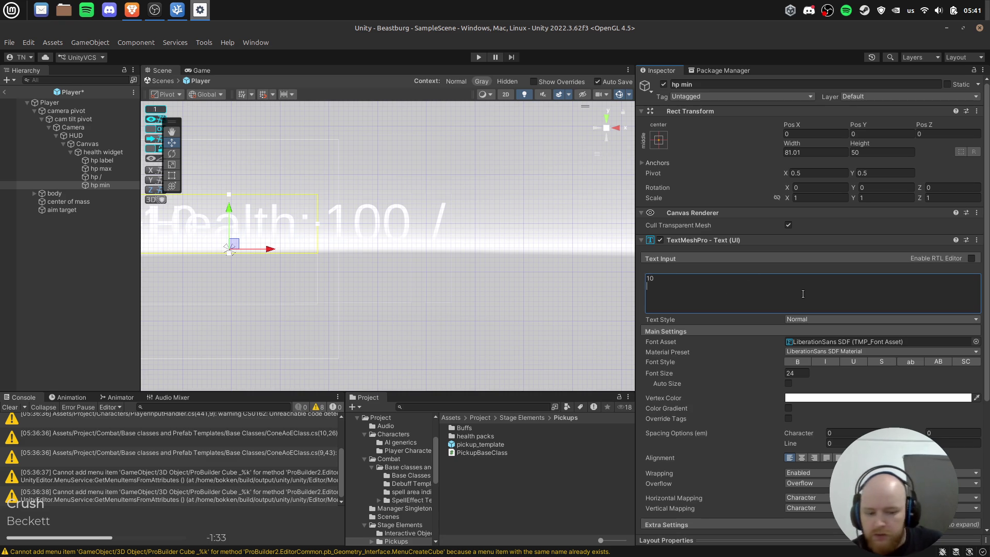
pyautogui.moveTo(271, 248); pyautogui.dragTo(582, 251)
pyautogui.click(687, 293)
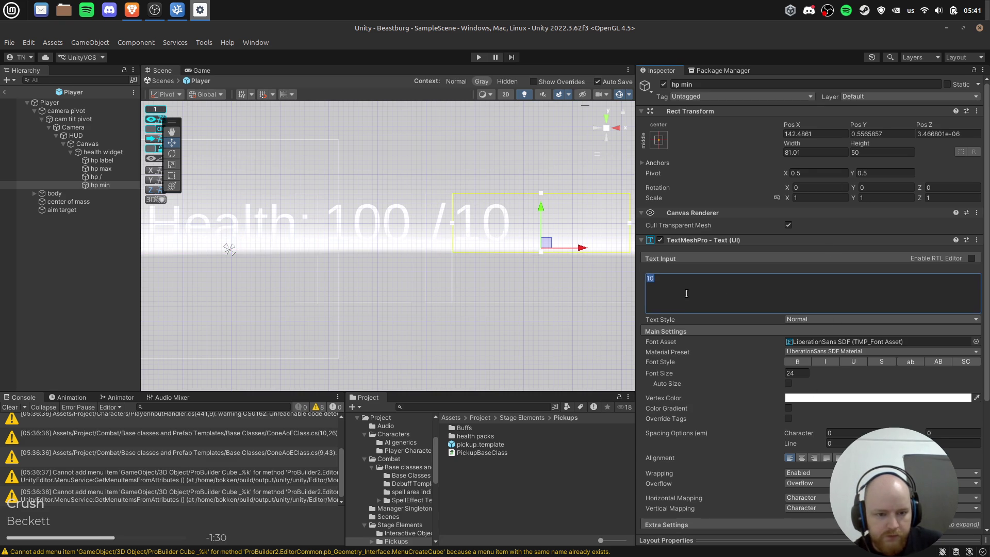
pyautogui.write('0')
pyautogui.moveTo(798, 147); pyautogui.dragTo(720, 157)
pyautogui.moveTo(588, 248); pyautogui.dragTo(536, 255)
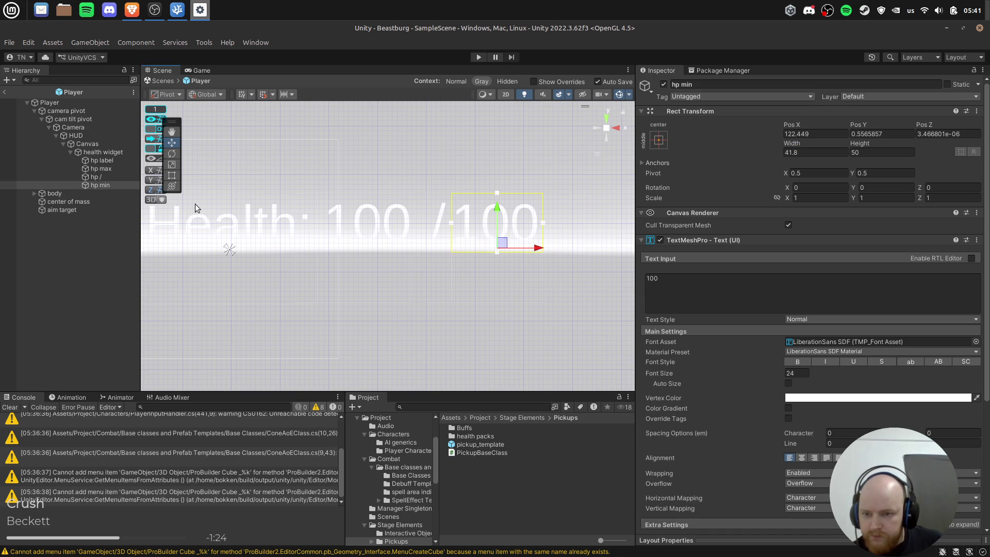
pyautogui.click(103, 151)
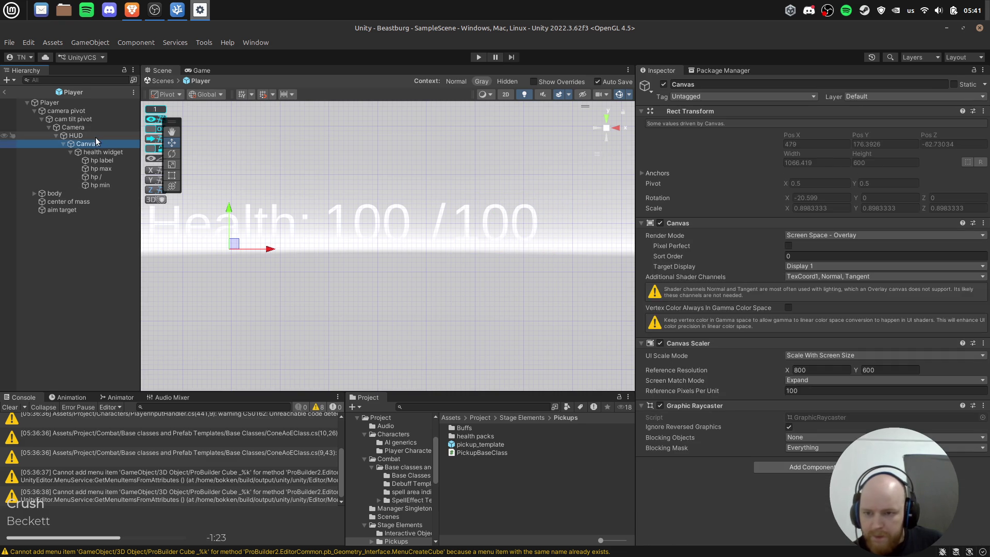
# - Select hp label through hp min and set their vertex color to a fully saturated green
pyautogui.click(111, 186)
pyautogui.keyDown('shift'); pyautogui.click(120, 161); pyautogui.keyUp('shift')
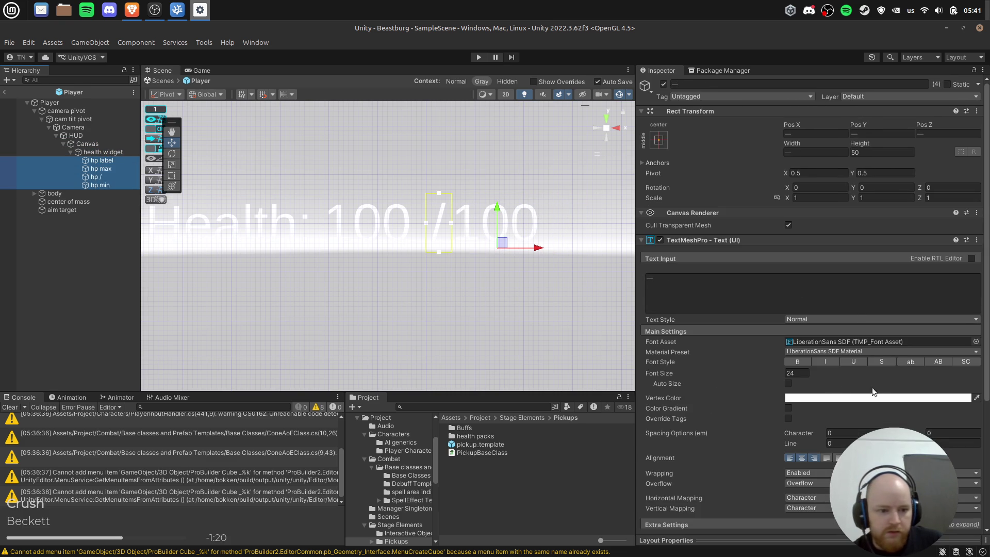
pyautogui.click(819, 400)
pyautogui.click(882, 369)
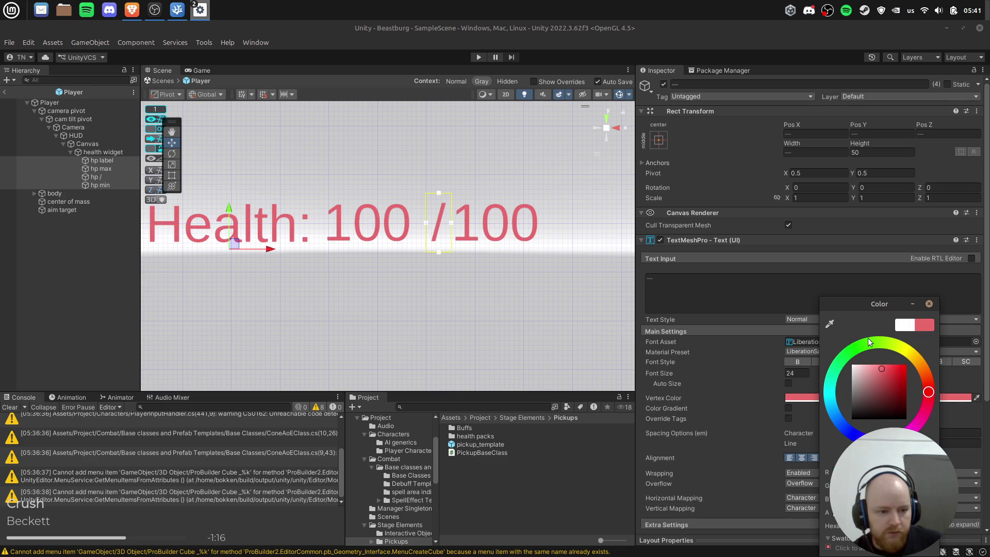
pyautogui.click(868, 344)
pyautogui.click(901, 369)
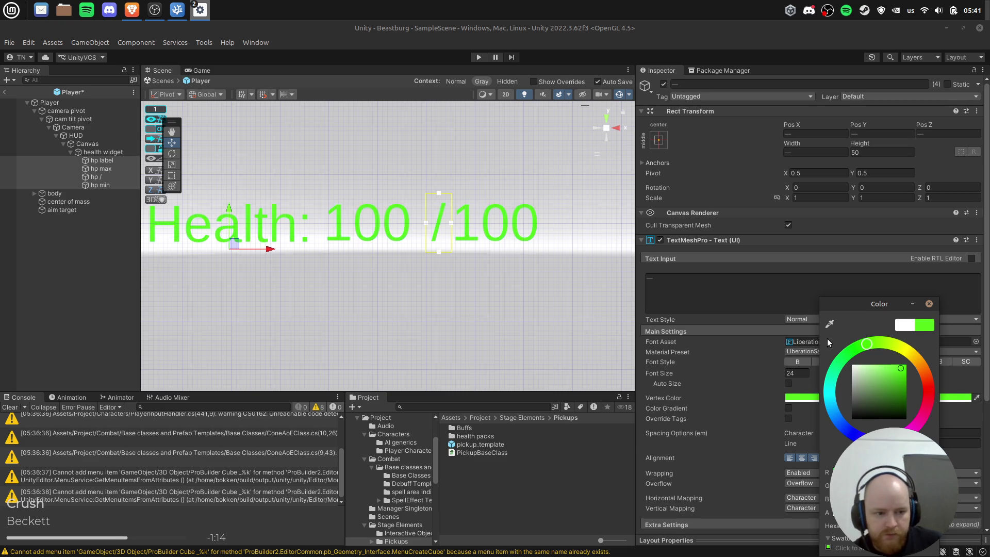
pyautogui.click(749, 367)
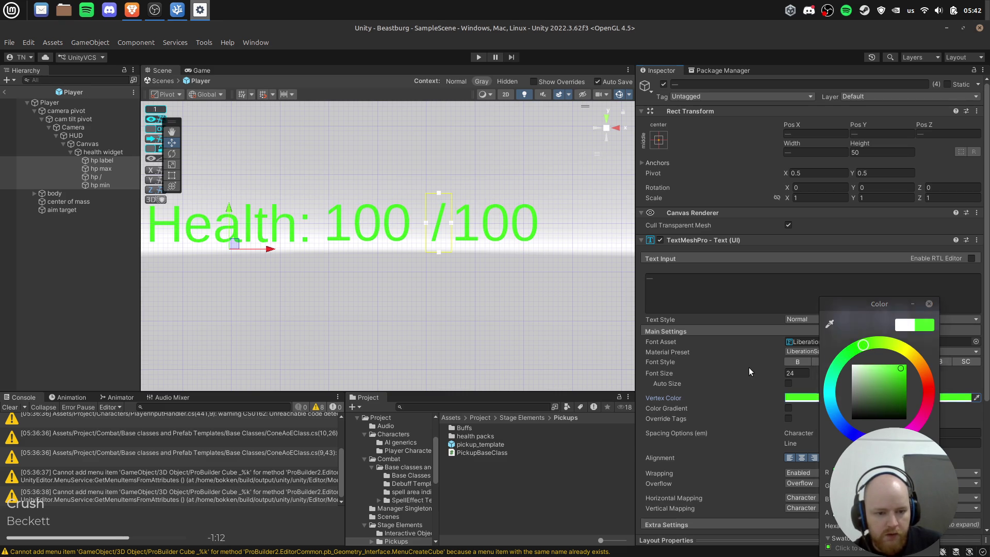
pyautogui.click(799, 364)
pyautogui.click(798, 363)
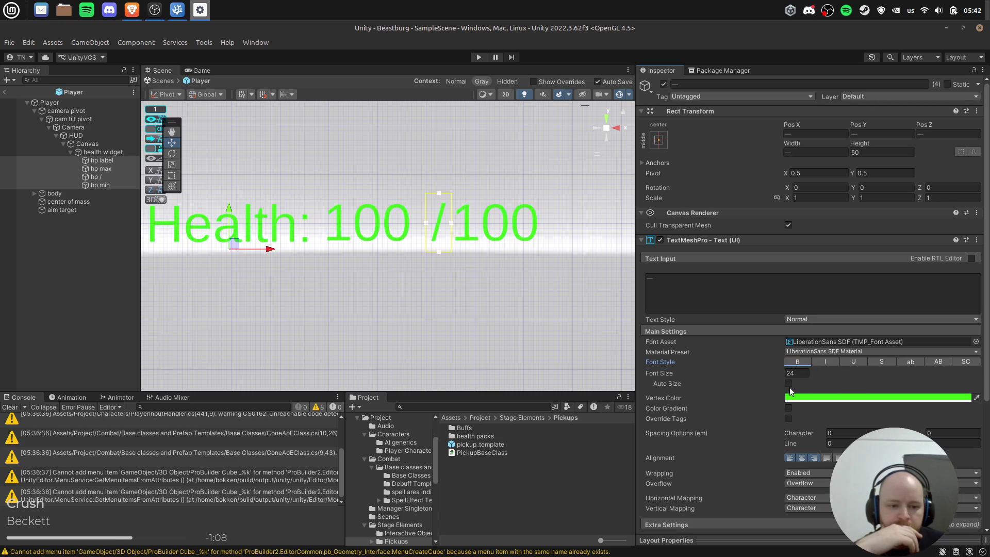
# - Enable Auto Size on the health texts with an Auto Size Min of 8
pyautogui.click(789, 384)
pyautogui.click(796, 363)
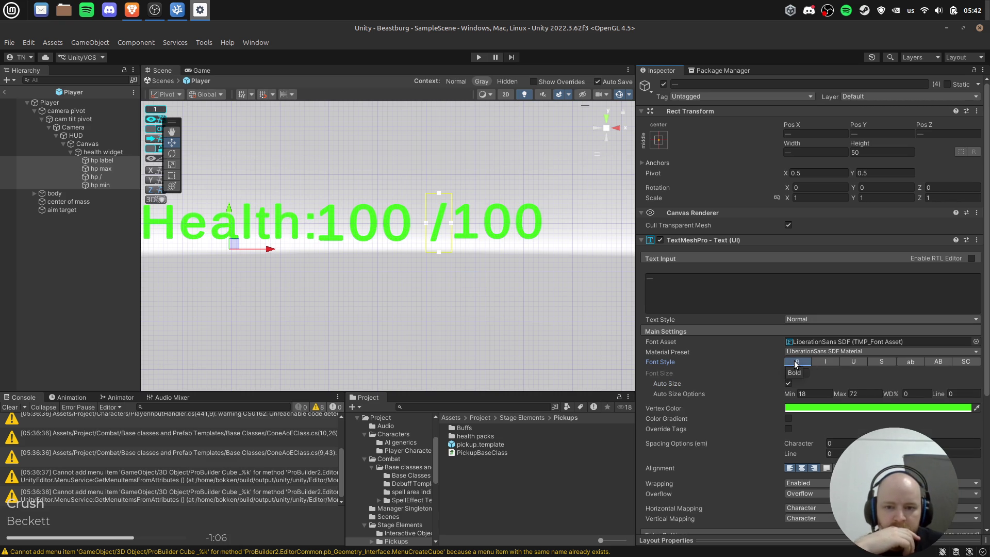
pyautogui.click(796, 363)
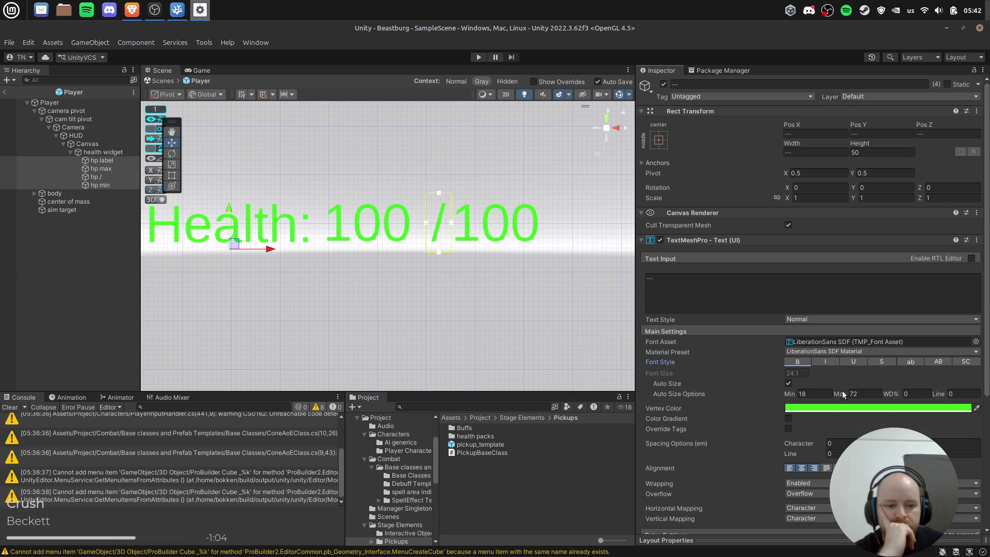
pyautogui.scroll(-3, 955, 414)
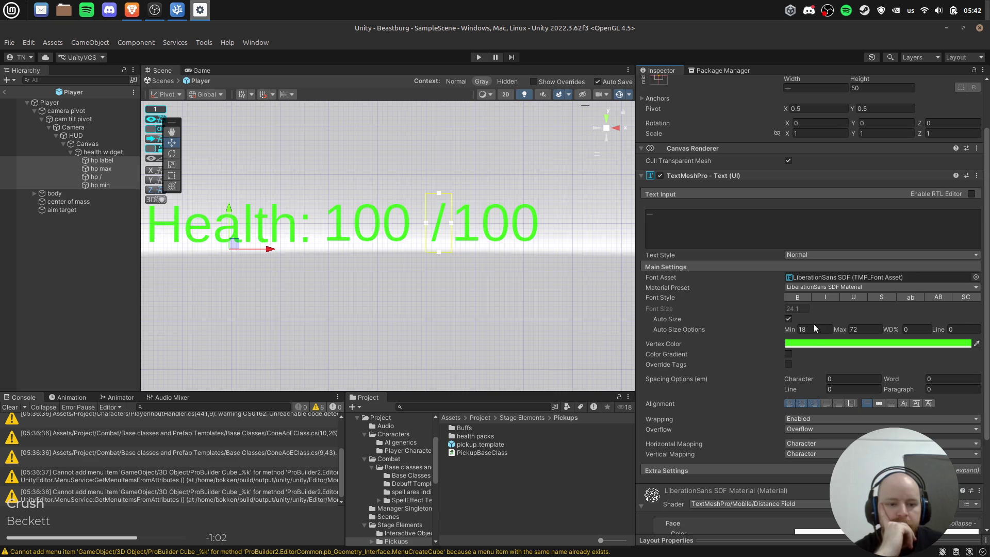
pyautogui.write('8')
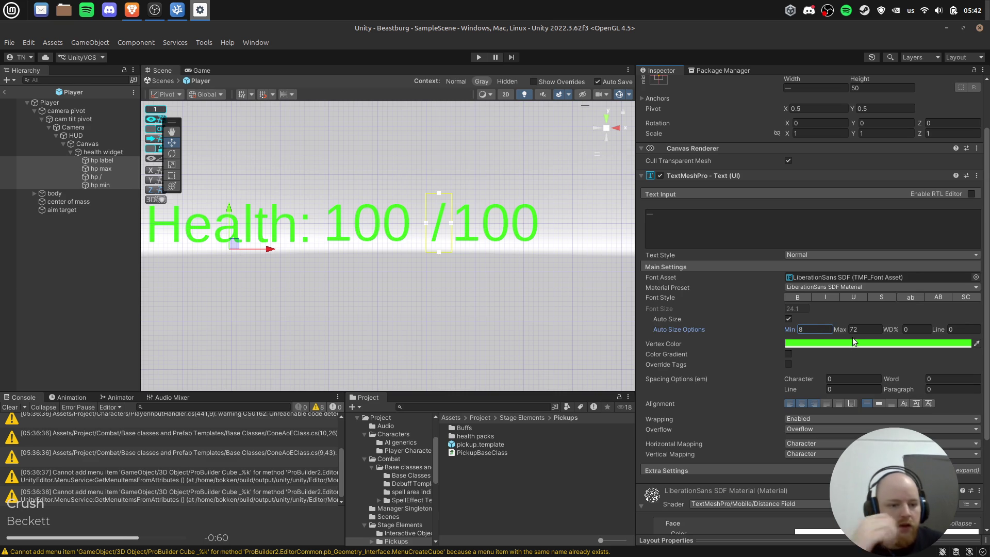
# - Enable Outline on the LiberationSans SDF material and give it a thin thickness
pyautogui.scroll(-3, 868, 328)
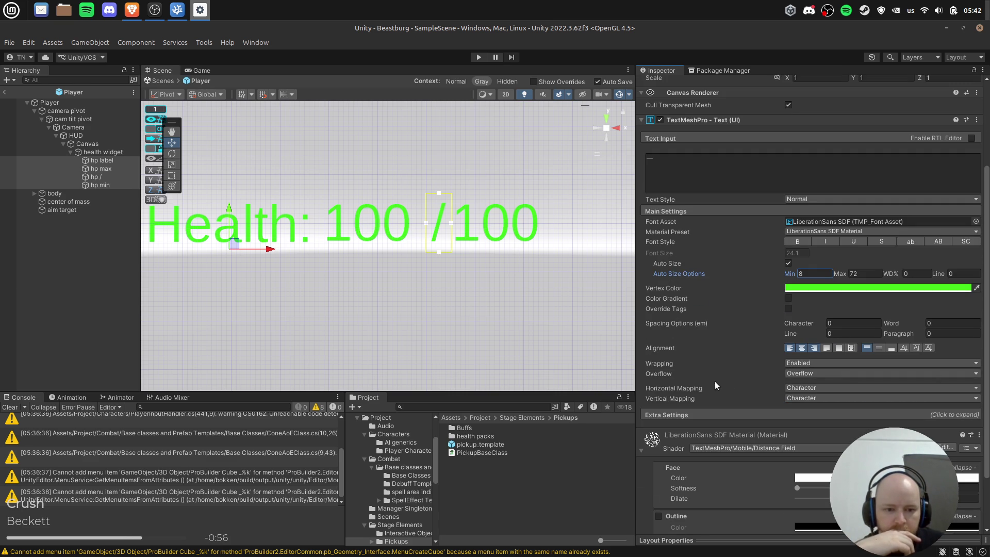
pyautogui.scroll(-4, 969, 353)
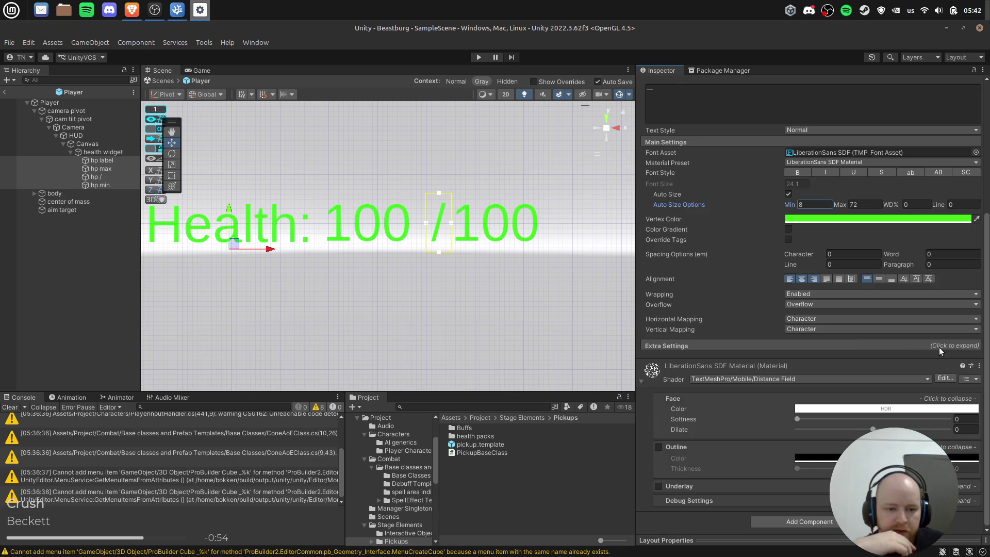
pyautogui.click(658, 447)
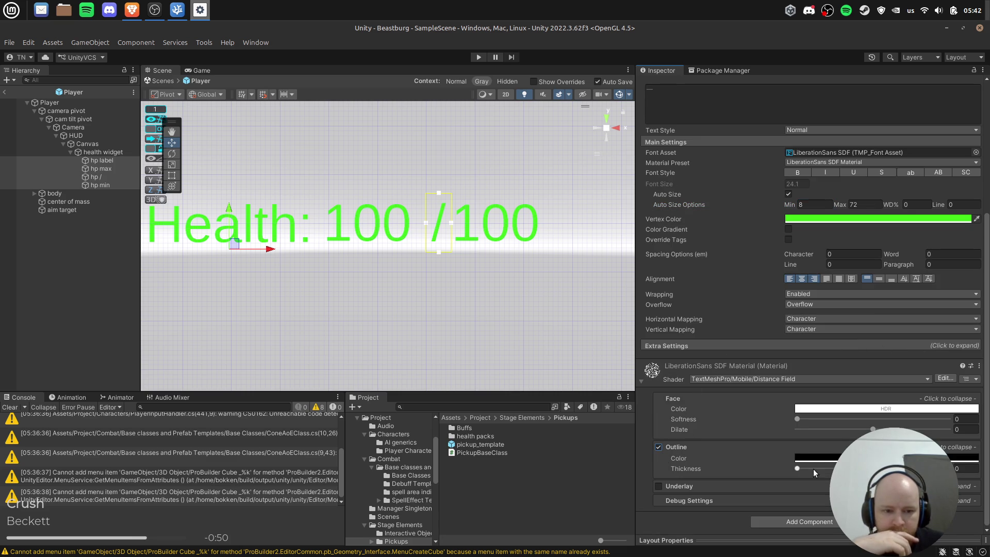
pyautogui.moveTo(797, 472)
pyautogui.mouseDown()
pyautogui.moveTo(818, 473)
pyautogui.moveTo(808, 475)
pyautogui.mouseUp()
pyautogui.click(461, 338)
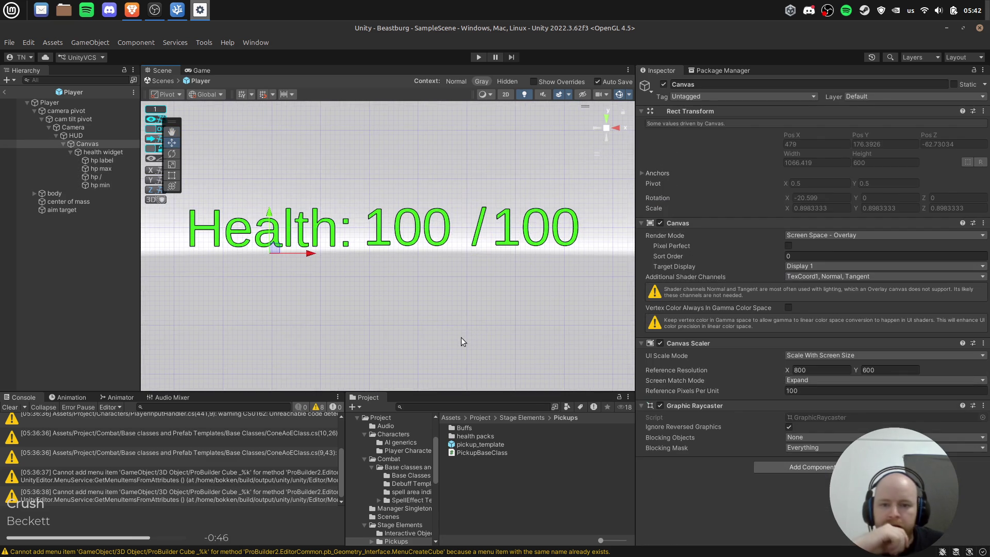
# - Frame the health widget, drag it lower, and set its Pos X and Pos Z to 0
pyautogui.click(75, 135)
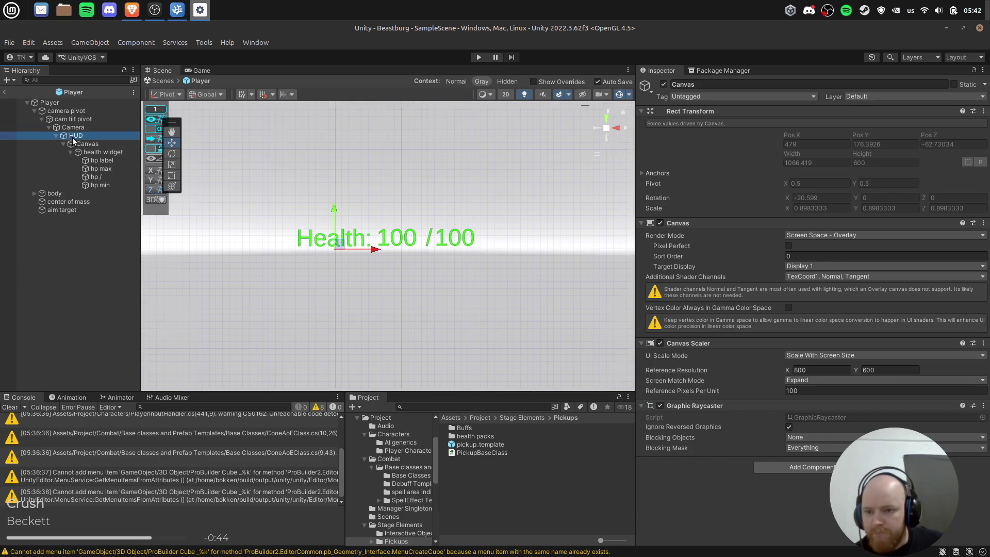
pyautogui.press('f')
pyautogui.click(103, 151)
pyautogui.press('f')
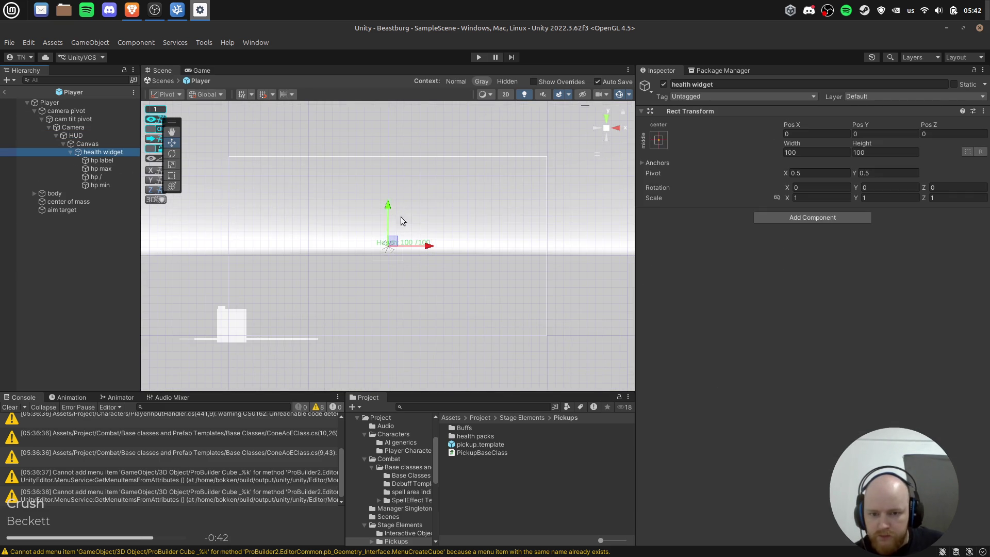
pyautogui.moveTo(394, 244); pyautogui.dragTo(385, 286)
pyautogui.click(847, 134)
pyautogui.write('0')
pyautogui.click(933, 136)
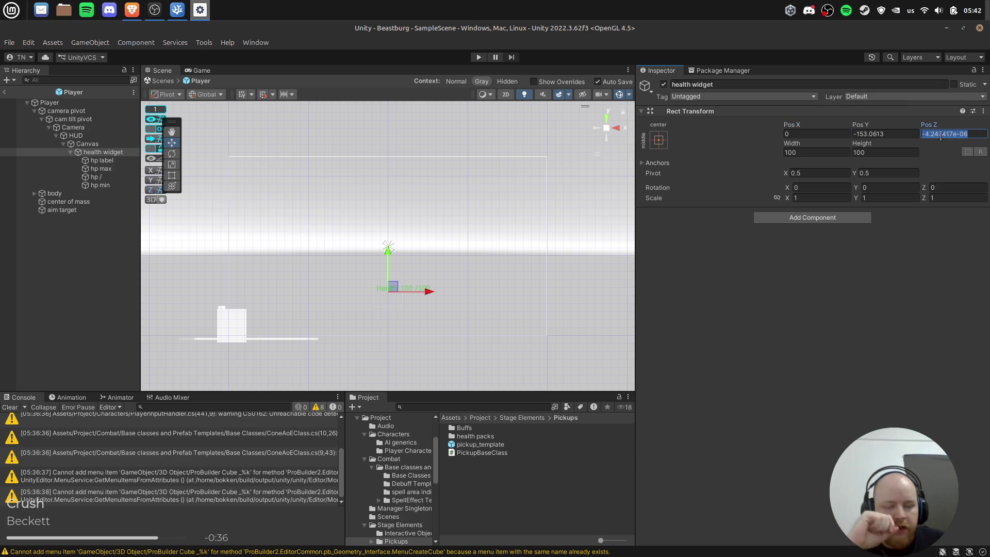
pyautogui.write('0')
pyautogui.moveTo(388, 247)
pyautogui.mouseDown()
pyautogui.moveTo(382, 280)
pyautogui.moveTo(387, 267)
pyautogui.mouseUp()
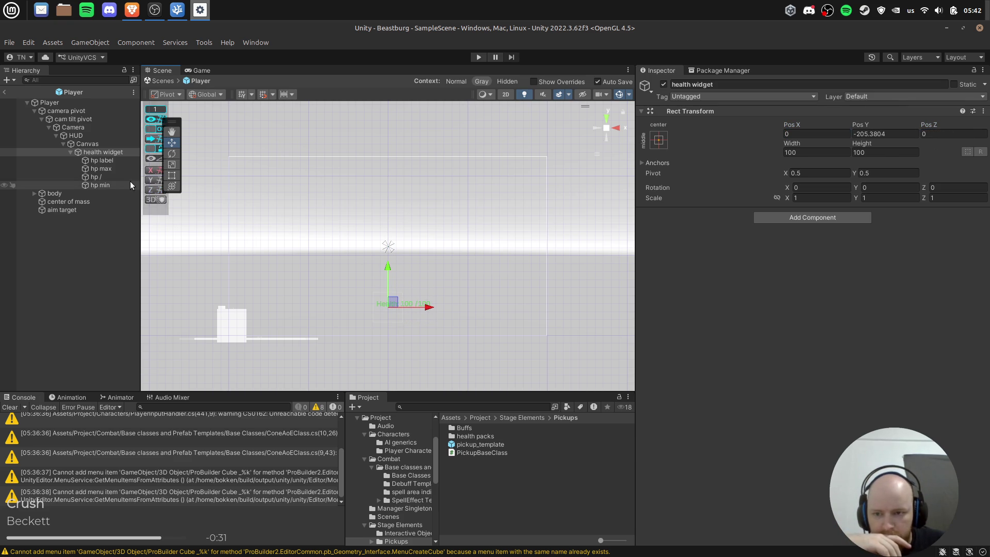
# - Shift the four health texts left, reset the widget's Pos X to 0, and lower it to Pos Y -252.13
pyautogui.click(116, 163)
pyautogui.keyDown('shift'); pyautogui.click(104, 187); pyautogui.keyUp('shift')
pyautogui.moveTo(454, 306); pyautogui.dragTo(440, 308)
pyautogui.click(123, 152)
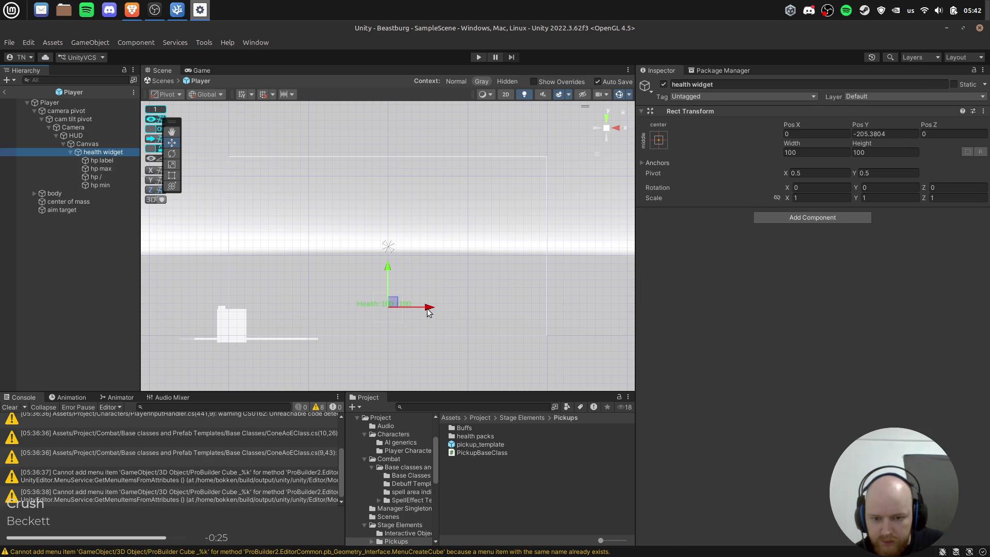
pyautogui.moveTo(429, 312); pyautogui.dragTo(432, 312)
pyautogui.click(815, 133)
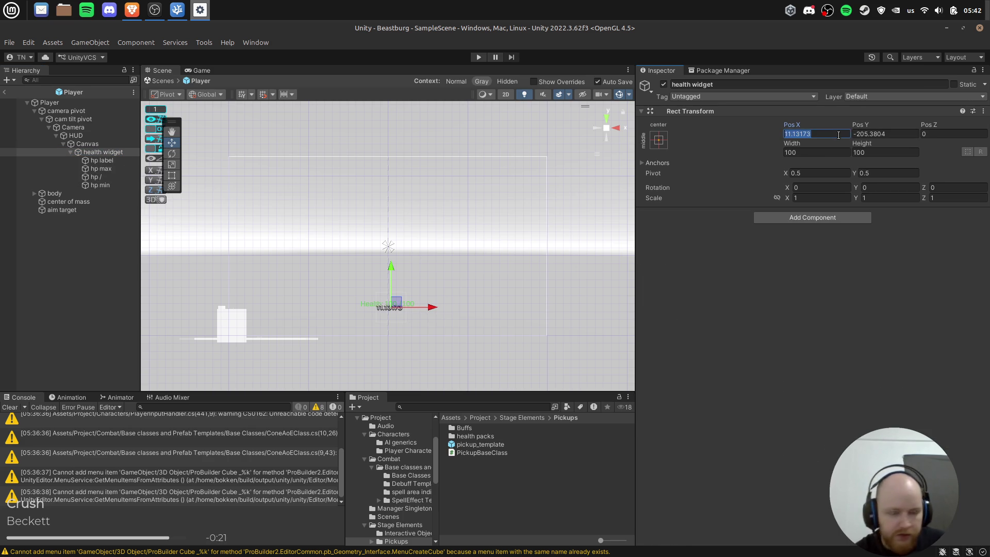
pyautogui.write('0')
pyautogui.press('Return')
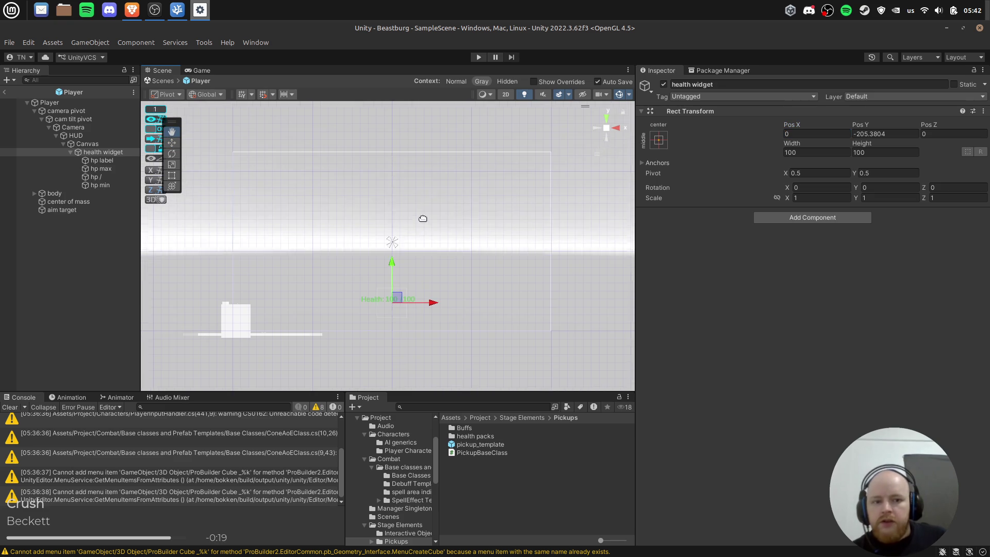
pyautogui.moveTo(404, 246); pyautogui.dragTo(405, 261)
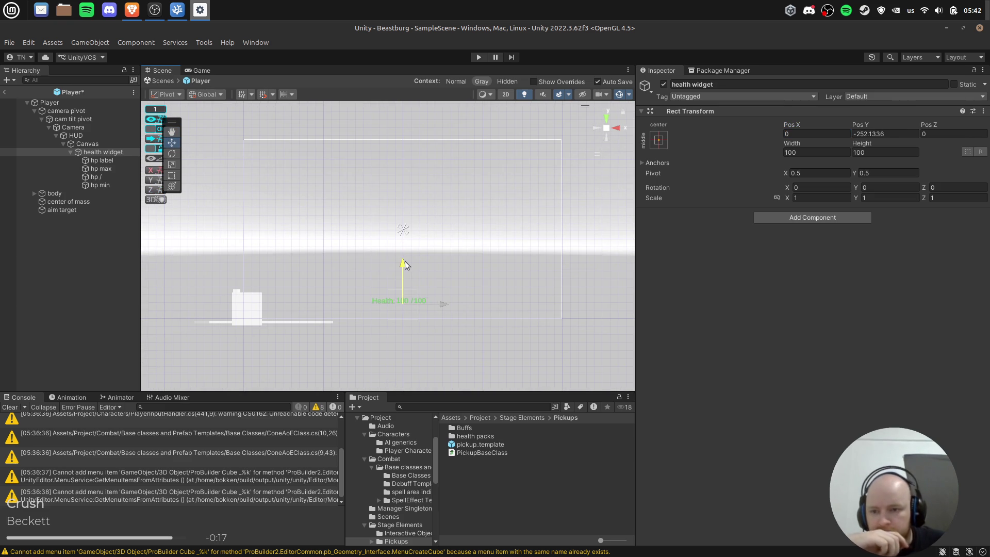
# - Select the Player root to show its Transform, Capsule Collider and Player Character components
pyautogui.click(99, 154)
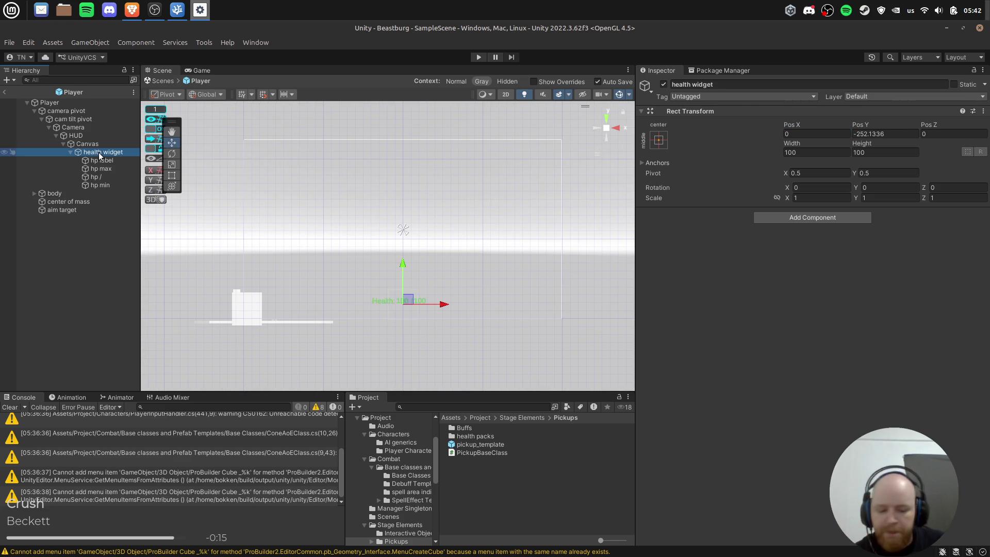
pyautogui.click(71, 152)
pyautogui.click(49, 102)
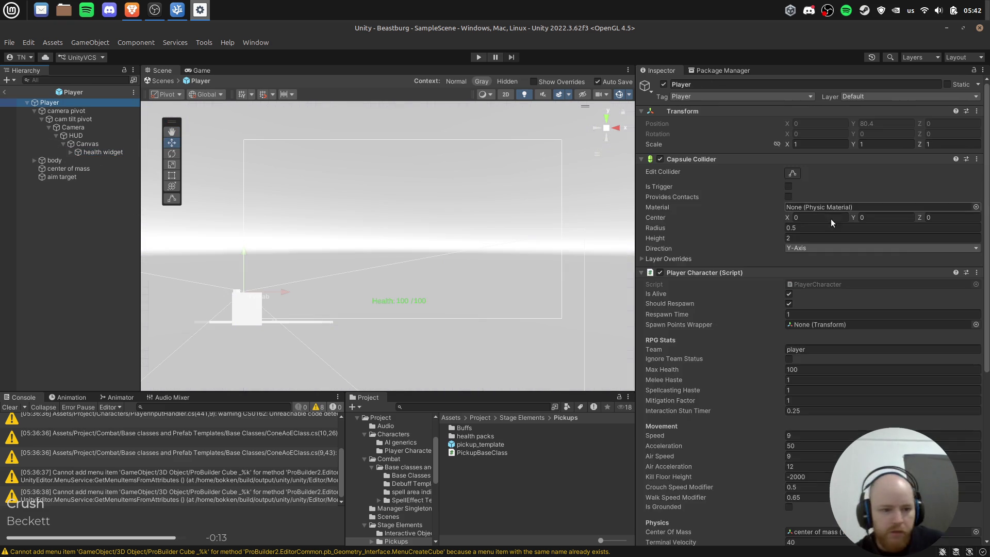
pyautogui.scroll(-10, 902, 283)
pyautogui.click(830, 405)
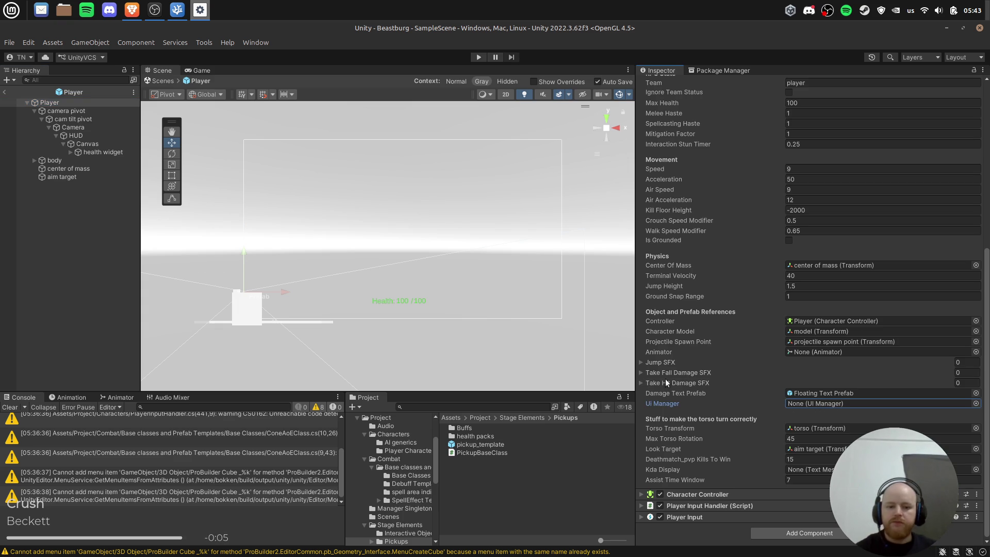
pyautogui.click(976, 403)
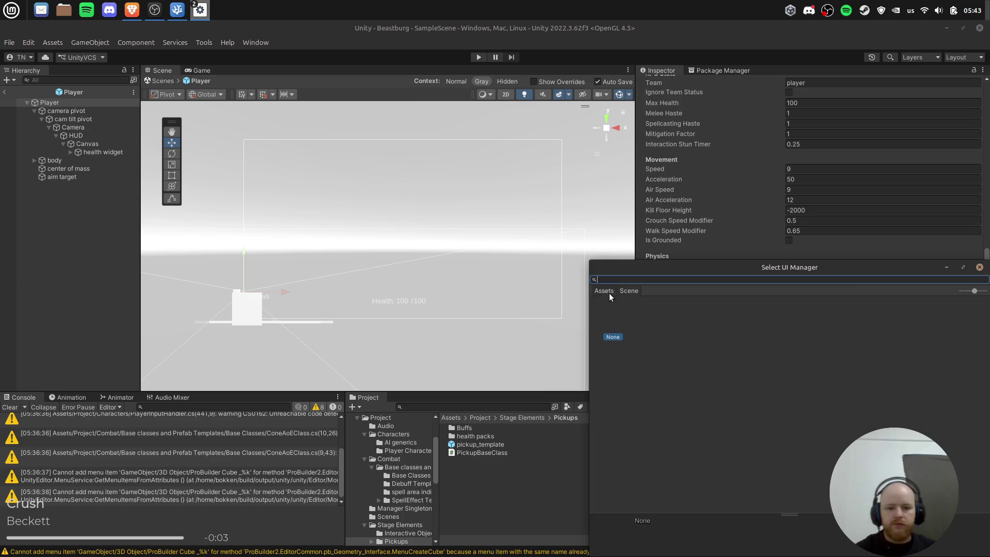
pyautogui.press('Escape')
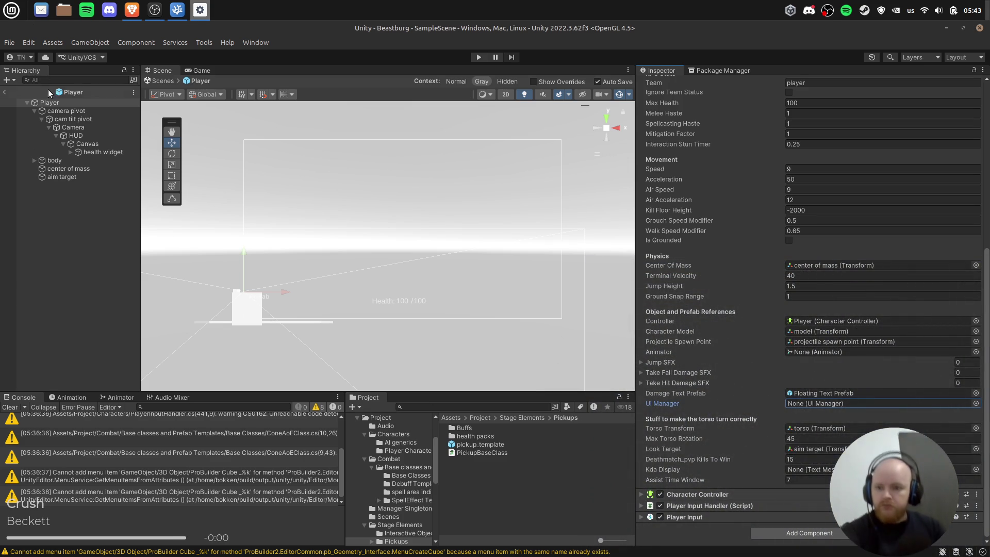
pyautogui.click(48, 102)
# - Create an empty child 'UI Manager' under Player and add the UI Manager script
pyautogui.rightClick(48, 102)
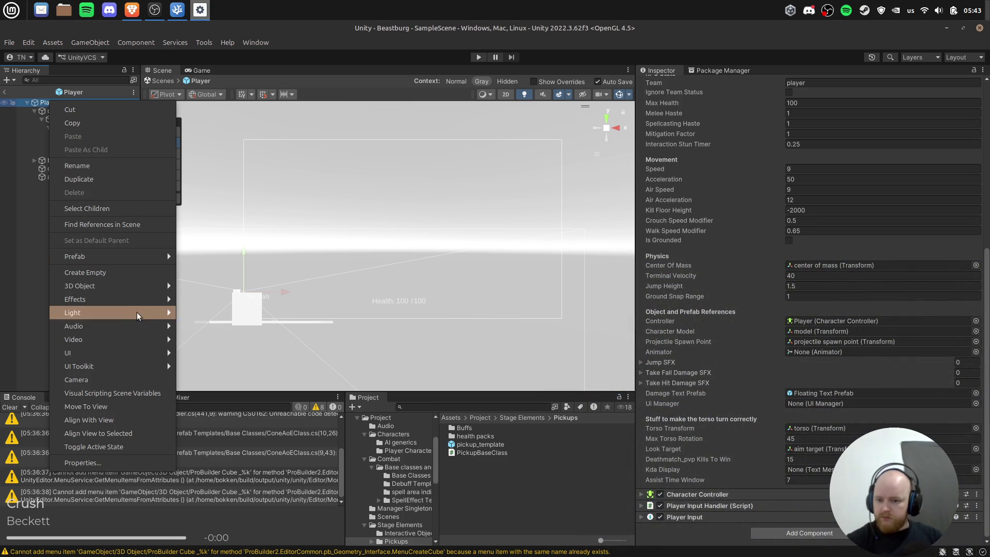
pyautogui.click(110, 269)
pyautogui.write('UI Manager')
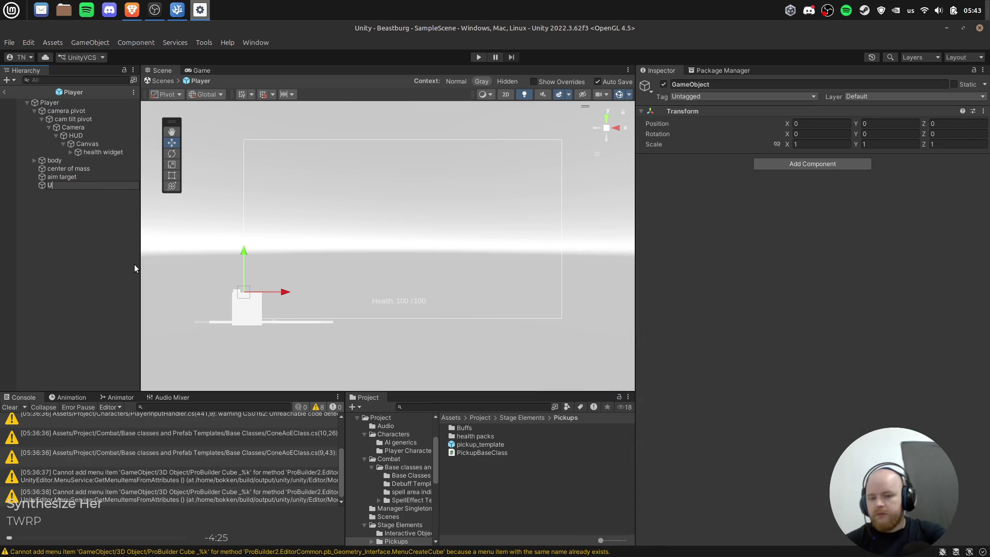
pyautogui.press('Return')
pyautogui.click(817, 163)
pyautogui.write('ui')
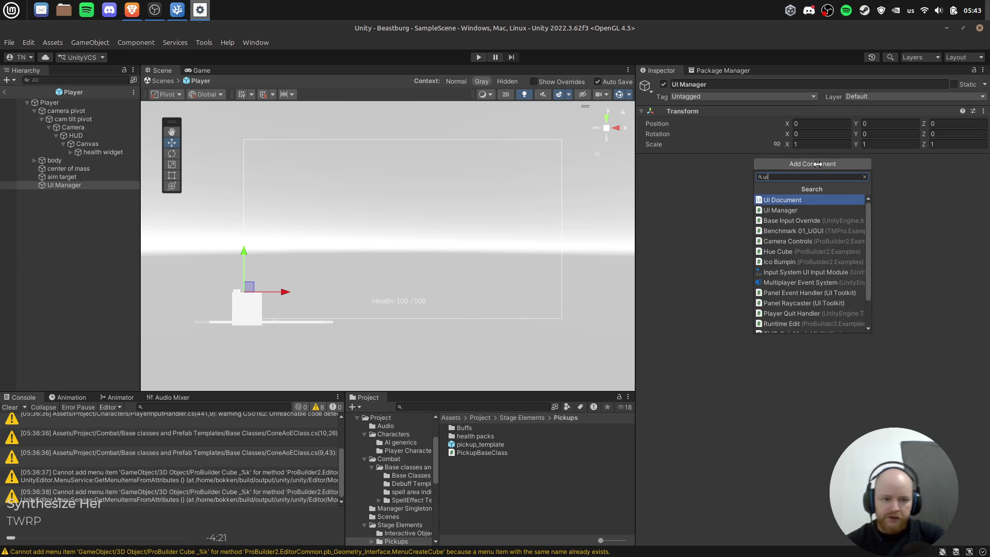
pyautogui.press('Down')
pyautogui.press('Return')
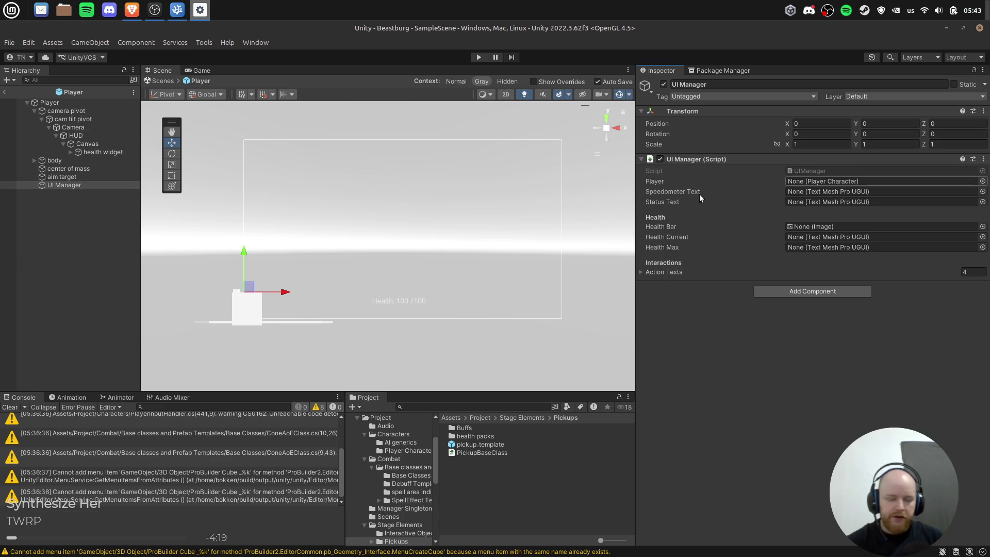
# - Delete the UI Manager object and exit the Player prefab back to SampleScene
pyautogui.click(91, 184)
pyautogui.press('Delete')
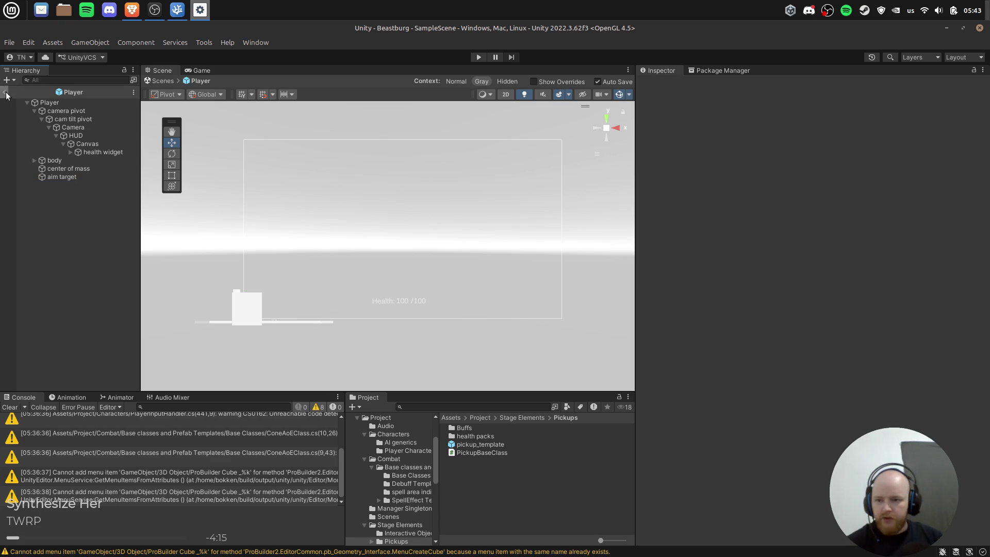
pyautogui.click(7, 96)
pyautogui.rightClick(62, 273)
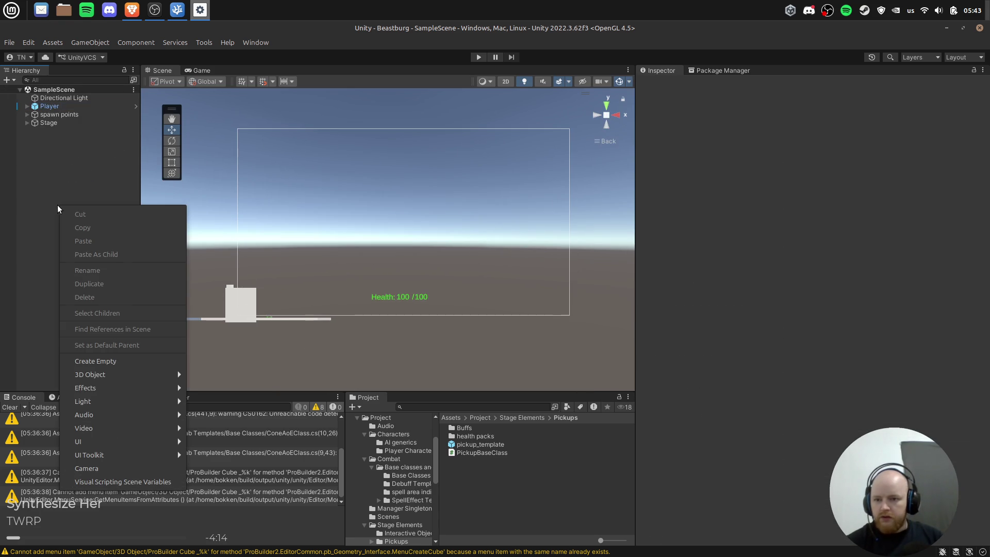
# - Create an empty GameManager with the Game Manager script, then open Assets/Project/Manager Singletons
pyautogui.click(131, 362)
pyautogui.write('G')
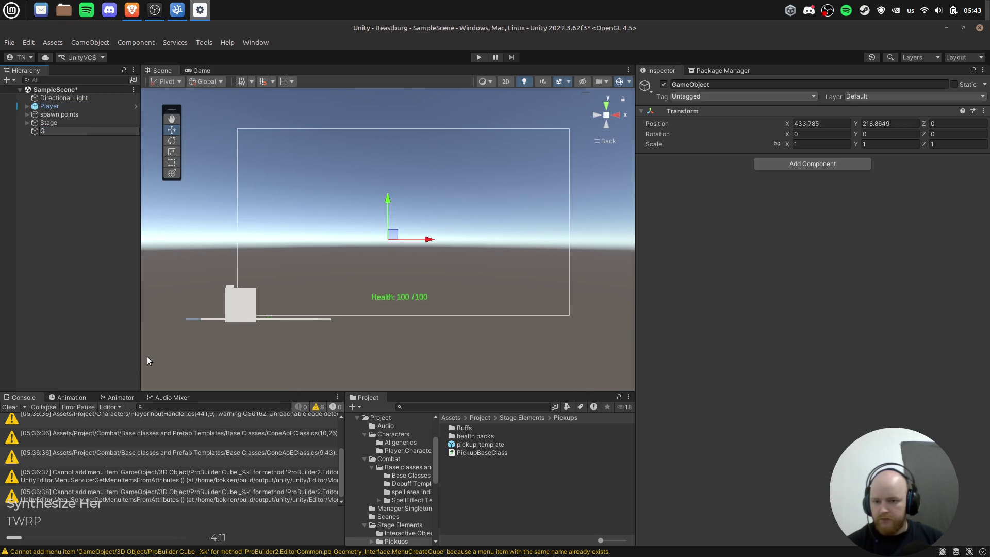
pyautogui.write('ger')
pyautogui.press('Return')
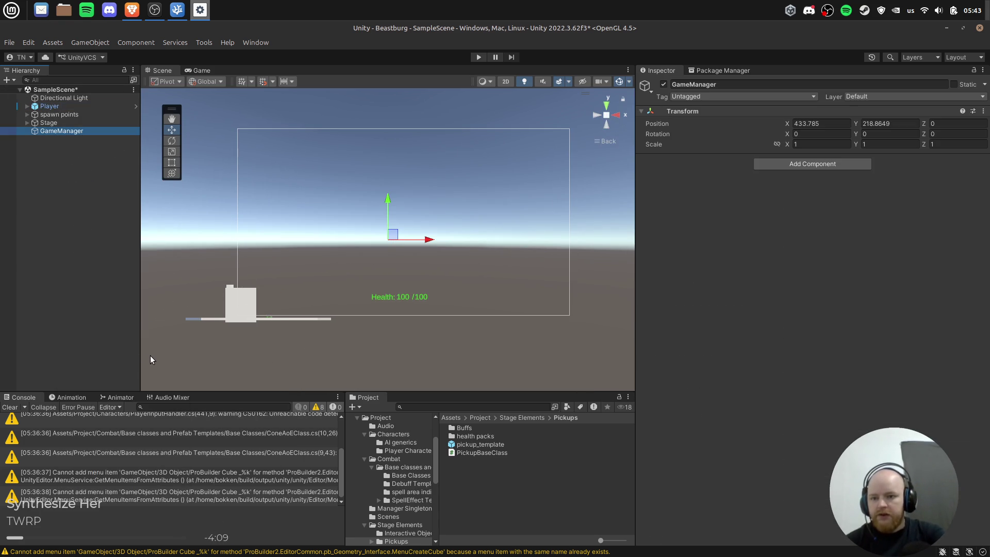
pyautogui.click(812, 164)
pyautogui.write('uie')
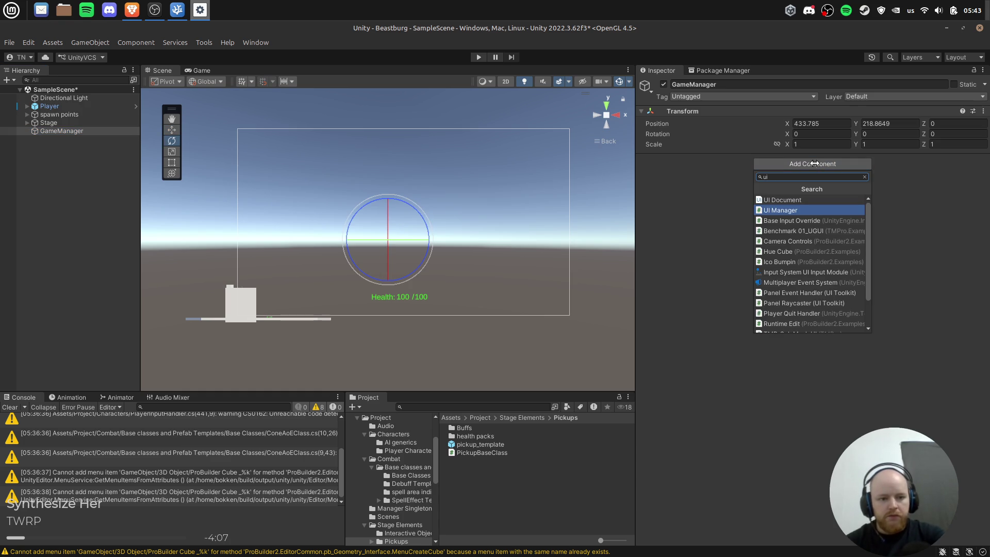
pyautogui.write('w')
pyautogui.click(815, 176)
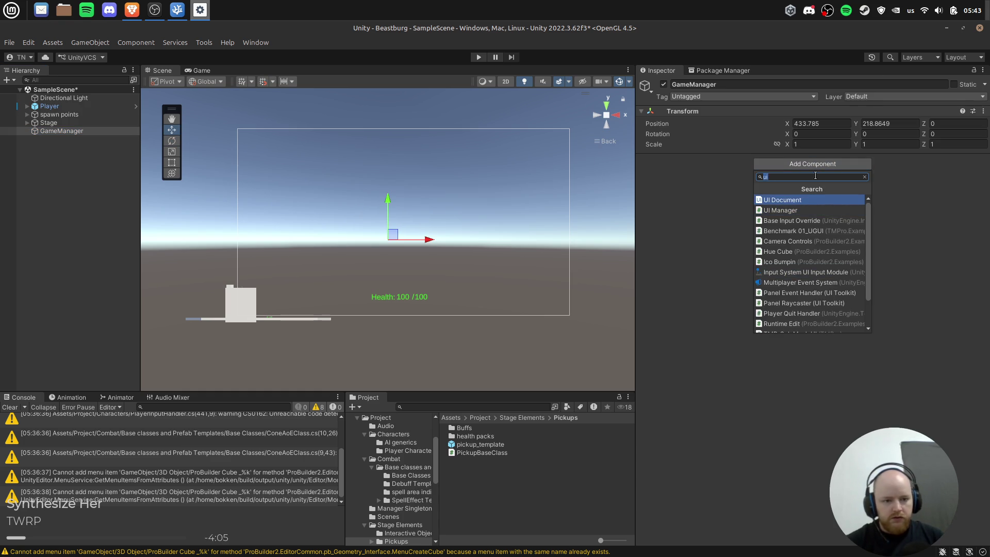
pyautogui.write('game')
pyautogui.press('Return')
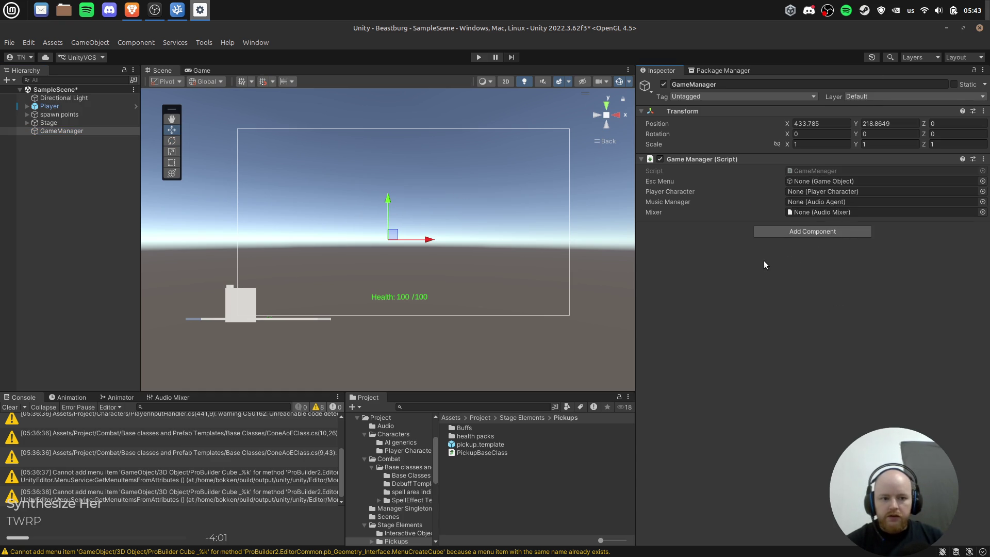
pyautogui.click(481, 418)
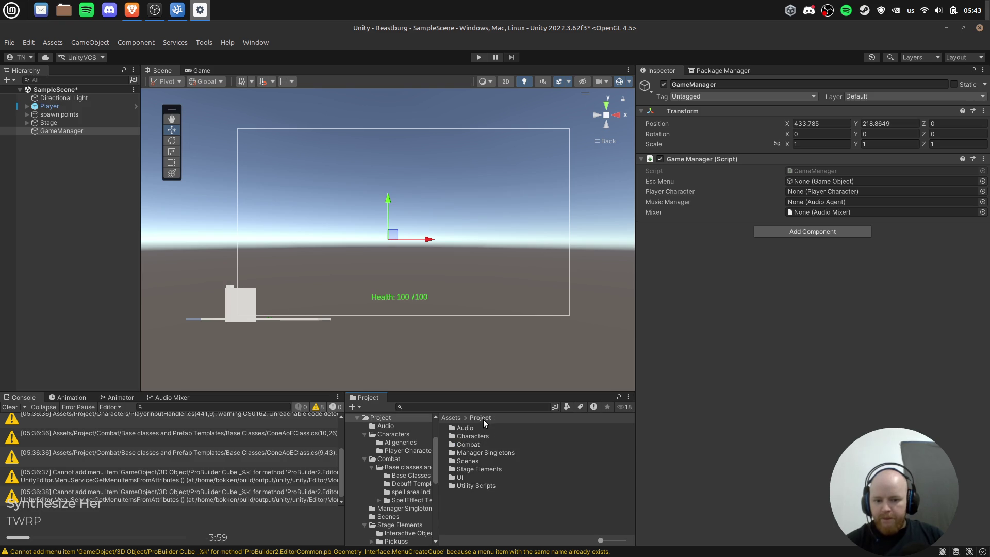
pyautogui.doubleClick(469, 454)
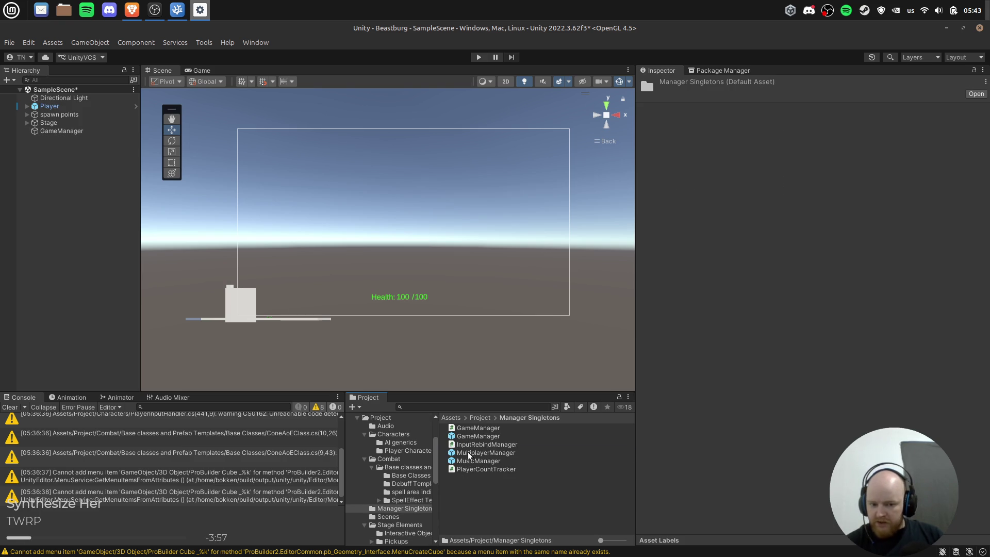
# - Replace the scene GameManager with the Manager Singletons GameManager prefab and open it in Prefab Mode
pyautogui.click(44, 131)
pyautogui.moveTo(454, 436); pyautogui.dragTo(71, 281)
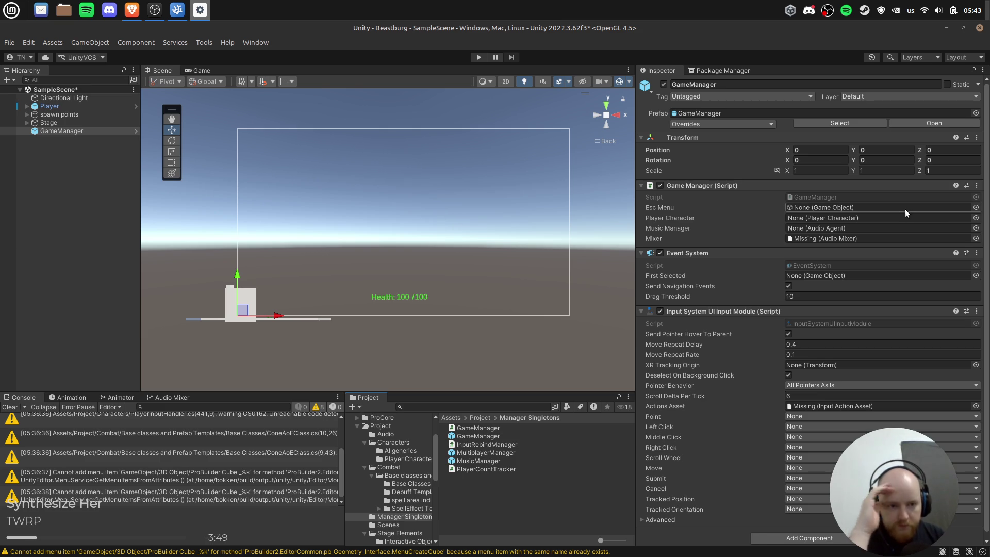
pyautogui.click(134, 132)
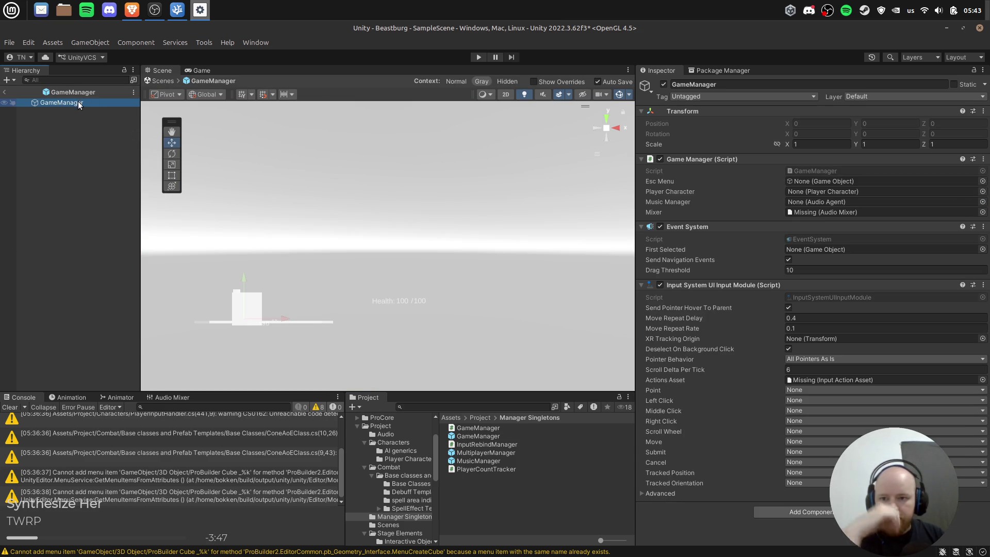
# - Assign MainAudioMixer to the GameManager prefab's Mixer field and return to SampleScene
pyautogui.click(78, 102)
pyautogui.press('Return')
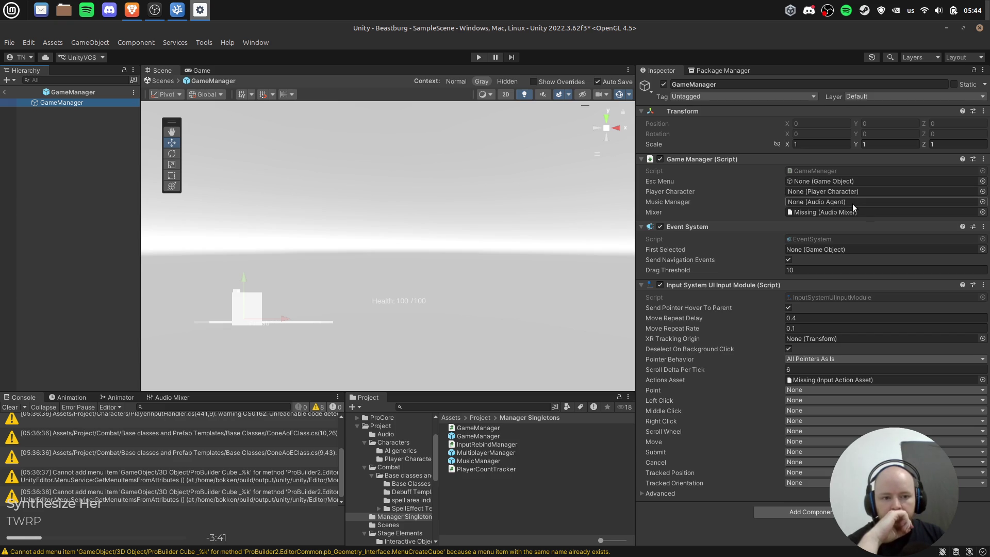
pyautogui.click(983, 213)
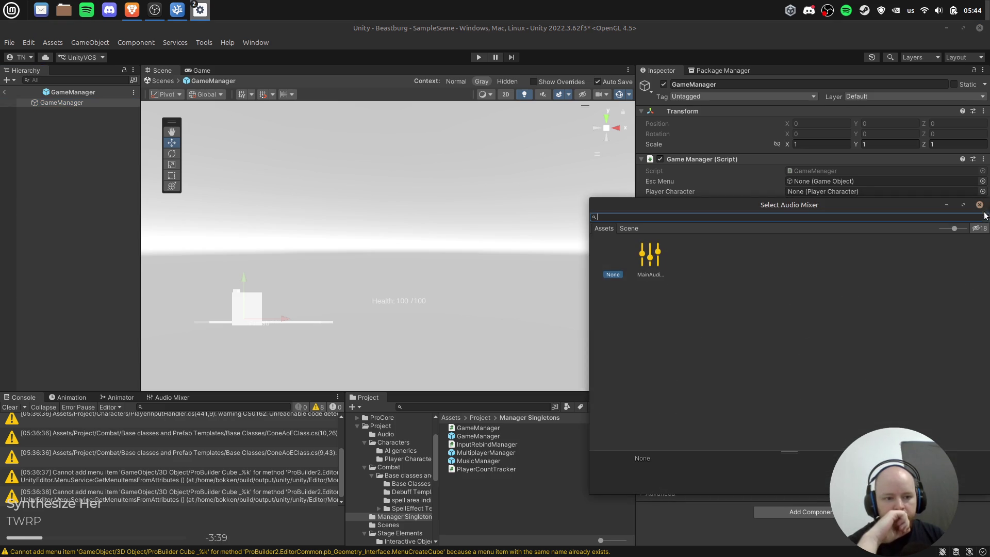
pyautogui.doubleClick(650, 251)
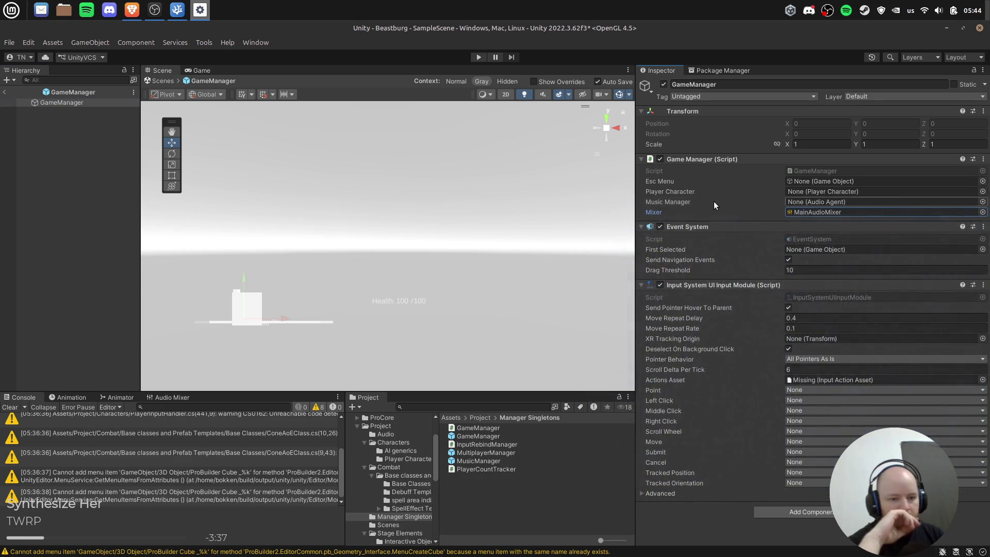
pyautogui.click(759, 250)
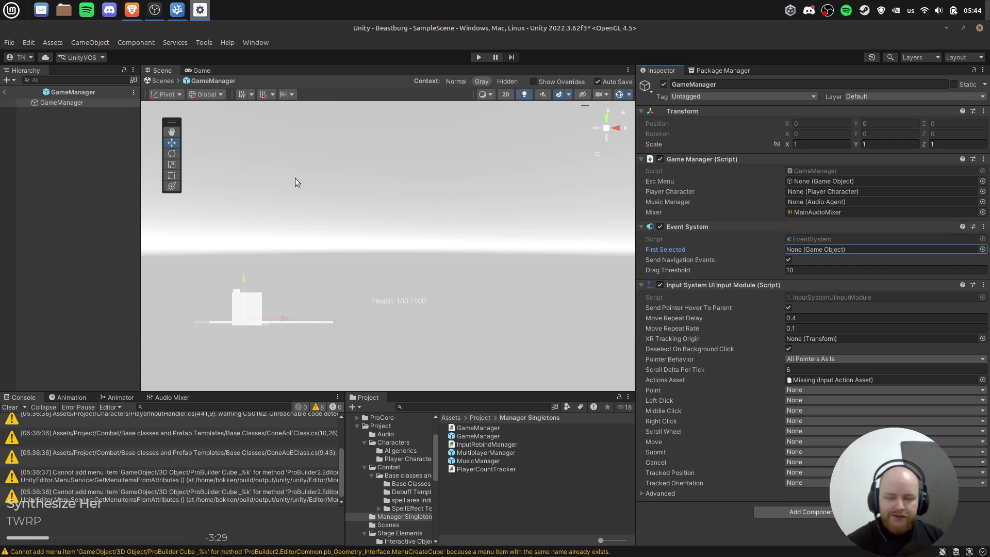
pyautogui.click(7, 94)
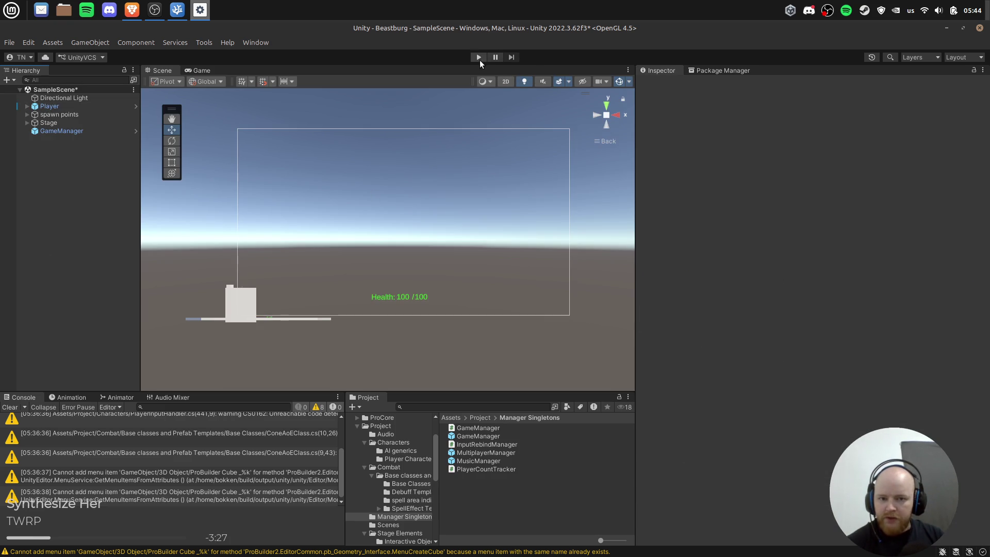
# - Play-test, inspect GameManager under DontDestroyOnLoad, pick up a tree with E, then stop playing
pyautogui.click(479, 58)
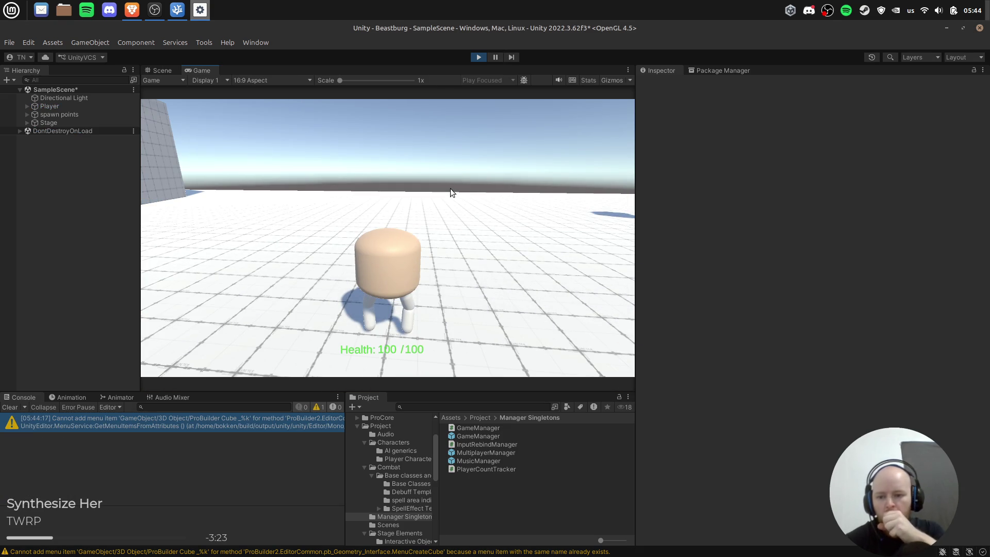
pyautogui.click(24, 131)
pyautogui.click(19, 131)
pyautogui.click(42, 140)
pyautogui.click(392, 209)
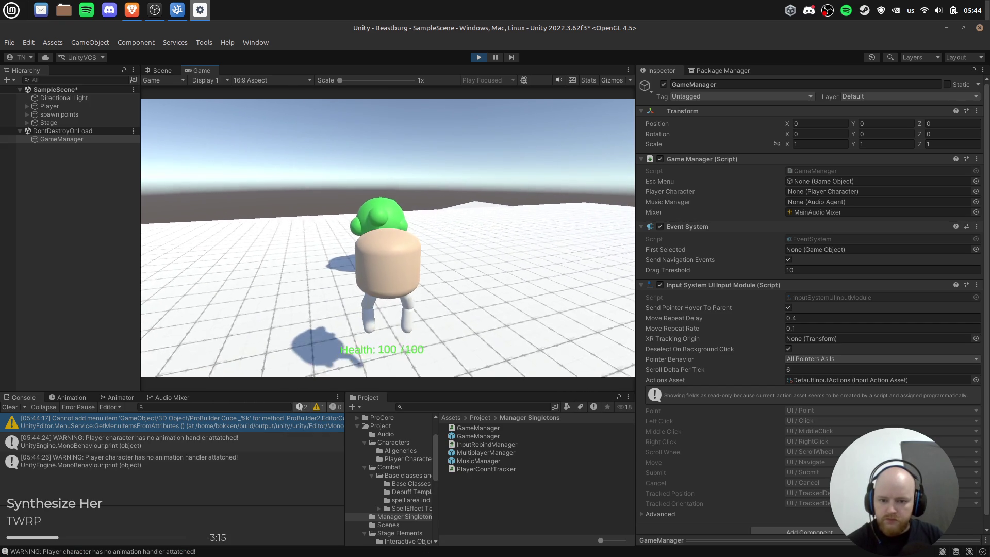
pyautogui.press('e')
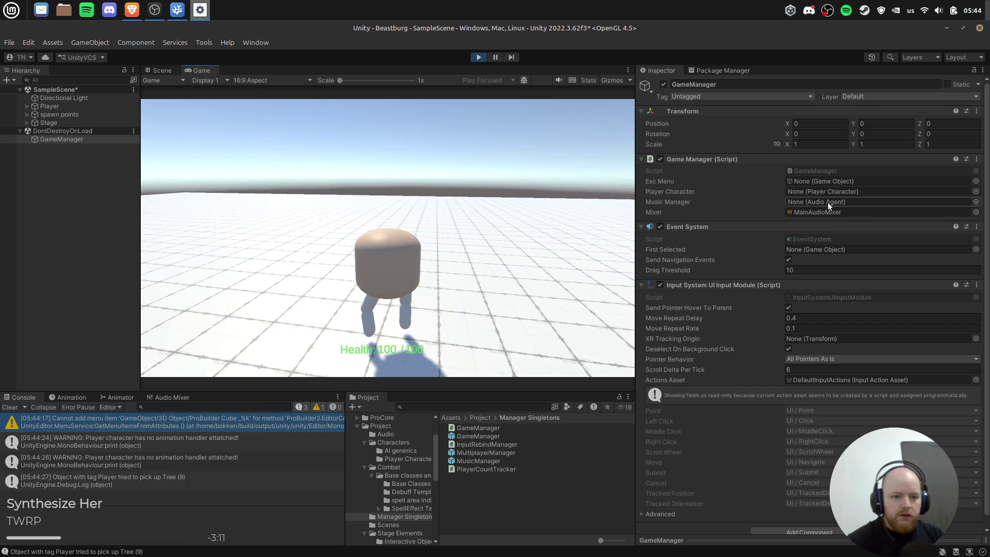
pyautogui.click(664, 192)
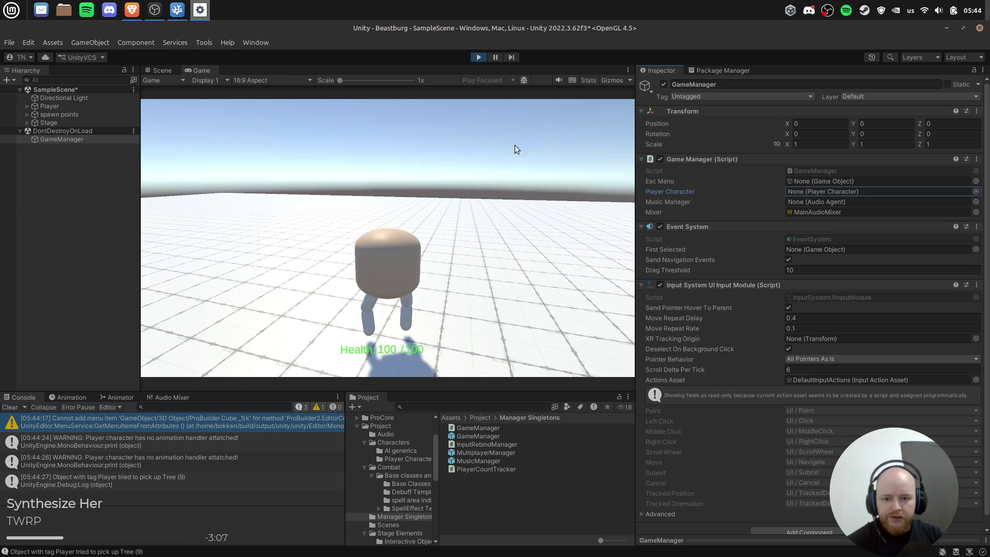
pyautogui.click(477, 57)
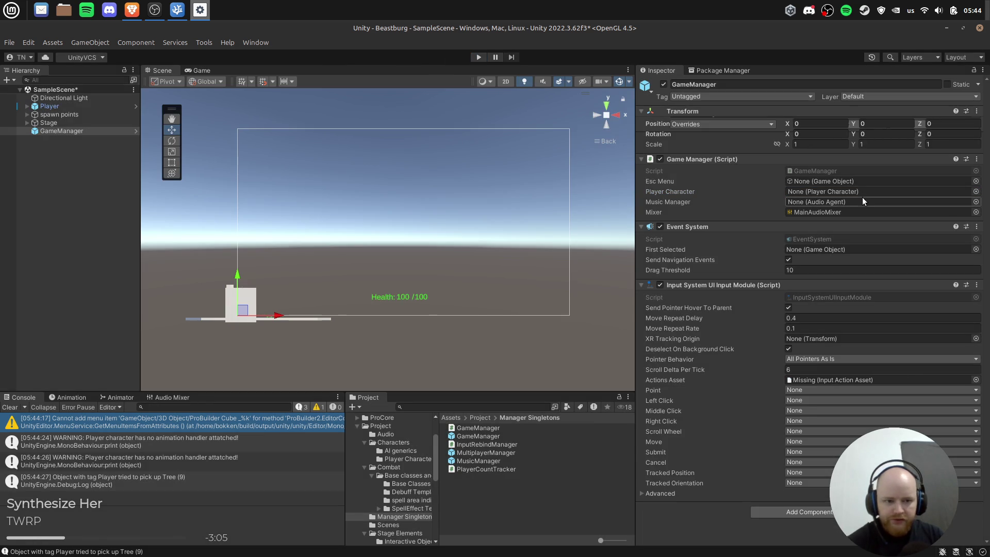
pyautogui.click(812, 174)
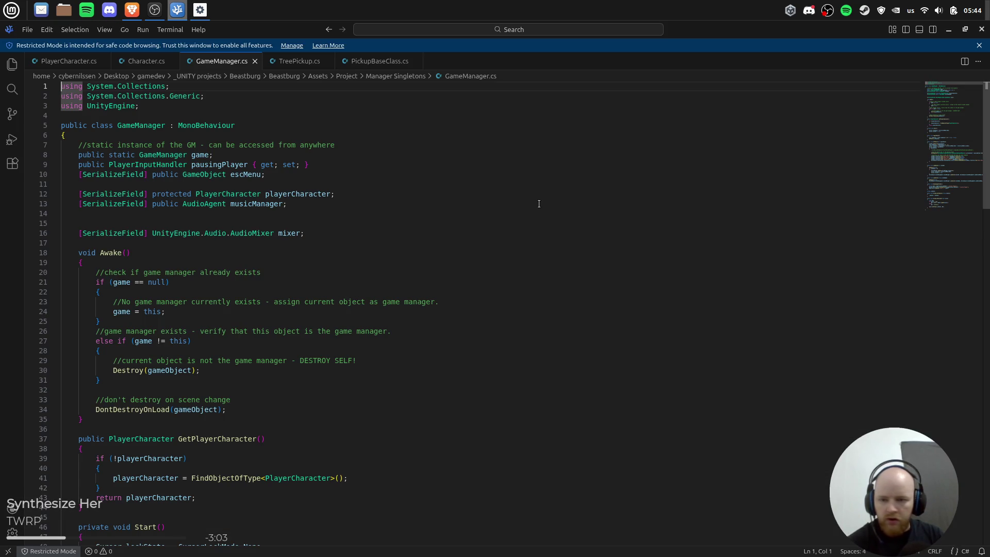
# - Search GameManager.cs for playerCharacter and step through all its matches
pyautogui.hotkey('ctrl', 'f')
pyautogui.write('player')
pyautogui.write('character')
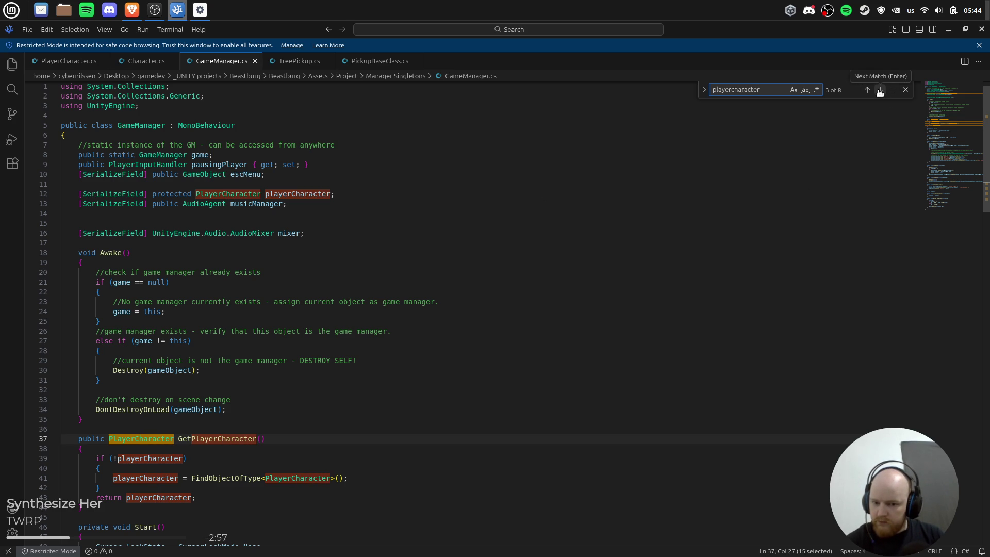
pyautogui.click(880, 91)
pyautogui.click(880, 90)
pyautogui.click(880, 90)
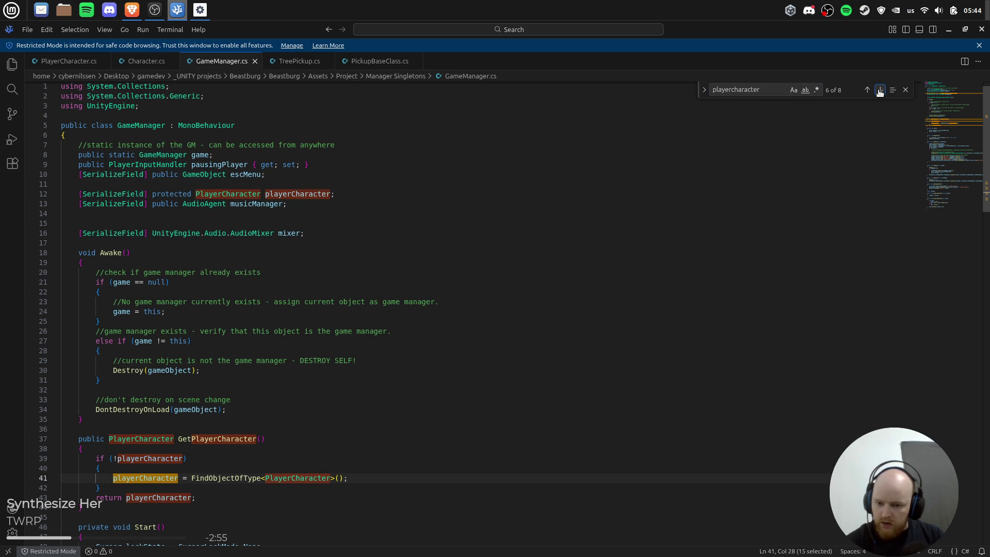
pyautogui.click(880, 91)
pyautogui.click(880, 90)
pyautogui.click(880, 90)
pyautogui.scroll(-5, 384, 346)
pyautogui.press('Escape')
# - Add GetPlayerCharacter(); after Cursor.visible in Start and save GameManager.cs
pyautogui.click(213, 429)
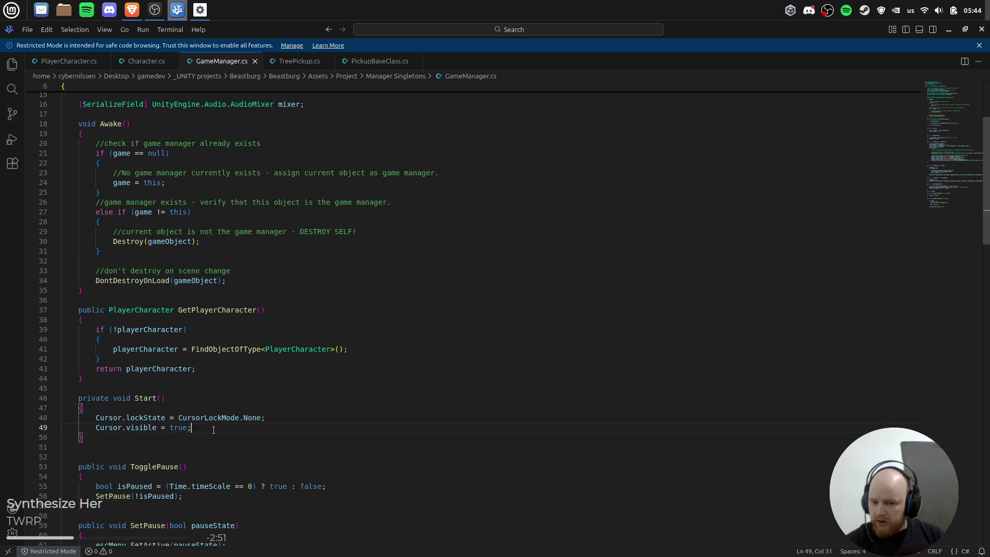
pyautogui.press('Return')
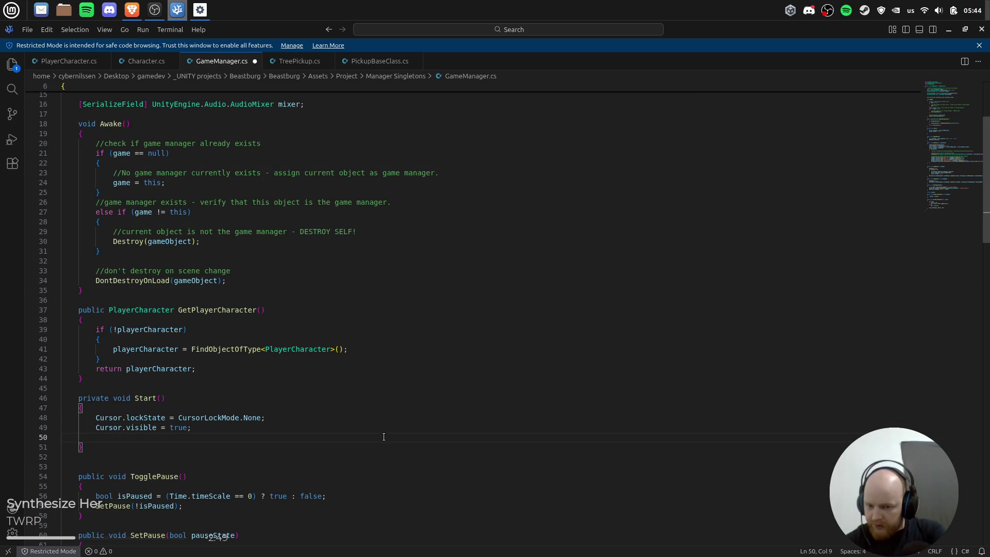
pyautogui.write('GetPlayerCharacter();')
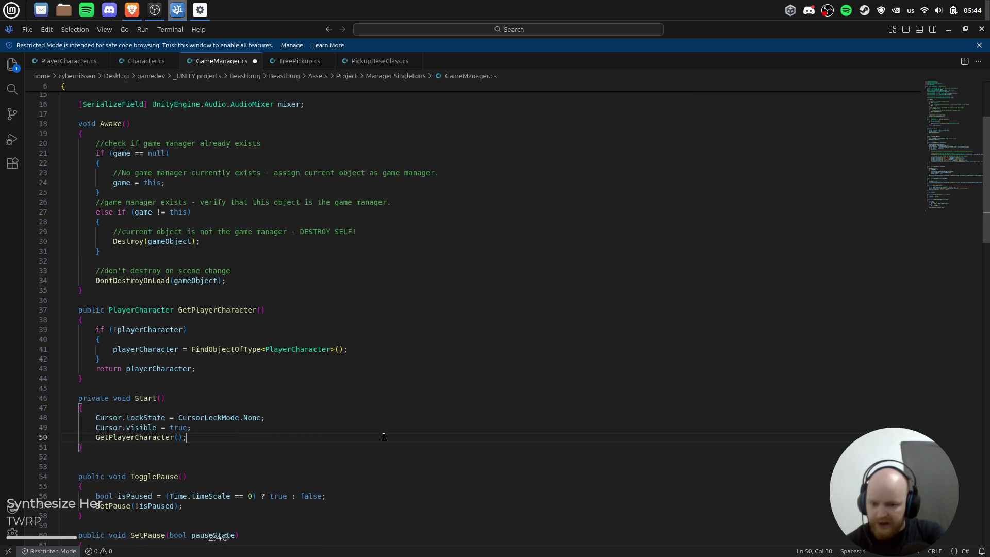
pyautogui.hotkey('ctrl', 's')
pyautogui.hotkey('alt', 'Tab')
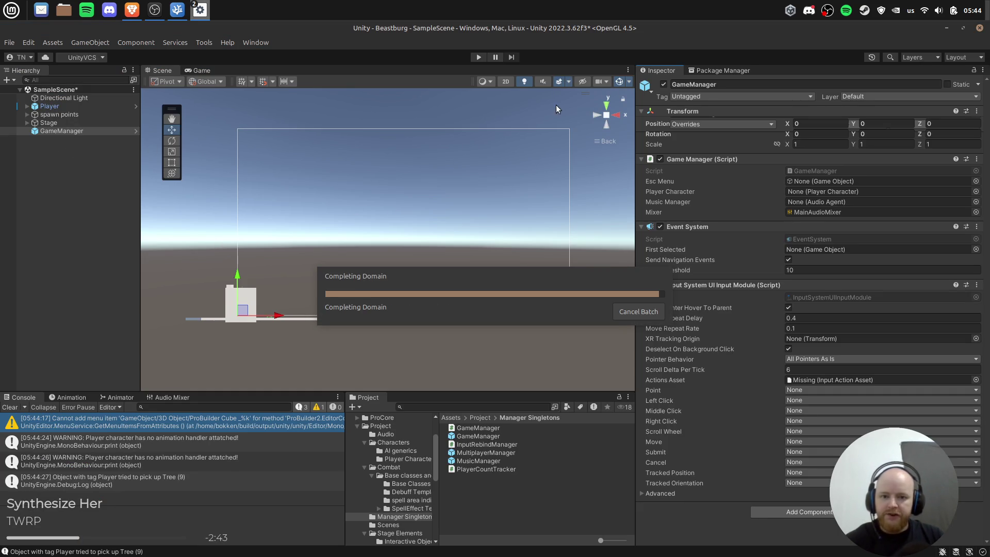
# - Play the game, confirm GameManager's Player Character field shows the Player, then stop
pyautogui.click(479, 57)
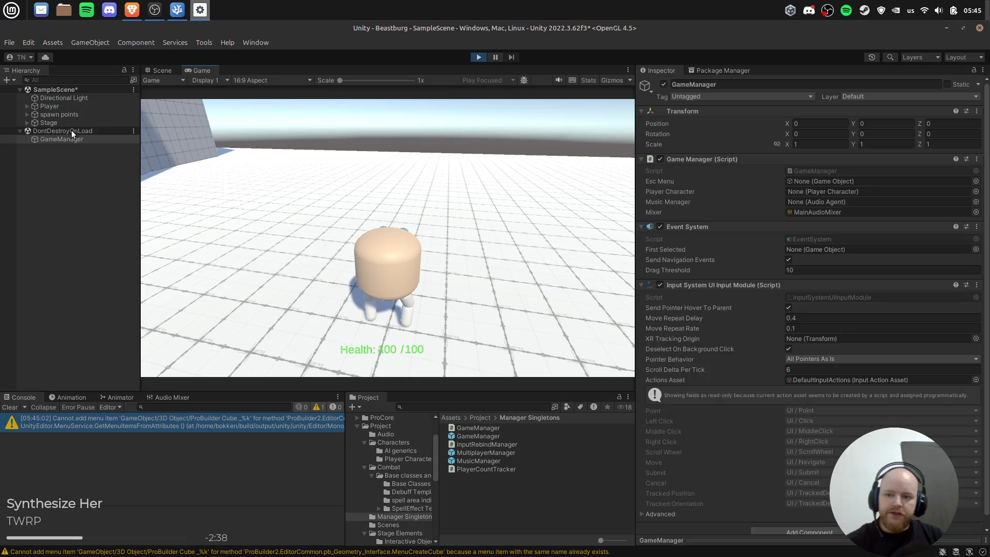
pyautogui.click(66, 140)
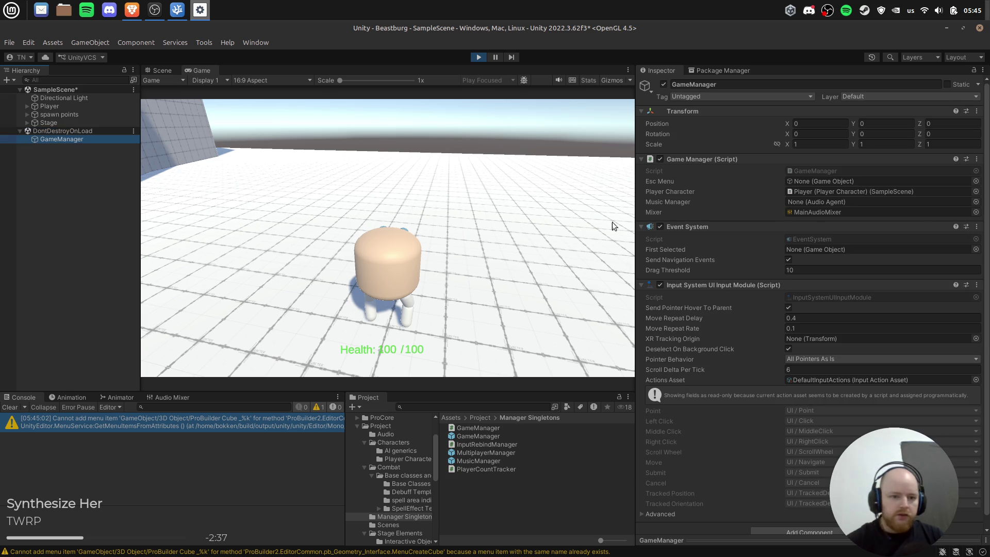
pyautogui.click(479, 59)
pyautogui.hotkey('alt', 'Tab')
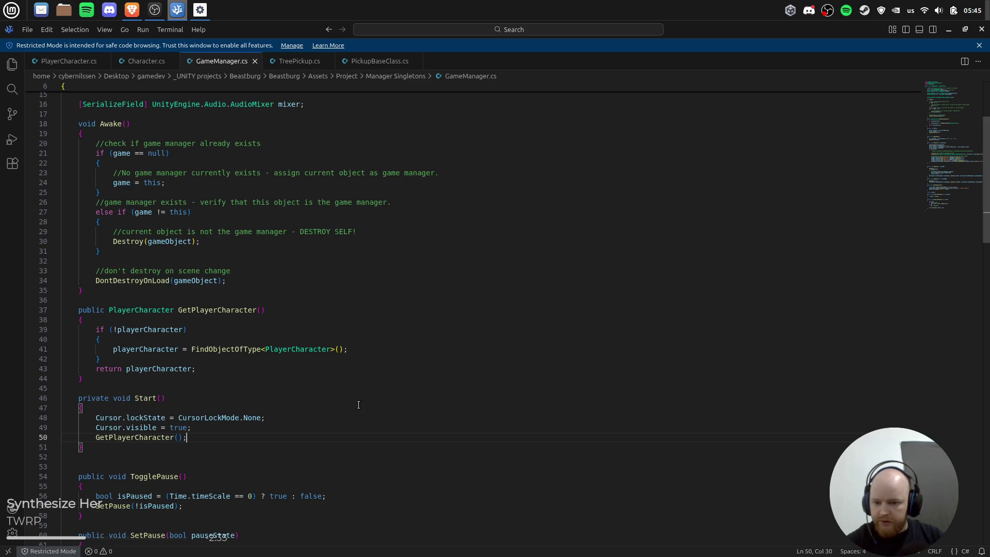
# - Delete the GetPlayerCharacter() call from Start() in GameManager.cs
pyautogui.hotkey('shift', 'Home')
pyautogui.hotkey('shift', 'Home')
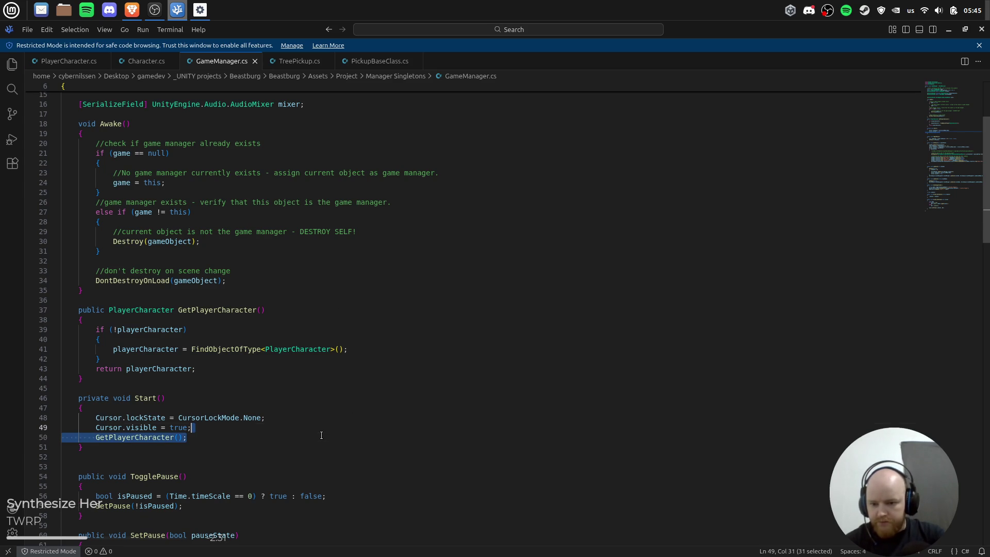
pyautogui.press('BackSpace')
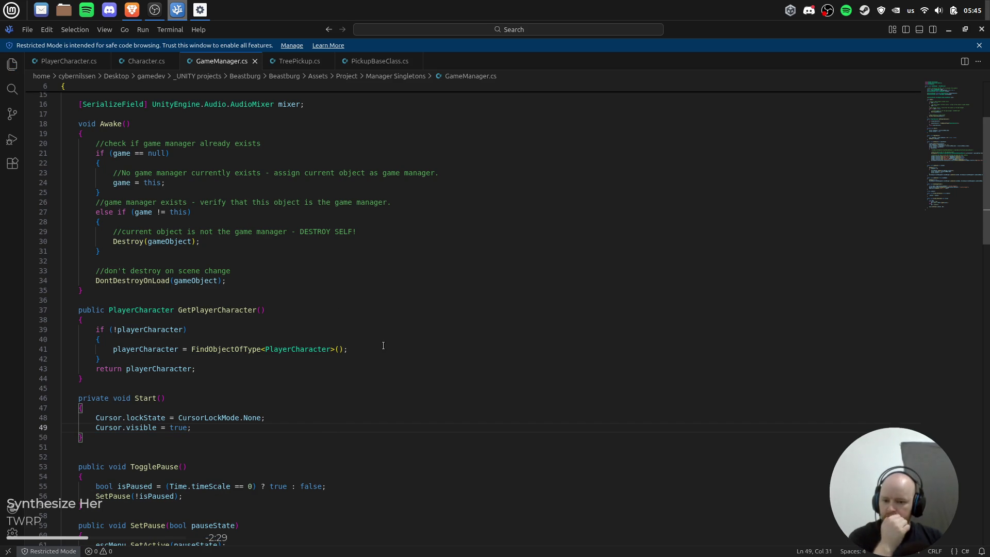
pyautogui.scroll(-3, 383, 346)
pyautogui.scroll(-3, 383, 346)
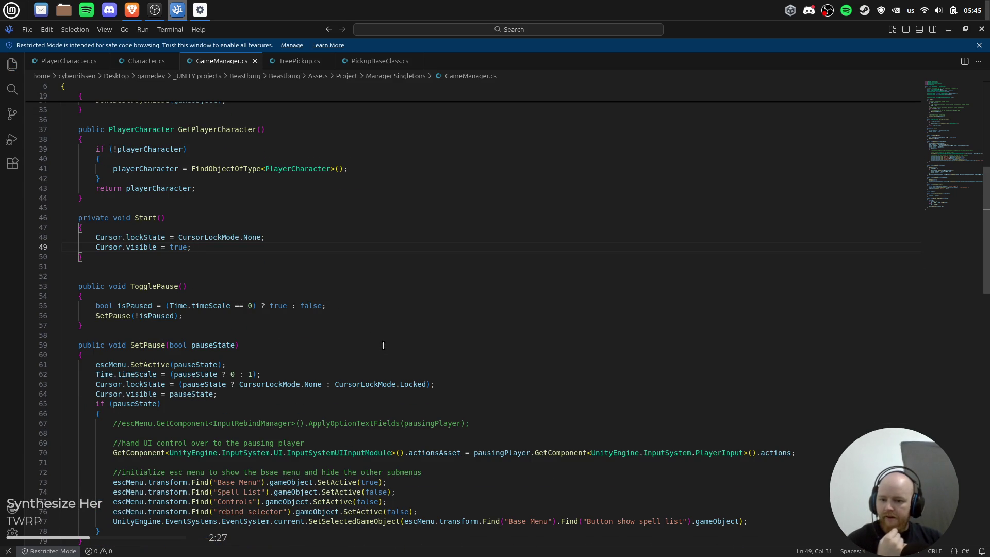
pyautogui.scroll(-1, 289, 354)
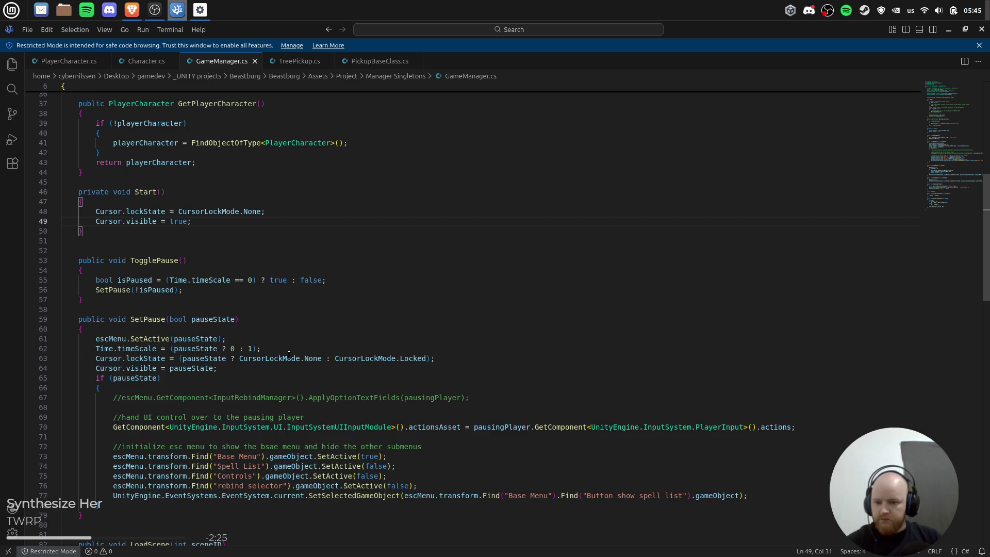
pyautogui.scroll(-5, 289, 355)
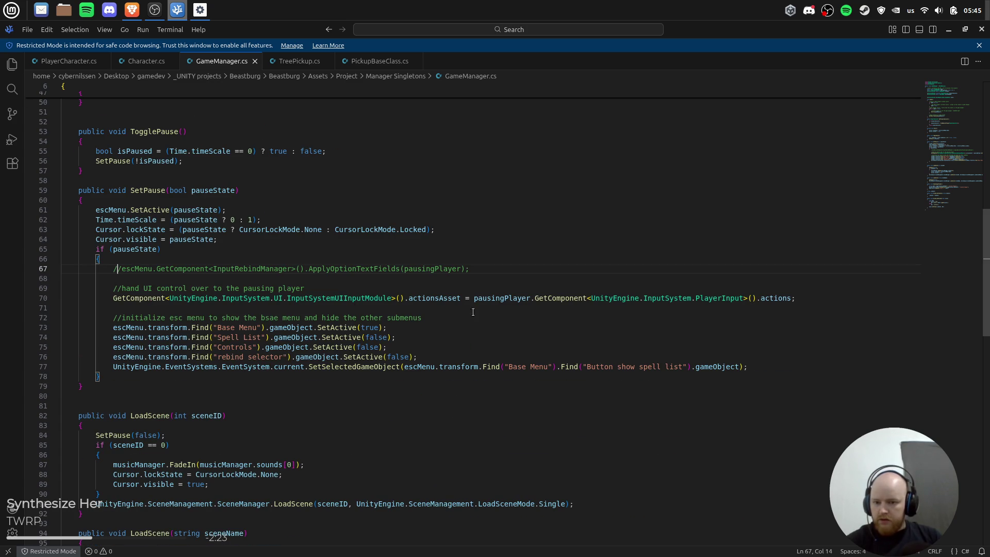
# - Leave the rebind line 67 commented out and save GameManager.cs
pyautogui.hotkey('ctrl', '/')
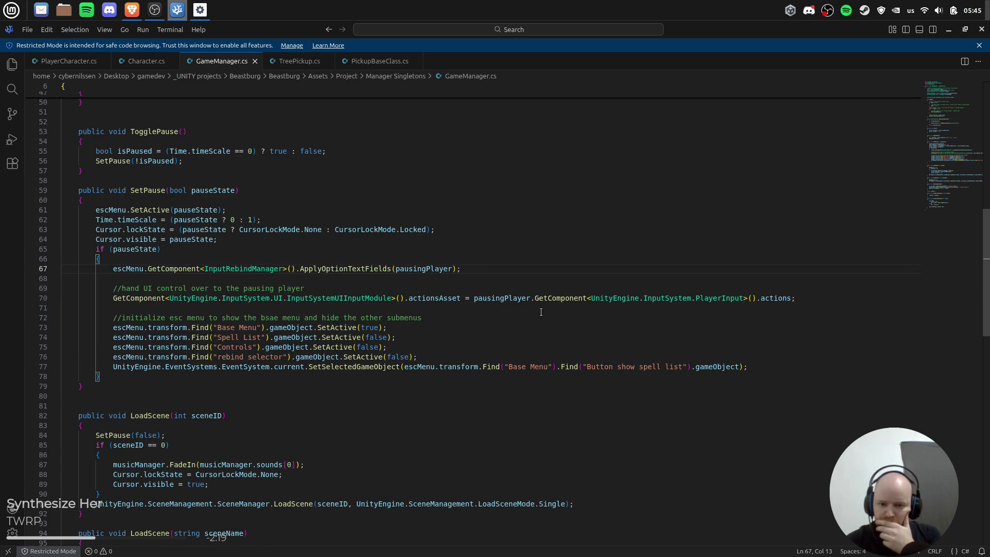
pyautogui.press('Up')
pyautogui.press('Up')
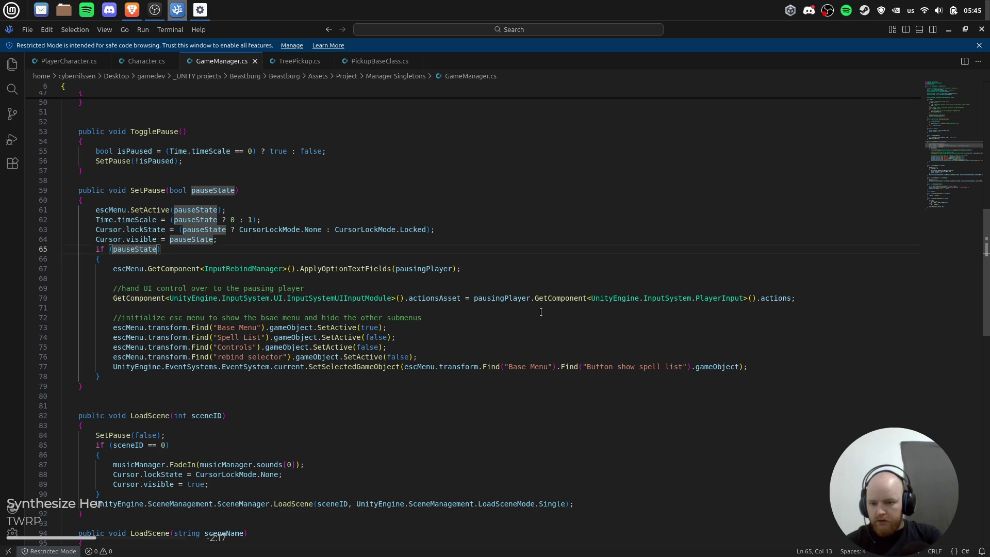
pyautogui.press('Down')
pyautogui.press('Down')
pyautogui.hotkey('ctrl', '/')
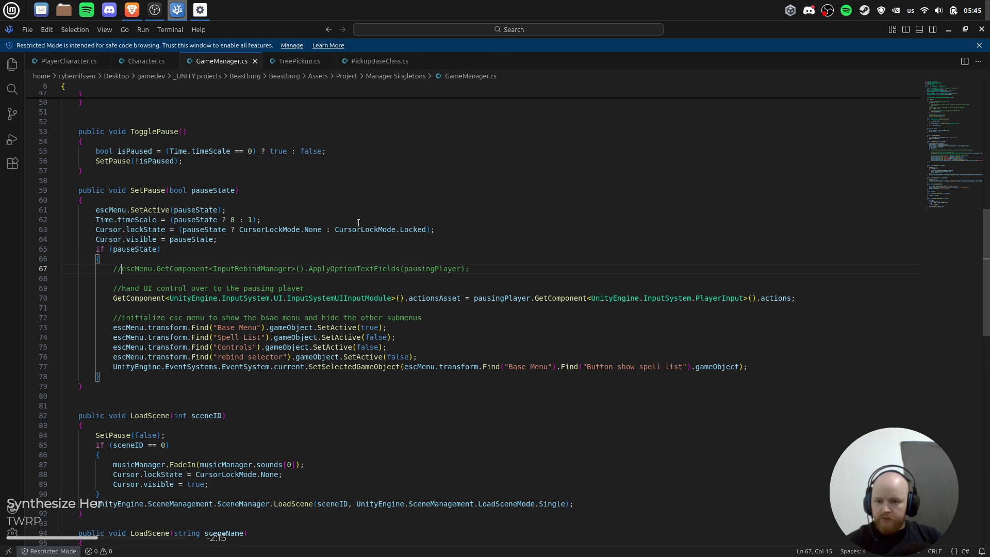
pyautogui.hotkey('ctrl', 's')
pyautogui.hotkey('alt', 'Tab')
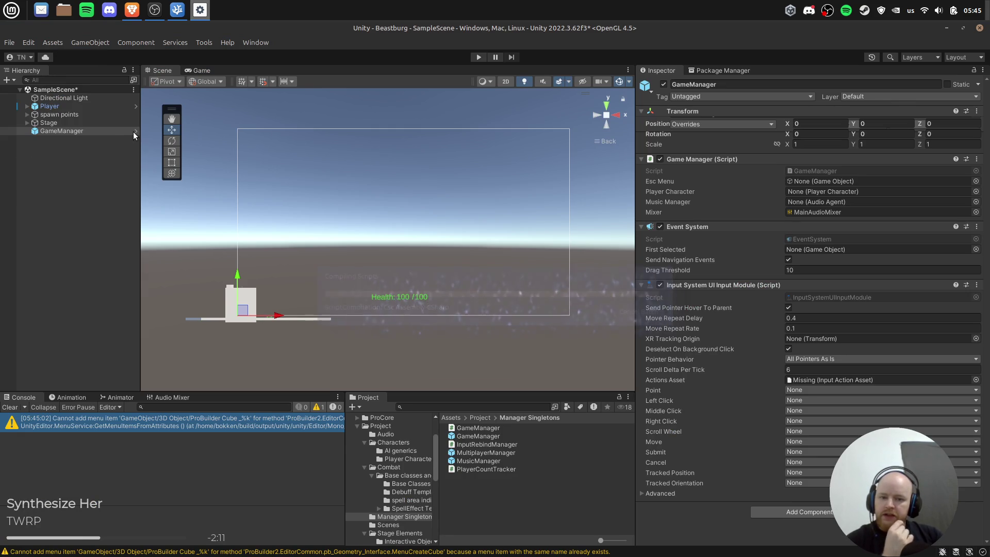
# - Add a UI Canvas child named Esc Menu inside the GameManager prefab
pyautogui.click(135, 131)
pyautogui.rightClick(79, 102)
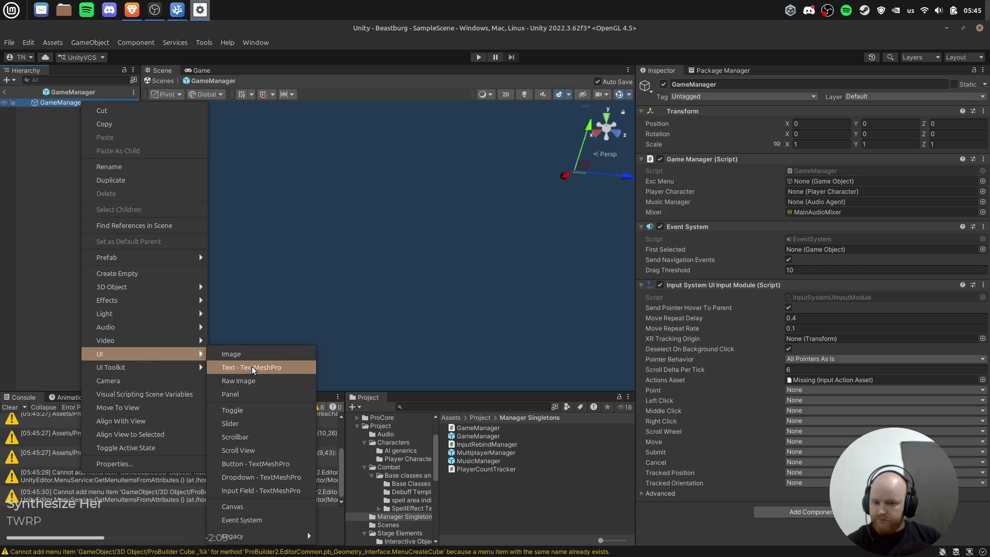
pyautogui.moveTo(165, 369)
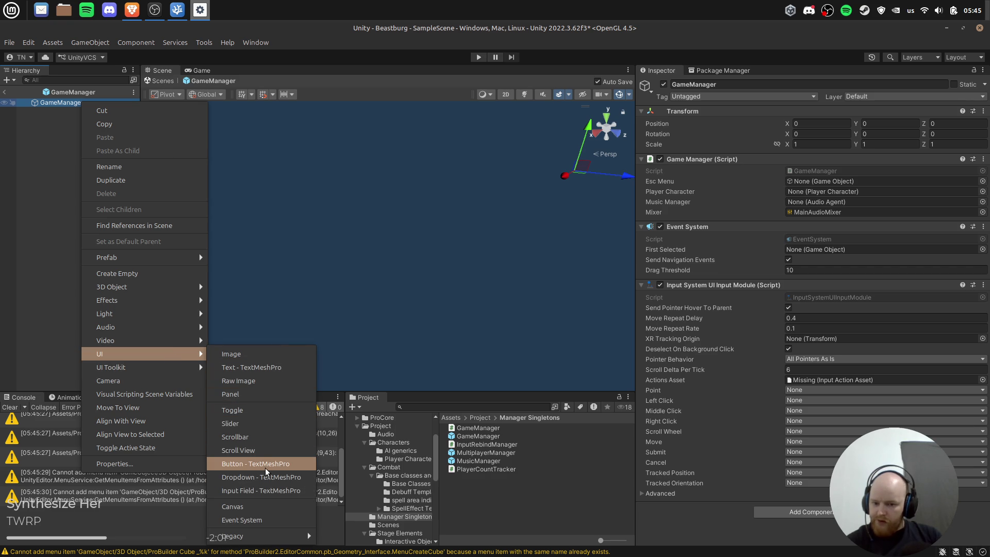
pyautogui.click(257, 506)
pyautogui.write('Esc Menu')
pyautogui.press('Return')
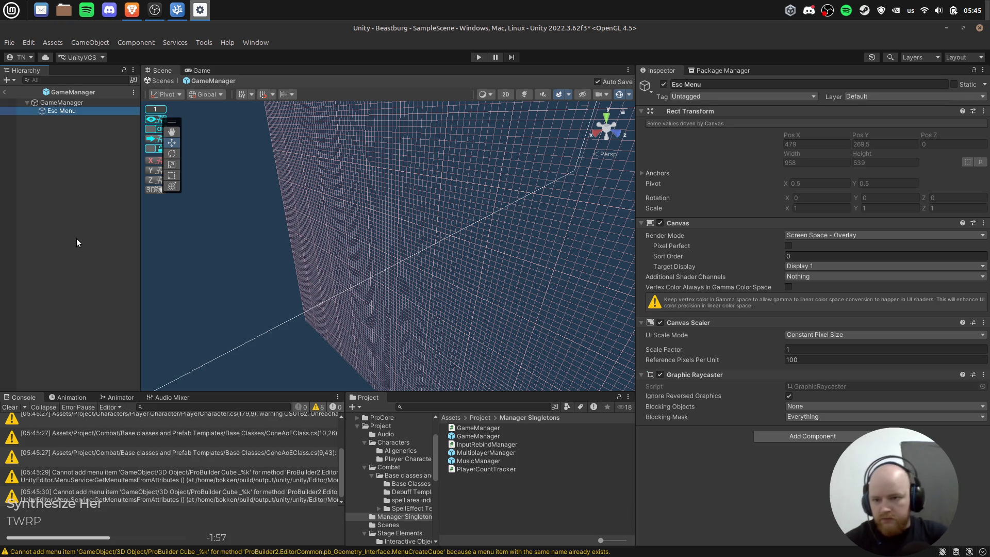
# - Drag the Esc Menu canvas into GameManager's Esc Menu field in the Inspector
pyautogui.click(60, 102)
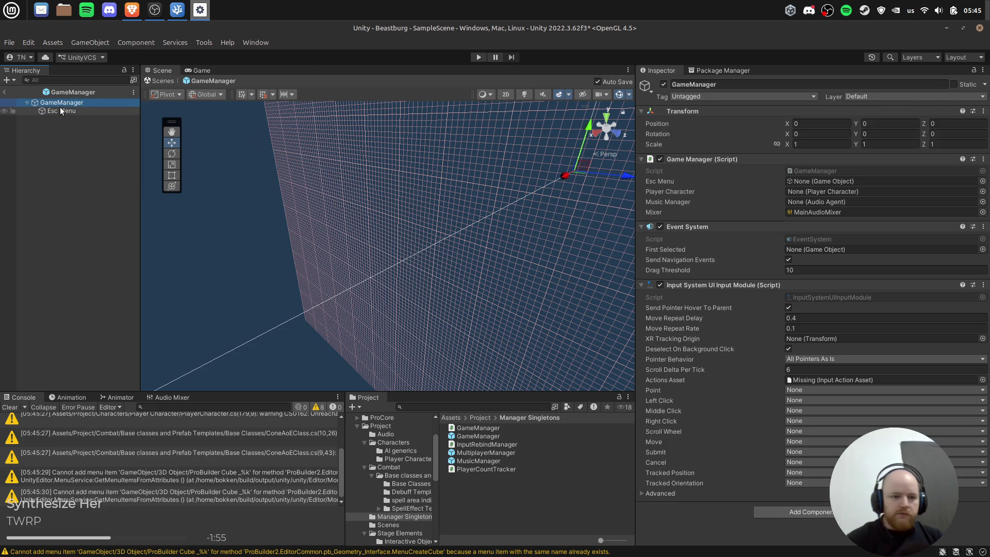
pyautogui.moveTo(61, 111)
pyautogui.mouseDown()
pyautogui.moveTo(877, 185)
pyautogui.moveTo(838, 181)
pyautogui.mouseUp()
pyautogui.click(98, 111)
pyautogui.rightClick(90, 110)
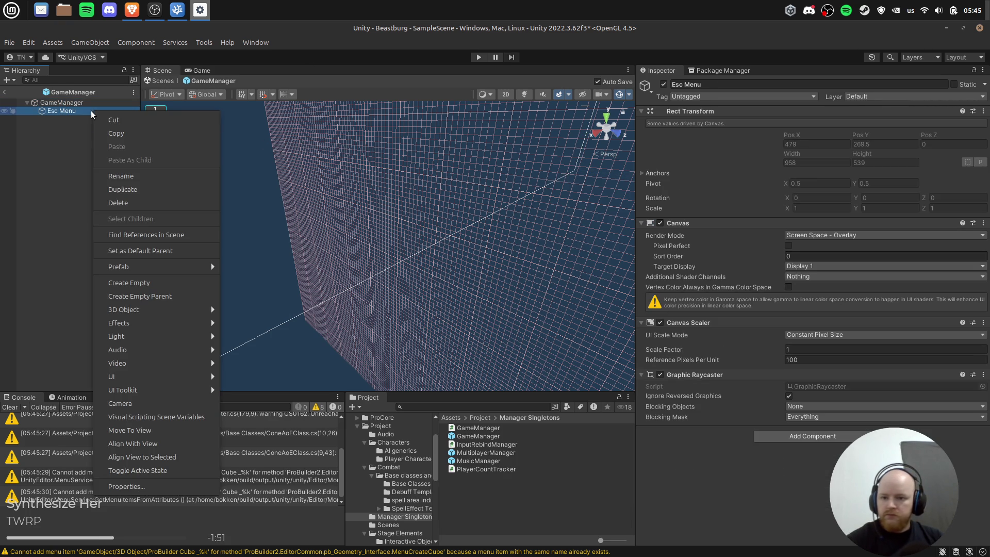
# - Add a TextMeshPro Button under Esc Menu and name it continue
pyautogui.moveTo(181, 377)
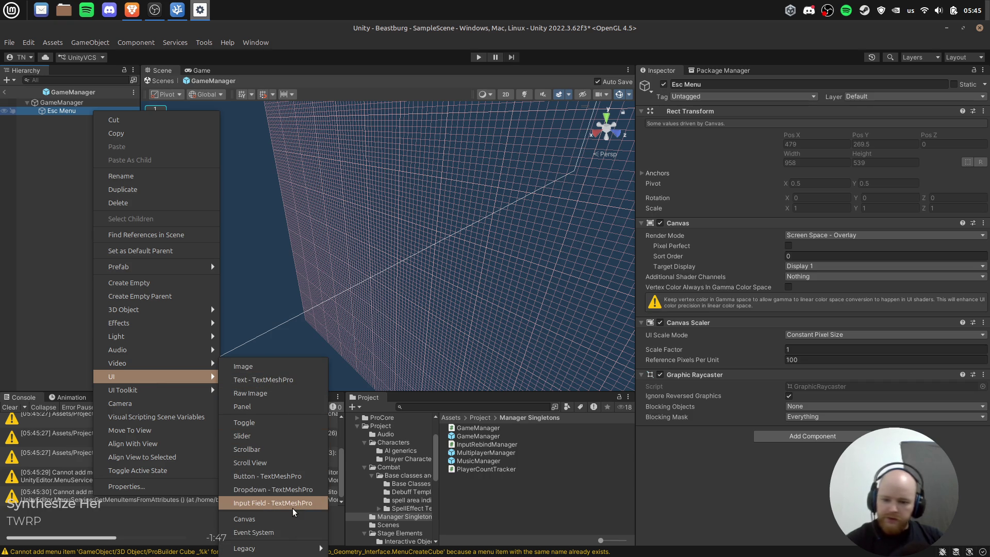
pyautogui.click(295, 478)
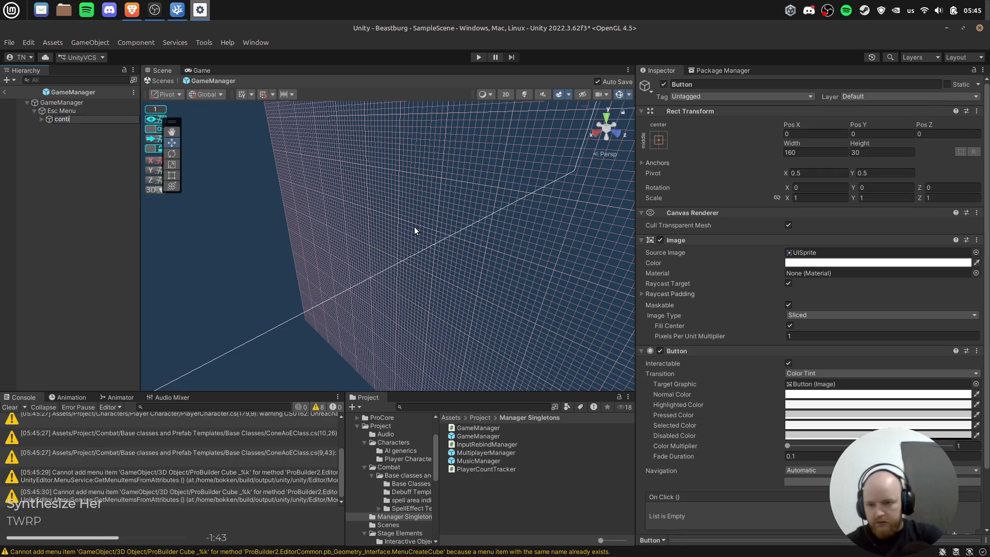
pyautogui.write('nue]')
pyautogui.press('Return')
pyautogui.press('f')
# - Change the button's Text (TMP) label to Continue
pyautogui.click(42, 119)
pyautogui.click(88, 119)
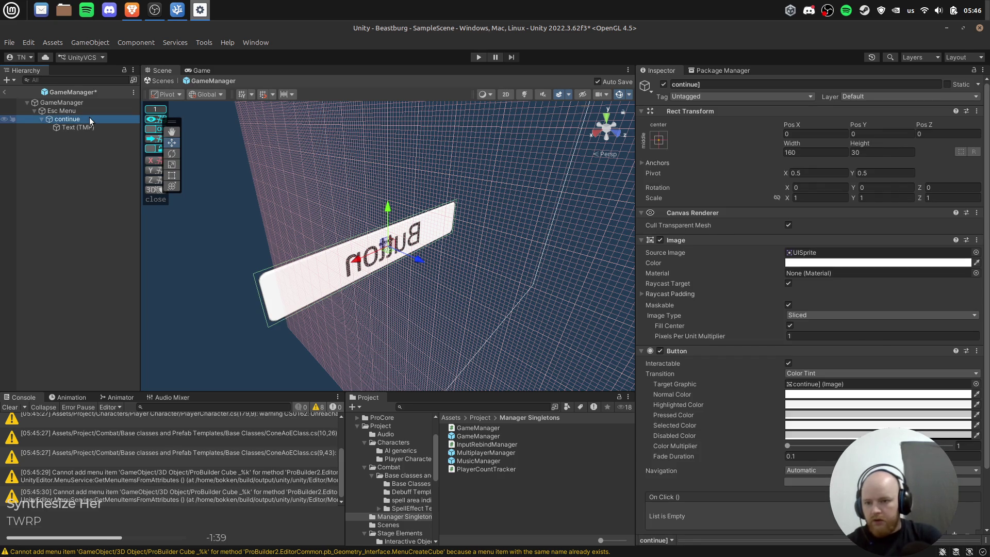
pyautogui.press('Down')
pyautogui.click(735, 310)
pyautogui.write('Continue')
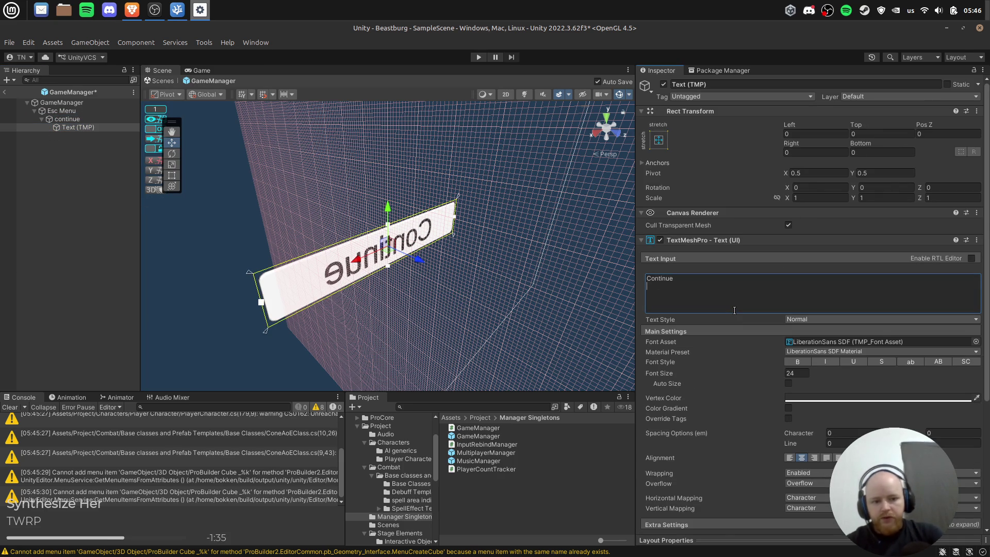
pyautogui.click(464, 320)
# - Snap the scene view straight-on and frame the whole Esc Menu canvas
pyautogui.scroll(5, 392, 248)
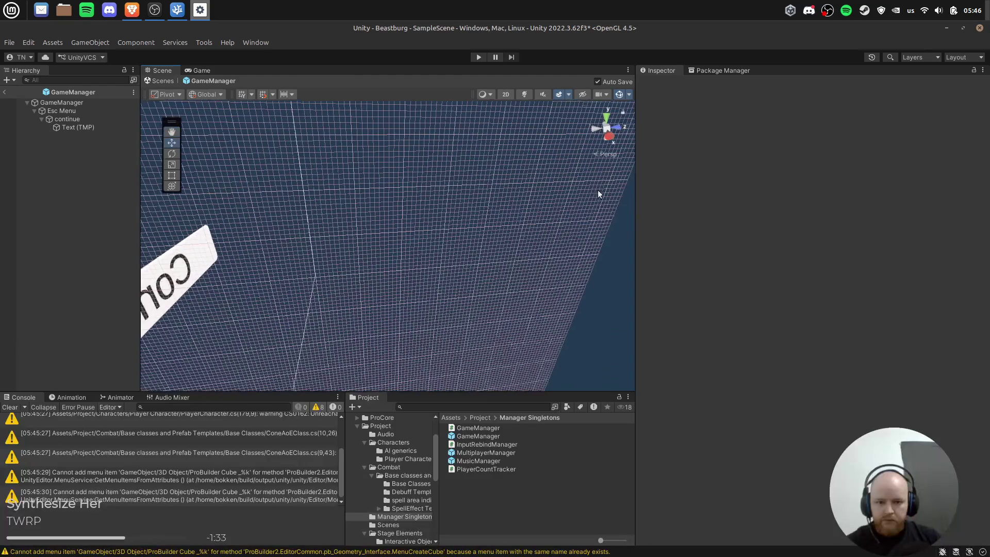
pyautogui.click(620, 129)
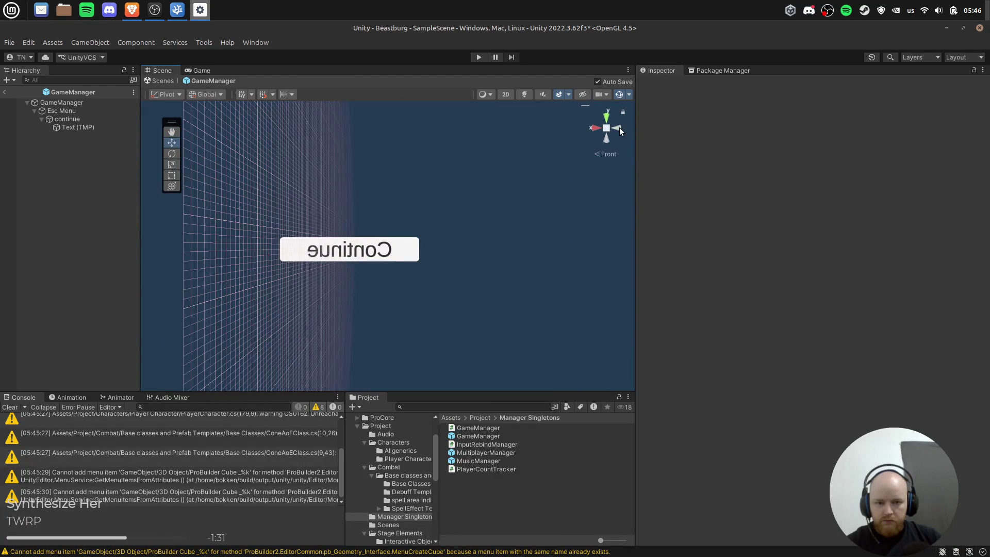
pyautogui.click(619, 128)
pyautogui.doubleClick(64, 109)
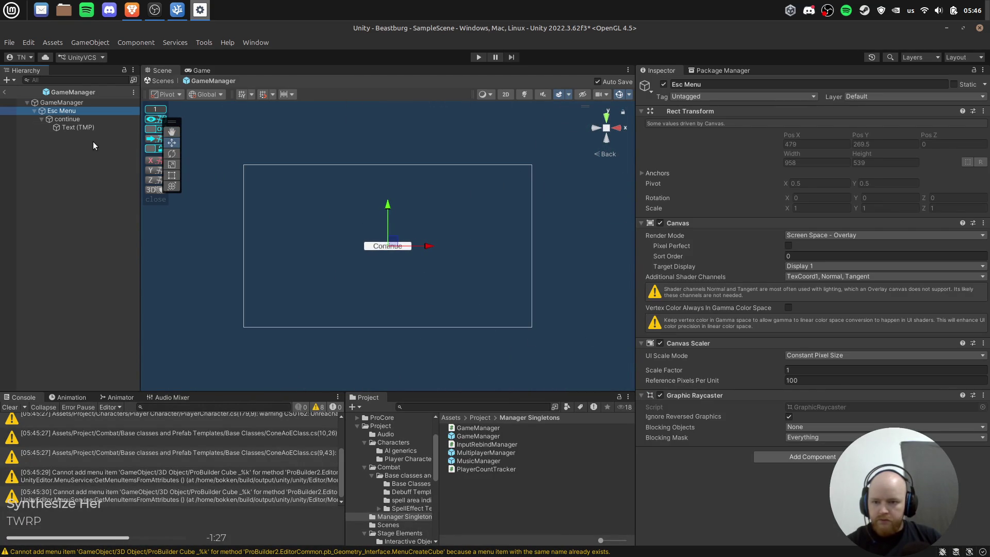
# - Frame the continue button and nudge it slightly upward on the canvas
pyautogui.click(67, 118)
pyautogui.press('f')
pyautogui.moveTo(387, 267); pyautogui.dragTo(387, 260)
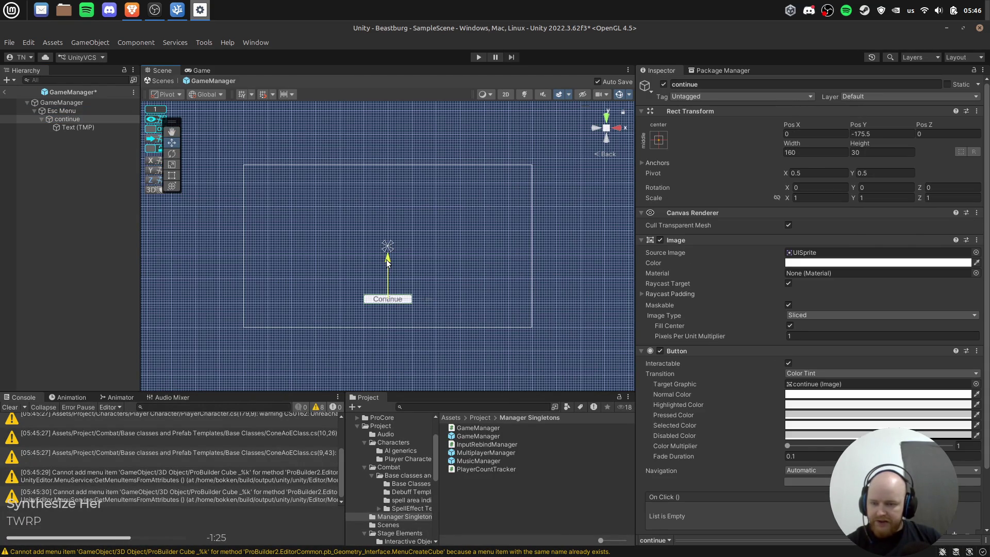
pyautogui.click(101, 127)
pyautogui.click(95, 119)
pyautogui.scroll(-3, 862, 338)
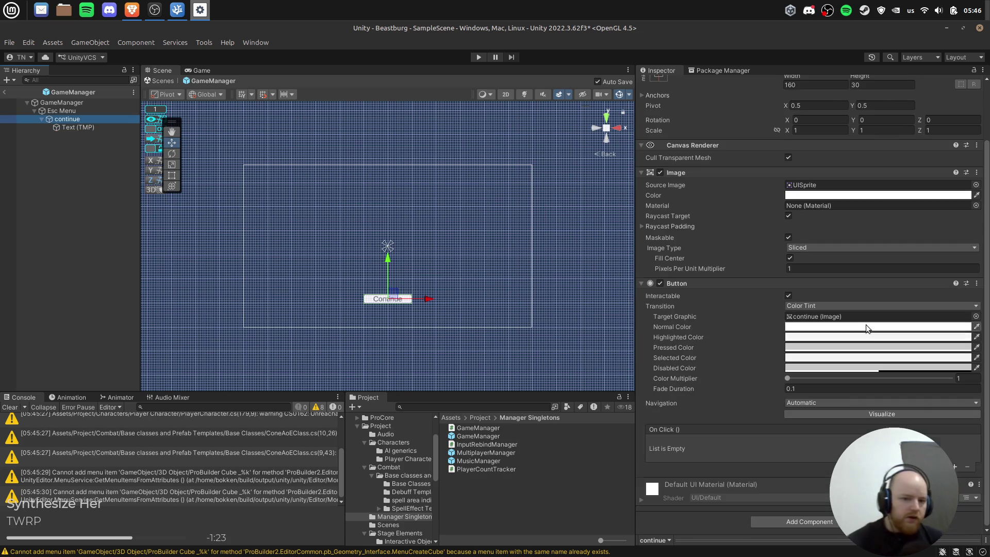
# - Add an On Click entry targeting GameManager that calls SetPause (bool)
pyautogui.click(955, 466)
pyautogui.moveTo(66, 119); pyautogui.dragTo(699, 452)
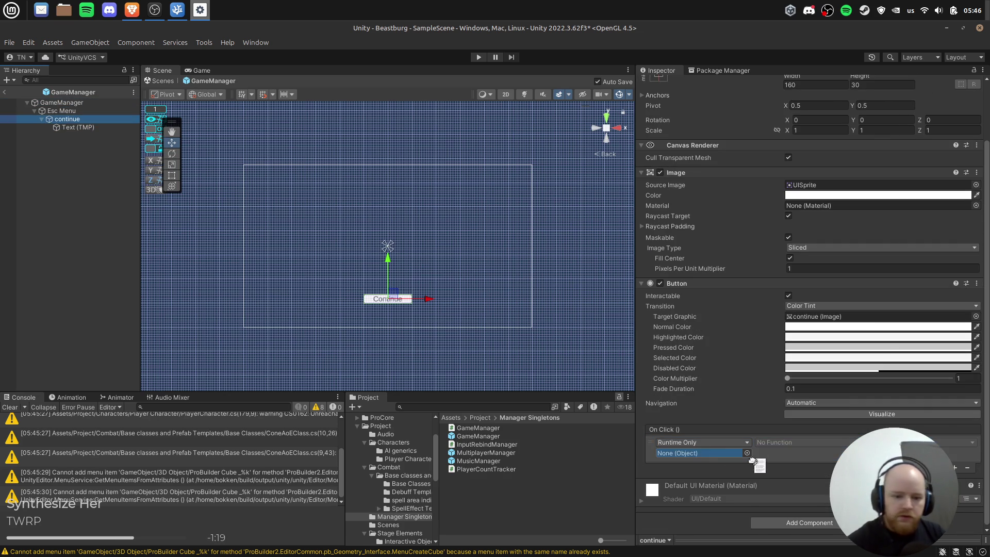
pyautogui.click(805, 442)
pyautogui.moveTo(821, 465)
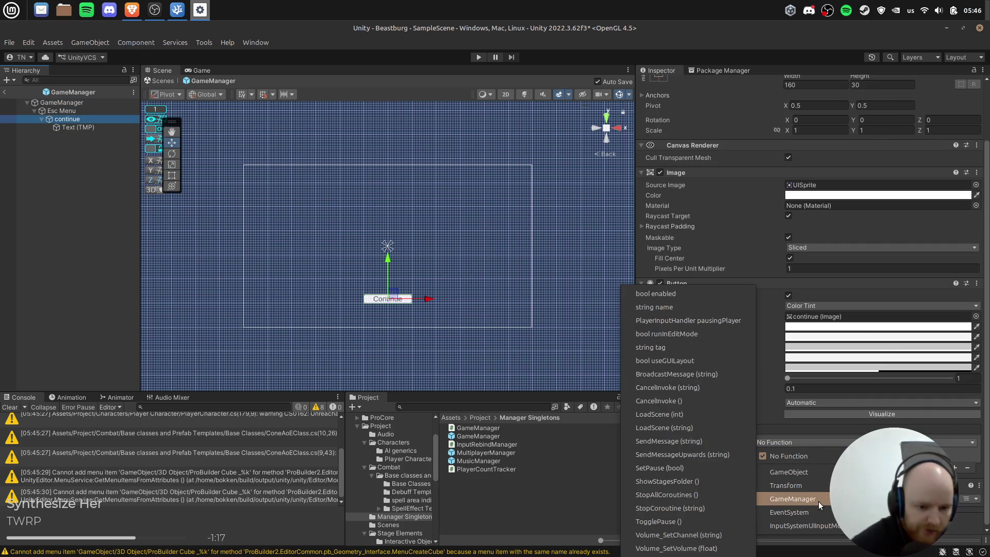
pyautogui.moveTo(816, 494)
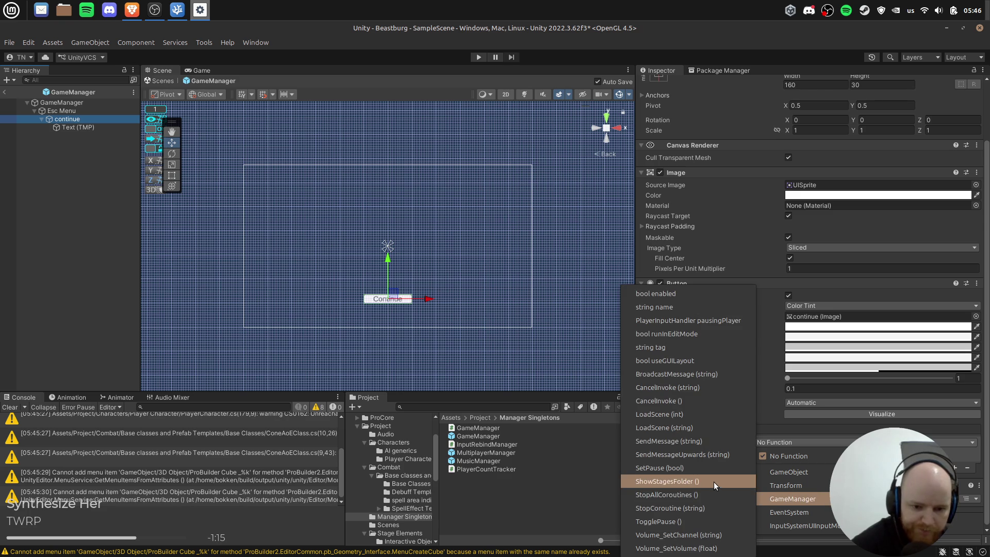
pyautogui.click(716, 468)
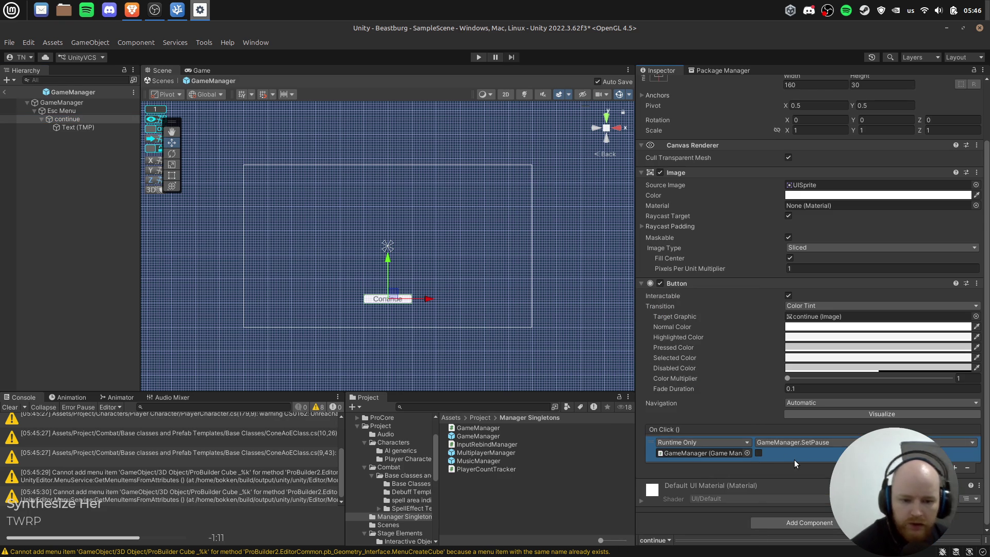
pyautogui.click(49, 221)
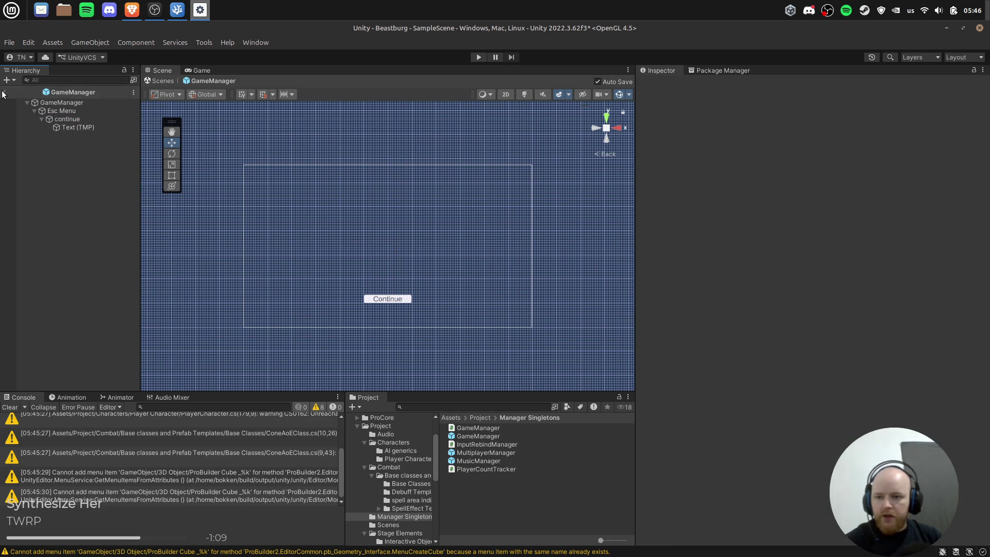
# - Save the Player's HUD object as a prefab in the Player Character folder
pyautogui.click(3, 92)
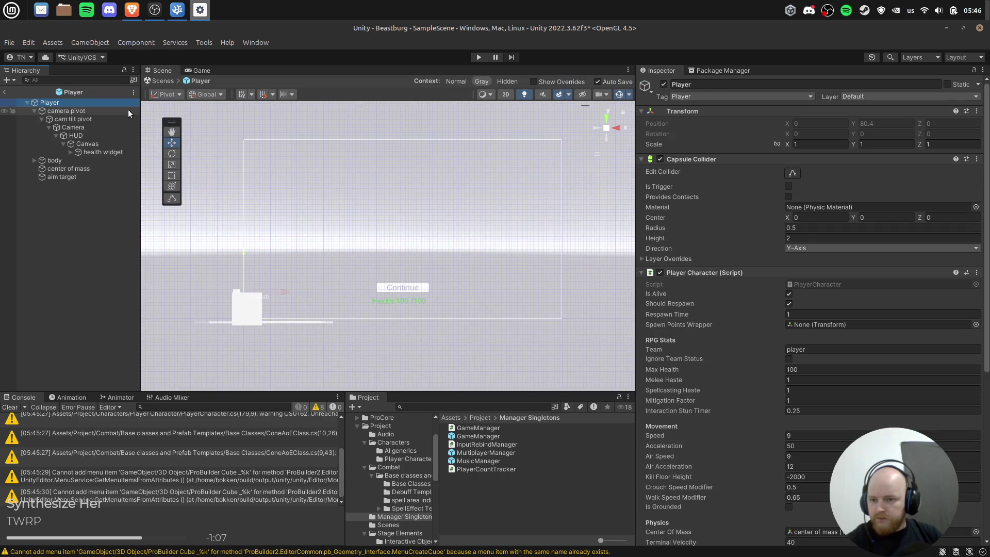
pyautogui.click(82, 136)
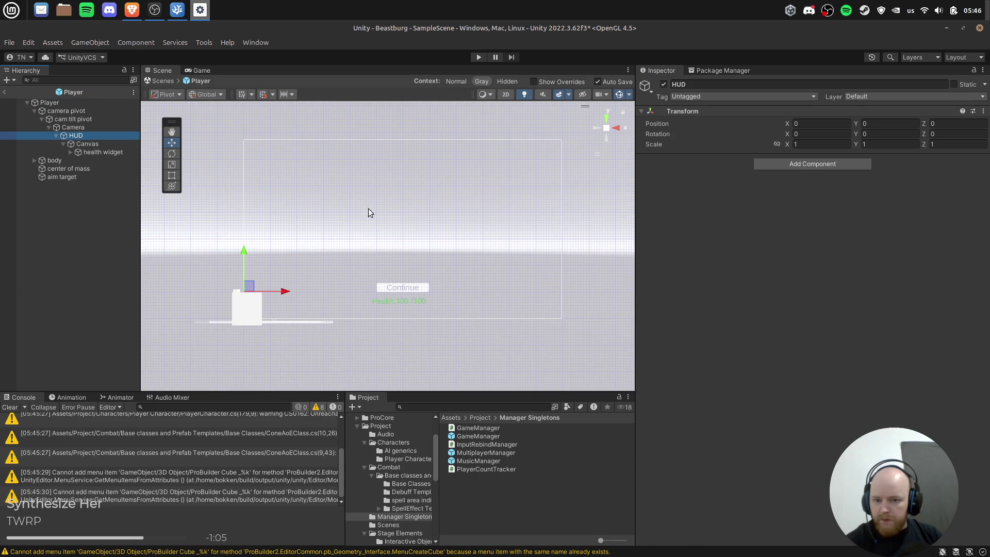
pyautogui.click(479, 417)
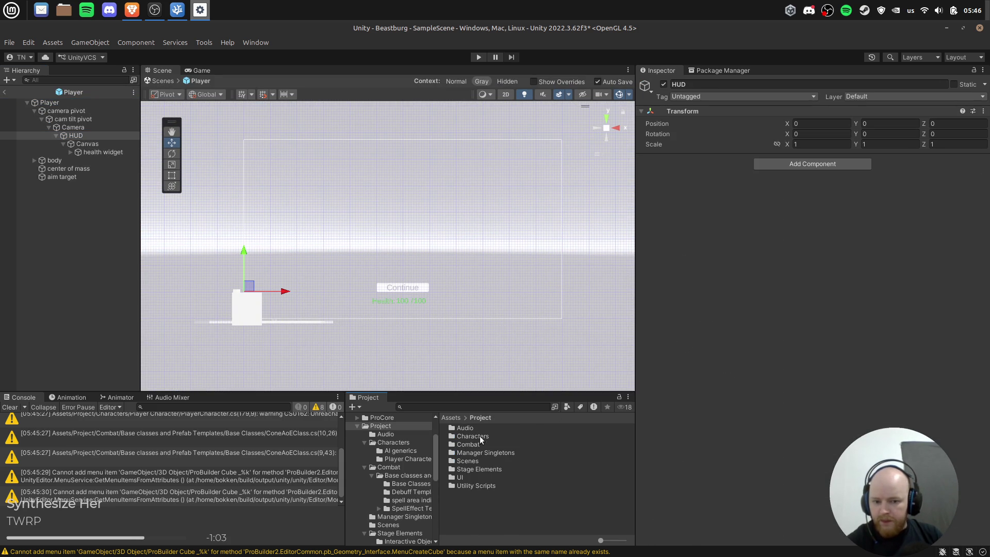
pyautogui.click(70, 93)
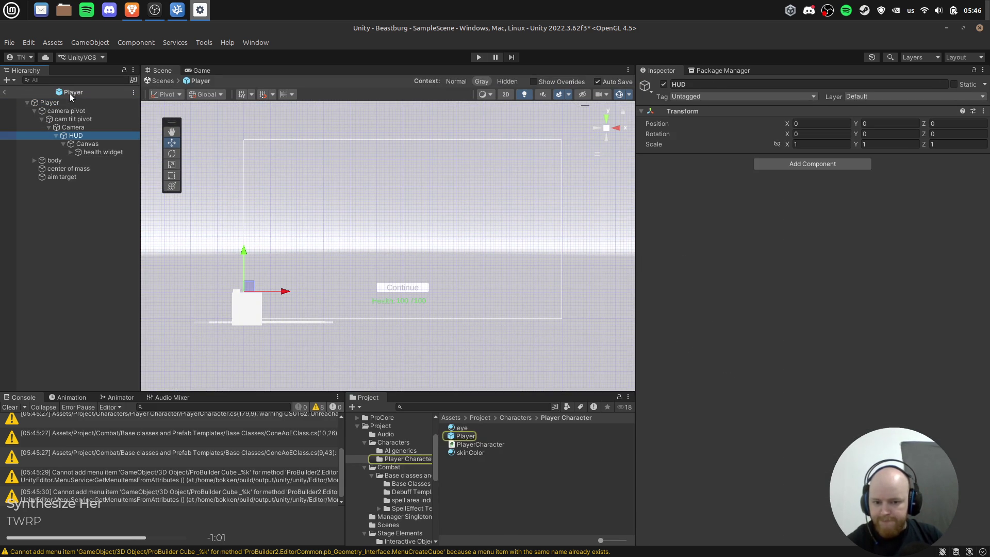
pyautogui.moveTo(70, 137)
pyautogui.mouseDown()
pyautogui.moveTo(364, 413)
pyautogui.moveTo(460, 485)
pyautogui.mouseUp()
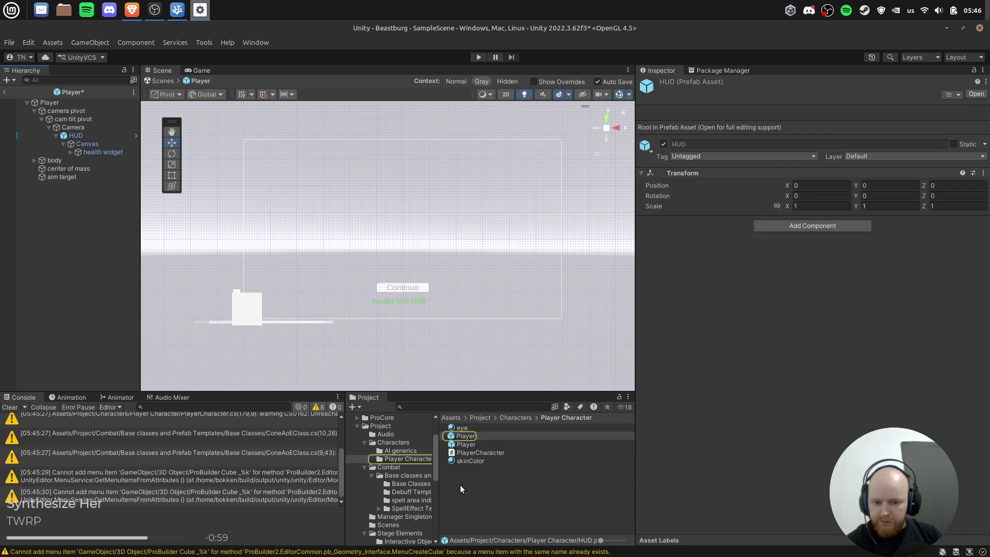
# - In the HUD prefab, move the health widget to bottom-left (X -385.16, Y -272.17)
pyautogui.doubleClick(463, 436)
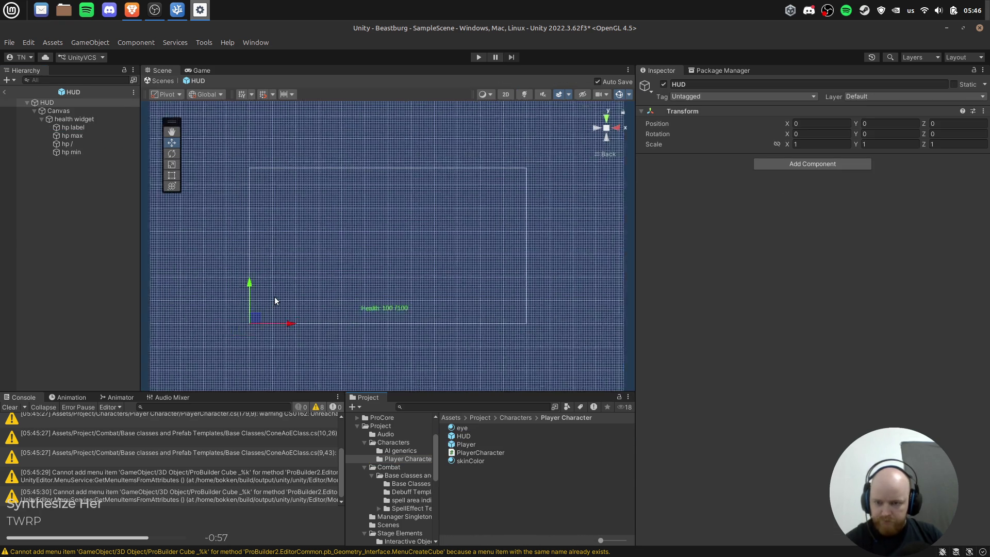
pyautogui.doubleClick(74, 119)
pyautogui.moveTo(393, 320); pyautogui.dragTo(273, 329)
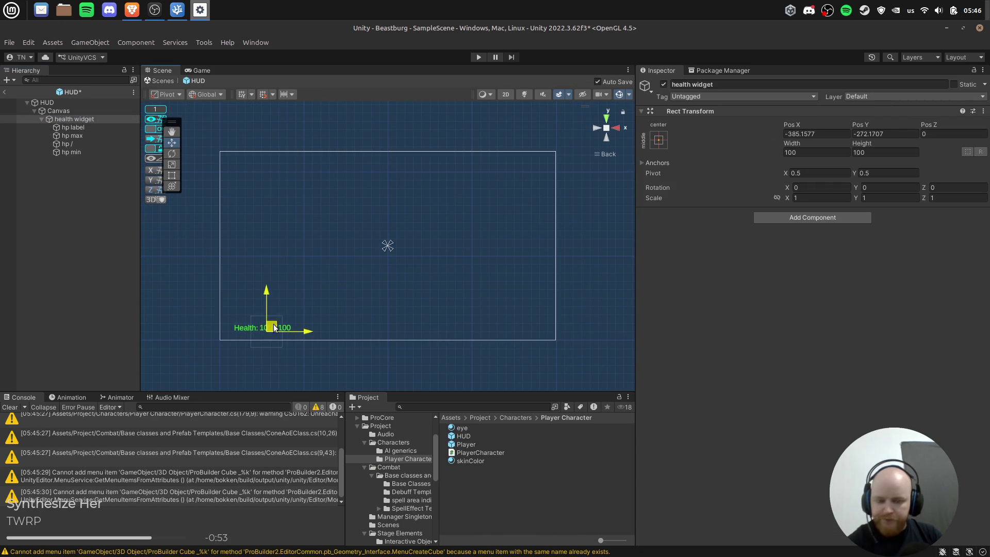
pyautogui.click(41, 119)
pyautogui.rightClick(53, 111)
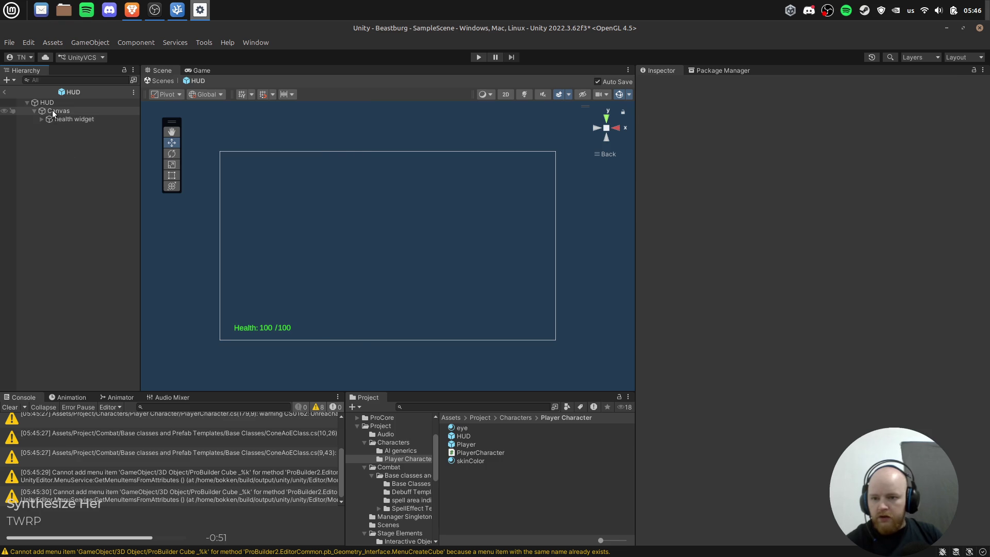
# - Undo an accidental empty parent, putting Canvas back directly under HUD
pyautogui.click(110, 294)
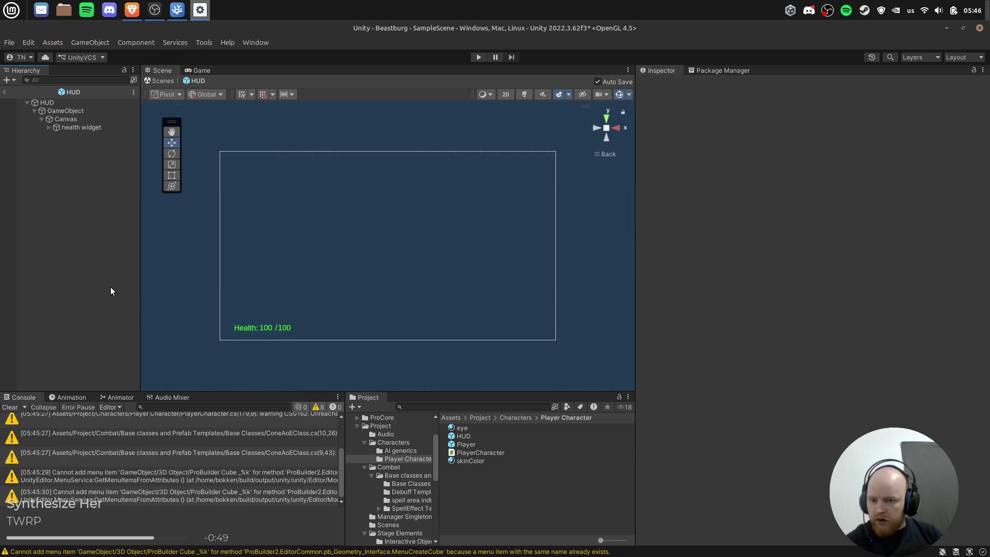
pyautogui.rightClick(68, 110)
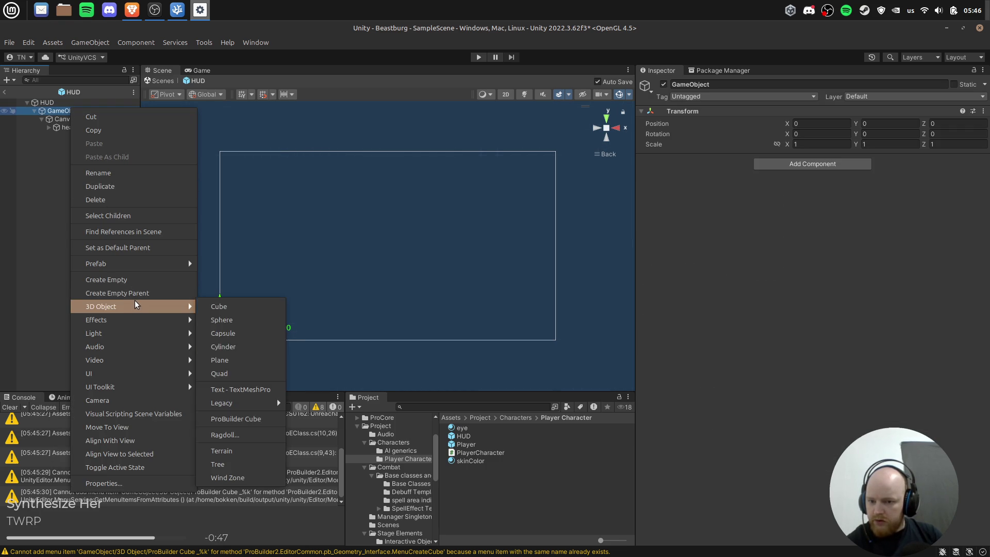
pyautogui.click(41, 226)
pyautogui.click(77, 119)
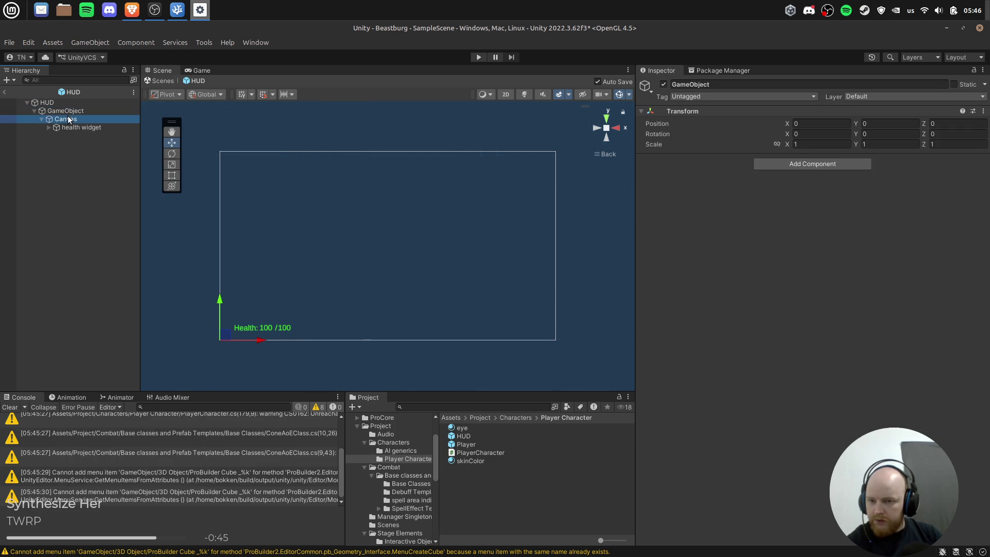
pyautogui.click(91, 108)
pyautogui.moveTo(78, 119); pyautogui.dragTo(63, 102)
pyautogui.click(70, 127)
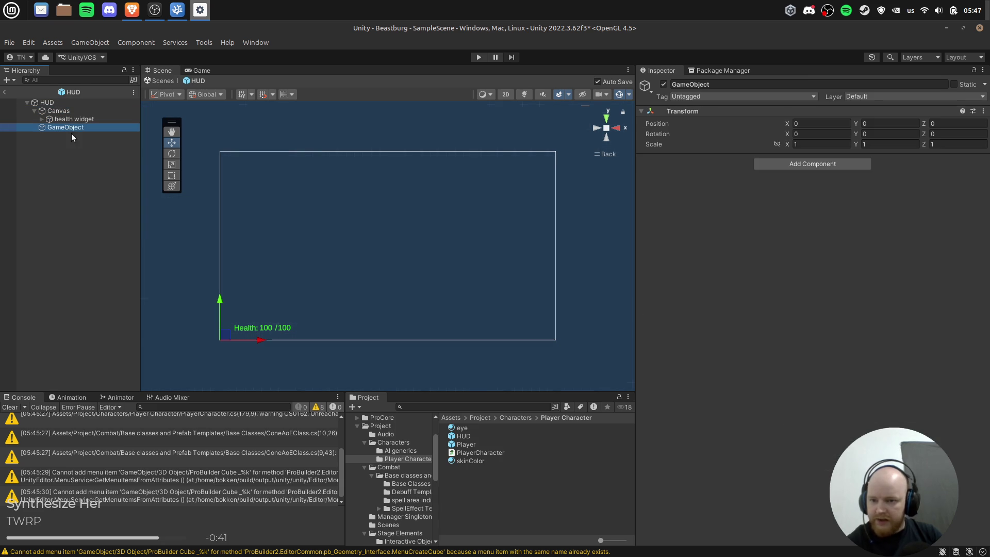
pyautogui.press('Delete')
# - Add an empty child under the Canvas named Resource Widgets wrapper
pyautogui.click(70, 110)
pyautogui.rightClick(70, 111)
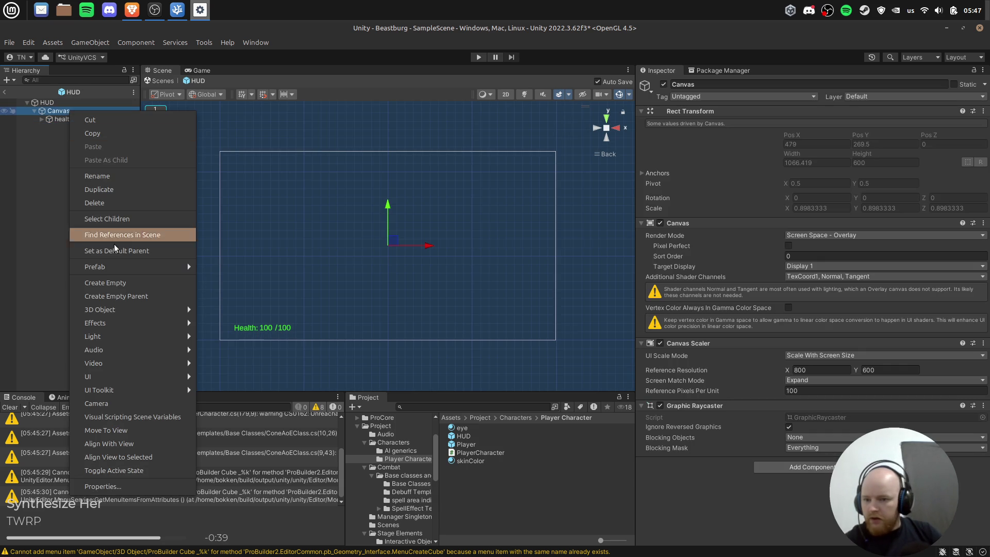
pyautogui.click(120, 288)
pyautogui.write('W')
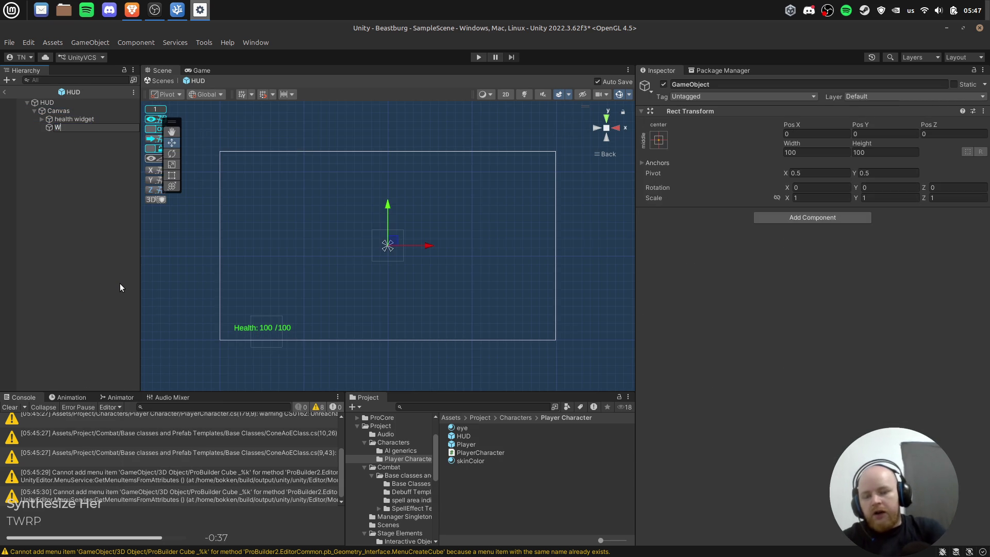
pyautogui.write('esource')
pyautogui.press('End')
pyautogui.write('wrapper')
pyautogui.press('Return')
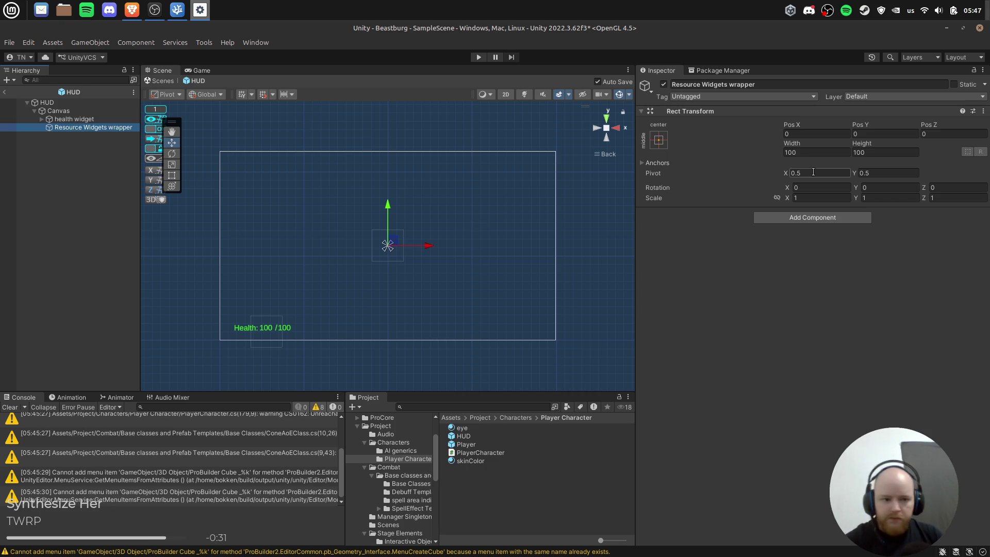
# - Anchor the wrapper to the bottom-right corner at Pos X 0, Pos Y 0
pyautogui.click(659, 140)
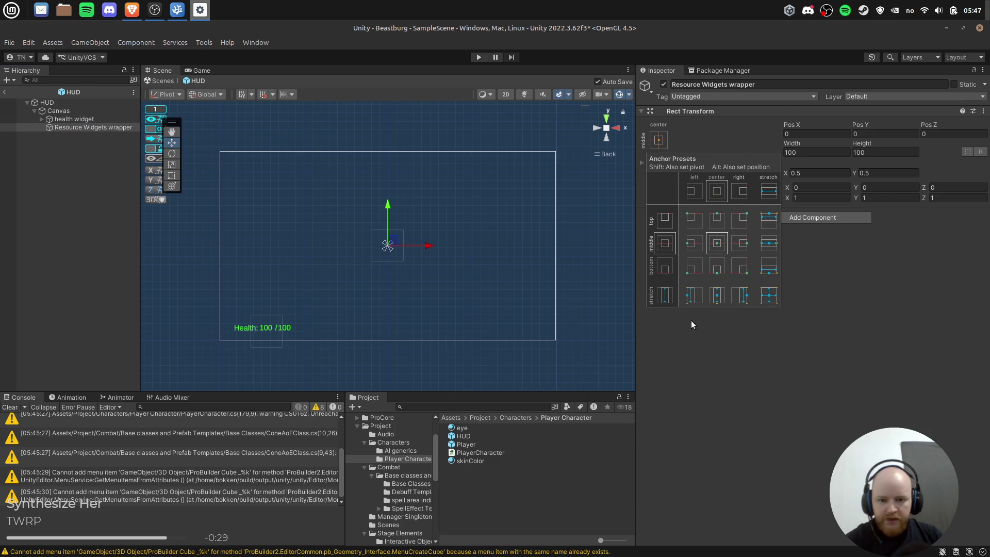
pyautogui.keyDown('shift'); pyautogui.click(740, 267); pyautogui.keyUp('shift')
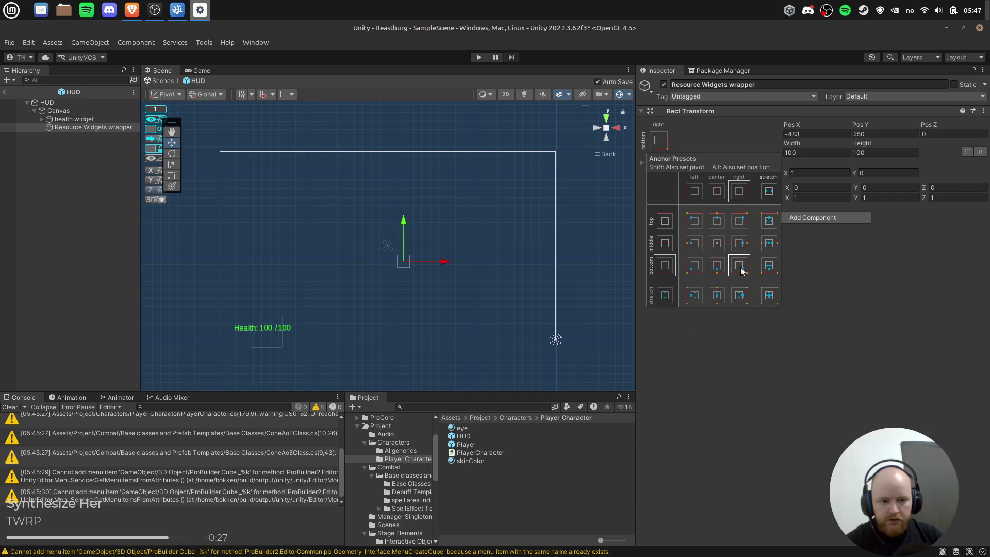
pyautogui.press('alt')
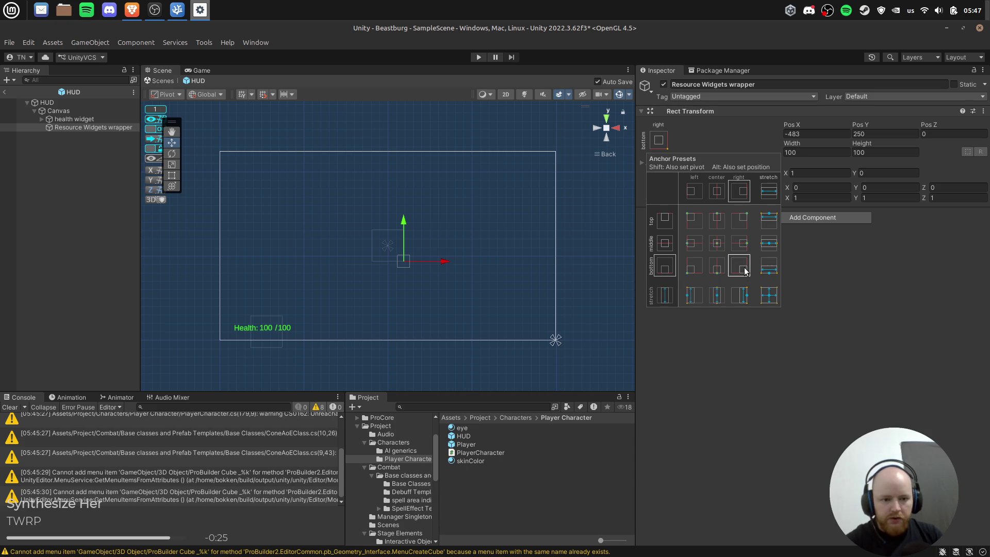
pyautogui.press('shift')
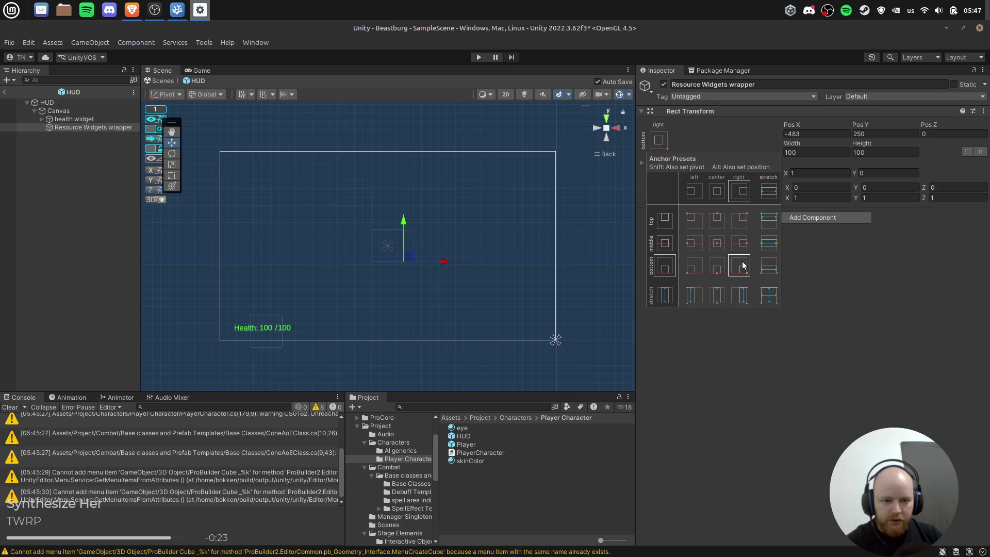
pyautogui.hotkey('shift', 'alt')
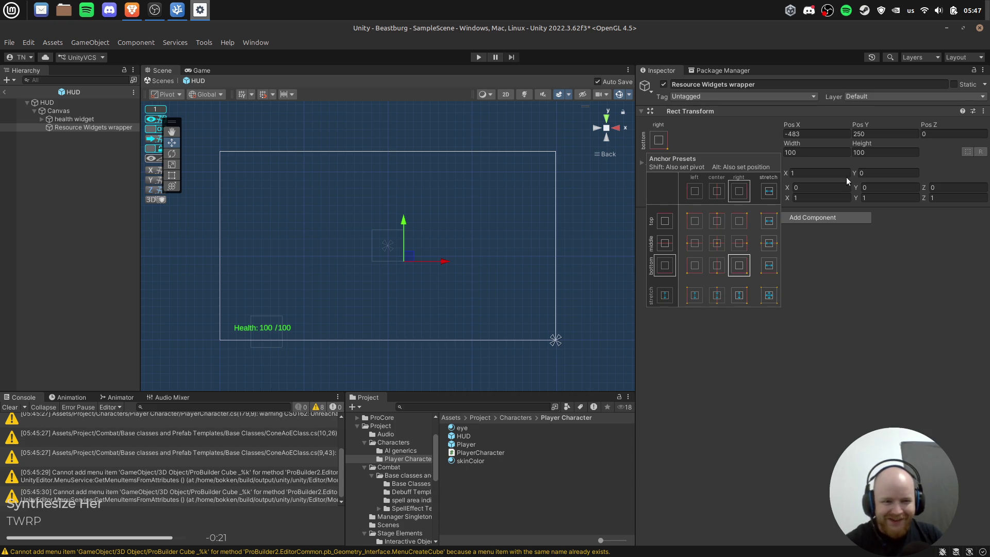
pyautogui.click(864, 135)
pyautogui.write('0')
pyautogui.click(837, 135)
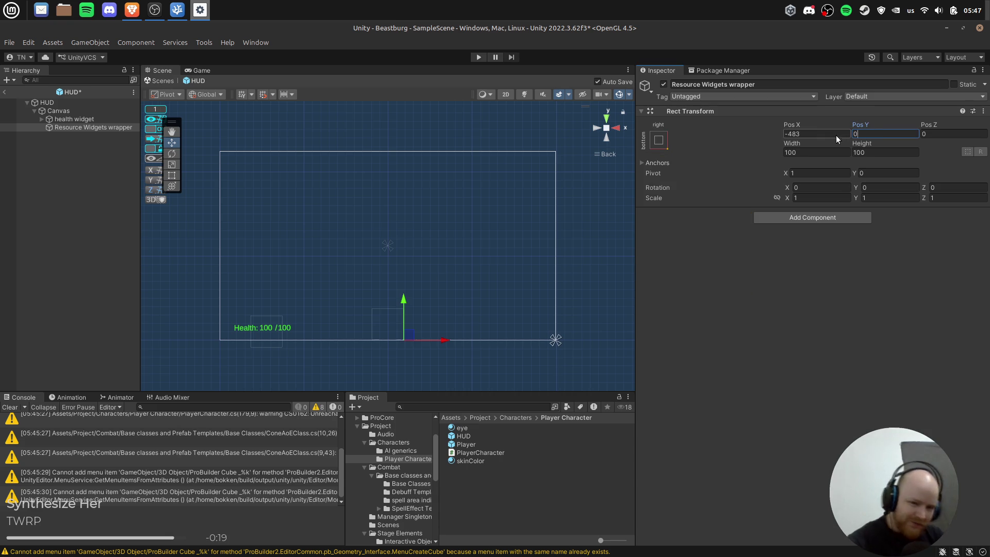
pyautogui.write('0')
pyautogui.press('Return')
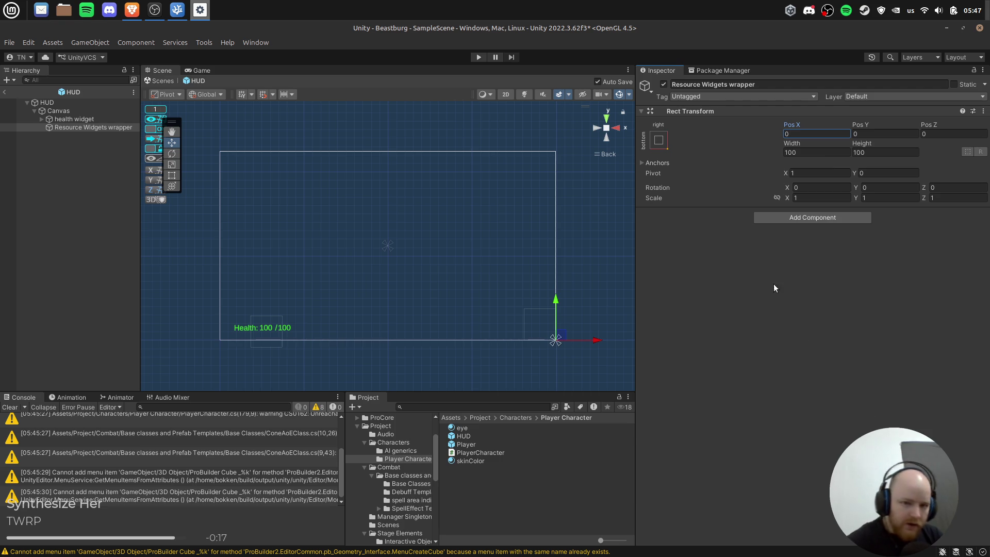
pyautogui.click(659, 138)
pyautogui.click(863, 341)
# - Set the wrapper's height to 300, keeping its width at 100
pyautogui.click(100, 128)
pyautogui.click(836, 152)
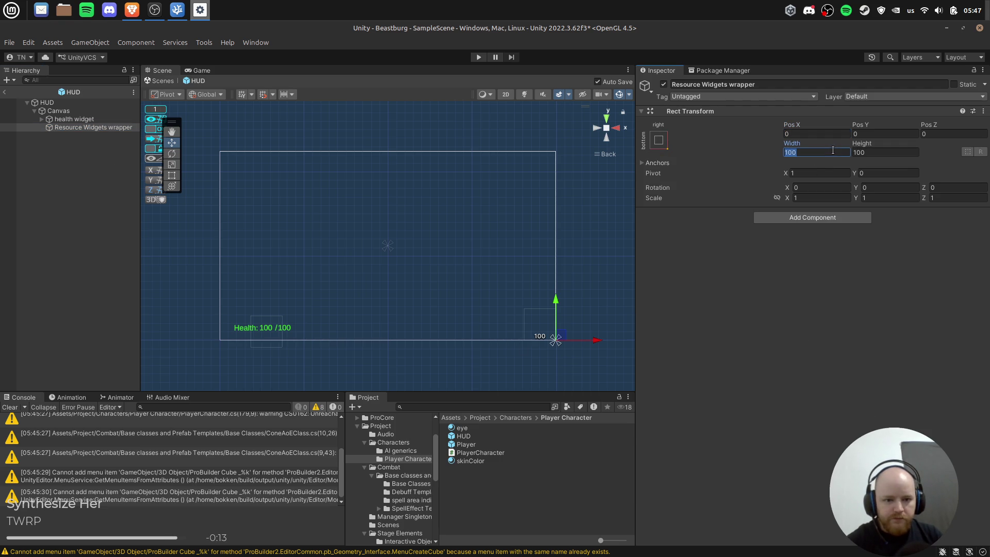
pyautogui.hotkey('ctrl', 'a')
pyautogui.write('500')
pyautogui.press('Home')
pyautogui.press('Delete')
pyautogui.write('3')
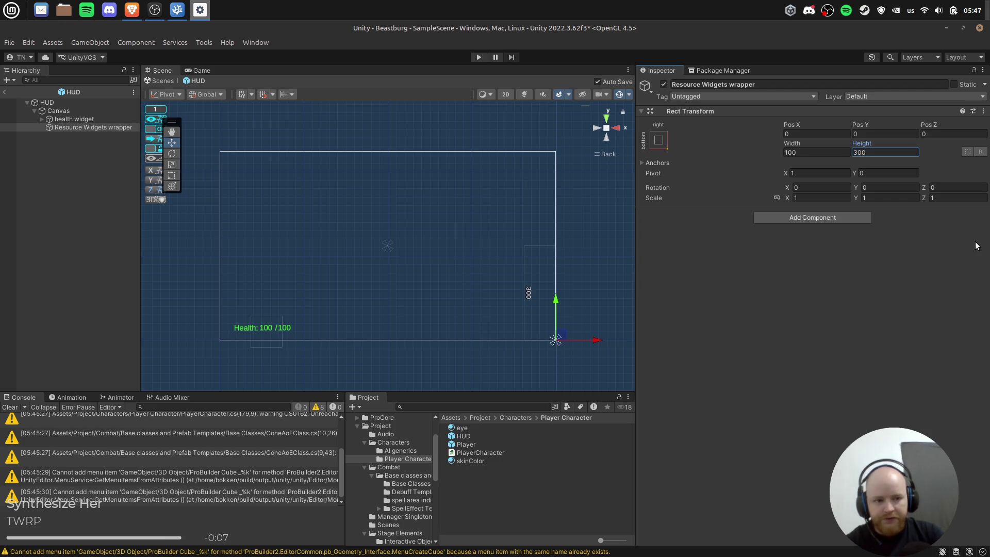
pyautogui.rightClick(95, 127)
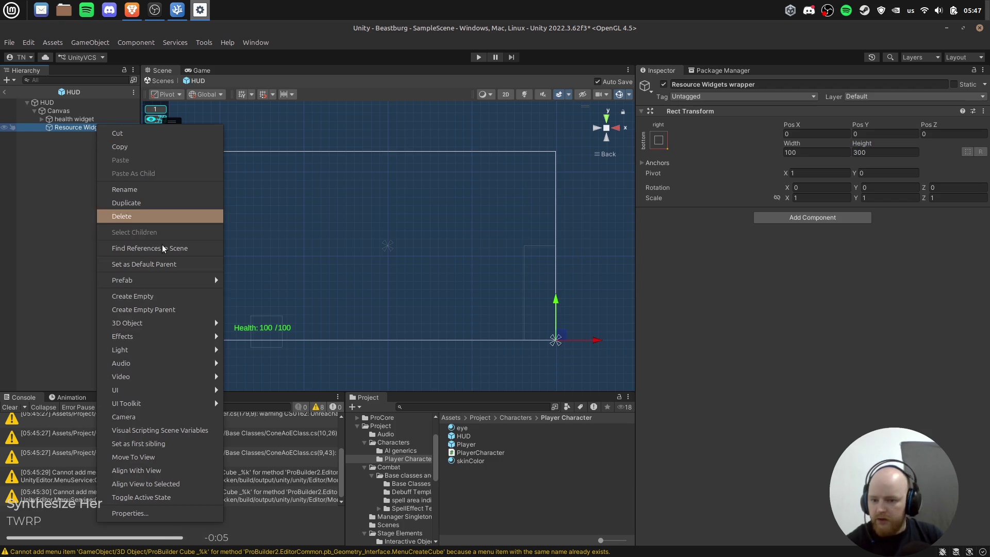
# - Add an empty child under the wrapper named Wood resource widget
pyautogui.click(166, 295)
pyautogui.write('Wood resource')
pyautogui.press('Return')
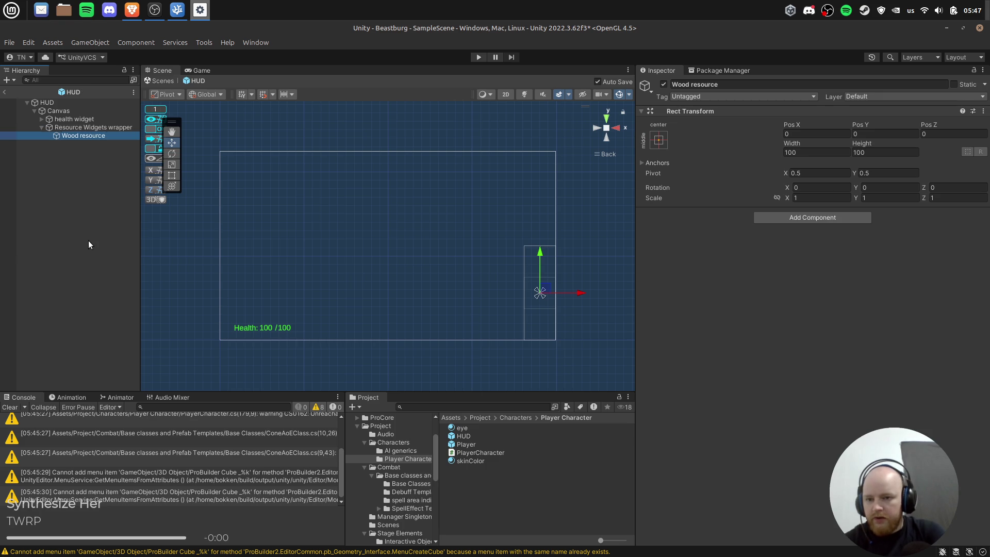
pyautogui.press('F2')
pyautogui.write('widget')
pyautogui.press('Return')
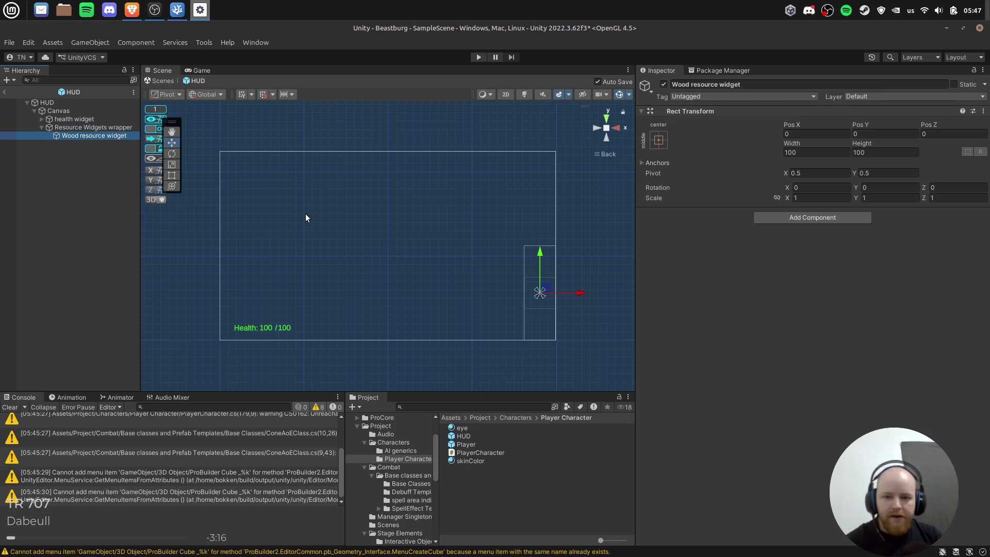
# - Anchor the widget to the bottom-right preset with Pos X and Pos Y 0
pyautogui.click(659, 139)
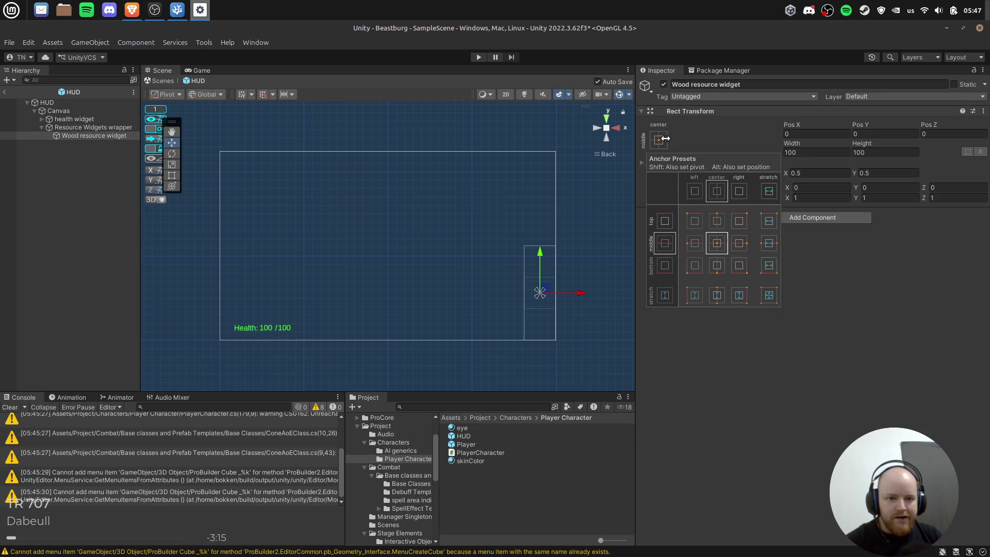
pyautogui.click(741, 272)
pyautogui.click(806, 134)
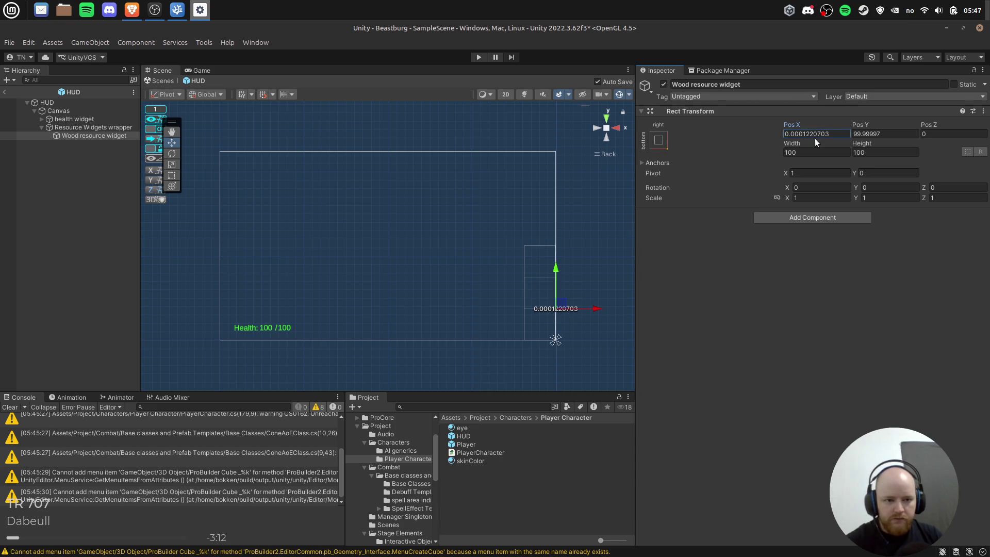
pyautogui.write('0')
pyautogui.click(859, 134)
pyautogui.write('0')
pyautogui.click(929, 134)
pyautogui.click(870, 329)
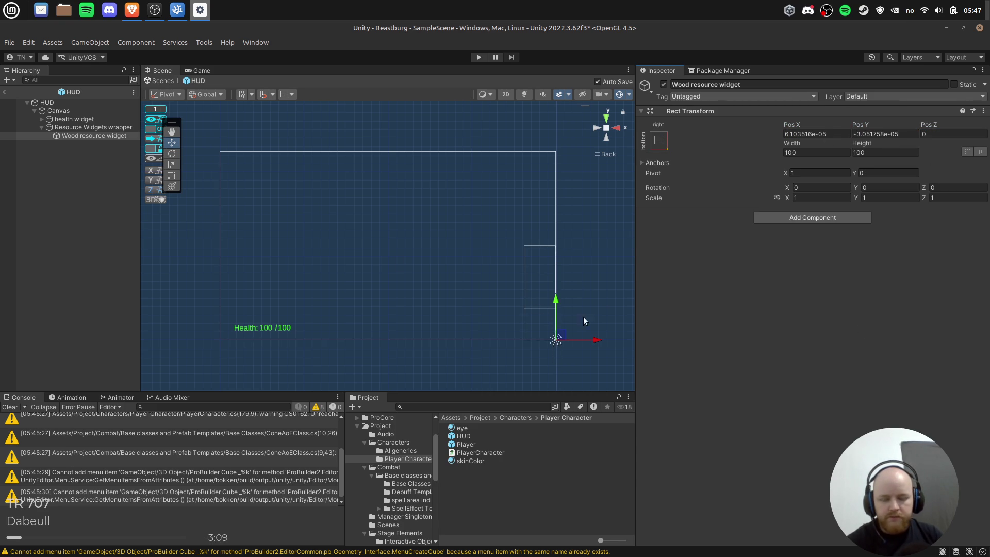
# - Add a UI Image child named icon under the Wood resource widget
pyautogui.rightClick(89, 136)
pyautogui.moveTo(145, 396)
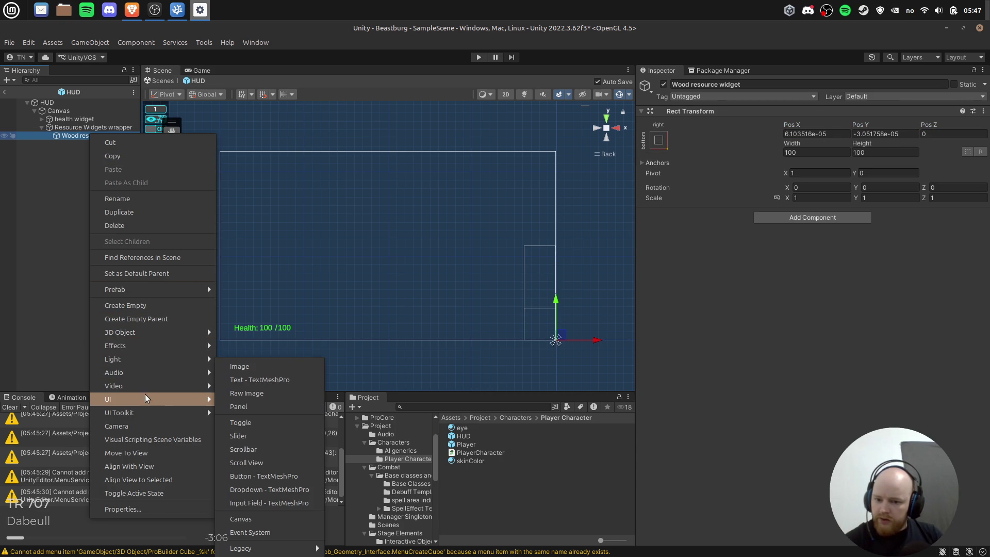
pyautogui.click(240, 366)
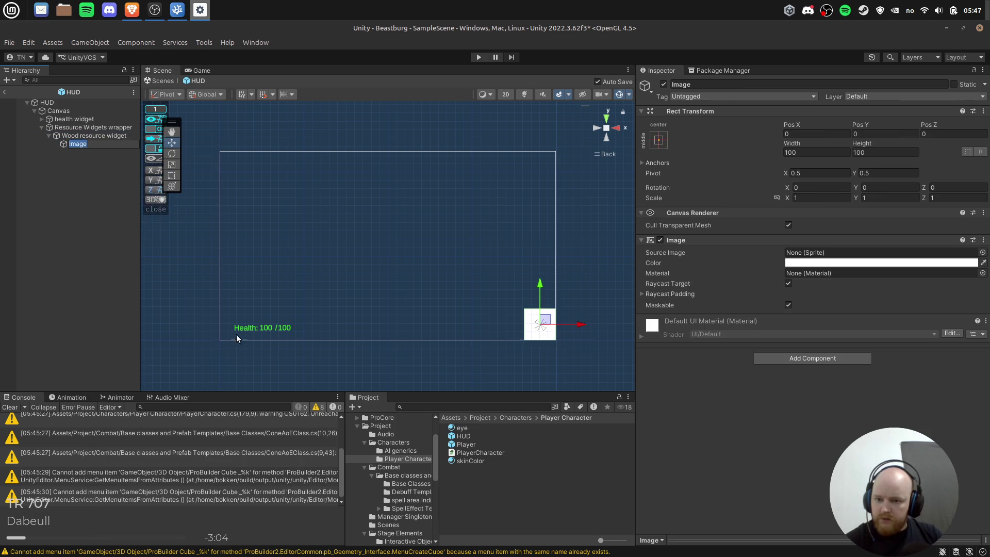
pyautogui.write('icon')
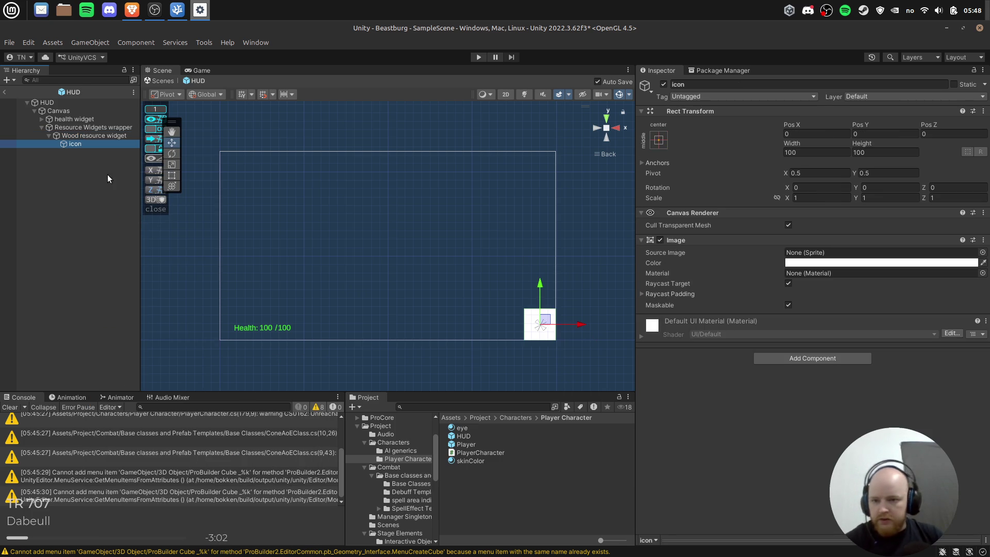
# - Size the icon to 50 by 50 and frame it in the scene view
pyautogui.click(816, 148)
pyautogui.scroll(5, 555, 276)
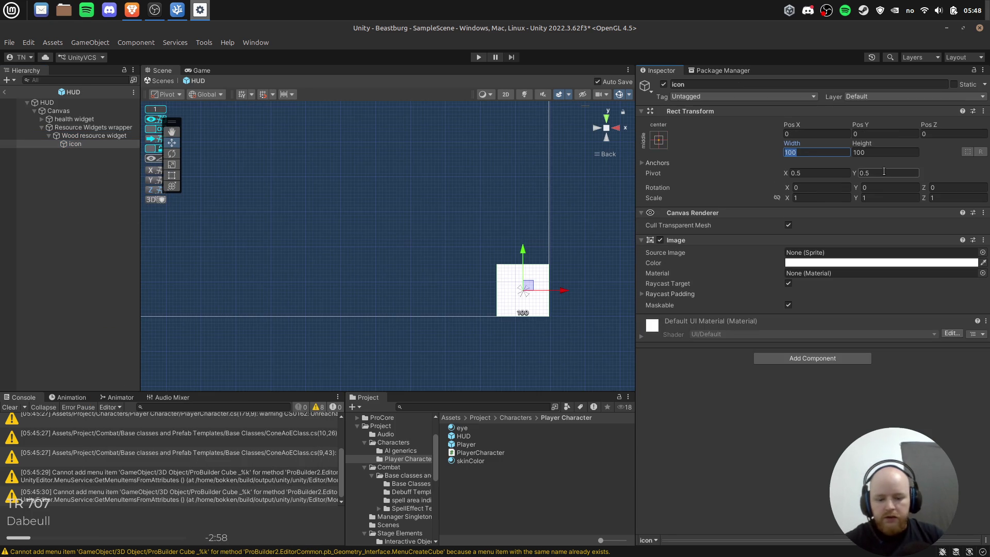
pyautogui.write('50')
pyautogui.press('Tab')
pyautogui.write('50')
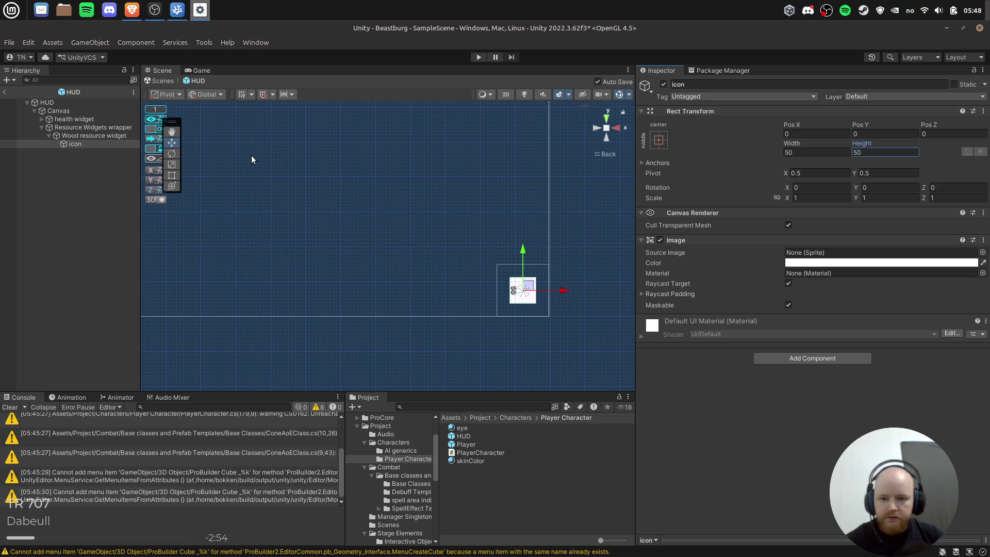
pyautogui.click(90, 135)
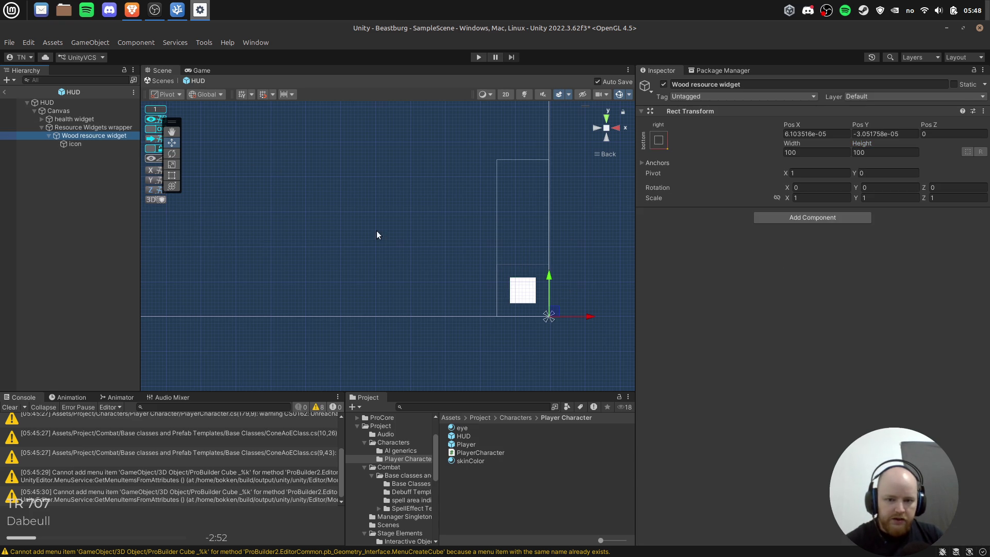
pyautogui.click(68, 144)
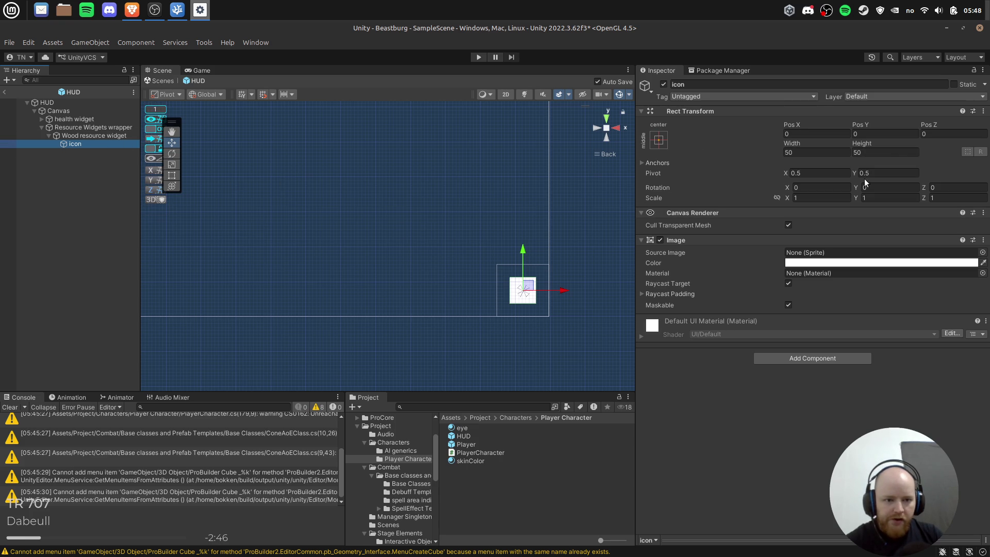
pyautogui.press('f')
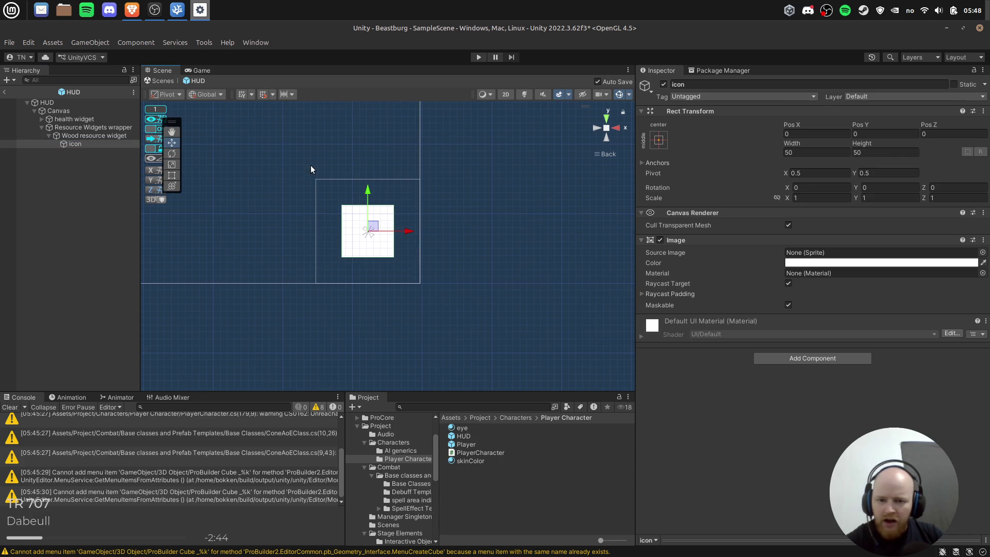
pyautogui.click(90, 135)
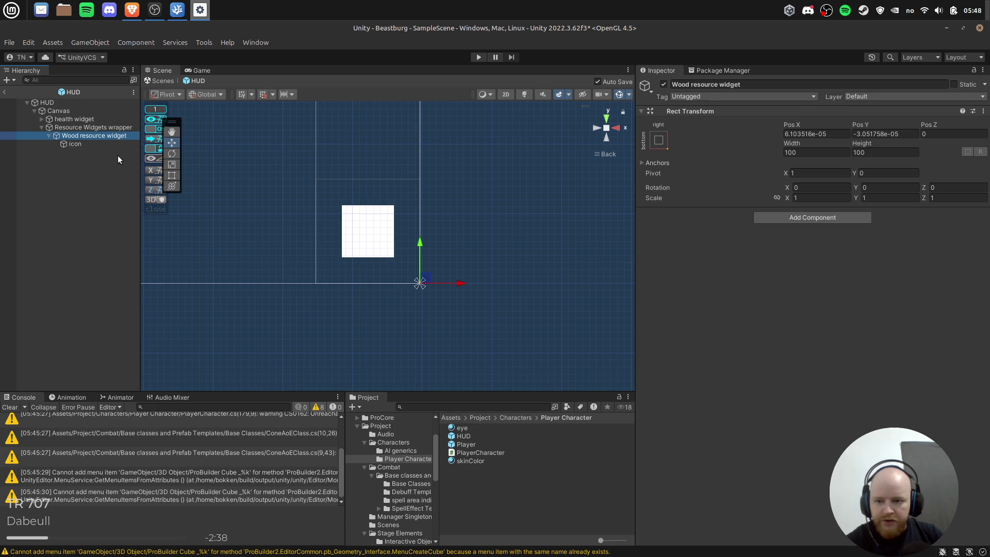
# - Set the widget Height to 50 and give its icon the right-stretch anchor preset
pyautogui.click(881, 153)
pyautogui.write('50')
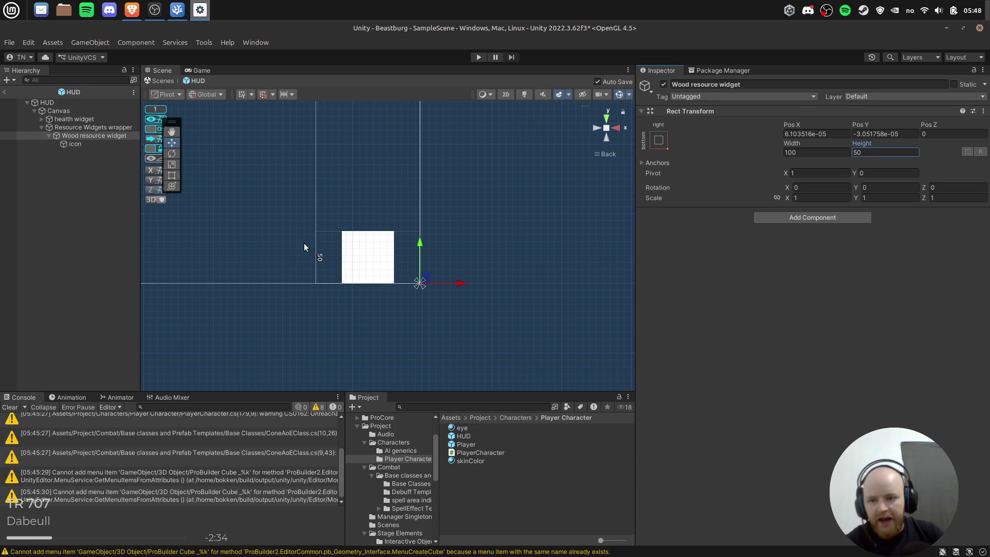
pyautogui.click(76, 143)
pyautogui.click(659, 140)
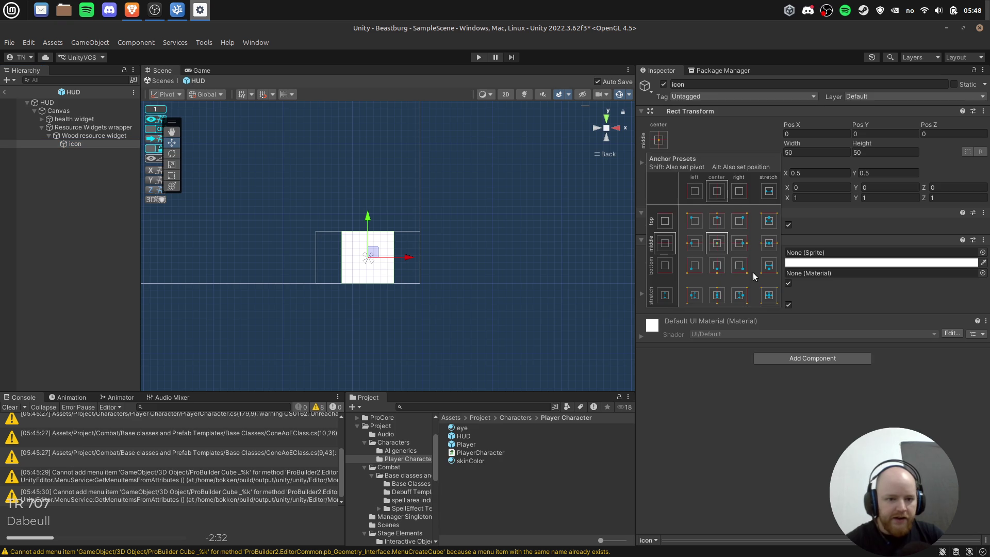
pyautogui.keyDown('shift'); pyautogui.click(741, 247); pyautogui.keyUp('shift')
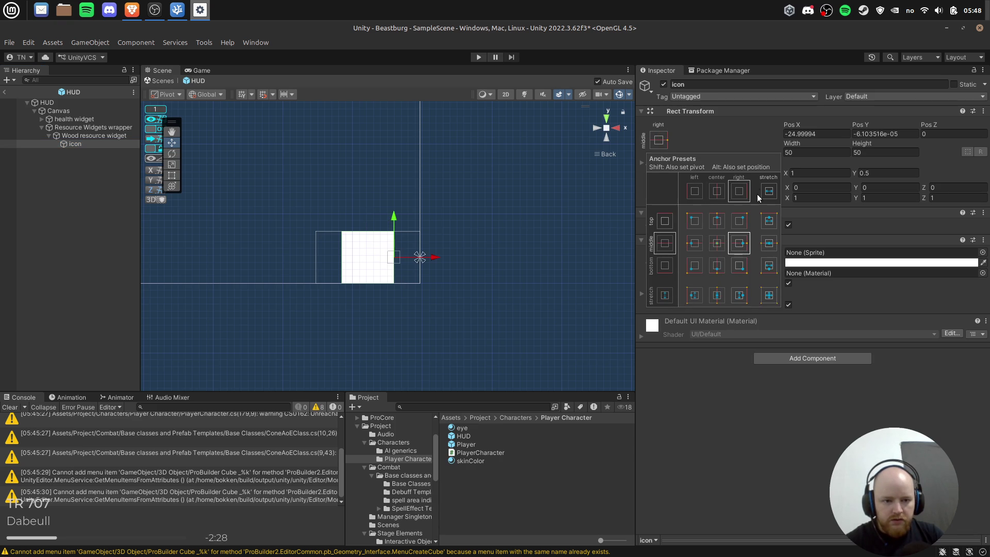
pyautogui.click(665, 302)
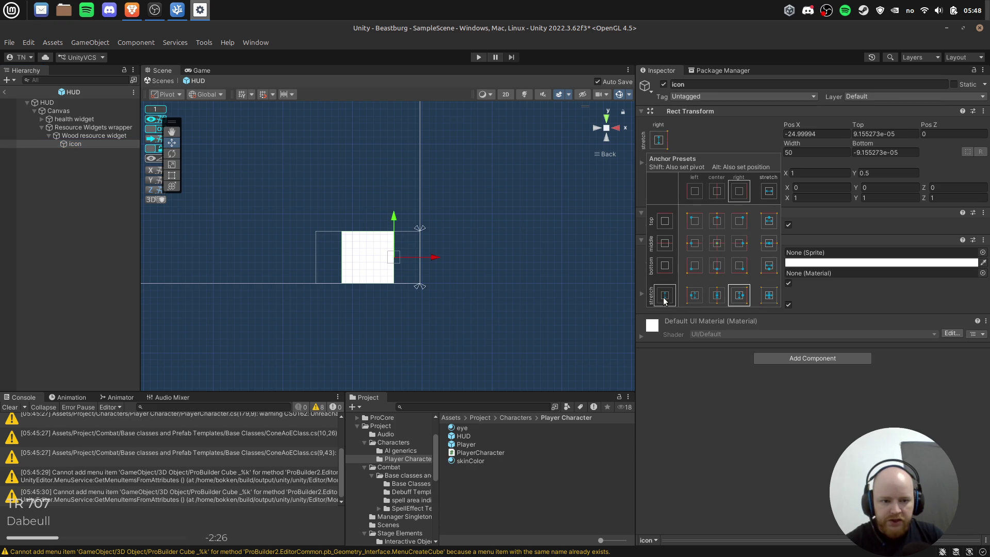
pyautogui.click(362, 267)
# - Set the icon's Pos X, Top and Bottom to 0
pyautogui.click(824, 135)
pyautogui.write('0')
pyautogui.click(877, 134)
pyautogui.write('0')
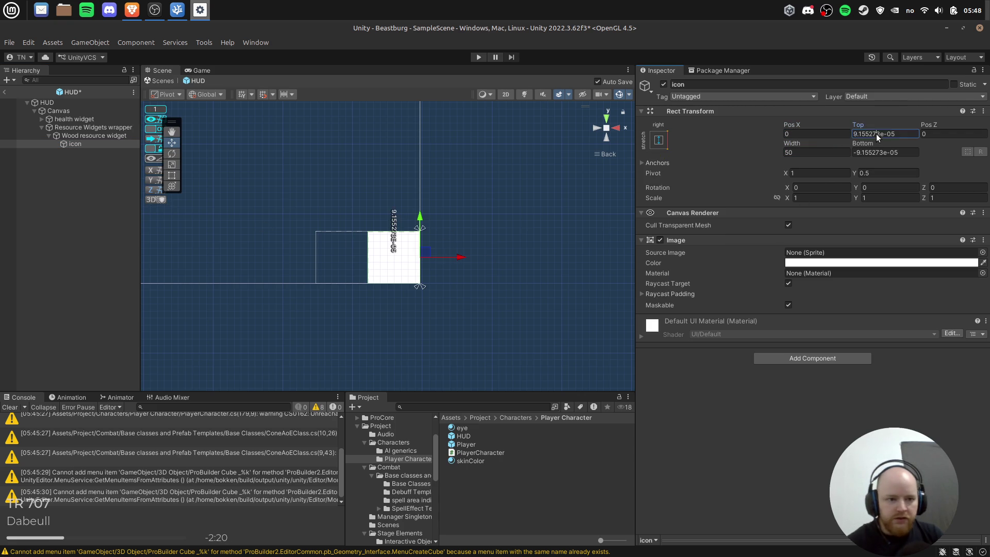
pyautogui.click(900, 152)
pyautogui.write('0')
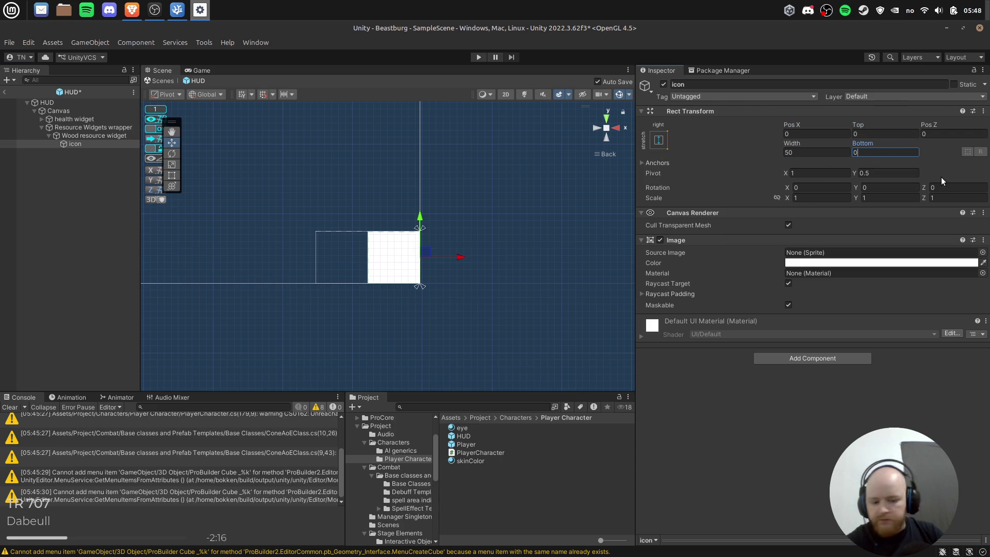
pyautogui.press('Return')
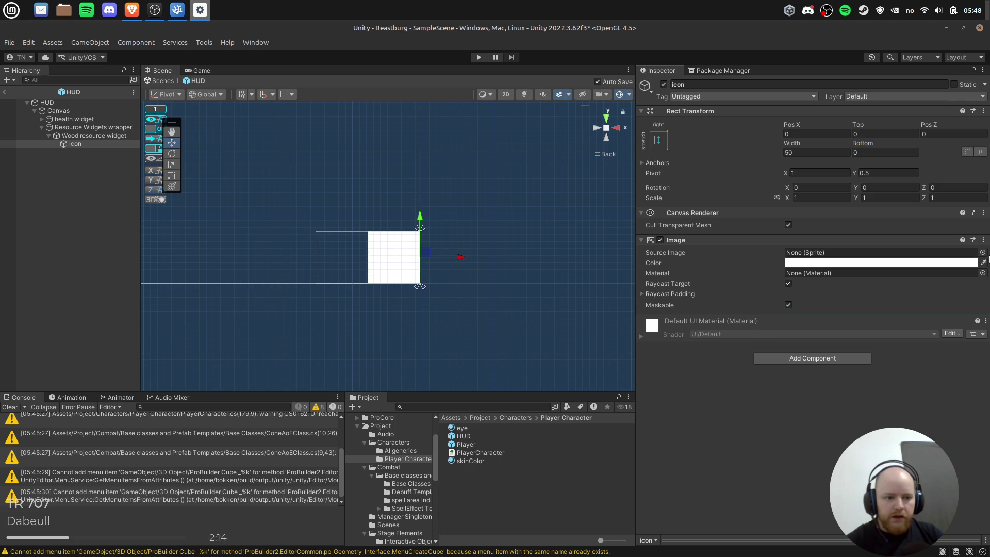
# - Open the icon's Source Image picker, view Scene sprites, and close it without choosing
pyautogui.click(982, 252)
pyautogui.click(627, 269)
pyautogui.press('Escape')
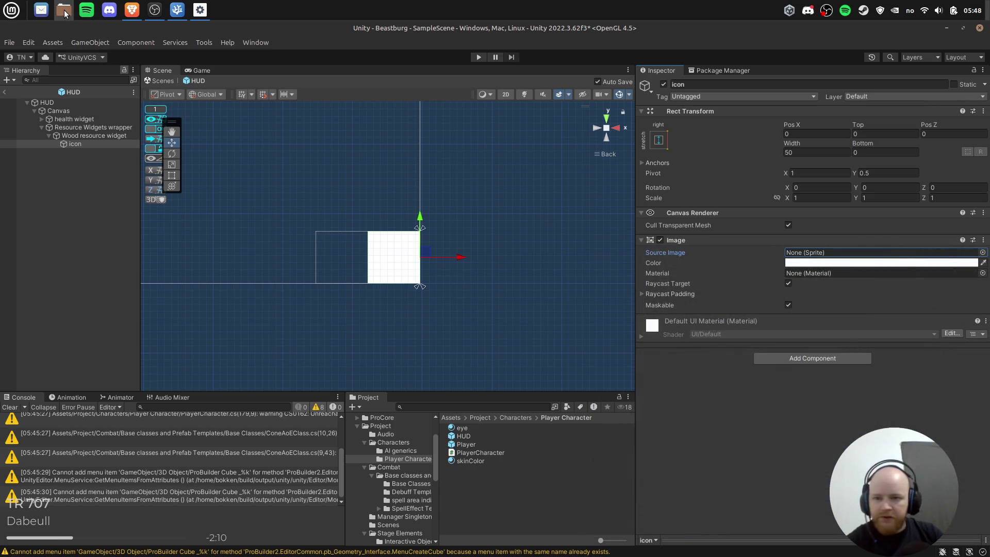
# - In Nemo, go to Desktop > gamedev > _UNITY projects > Harrys Adventure > Assets
pyautogui.click(64, 9)
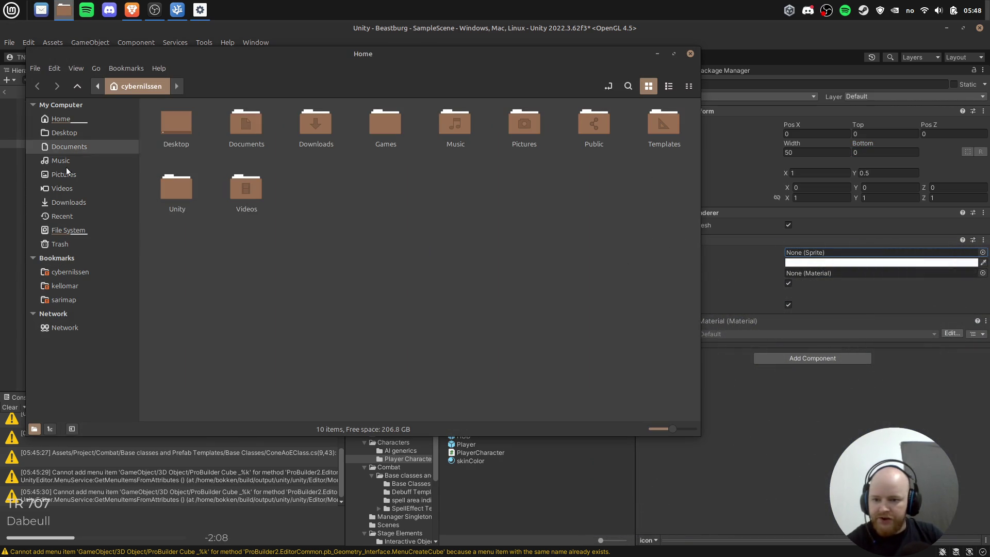
pyautogui.click(65, 133)
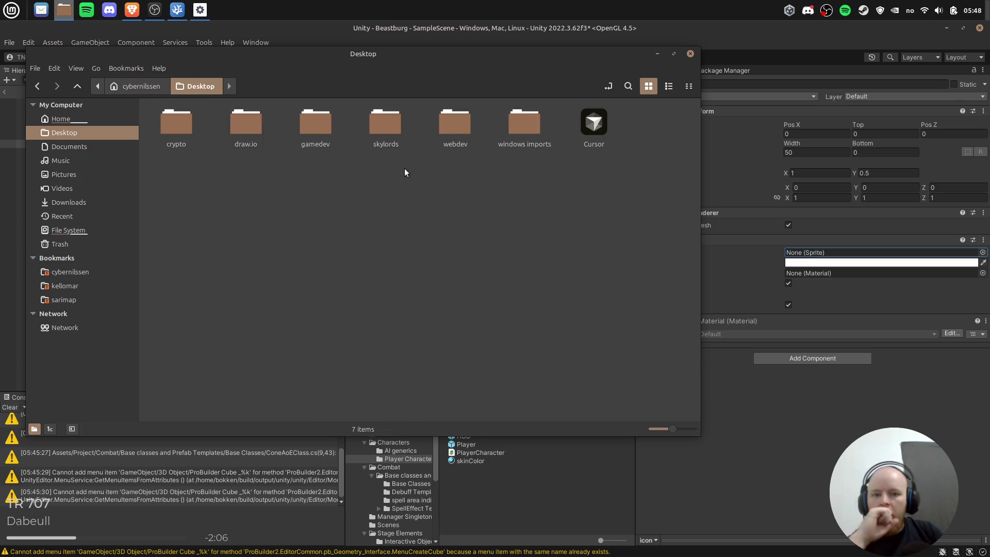
pyautogui.doubleClick(315, 129)
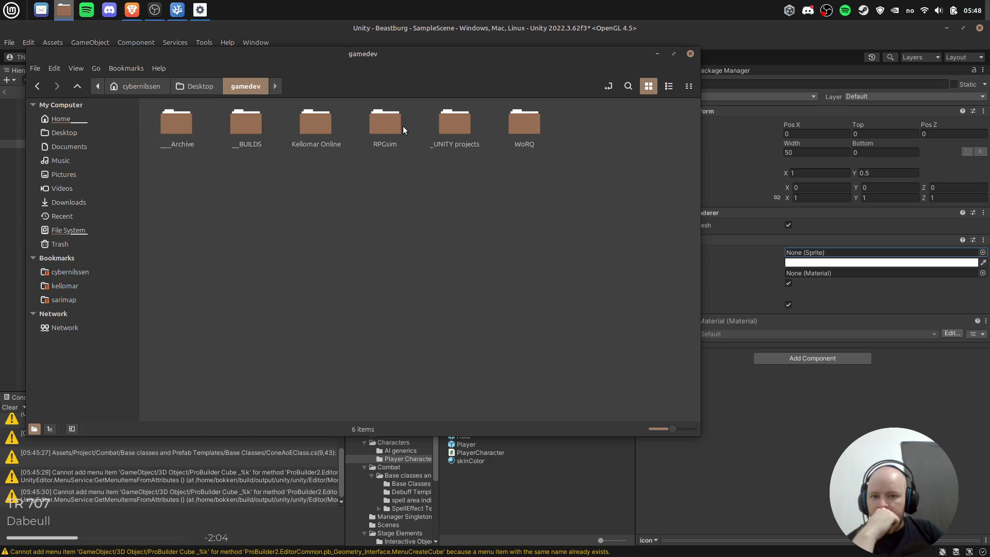
pyautogui.doubleClick(451, 127)
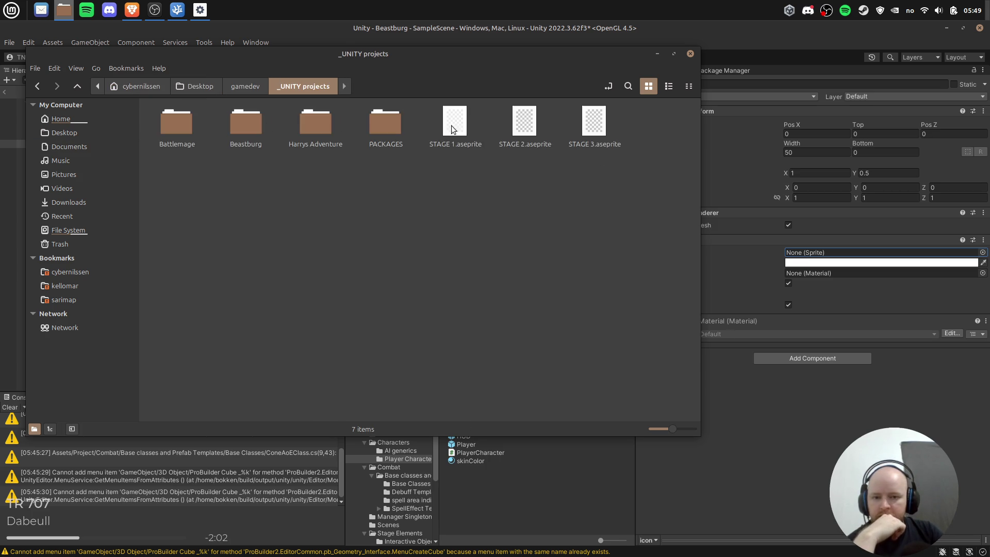
pyautogui.doubleClick(318, 125)
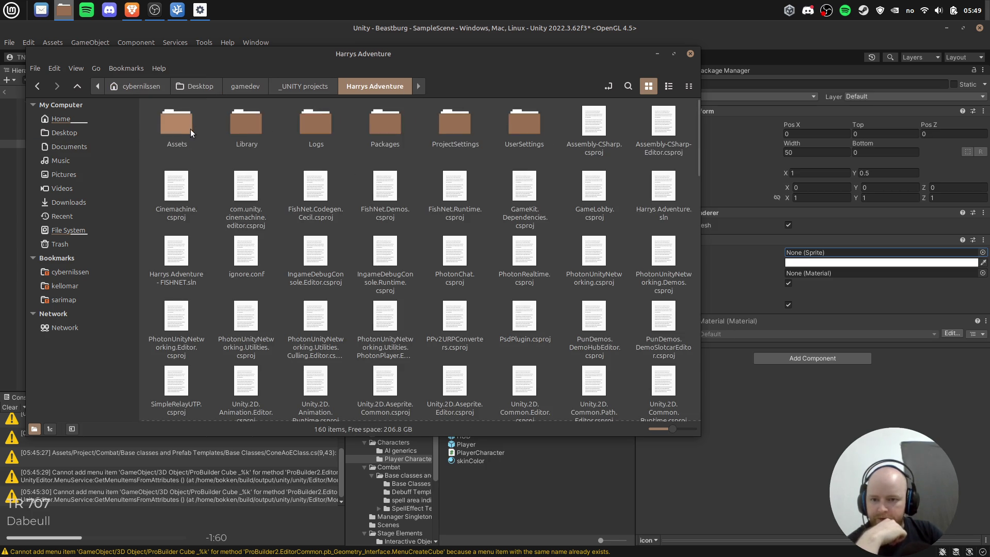
pyautogui.doubleClick(178, 132)
# - In a second window, browse windows imports > pictures, including the harrys adventure screenshots folder
pyautogui.hotkey('ctrl', 'n')
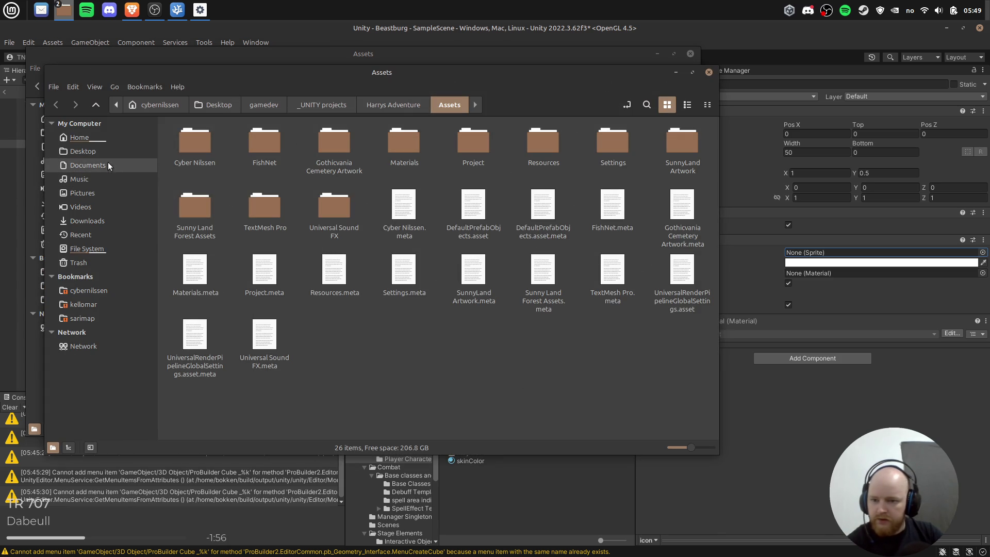
pyautogui.click(107, 198)
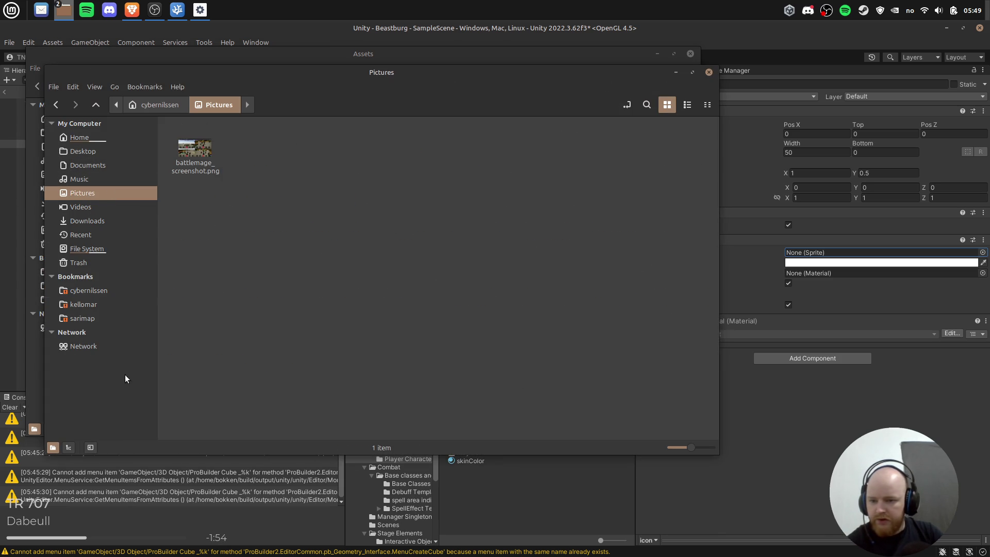
pyautogui.click(85, 151)
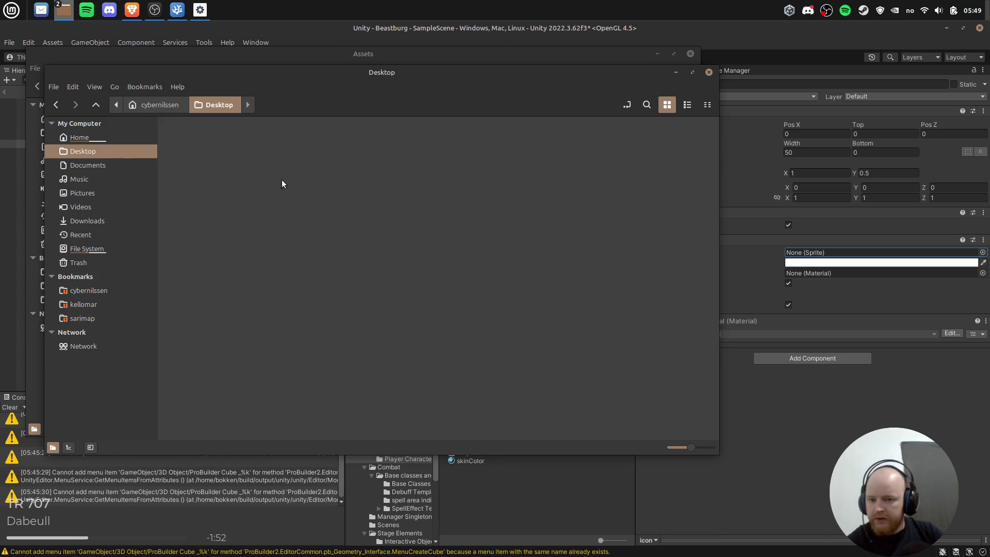
pyautogui.doubleClick(536, 146)
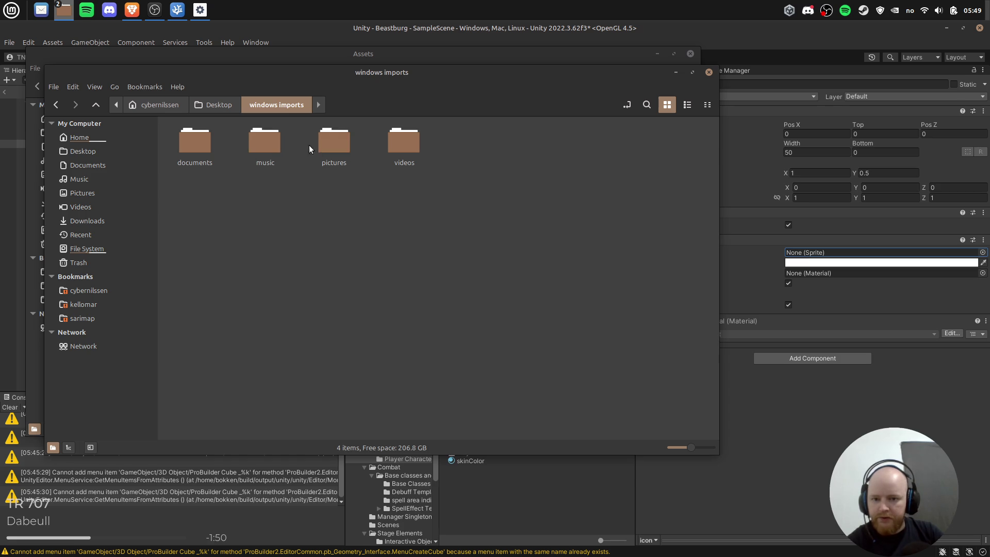
pyautogui.doubleClick(334, 141)
pyautogui.scroll(-2, 361, 309)
pyautogui.scroll(2, 371, 402)
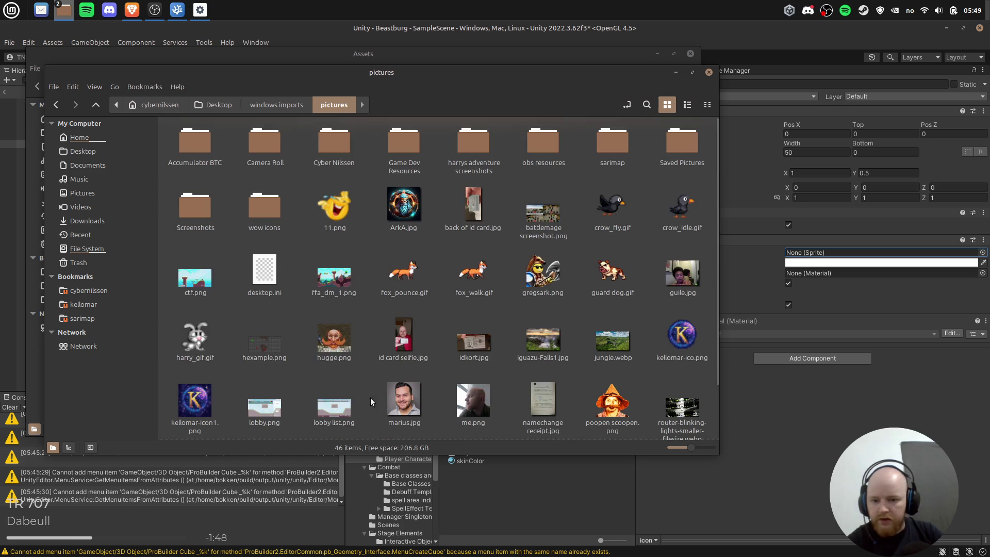
pyautogui.click(258, 202)
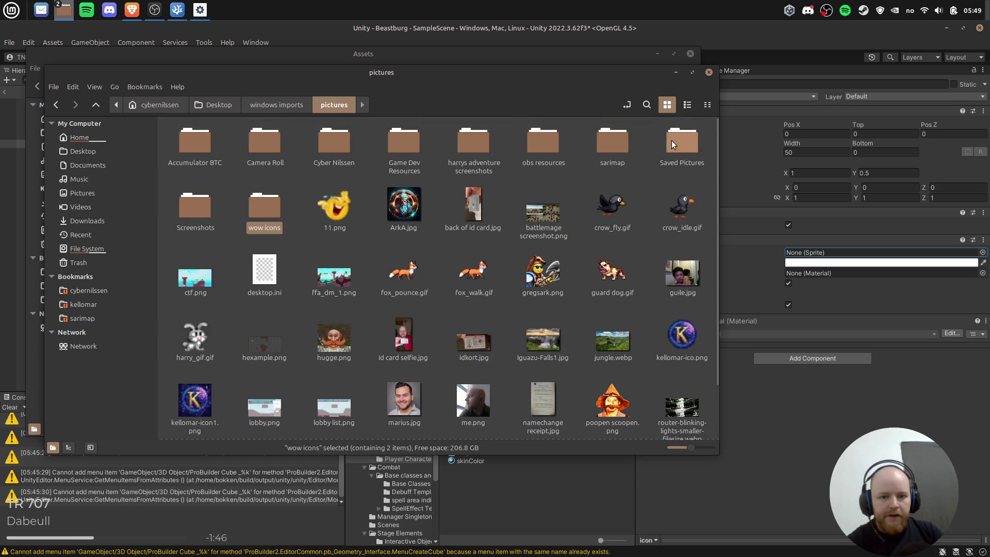
pyautogui.doubleClick(488, 143)
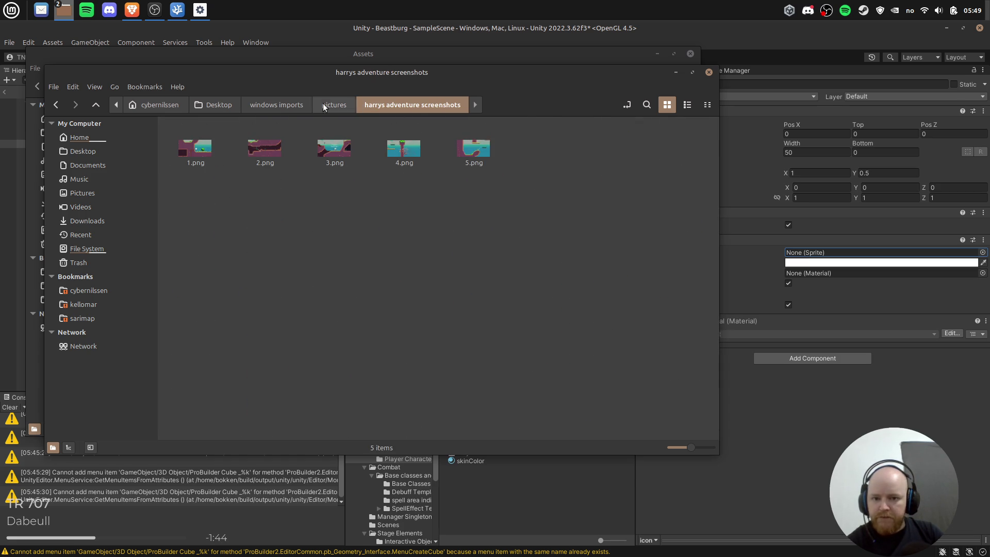
pyautogui.hotkey('alt', 'Left')
# - Check Game Dev Resources > Harrys Adventure > chappie assets, then close that window
pyautogui.doubleClick(410, 146)
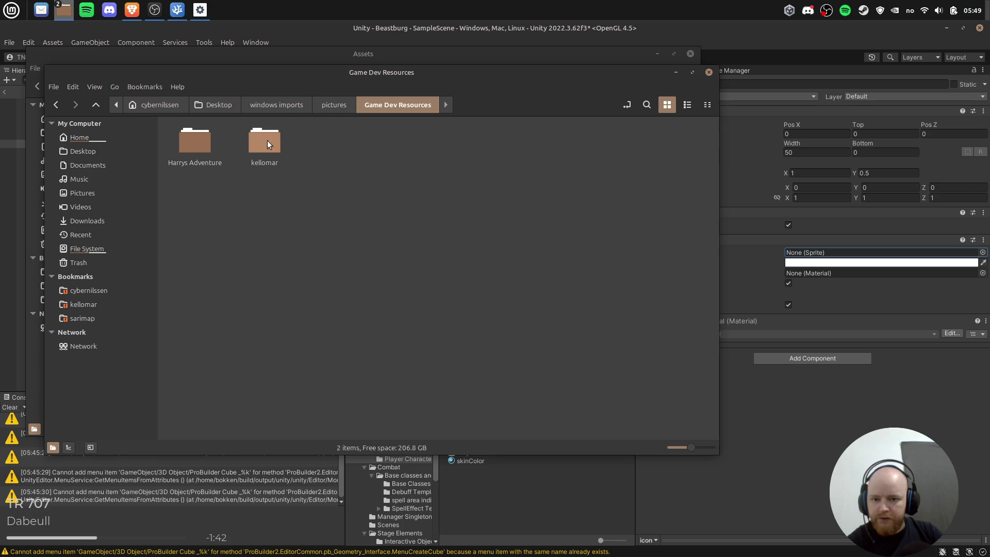
pyautogui.doubleClick(206, 138)
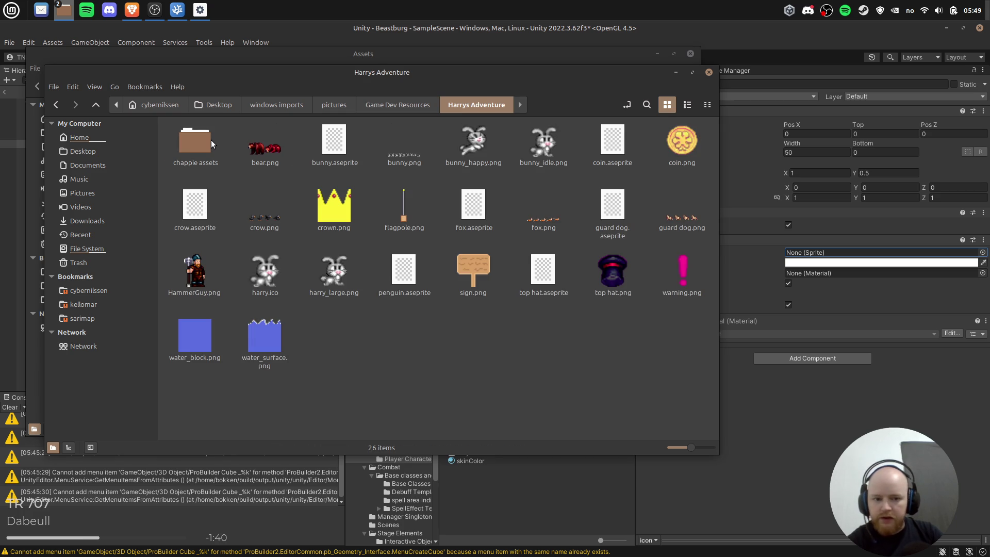
pyautogui.doubleClick(209, 141)
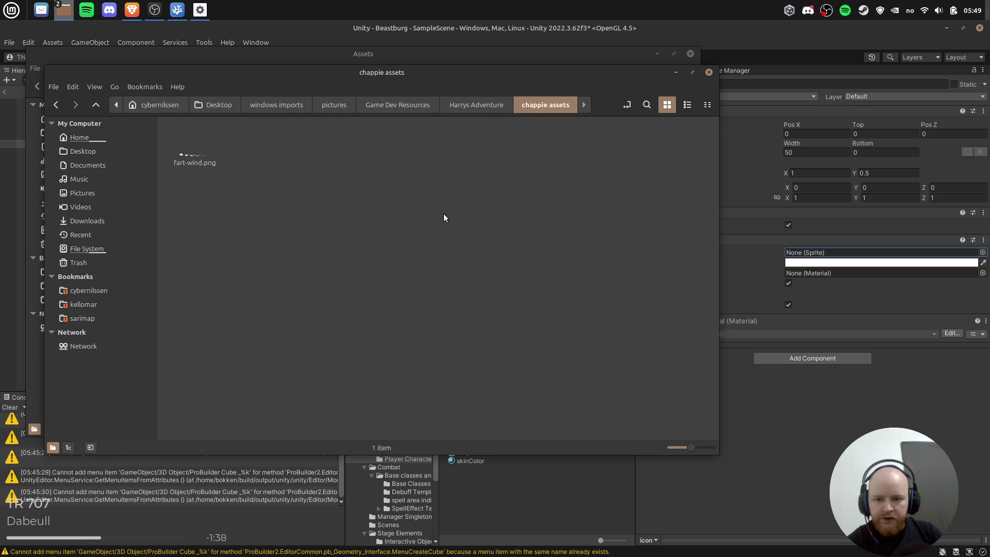
pyautogui.click(449, 105)
pyautogui.click(465, 379)
pyautogui.hotkey('ctrl', 'w')
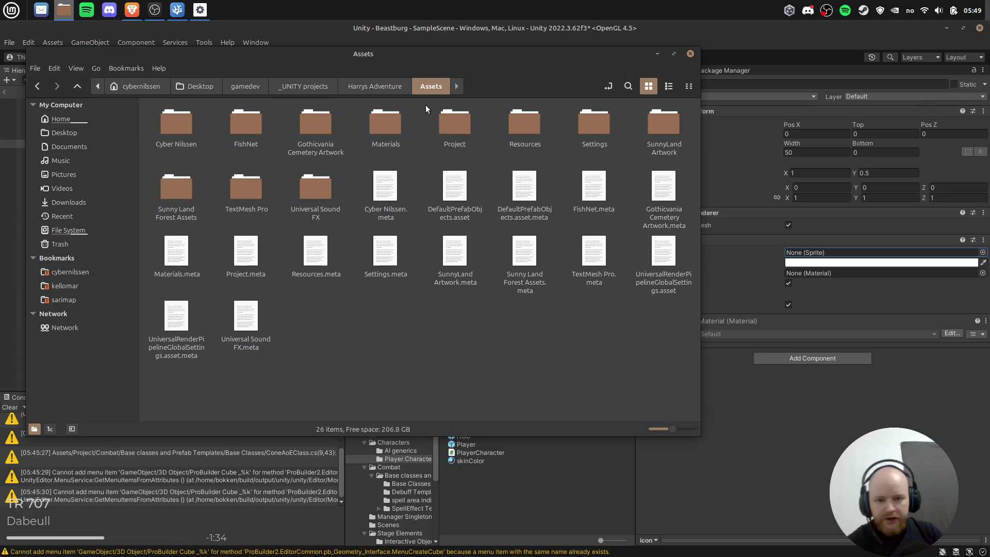
# - Look through Cyber Nilssen assets and Project > Objects > Props in the Assets folder
pyautogui.doubleClick(175, 128)
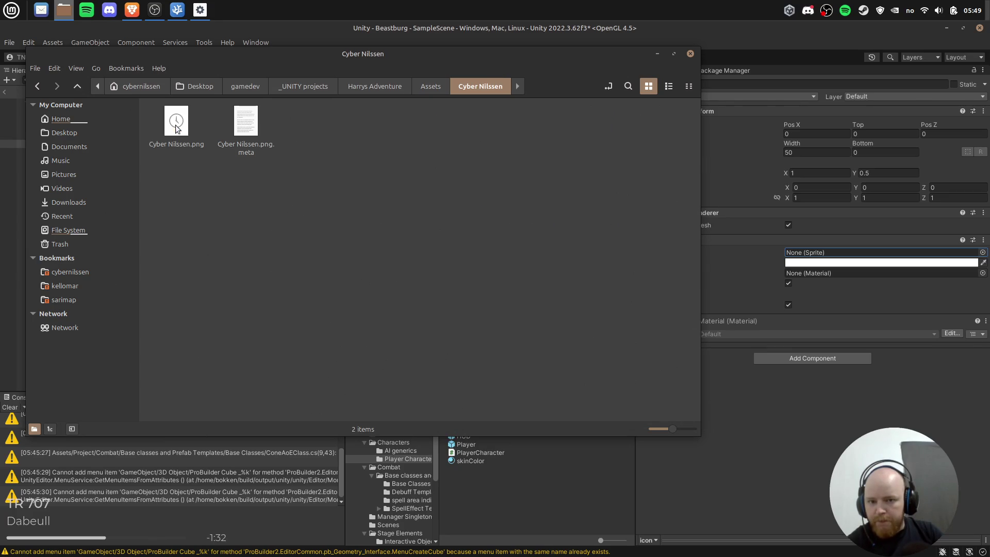
pyautogui.click(442, 86)
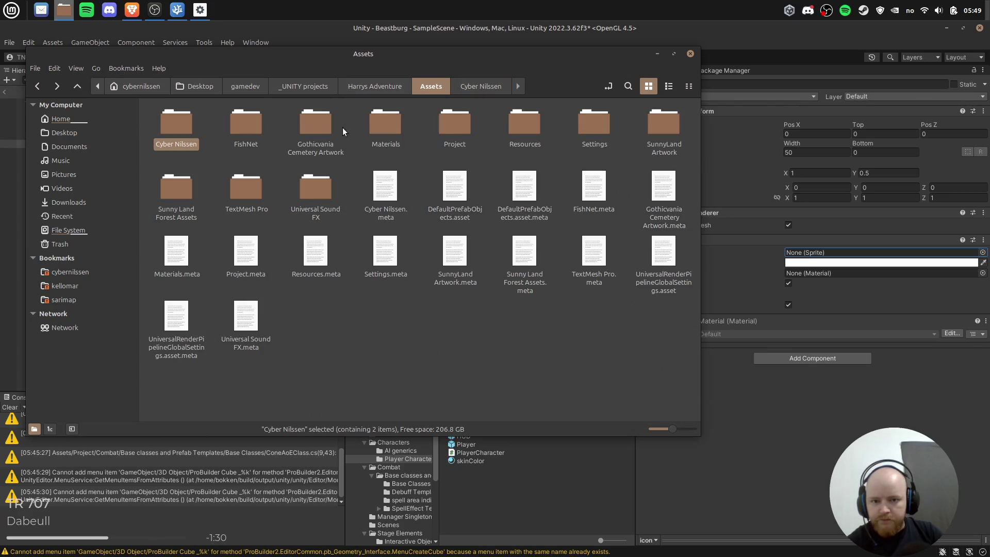
pyautogui.doubleClick(457, 127)
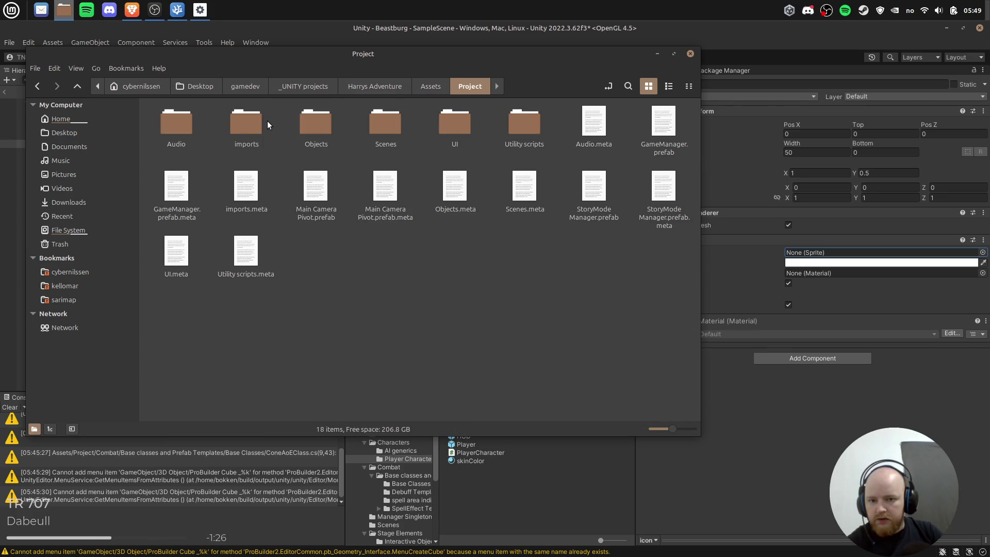
pyautogui.doubleClick(324, 120)
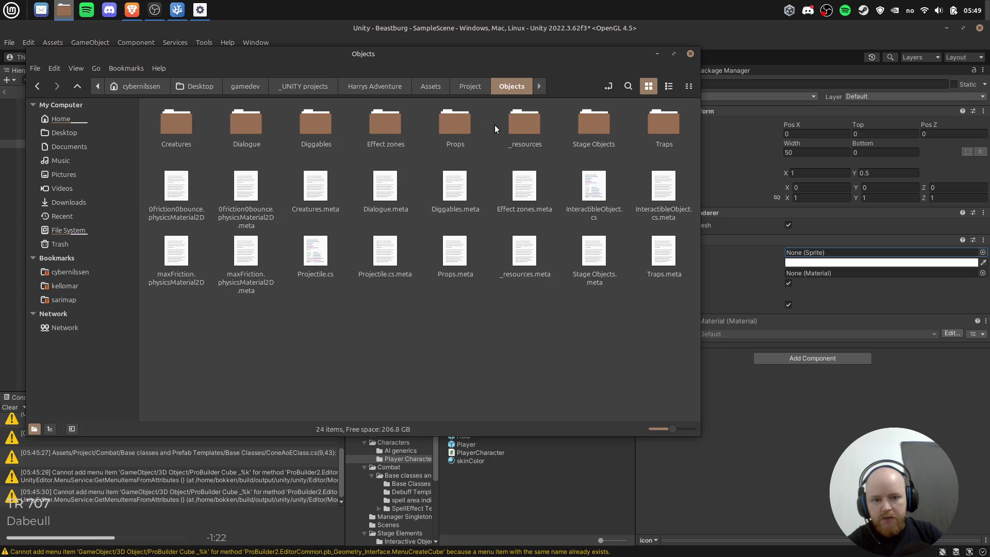
pyautogui.doubleClick(455, 131)
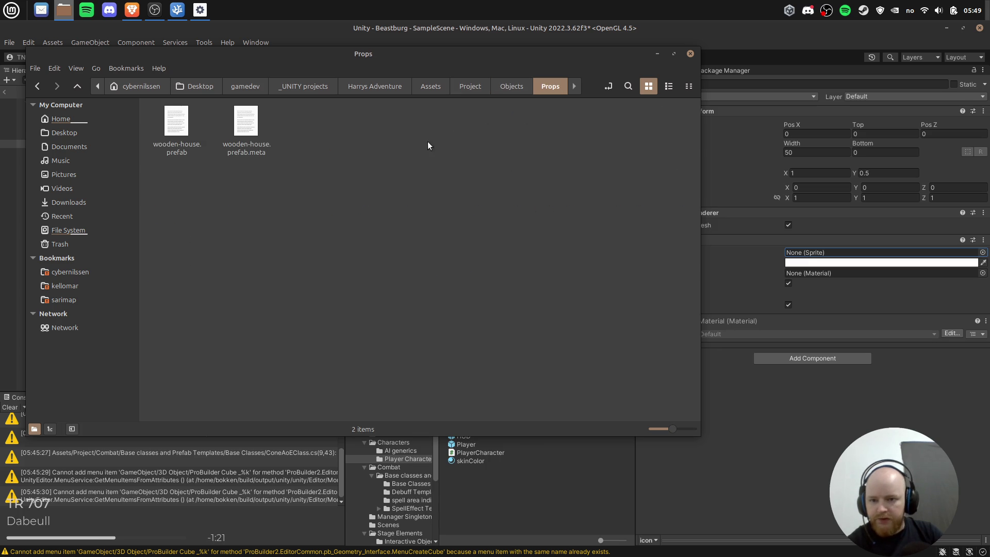
pyautogui.click(511, 87)
pyautogui.click(597, 119)
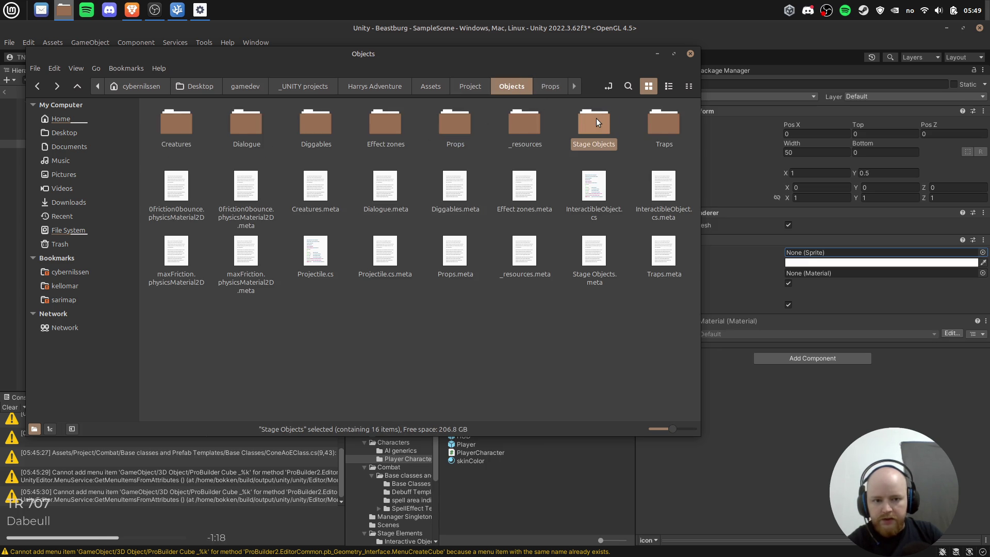
# - Browse the boosters, goals and portals folders under _resources, plus Stage Objects
pyautogui.doubleClick(531, 128)
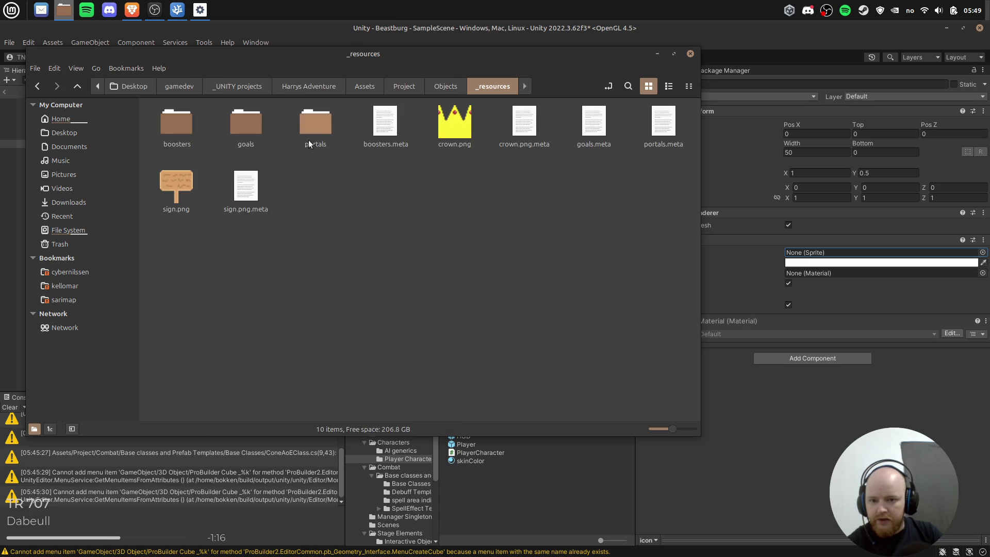
pyautogui.doubleClick(190, 142)
pyautogui.click(499, 86)
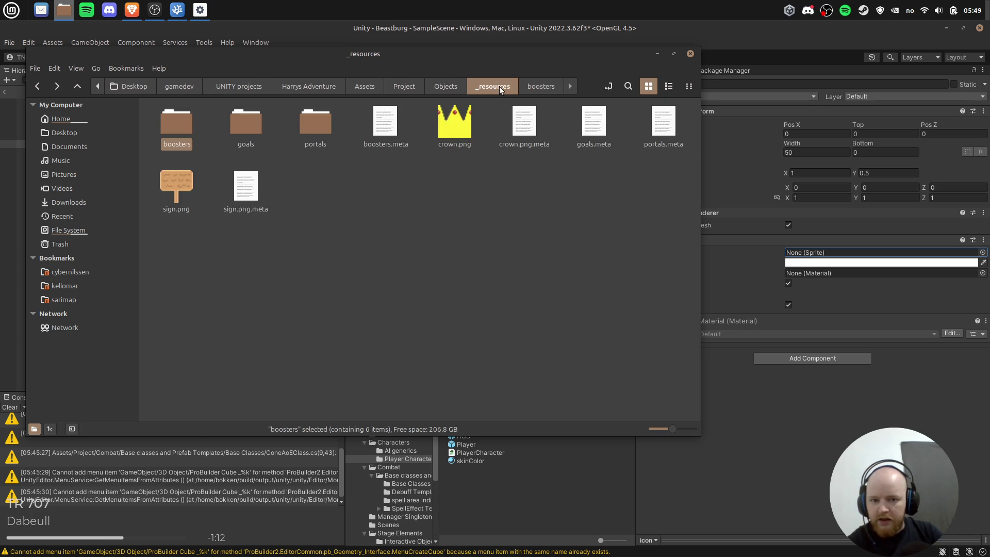
pyautogui.doubleClick(259, 125)
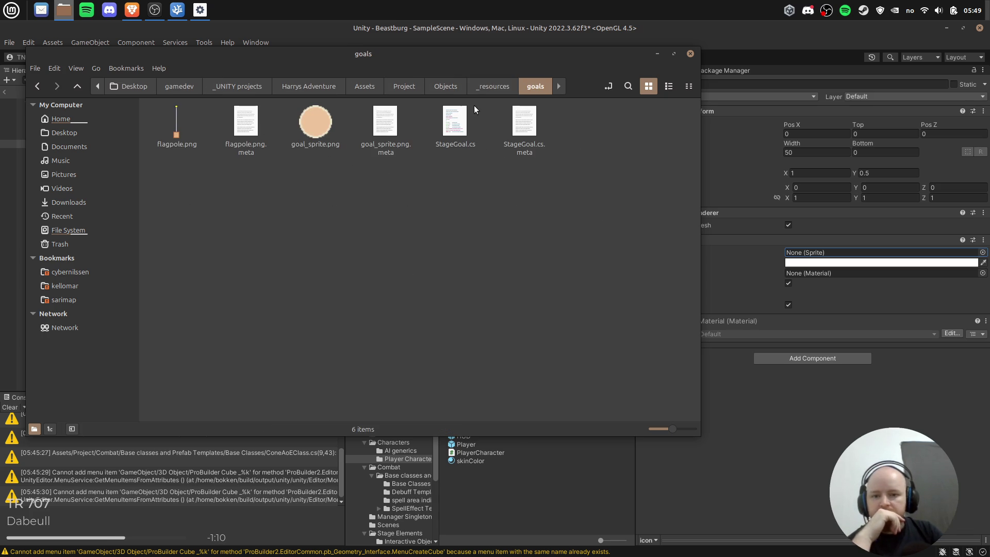
pyautogui.click(493, 87)
pyautogui.doubleClick(314, 127)
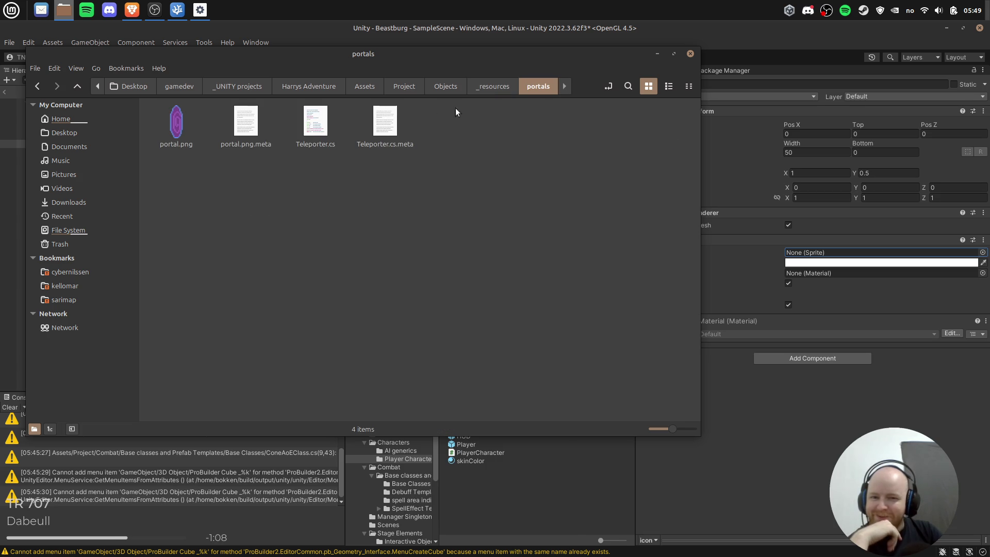
pyautogui.click(491, 88)
pyautogui.click(453, 87)
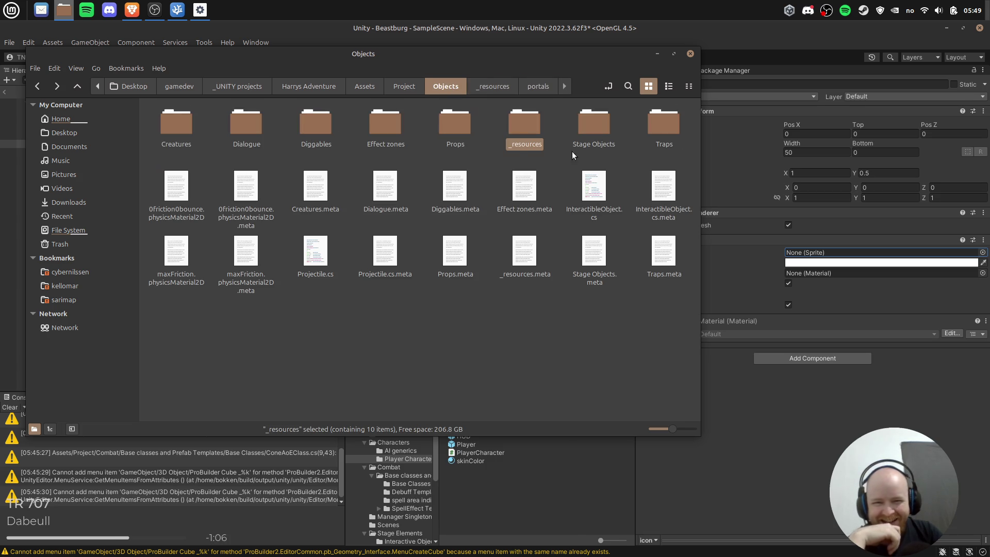
pyautogui.doubleClick(592, 131)
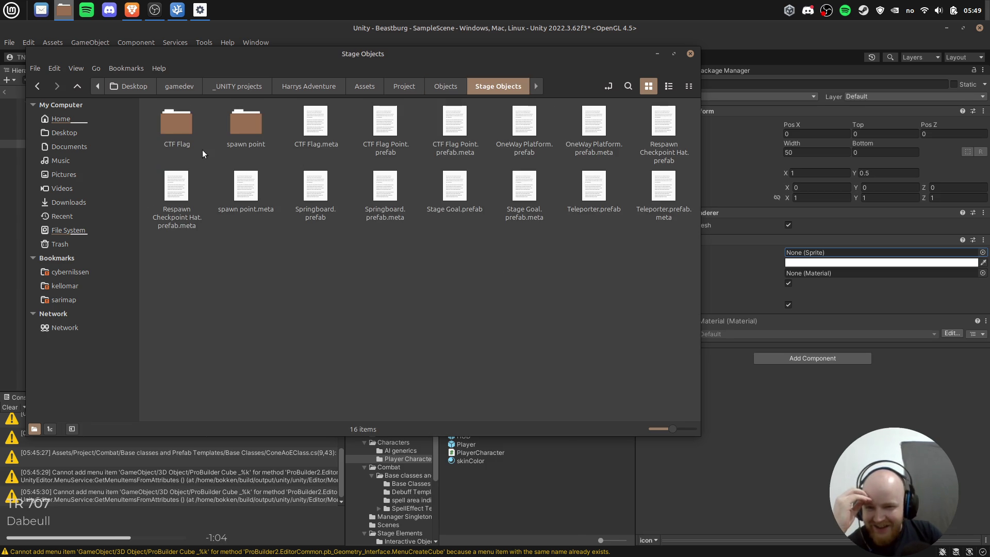
pyautogui.click(453, 86)
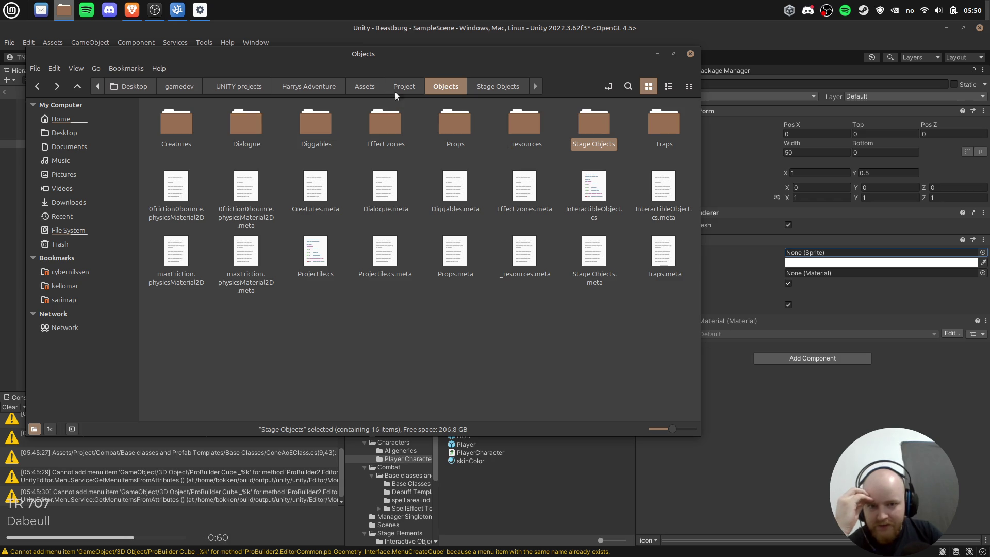
pyautogui.hotkey('ctrl', 'l')
pyautogui.click(498, 238)
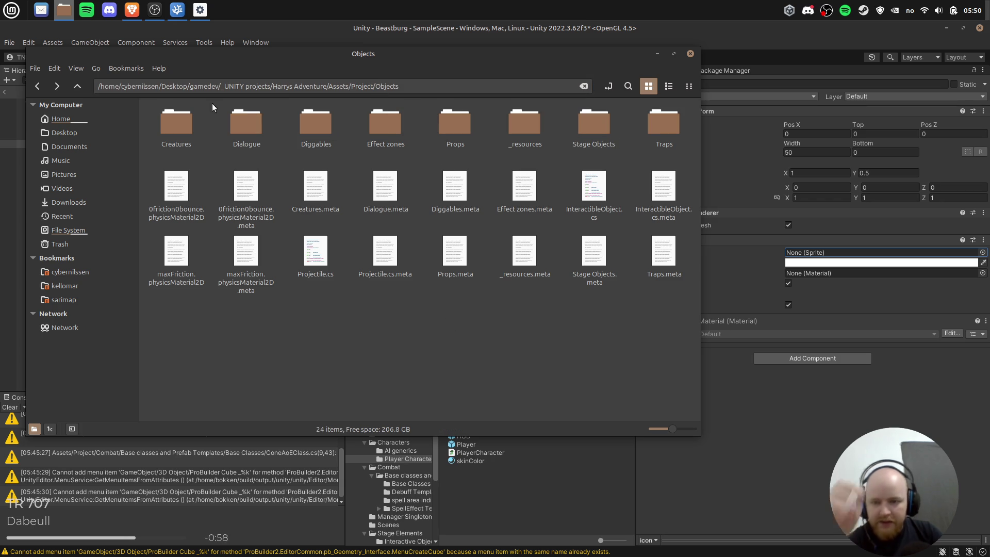
# - Check Project > imports, reach Scenes > _Stages > Tilesets > resources > Foreground decoration, and close Nemo
pyautogui.click(77, 87)
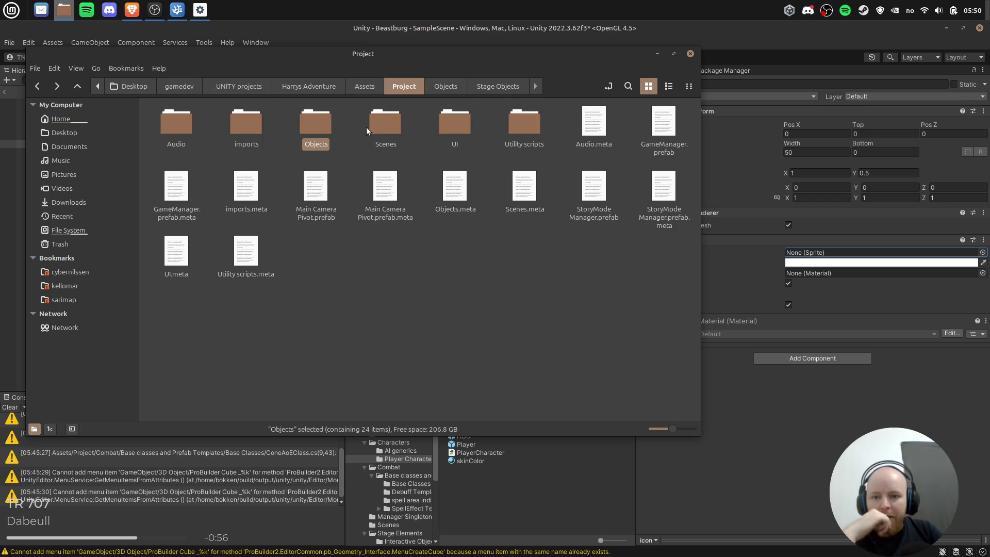
pyautogui.doubleClick(245, 125)
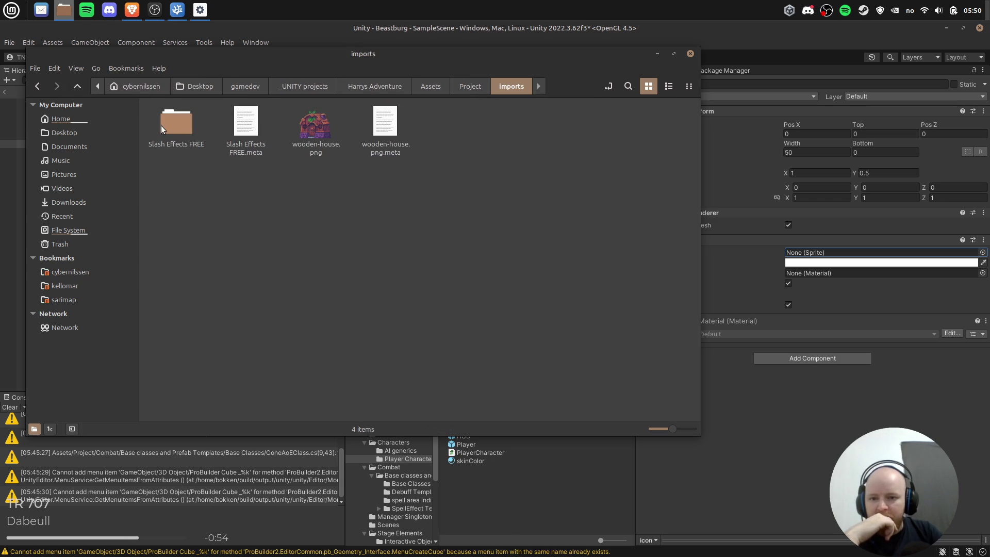
pyautogui.click(470, 86)
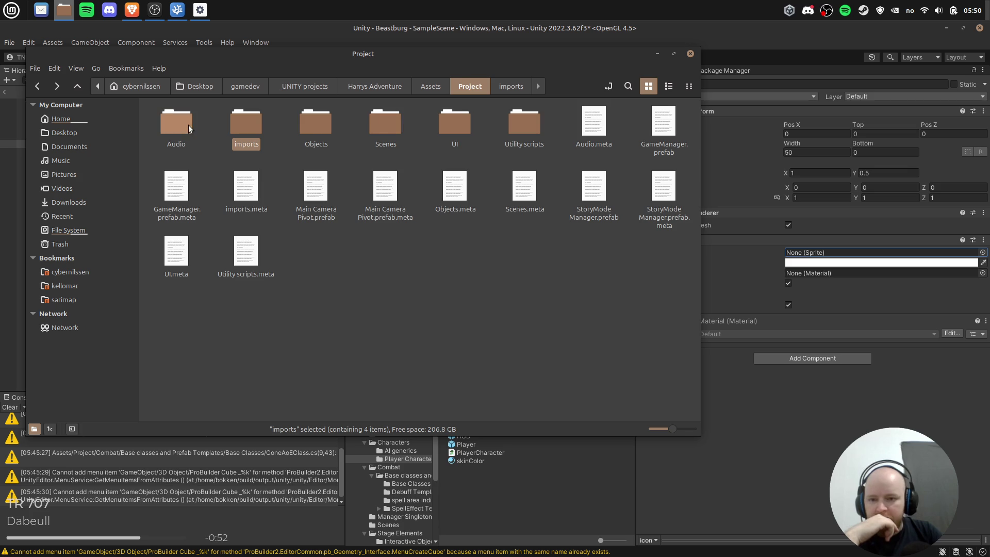
pyautogui.doubleClick(382, 126)
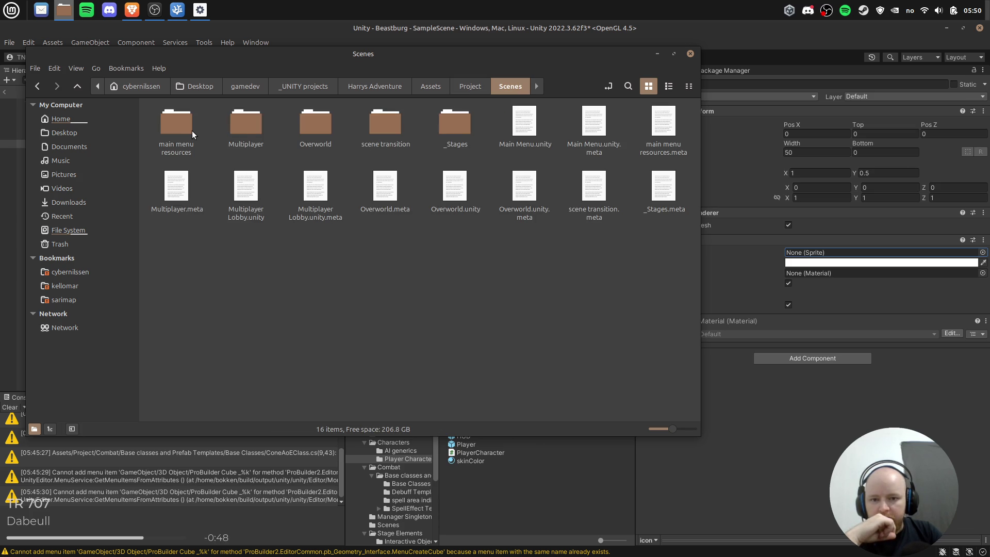
pyautogui.doubleClick(458, 133)
pyautogui.moveTo(525, 229); pyautogui.dragTo(465, 336)
pyautogui.doubleClick(397, 132)
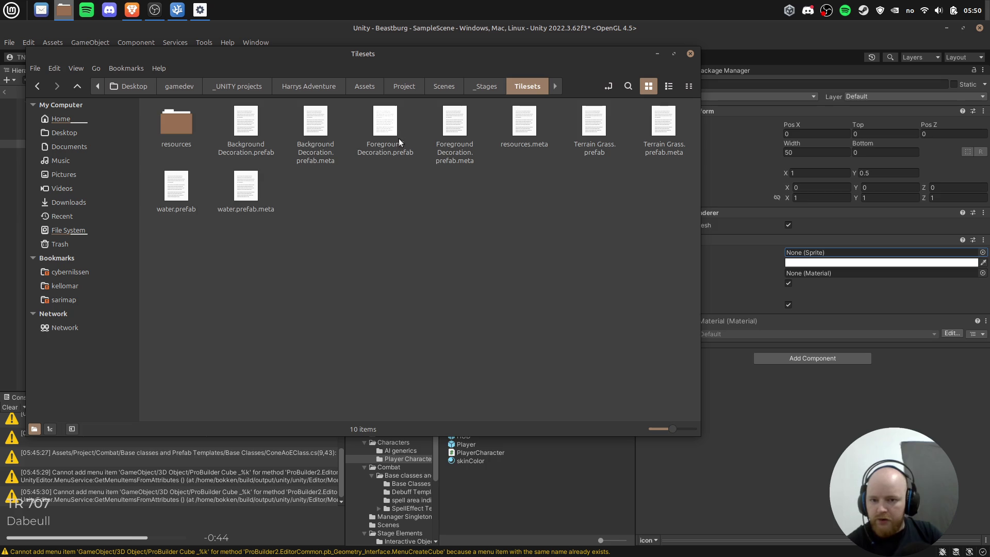
pyautogui.doubleClick(179, 118)
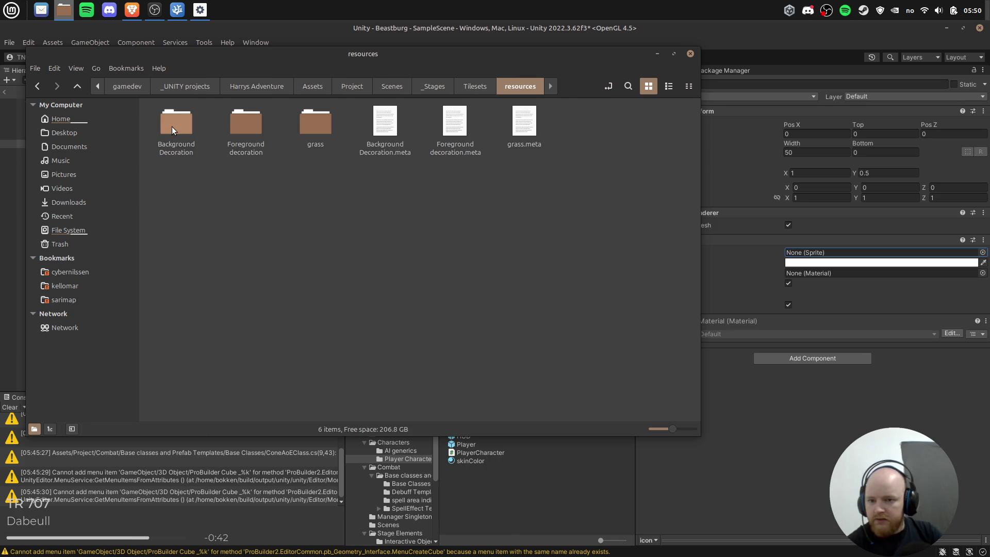
pyautogui.doubleClick(253, 125)
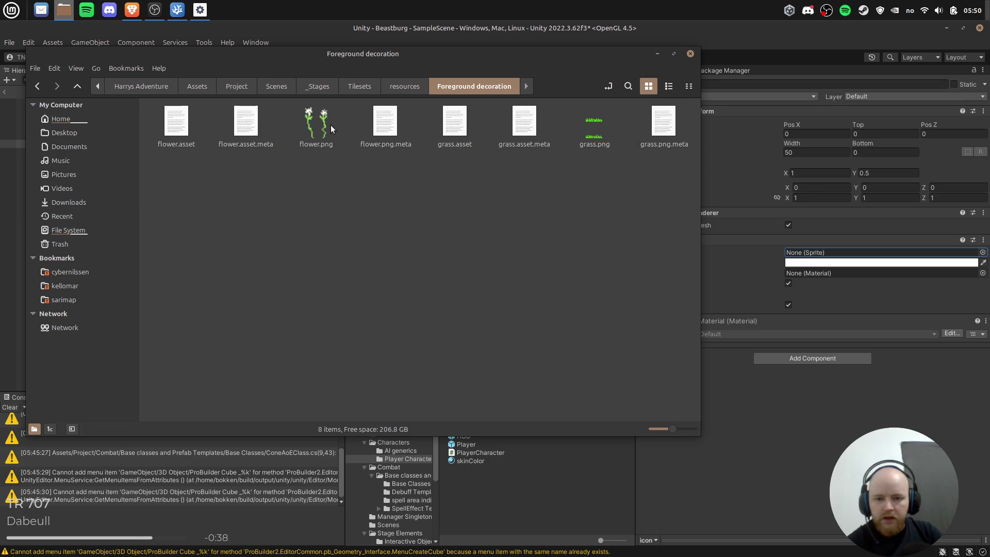
pyautogui.click(691, 54)
pyautogui.click(132, 10)
# - Search the web for 'tree sprite' in a new tab
pyautogui.hotkey('ctrl', 't')
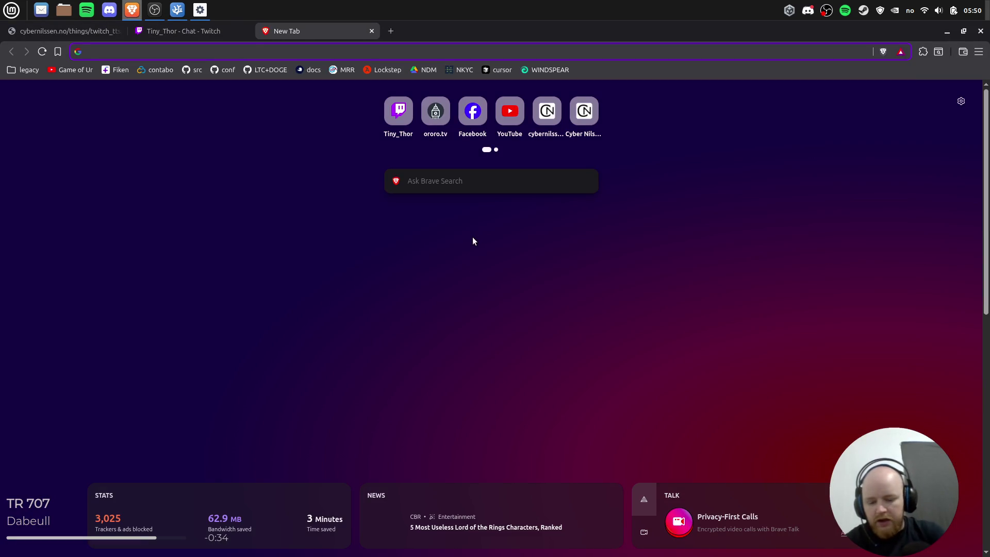
pyautogui.write('chat')
pyautogui.press('BackSpace')
pyautogui.press('BackSpace')
pyautogui.press('BackSpace')
pyautogui.write('tree sprite')
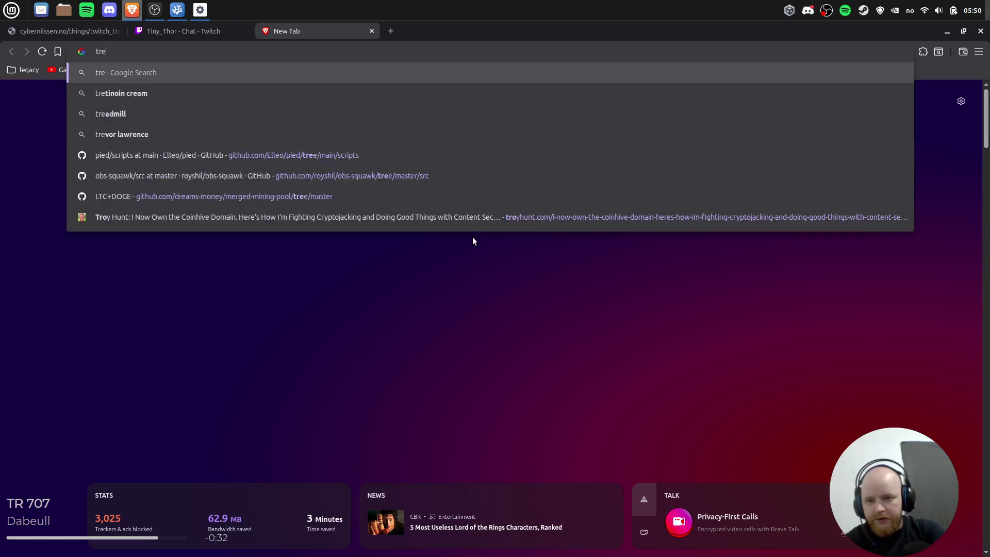
pyautogui.press('Return')
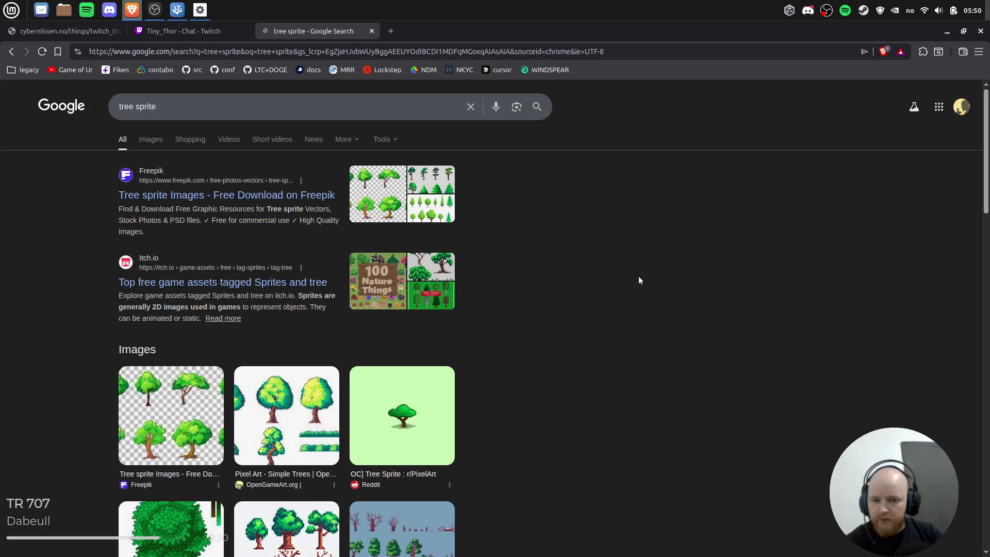
# - Show transparent image results only and preview the Pixilart pine tree sprite
pyautogui.click(151, 139)
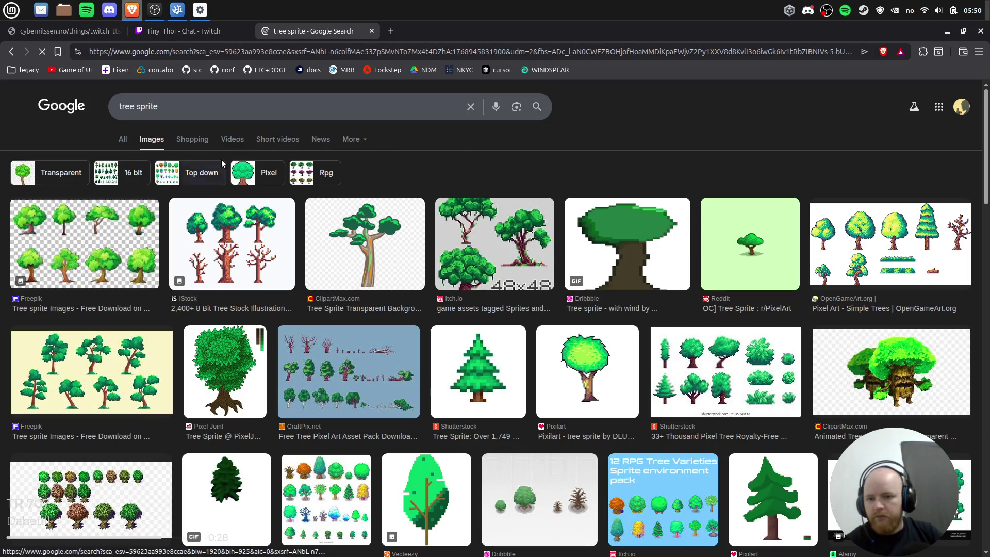
pyautogui.click(353, 139)
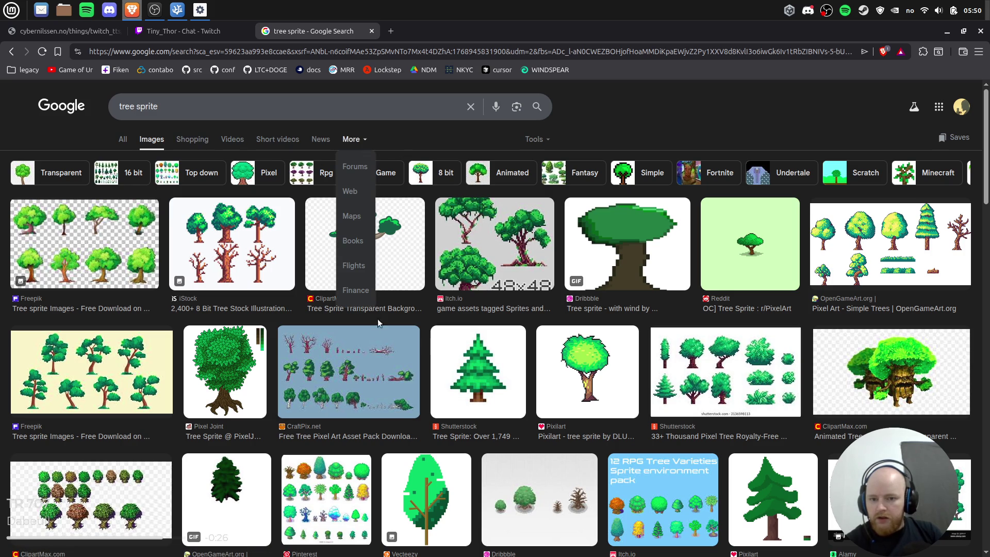
pyautogui.click(535, 140)
pyautogui.moveTo(573, 178)
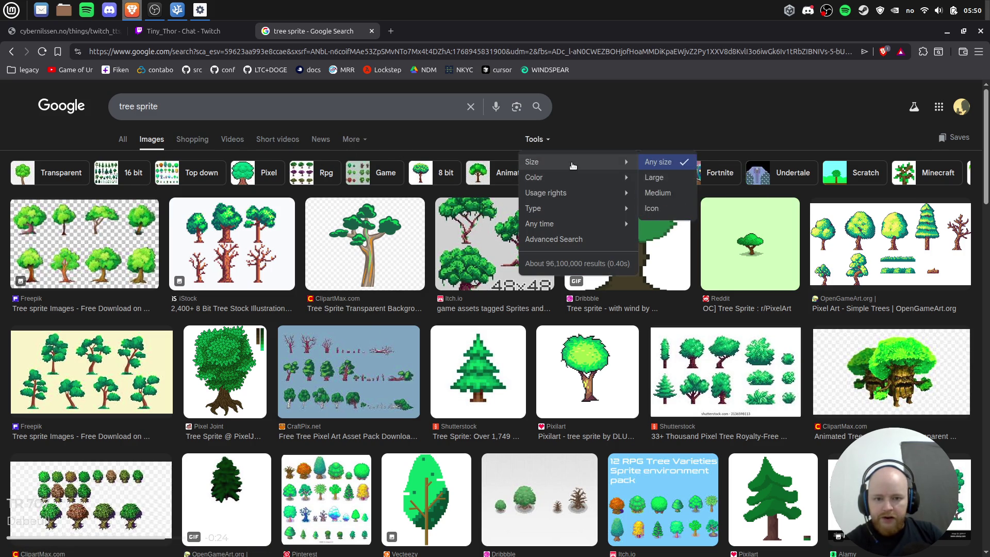
pyautogui.click(664, 208)
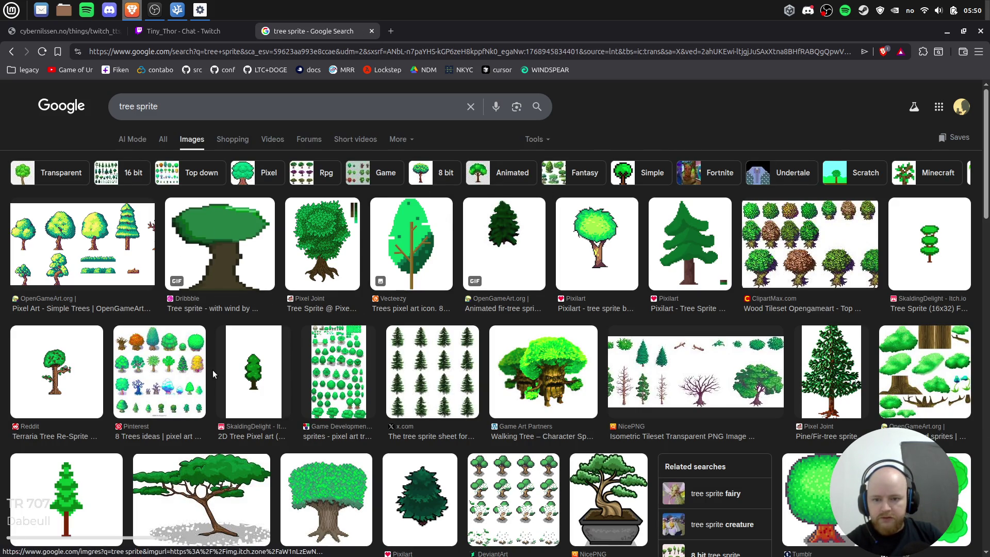
pyautogui.click(691, 254)
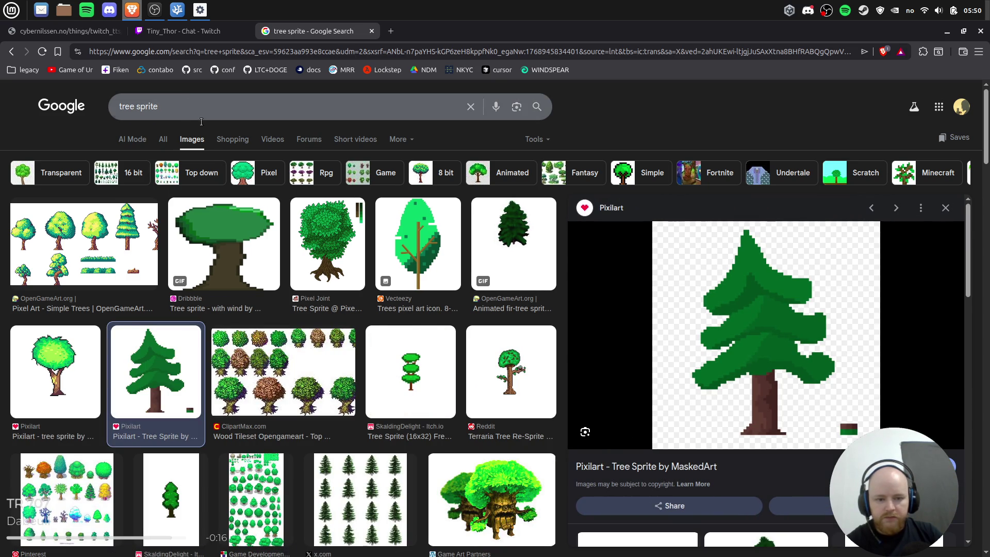
pyautogui.doubleClick(129, 106)
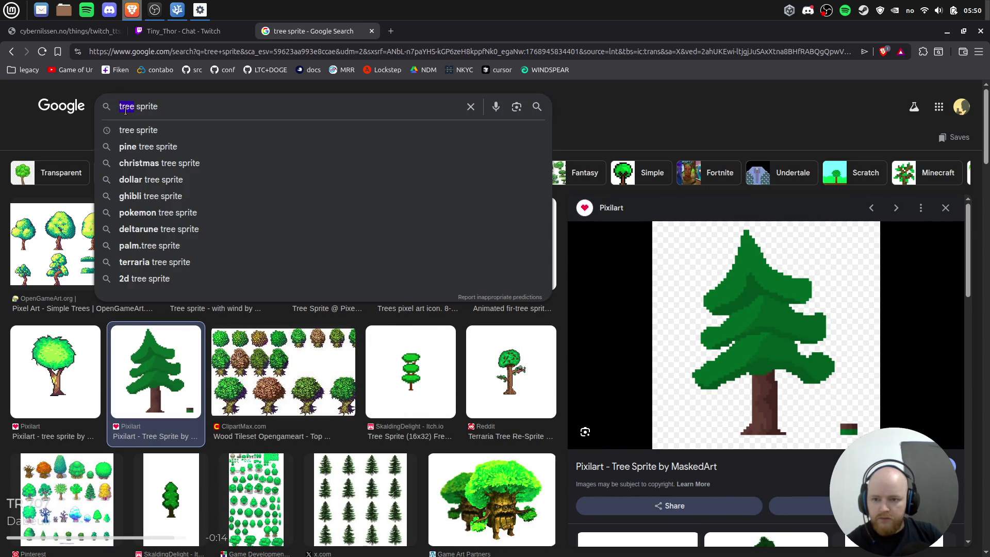
# - Refine the image search from 'wood sprite' to 'wood icon pixel art'
pyautogui.write('wood')
pyautogui.press('Return')
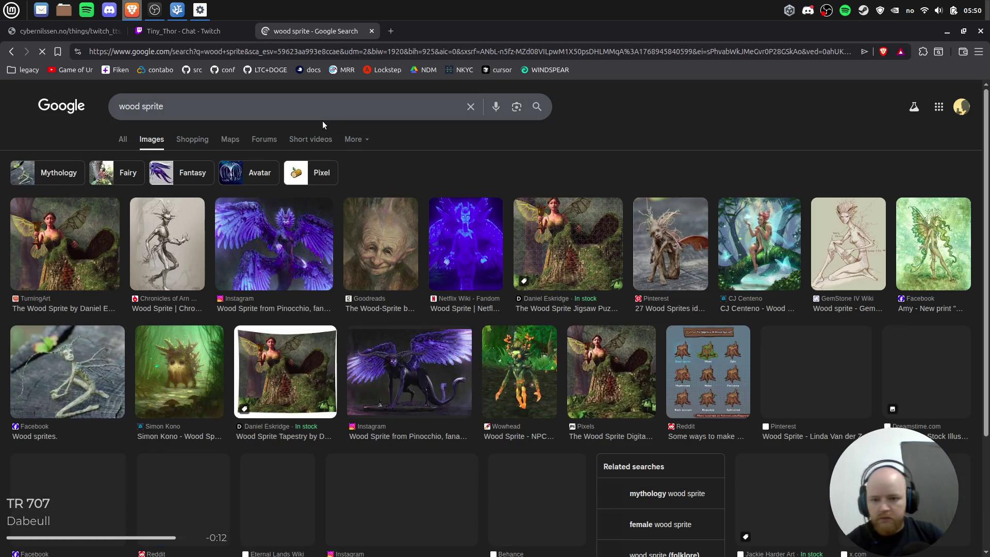
pyautogui.click(279, 103)
pyautogui.hotkey('ctrl', 'BackSpace')
pyautogui.write('pixel art')
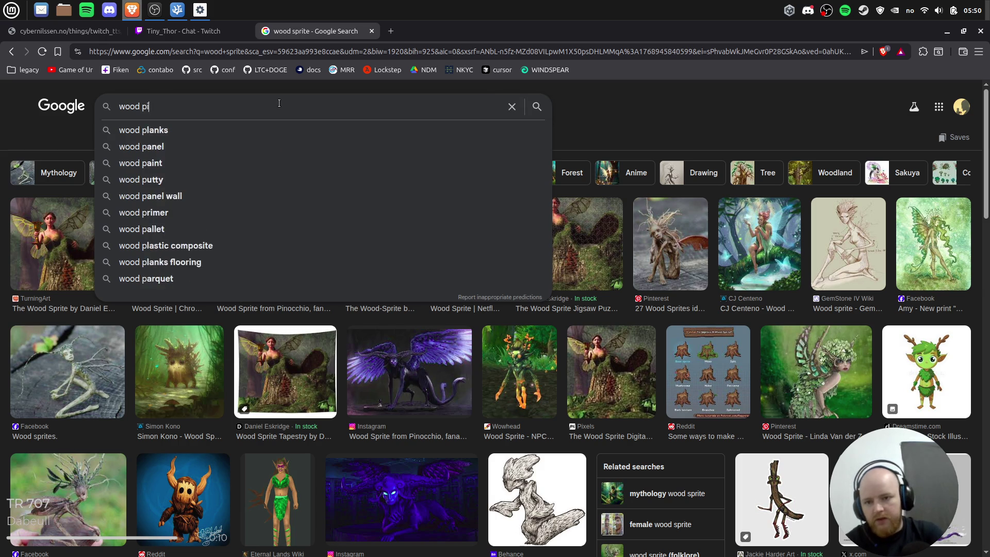
pyautogui.press('Return')
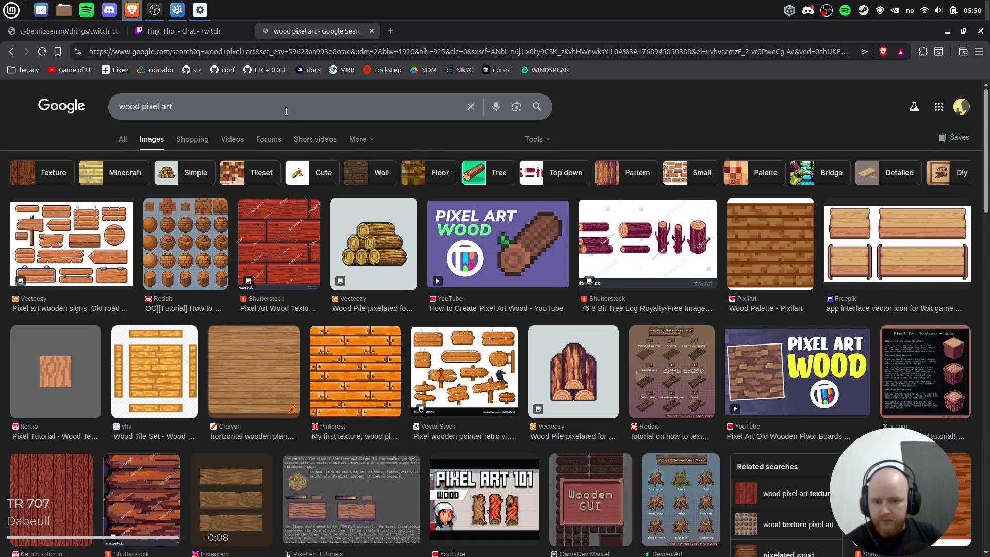
pyautogui.click(222, 116)
pyautogui.hotkey('ctrl', 'Left')
pyautogui.hotkey('ctrl', 'Left')
pyautogui.write('icon')
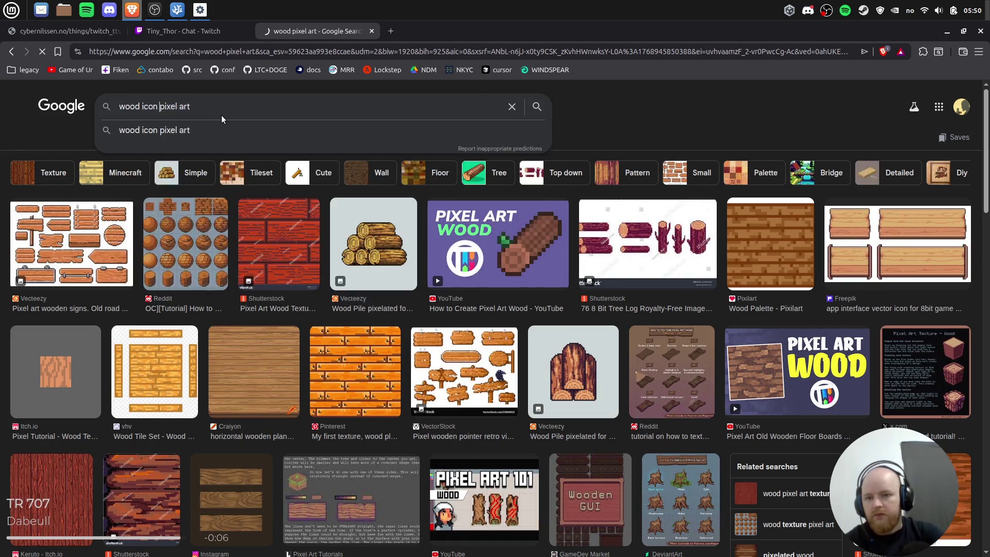
pyautogui.press('Return')
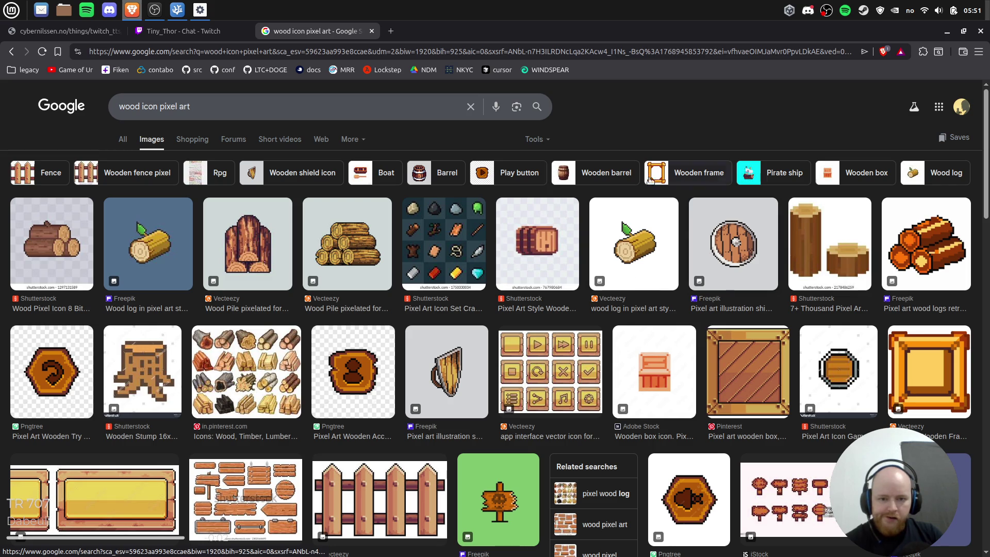
# - Limit the wood icon pixel art results to transparent images
pyautogui.click(545, 140)
pyautogui.moveTo(547, 174)
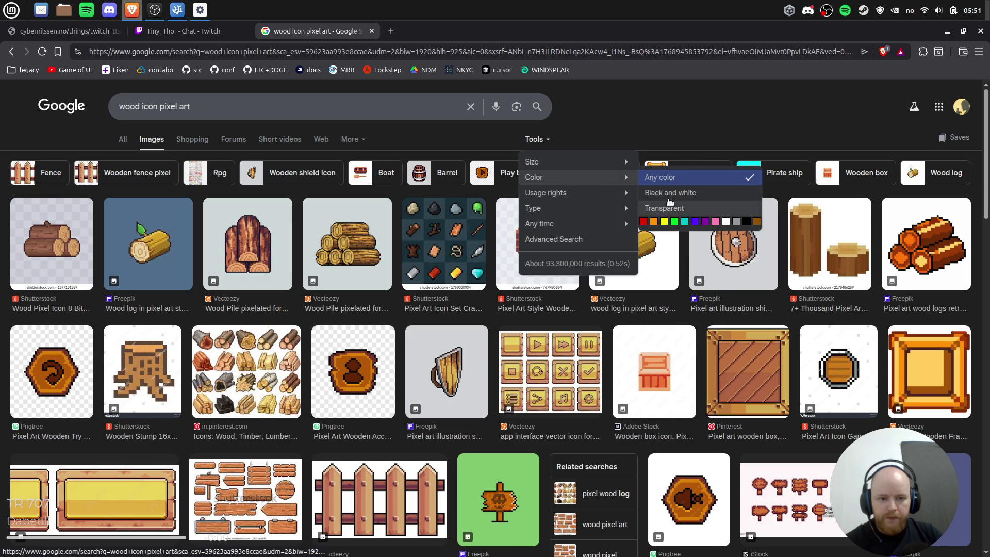
pyautogui.click(668, 203)
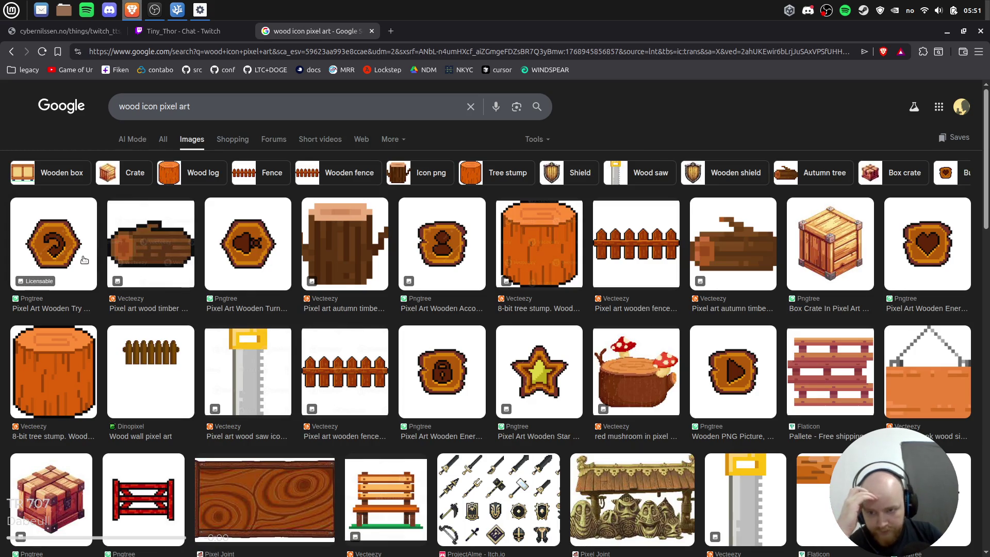
pyautogui.scroll(-4, 209, 357)
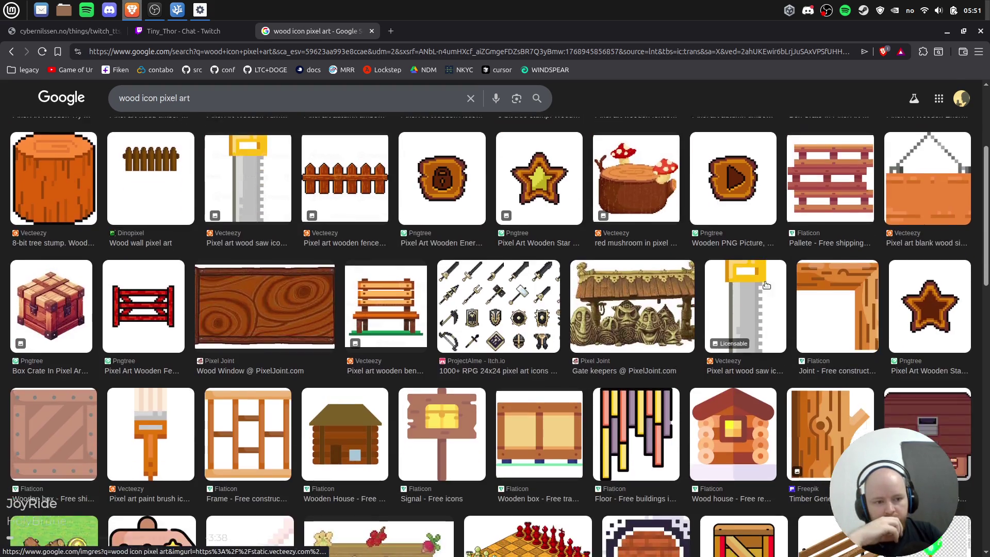
pyautogui.scroll(4, 84, 122)
# - Search transparent 'planks icon pixel art' images and preview the Oak Wood Planks picture
pyautogui.click(348, 116)
pyautogui.press('Home')
pyautogui.hotkey('ctrl', 'shift', 'Right')
pyautogui.write('planks')
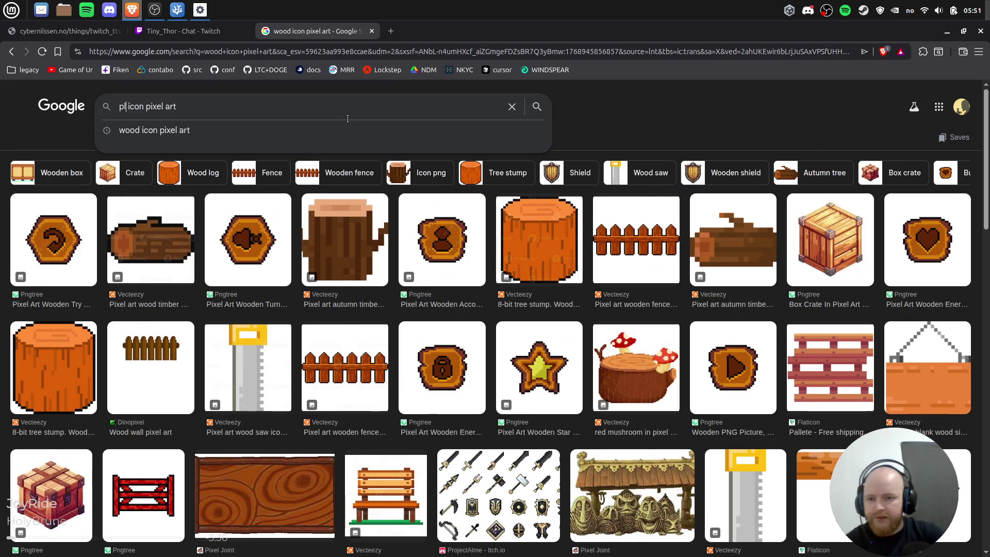
pyautogui.press('Return')
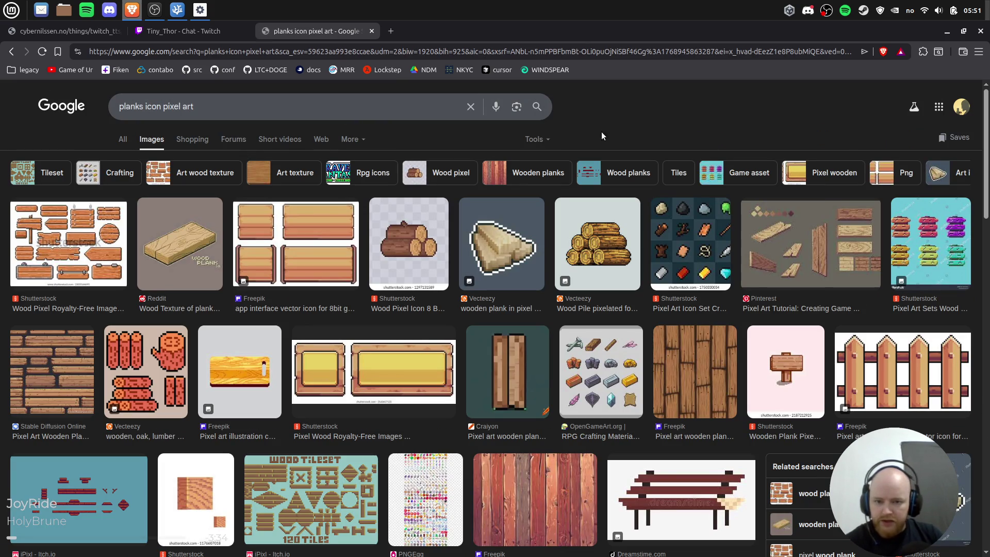
pyautogui.click(539, 135)
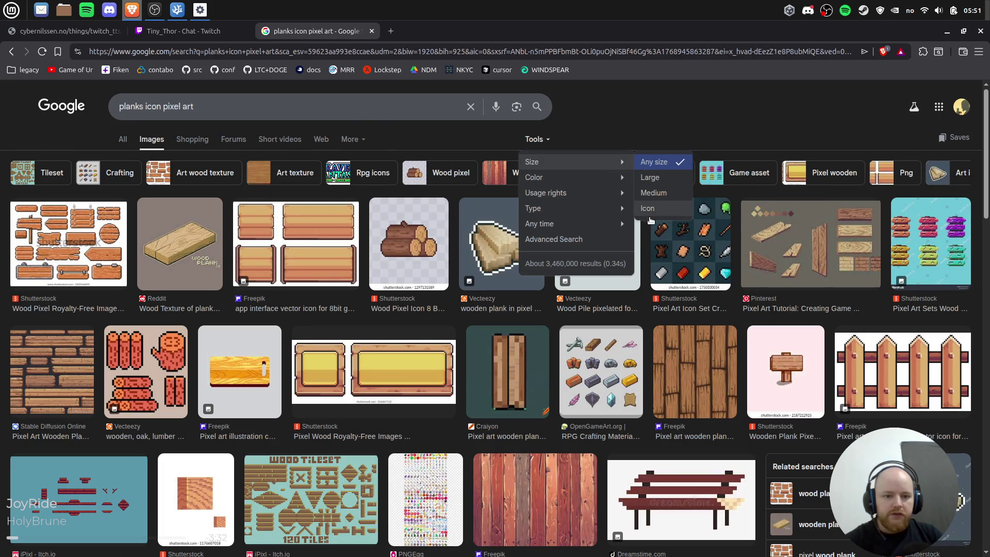
pyautogui.moveTo(614, 177)
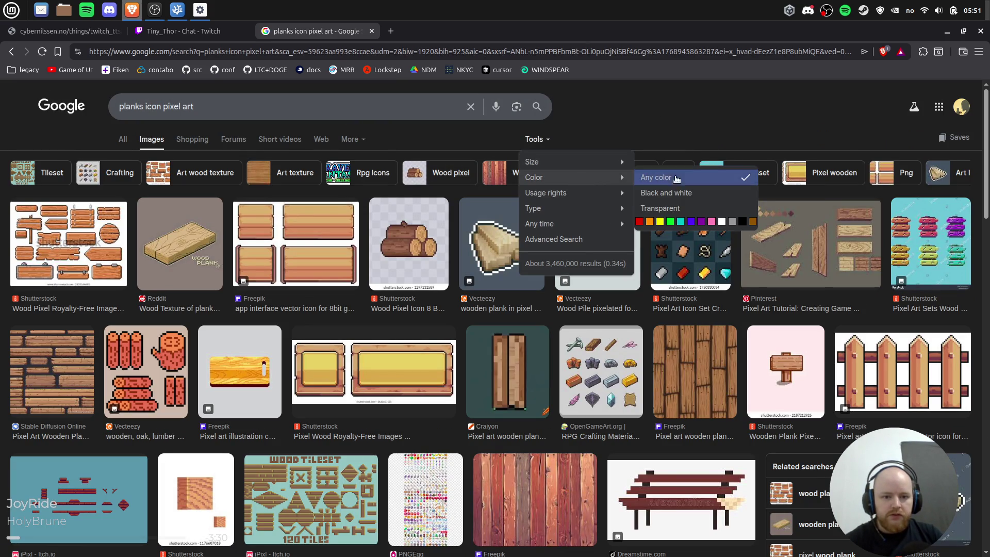
pyautogui.click(670, 205)
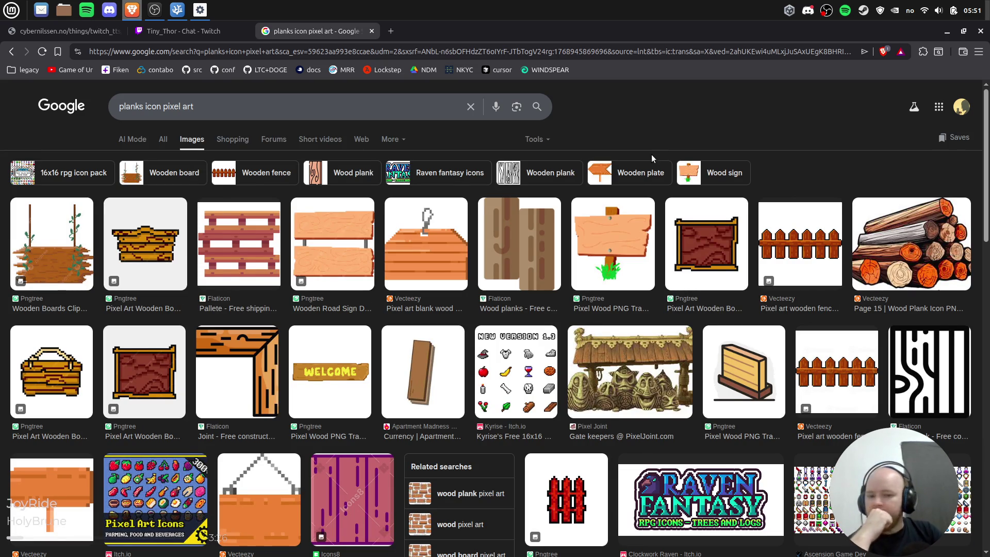
pyautogui.scroll(-6, 651, 154)
pyautogui.scroll(-5, 803, 208)
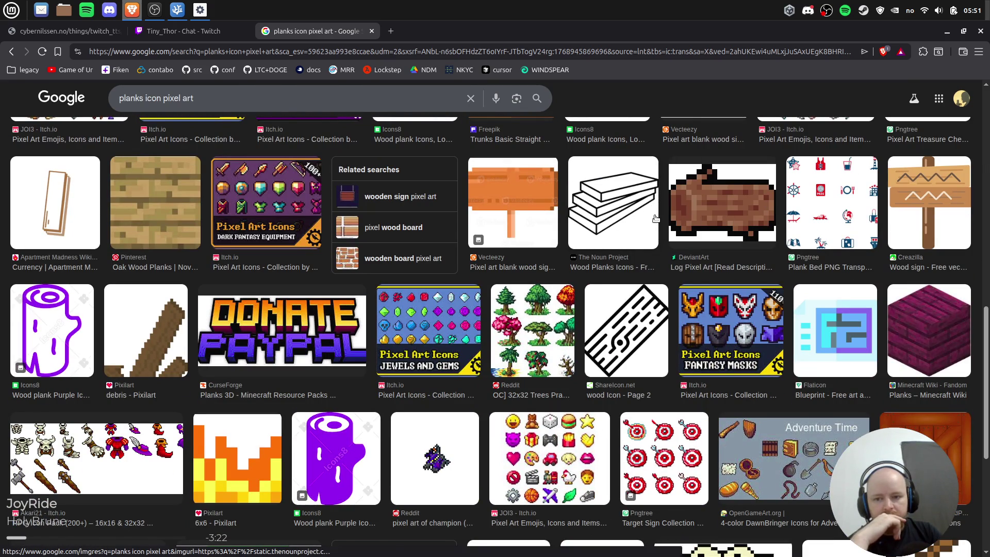
pyautogui.click(172, 209)
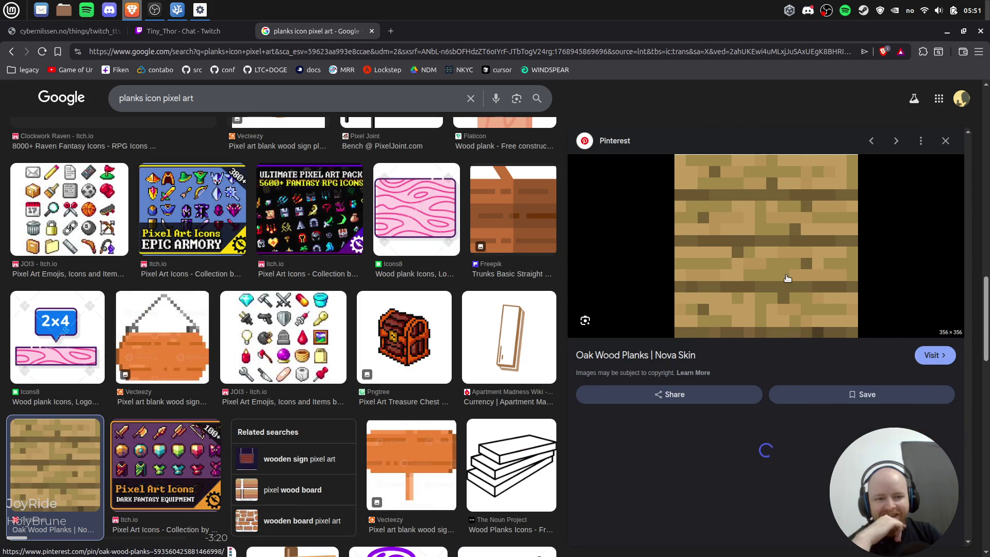
# - Return to the transparent wood icon results and preview the pixel-art timber log
pyautogui.click(12, 51)
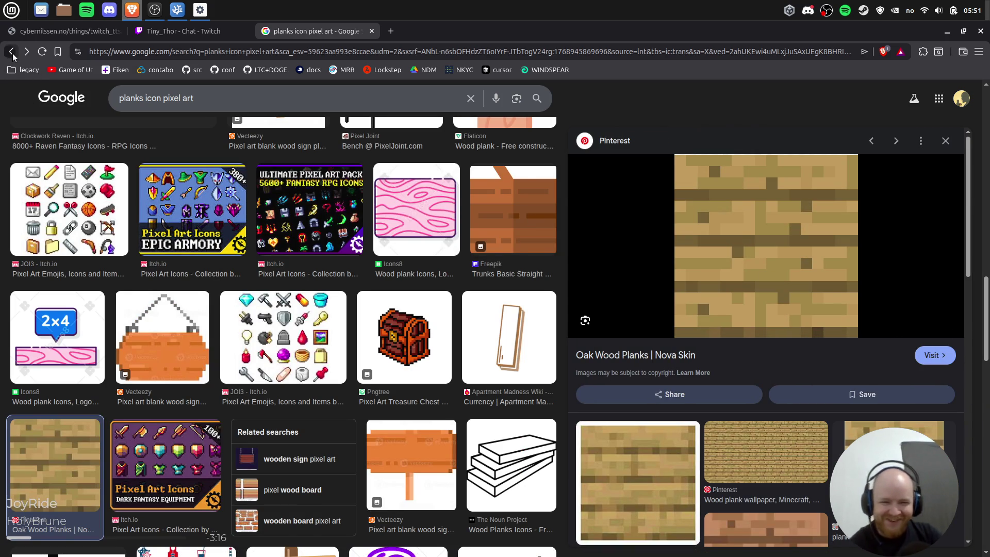
pyautogui.click(13, 52)
pyautogui.click(12, 52)
pyautogui.click(12, 52)
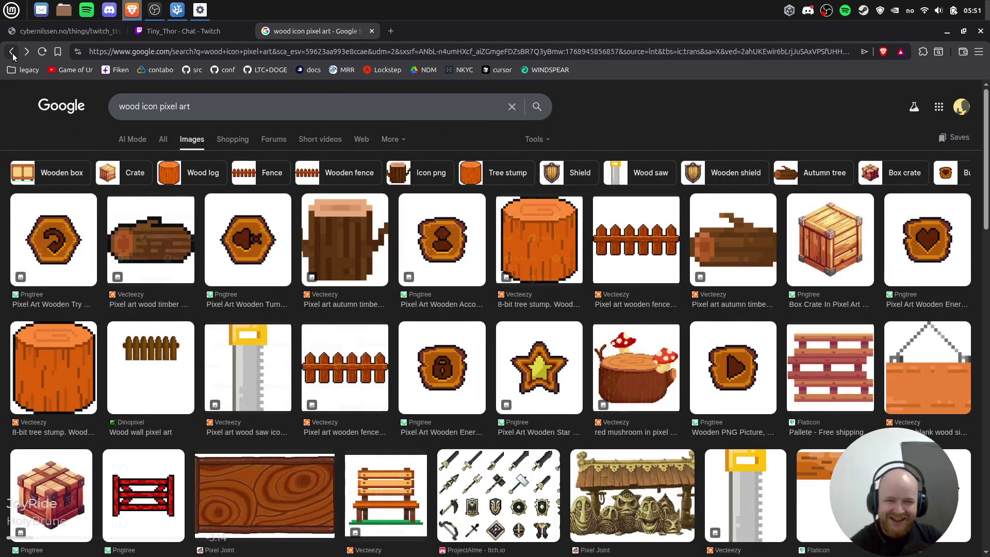
pyautogui.click(12, 51)
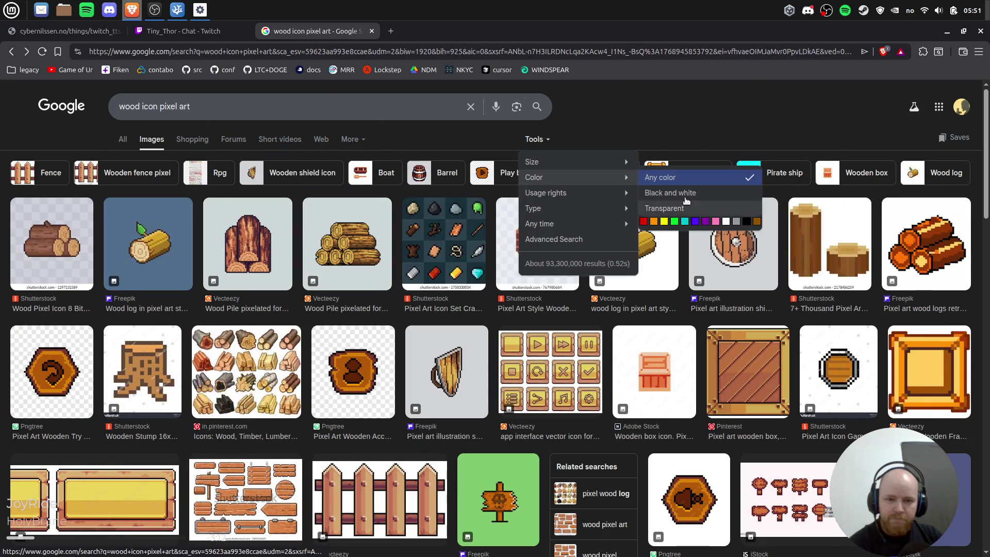
pyautogui.click(12, 51)
pyautogui.click(23, 52)
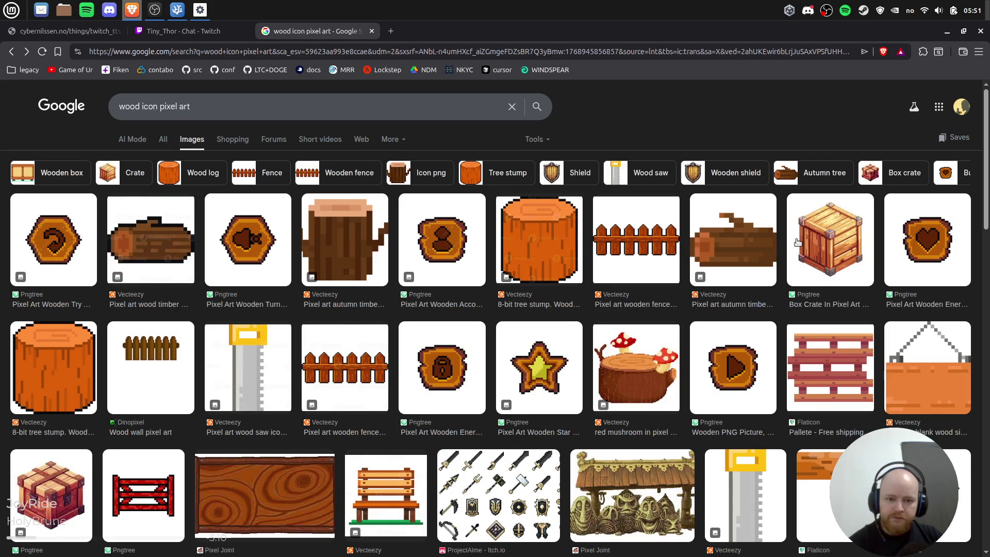
pyautogui.click(146, 242)
# - Compare the tree stump, timber trunk and autumn timber log icons, opening the log's image options
pyautogui.scroll(-2, 670, 294)
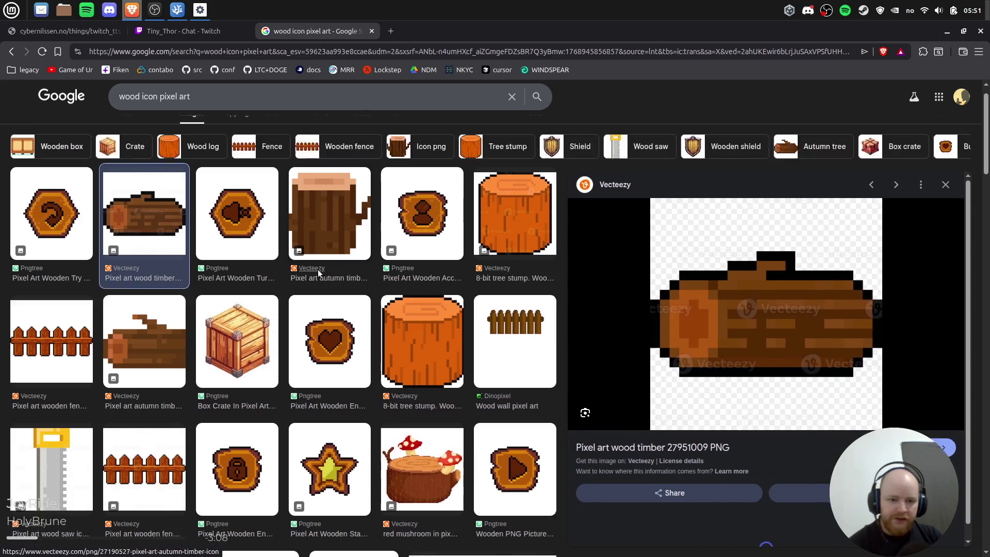
pyautogui.rightClick(764, 252)
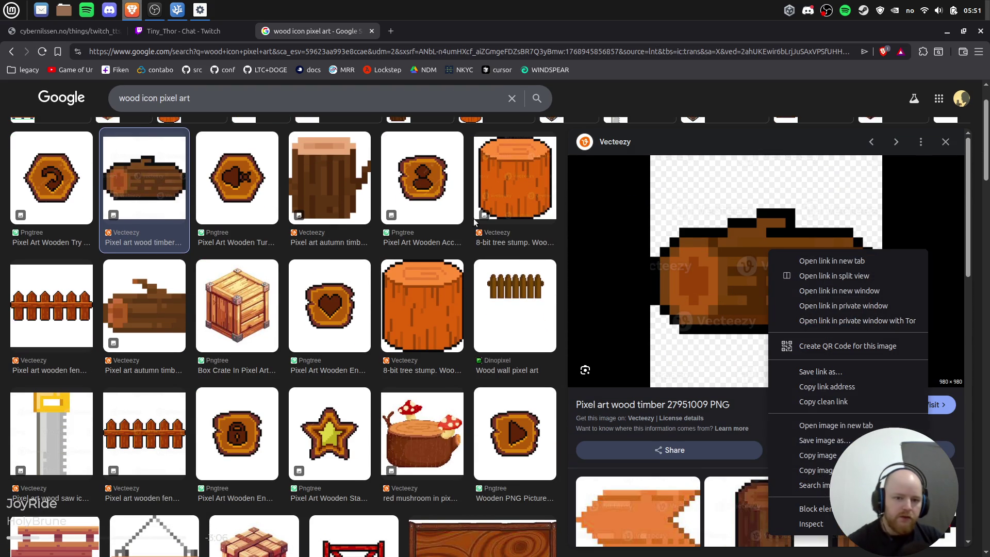
pyautogui.press('Escape')
pyautogui.click(515, 178)
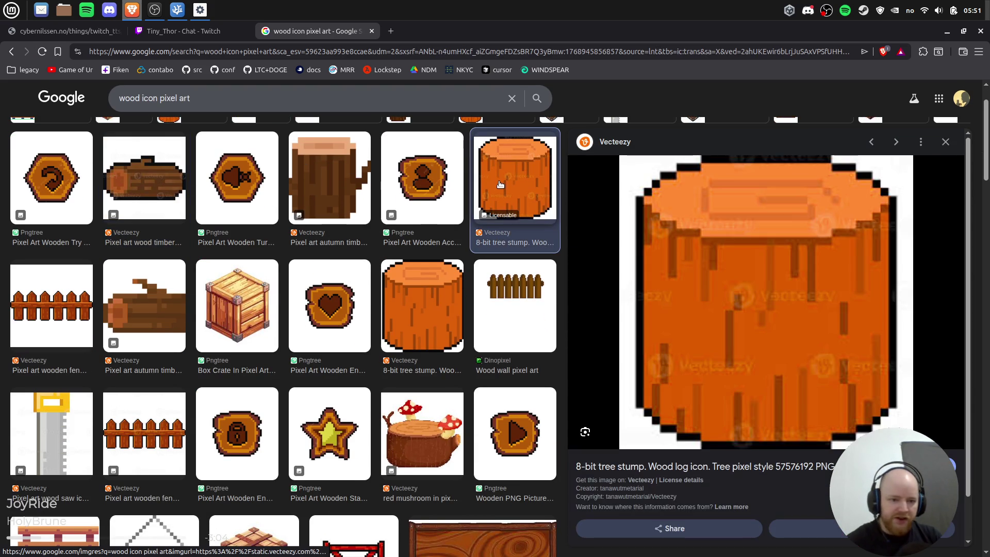
pyautogui.click(342, 191)
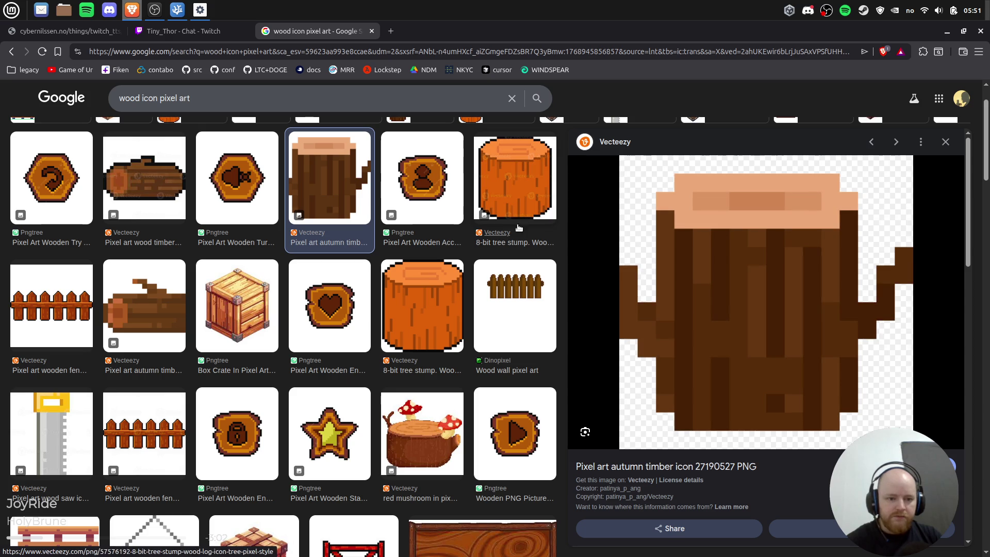
pyautogui.click(142, 319)
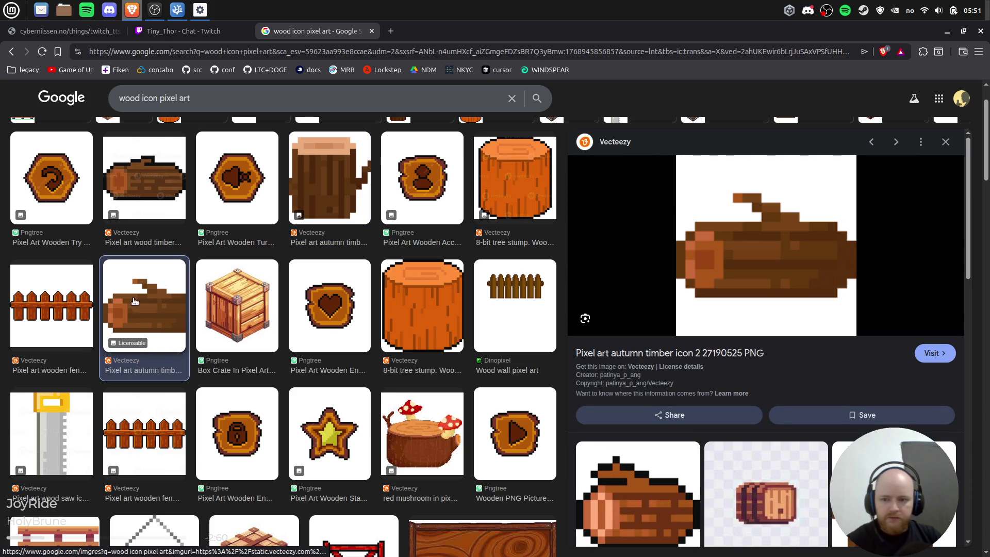
pyautogui.rightClick(741, 256)
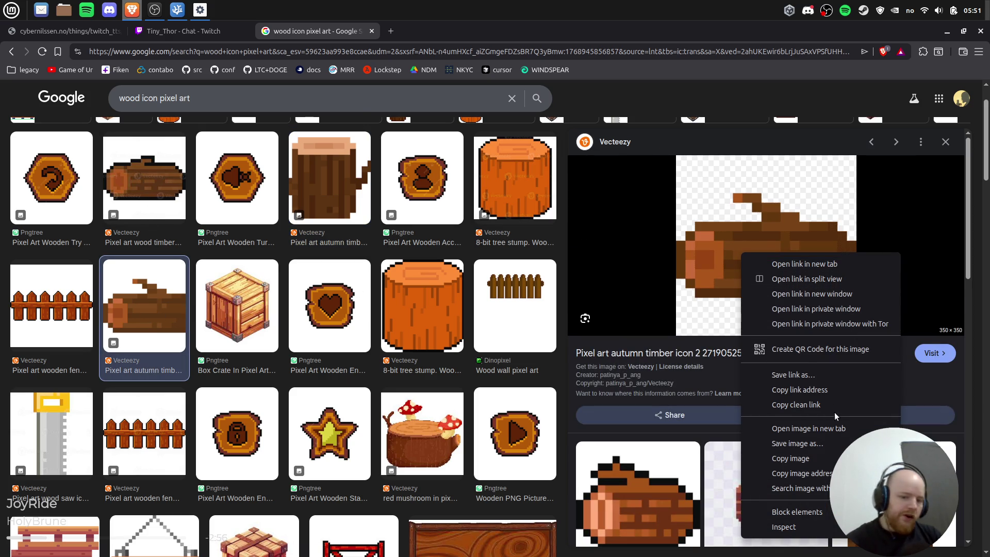
# - Name the image 'wood log', pick the Pictures folder, and save it as wood log.png
pyautogui.click(830, 442)
pyautogui.write('wood log')
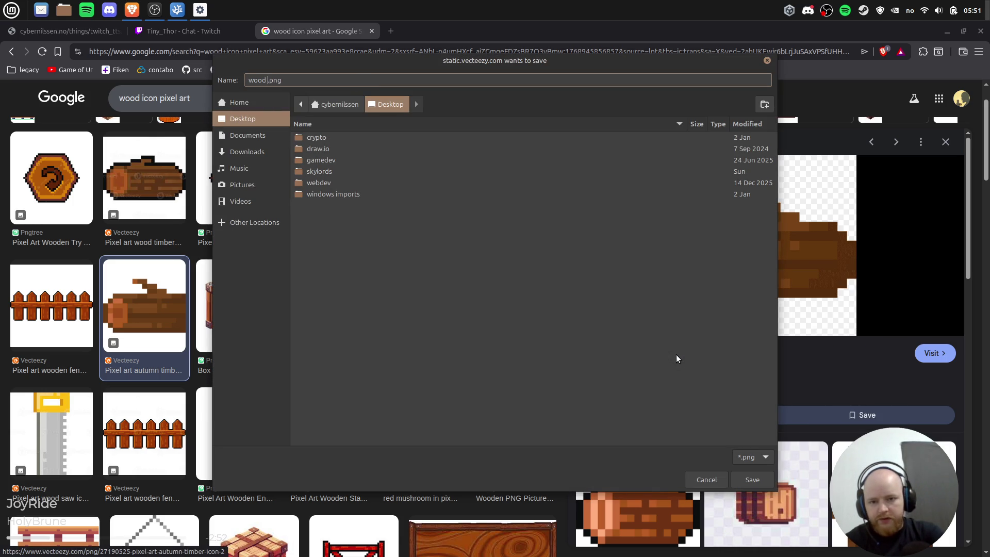
pyautogui.click(258, 184)
pyautogui.click(748, 474)
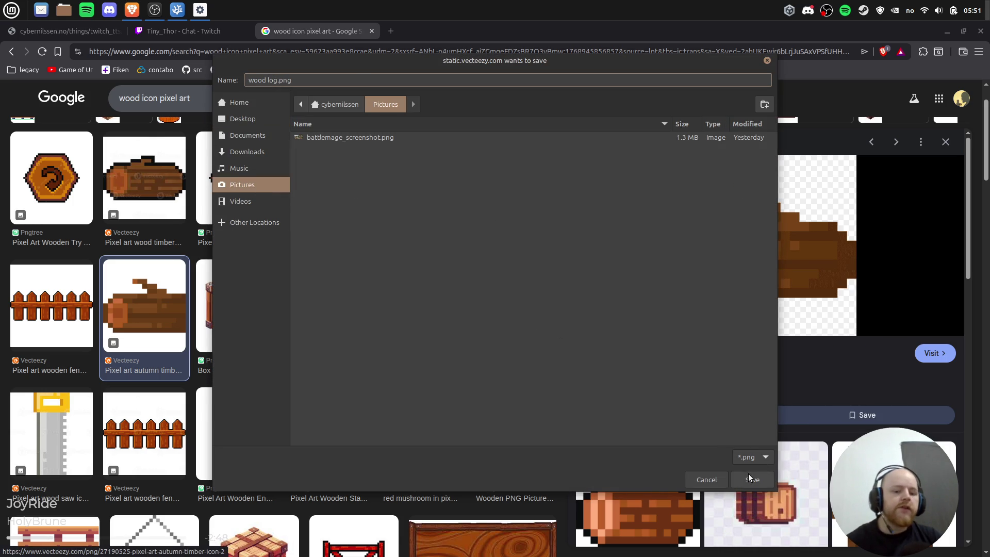
pyautogui.click(748, 478)
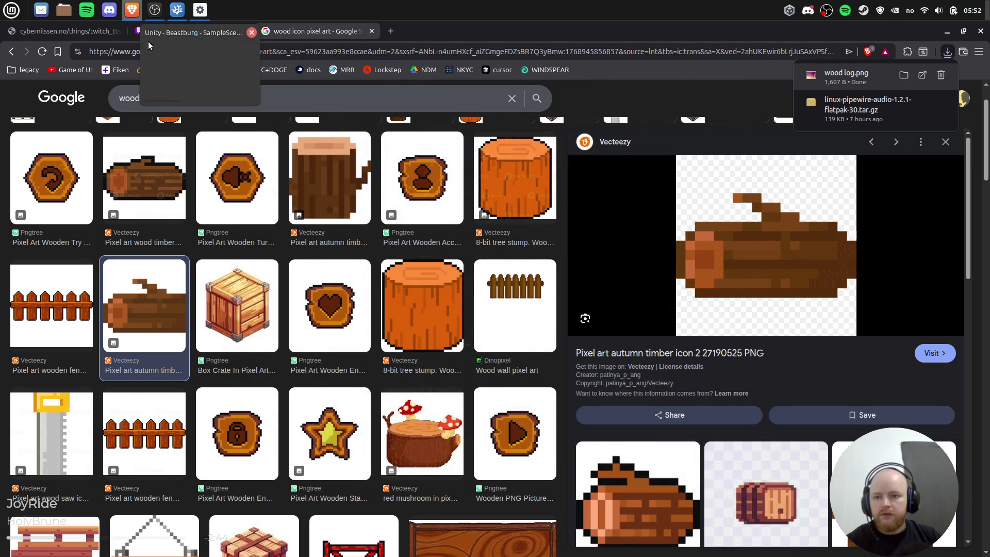
# - Create a folder named 'HUD resources' in the Player Character assets
pyautogui.click(197, 60)
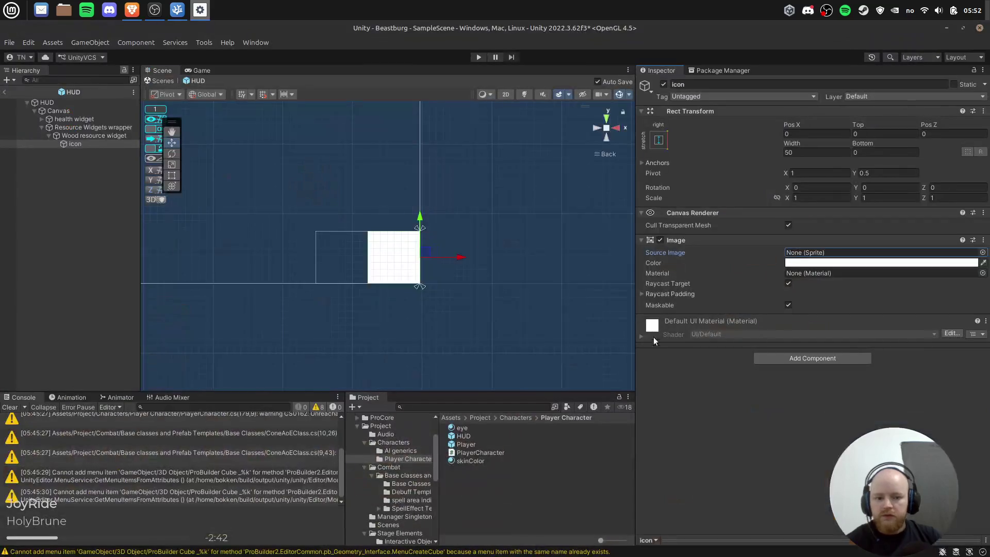
pyautogui.click(497, 487)
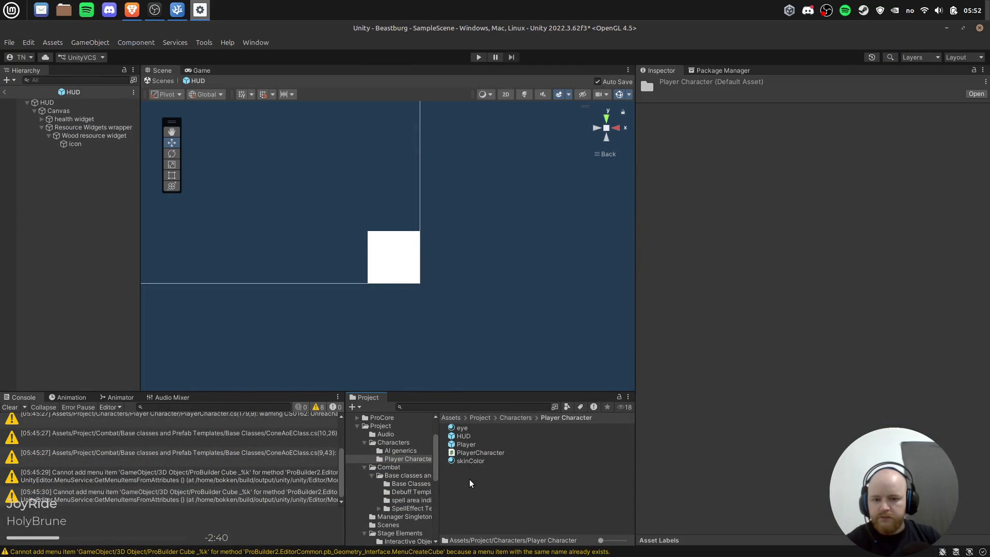
pyautogui.rightClick(469, 479)
pyautogui.moveTo(536, 152)
pyautogui.click(661, 39)
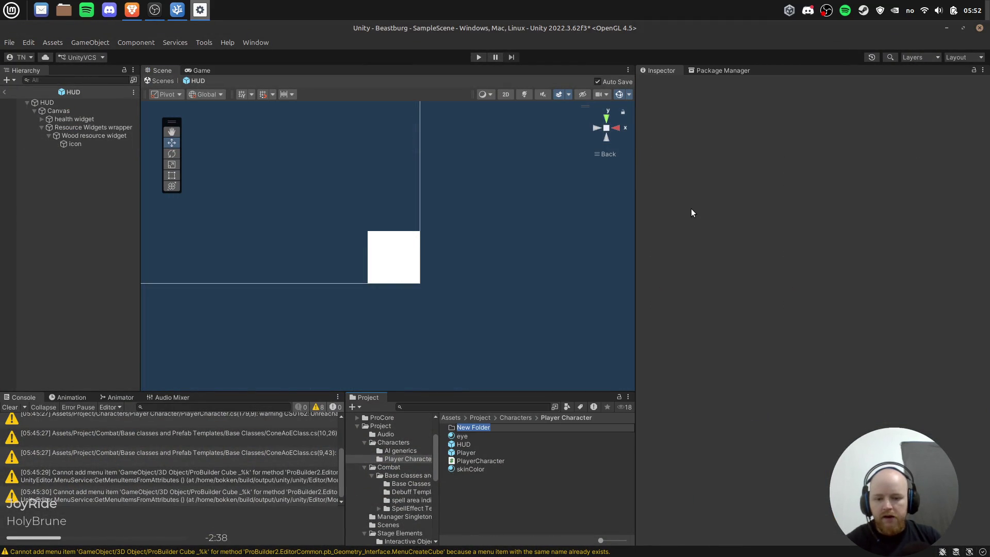
pyautogui.write('HUD')
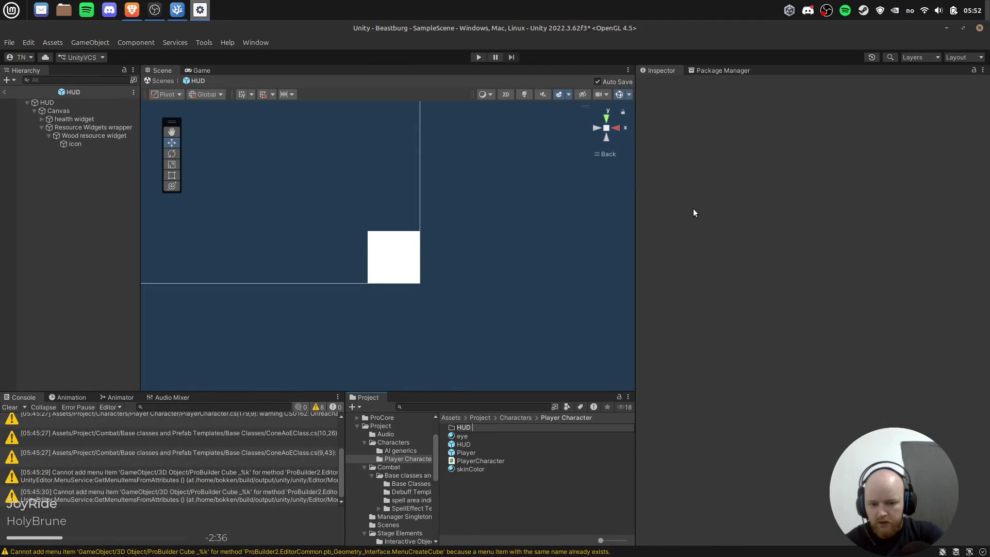
pyautogui.write('ces')
pyautogui.press('Return')
pyautogui.press('Return')
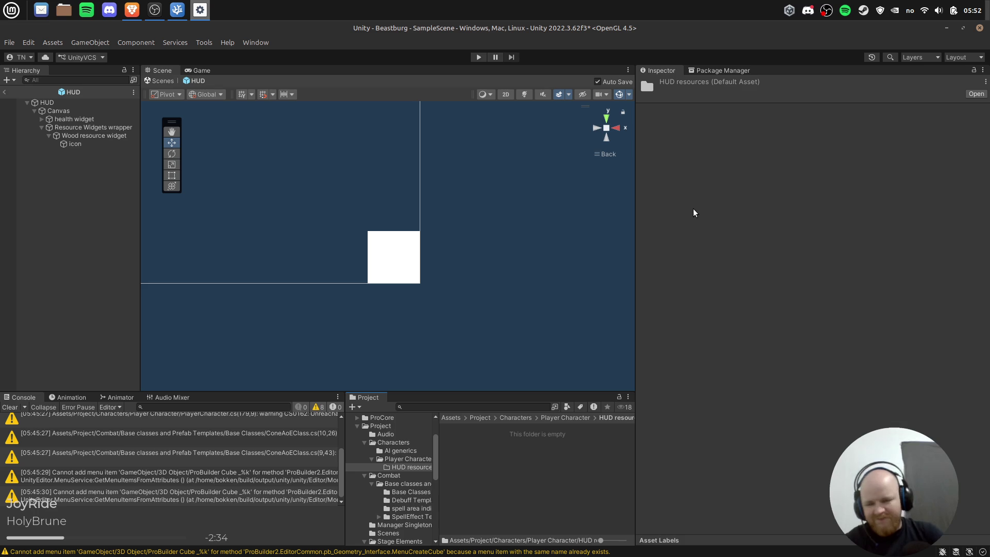
# - Drag wood log.png from Pictures into HUD resources and select the imported asset
pyautogui.click(64, 10)
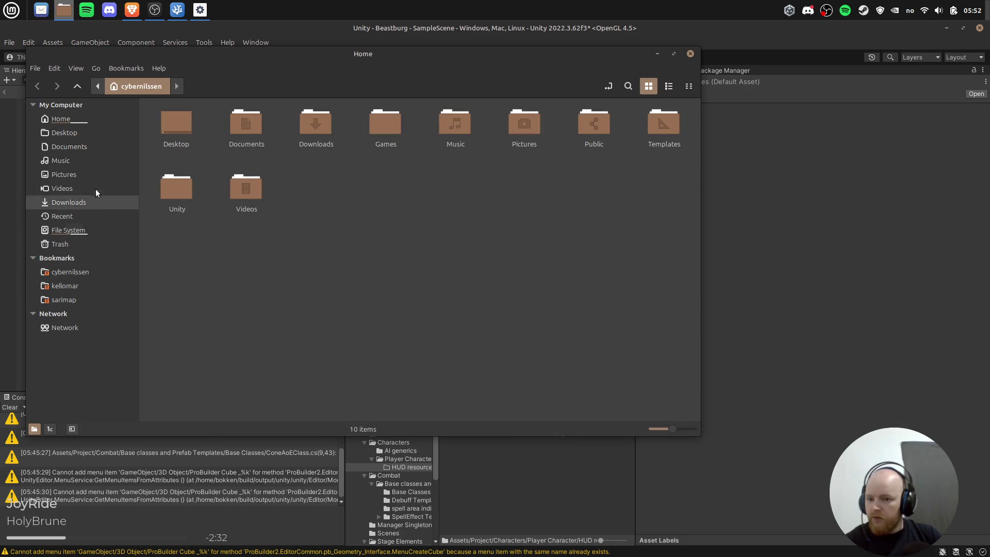
pyautogui.click(93, 181)
pyautogui.moveTo(246, 125)
pyautogui.mouseDown()
pyautogui.moveTo(496, 484)
pyautogui.moveTo(490, 509)
pyautogui.mouseUp()
pyautogui.click(484, 429)
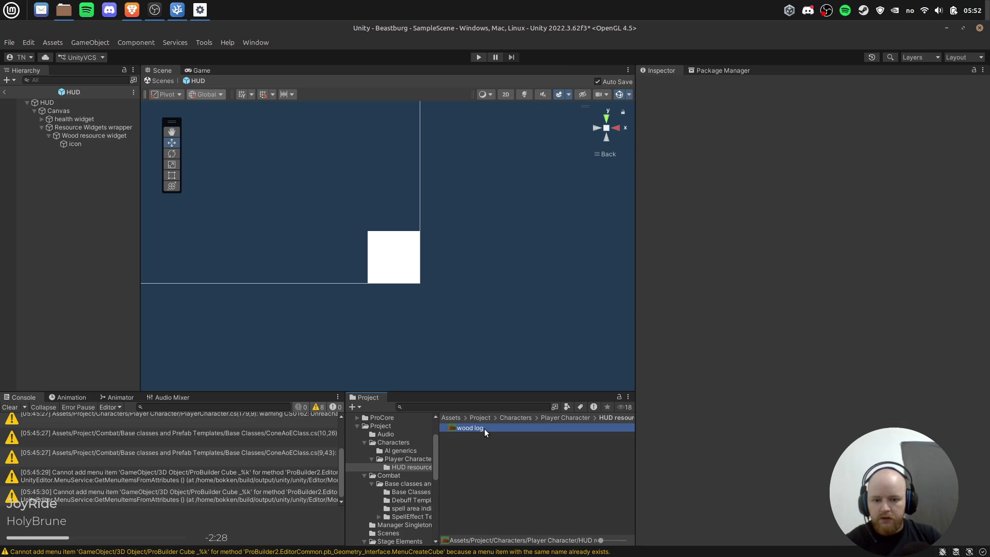
pyautogui.rightClick(484, 428)
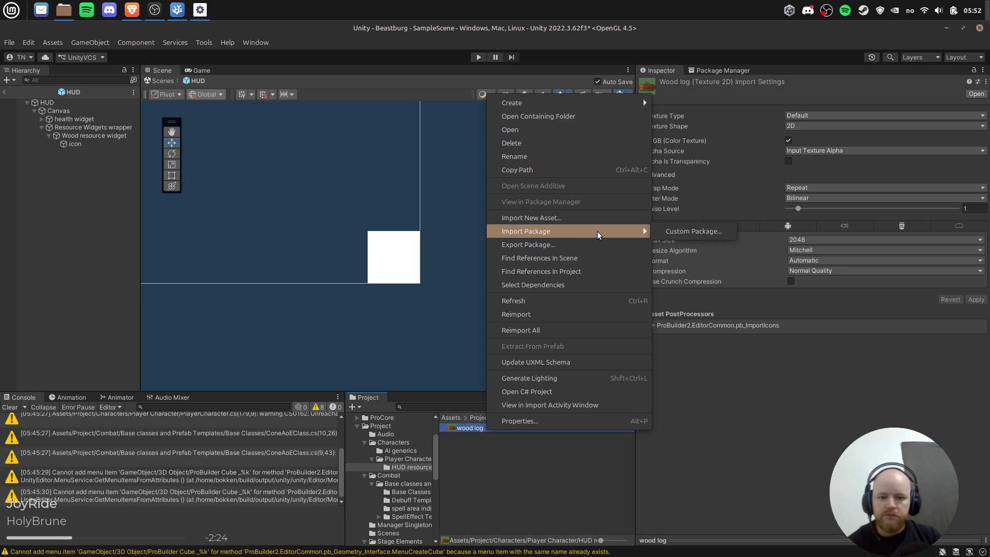
# - Set the wood log texture to import as a Single Sprite (2D and UI) with a Full Rect mesh
pyautogui.click(817, 272)
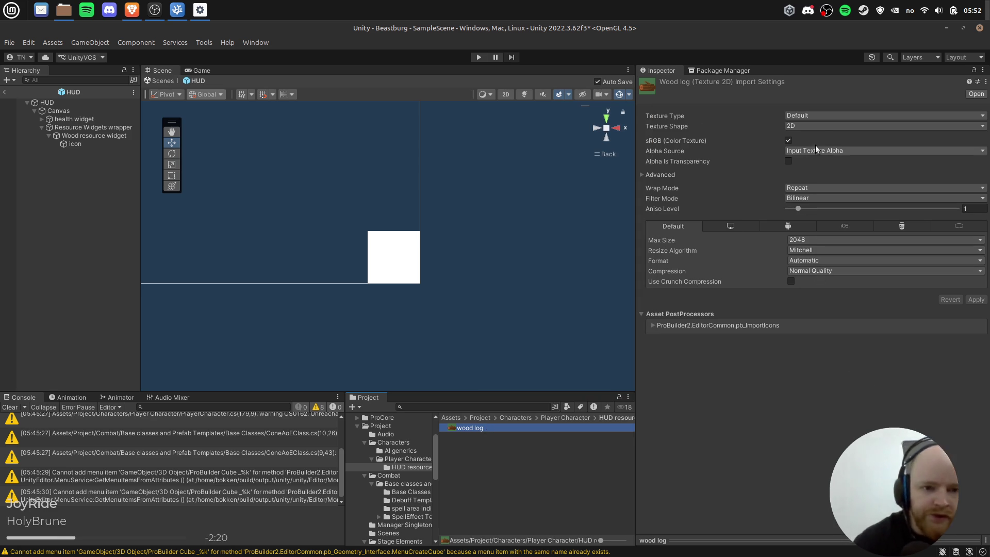
pyautogui.click(813, 118)
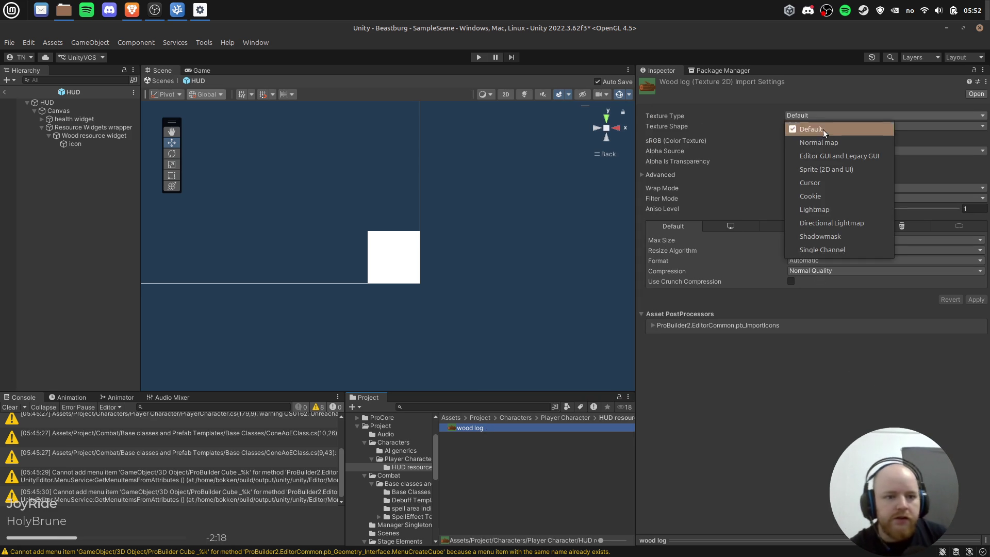
pyautogui.click(873, 167)
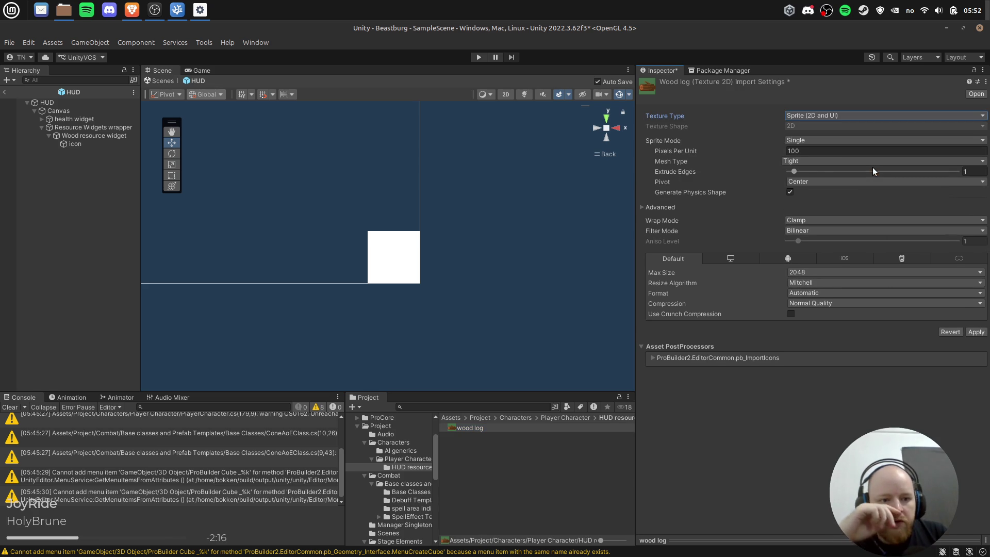
pyautogui.click(816, 142)
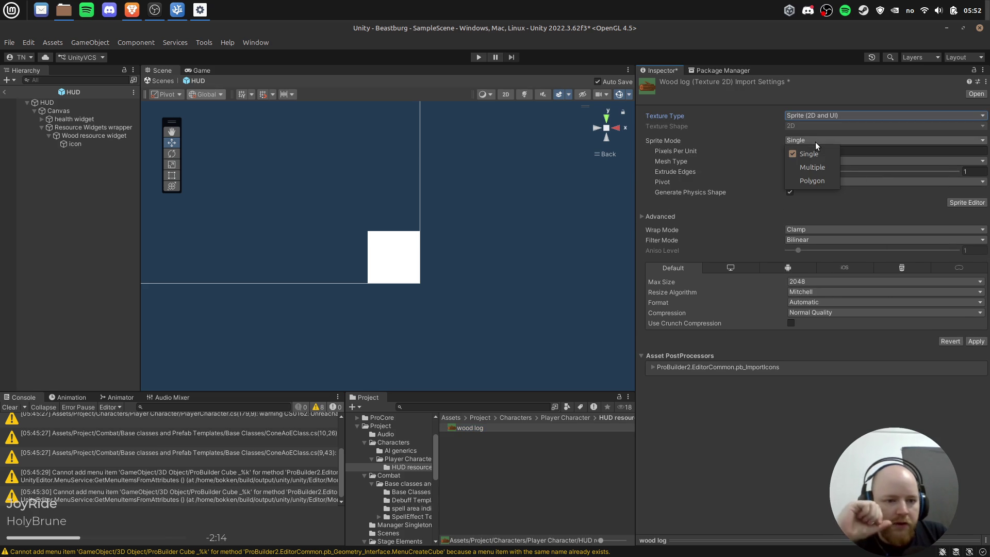
pyautogui.click(813, 150)
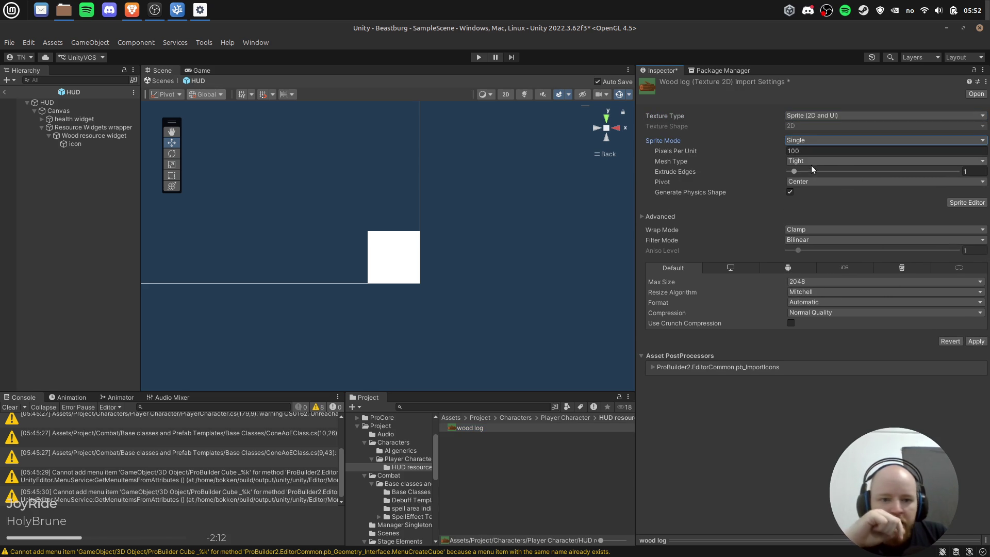
pyautogui.click(824, 162)
pyautogui.click(815, 176)
# - Set Extrude Edges to 0, turn off Generate Physics Shape, and use Point (no filter) filtering
pyautogui.moveTo(794, 173); pyautogui.dragTo(779, 180)
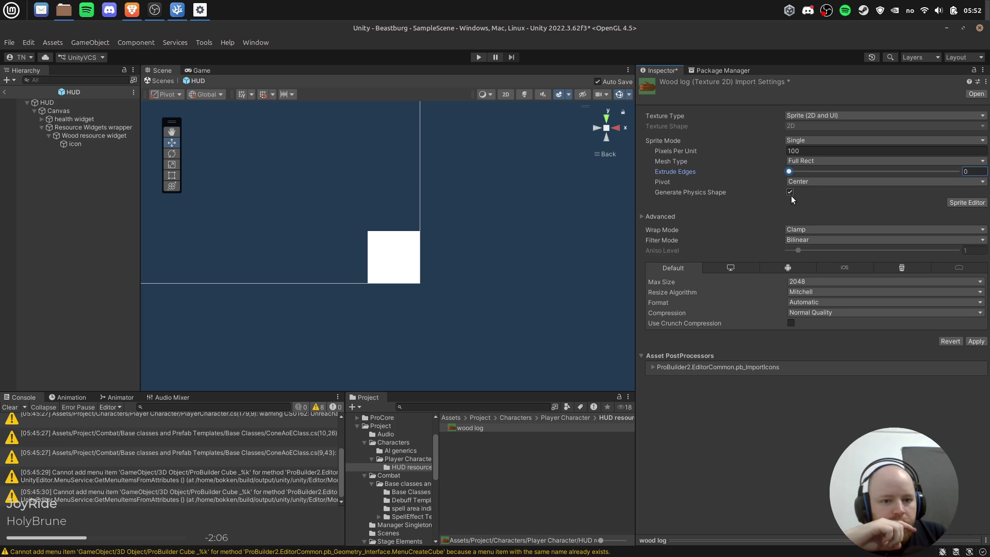
pyautogui.click(820, 230)
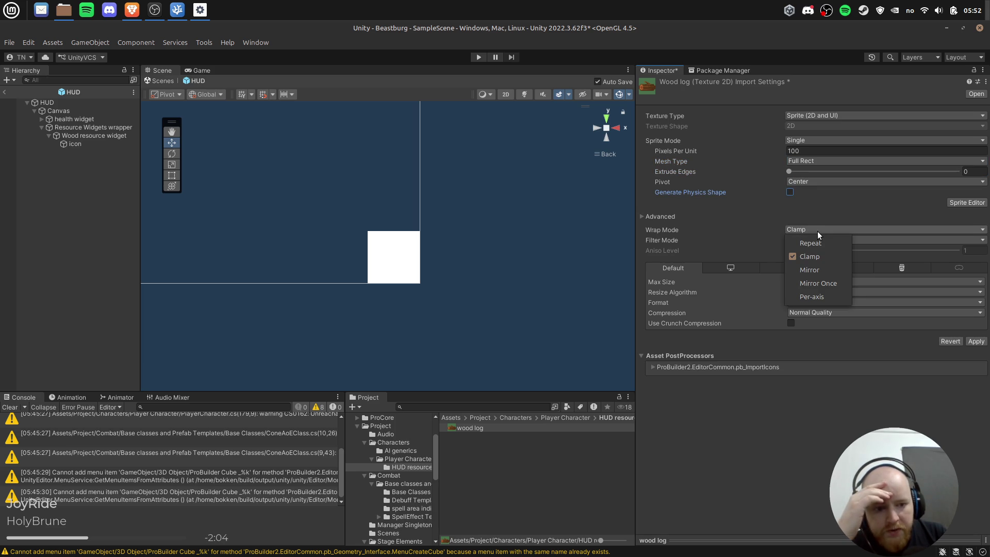
pyautogui.click(817, 231)
pyautogui.click(821, 239)
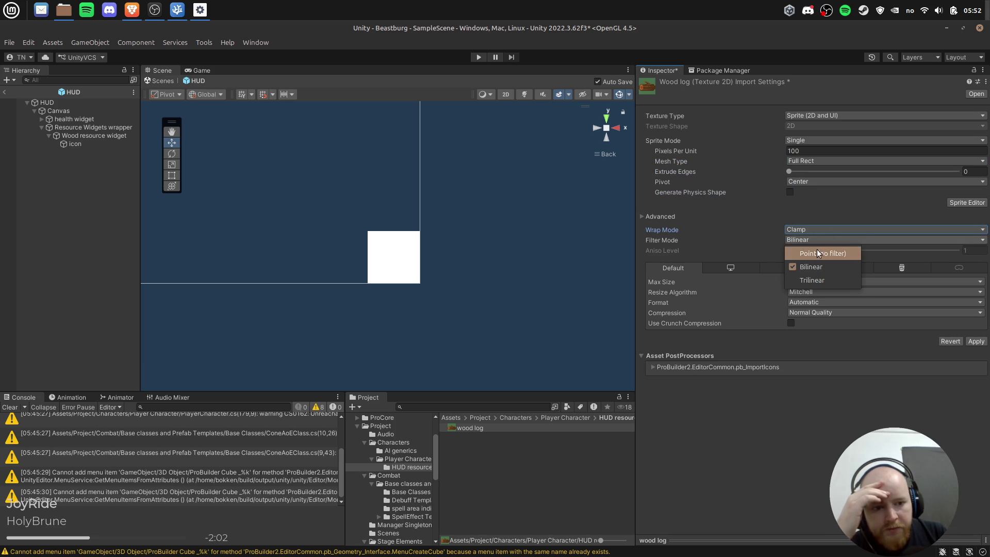
pyautogui.click(819, 253)
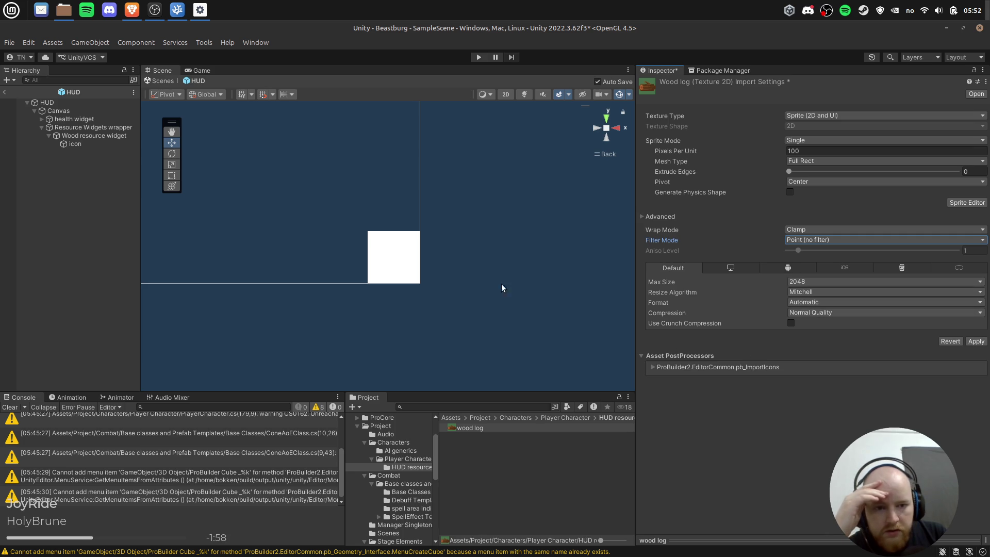
pyautogui.moveTo(469, 431); pyautogui.dragTo(389, 255)
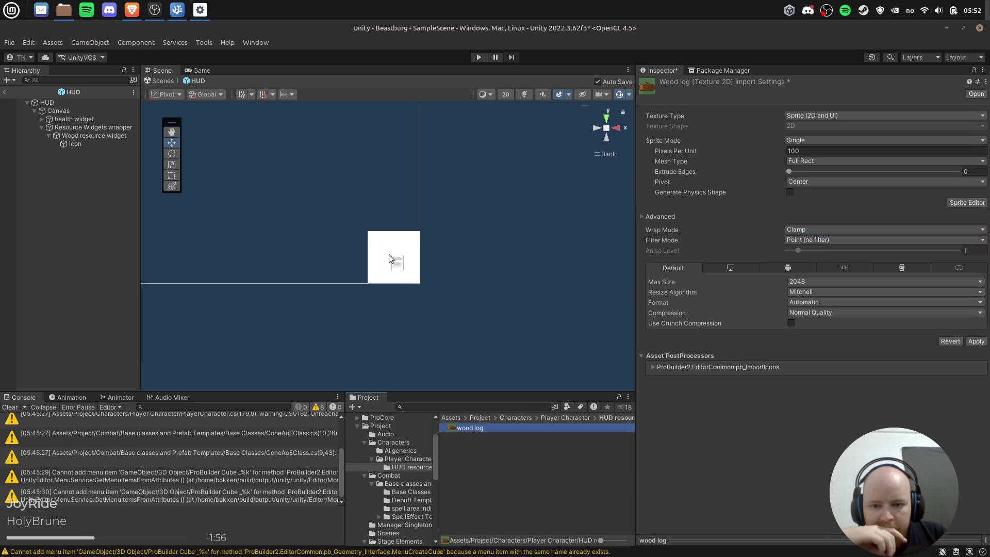
# - Save the pending wood log import settings while selecting the HUD icon object
pyautogui.click(75, 144)
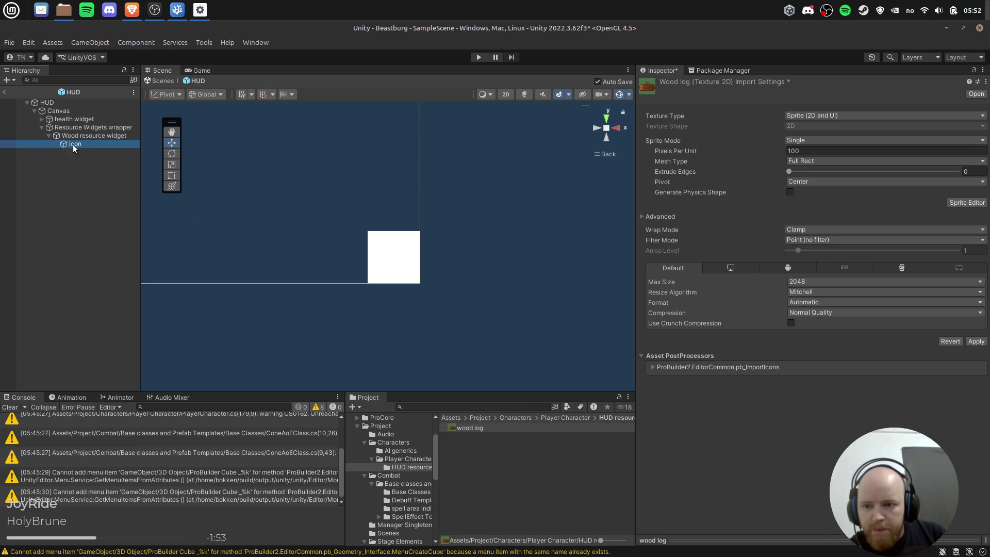
pyautogui.click(470, 333)
pyautogui.click(410, 262)
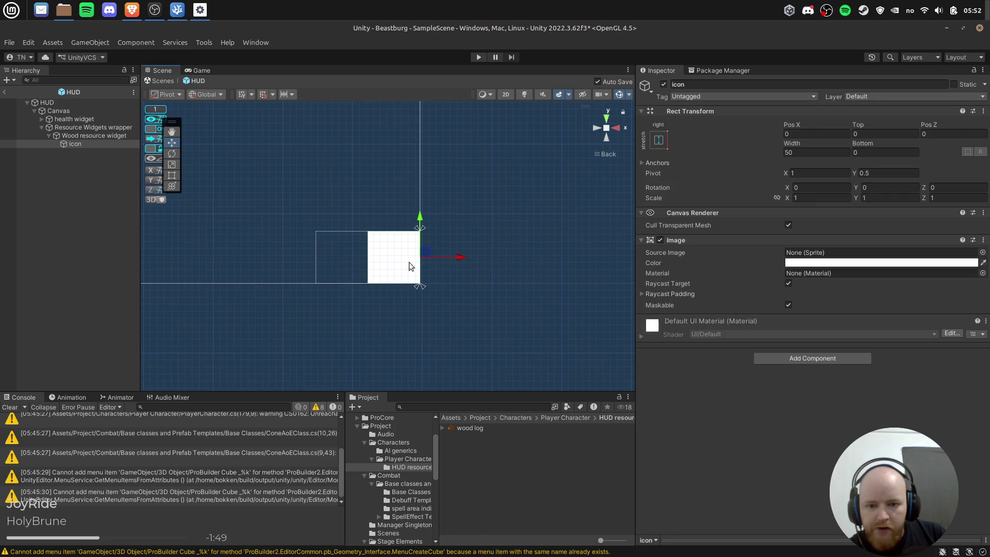
# - Assign the wood log sprite as the icon Image's Source Image
pyautogui.click(98, 136)
pyautogui.click(91, 145)
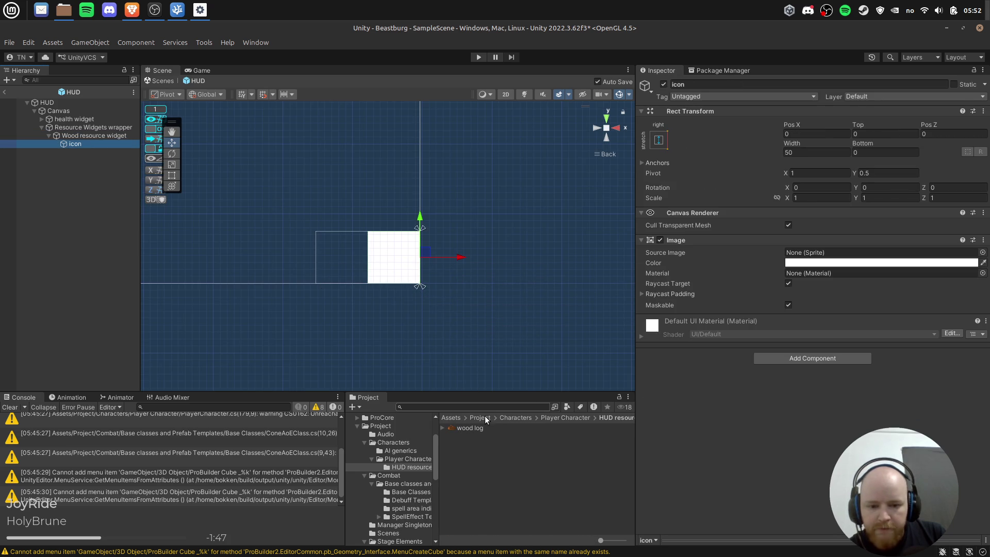
pyautogui.moveTo(466, 430)
pyautogui.mouseDown()
pyautogui.moveTo(877, 305)
pyautogui.moveTo(856, 253)
pyautogui.mouseUp()
pyautogui.scroll(2, 478, 281)
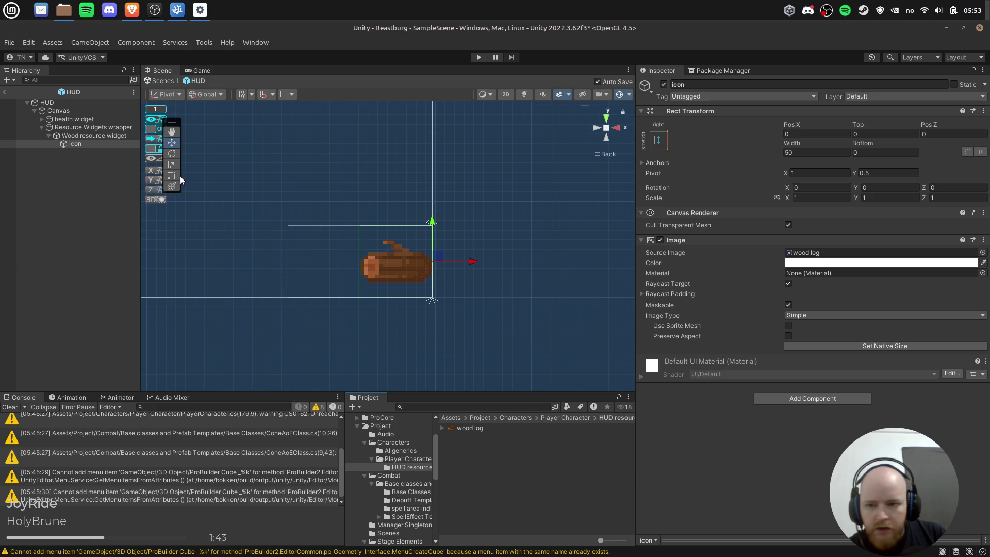
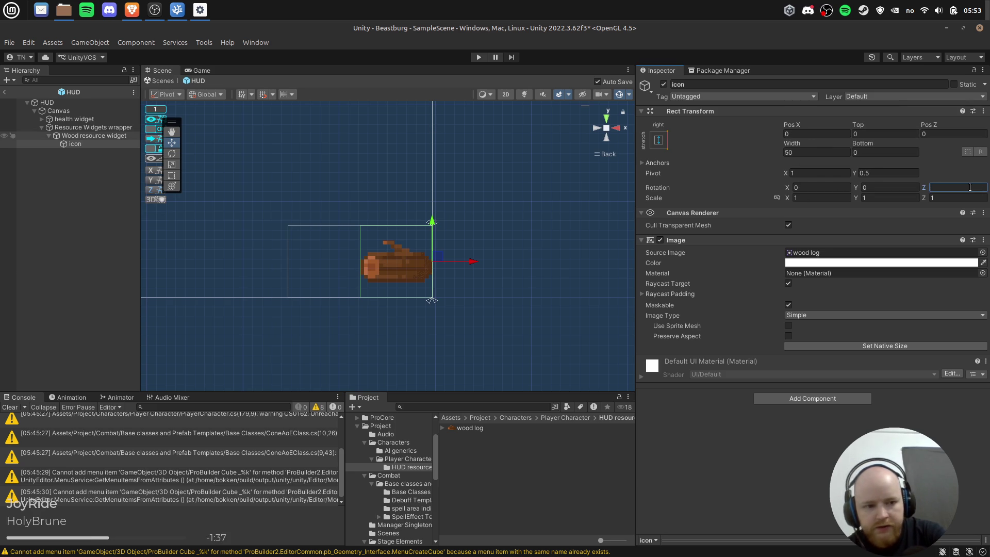
# - Try a rotation on the wood log icon, then revert its rotation to 0
pyautogui.write('90')
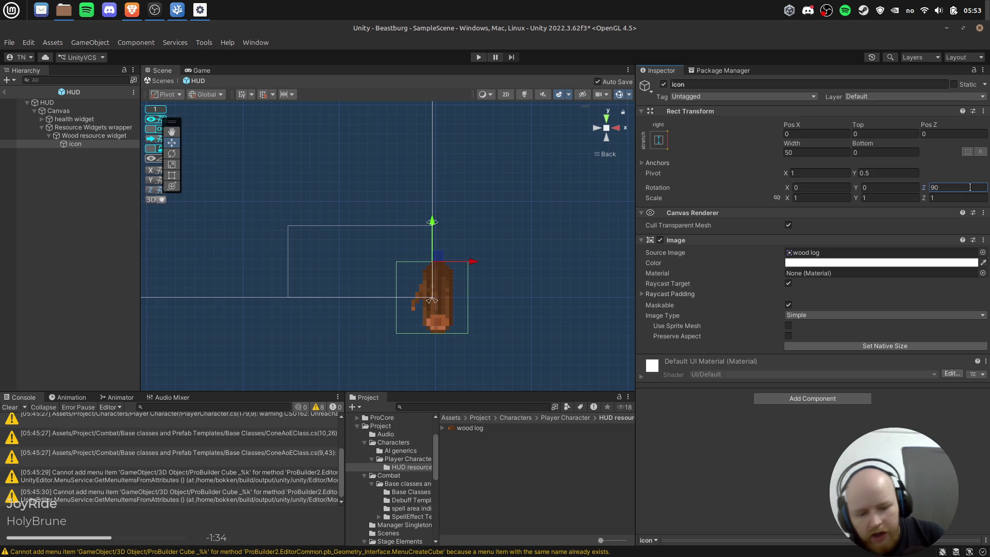
pyautogui.press('super+space')
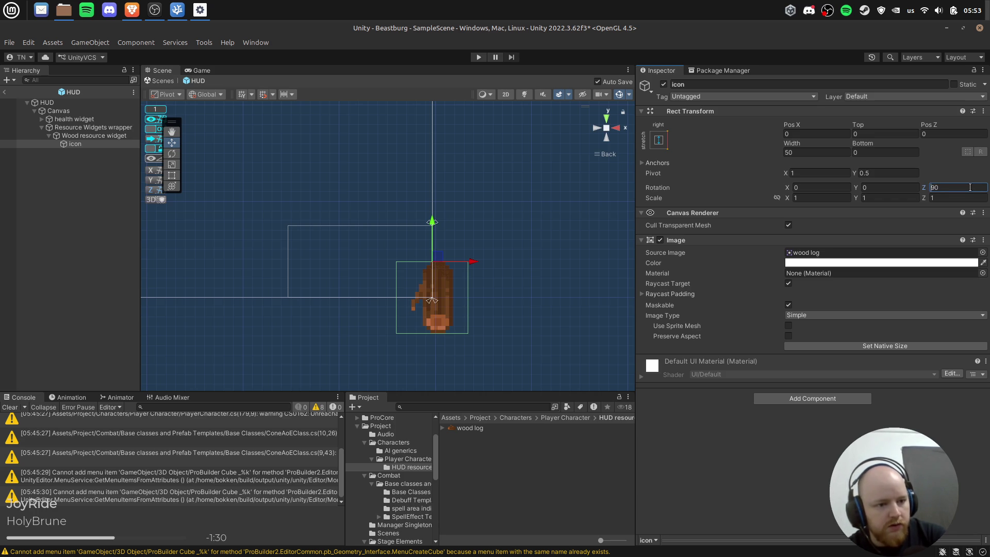
pyautogui.write('-')
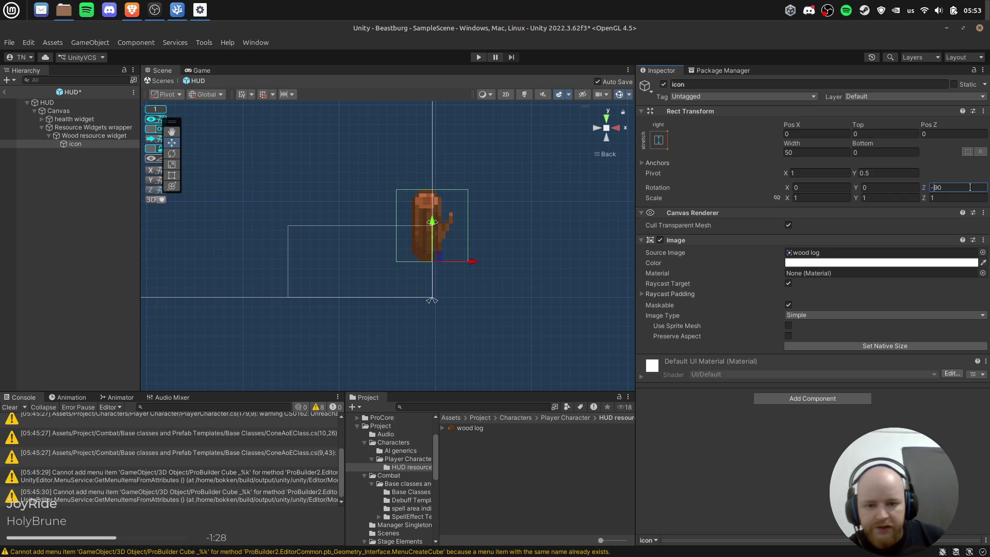
pyautogui.click(589, 239)
pyautogui.hotkey('ctrl', 'z')
pyautogui.hotkey('ctrl', 'z')
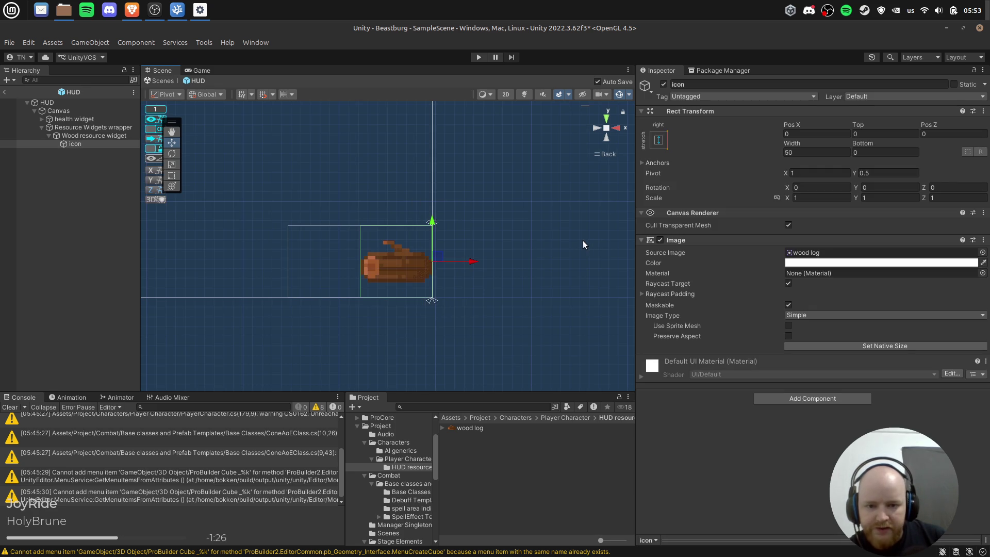
pyautogui.click(583, 245)
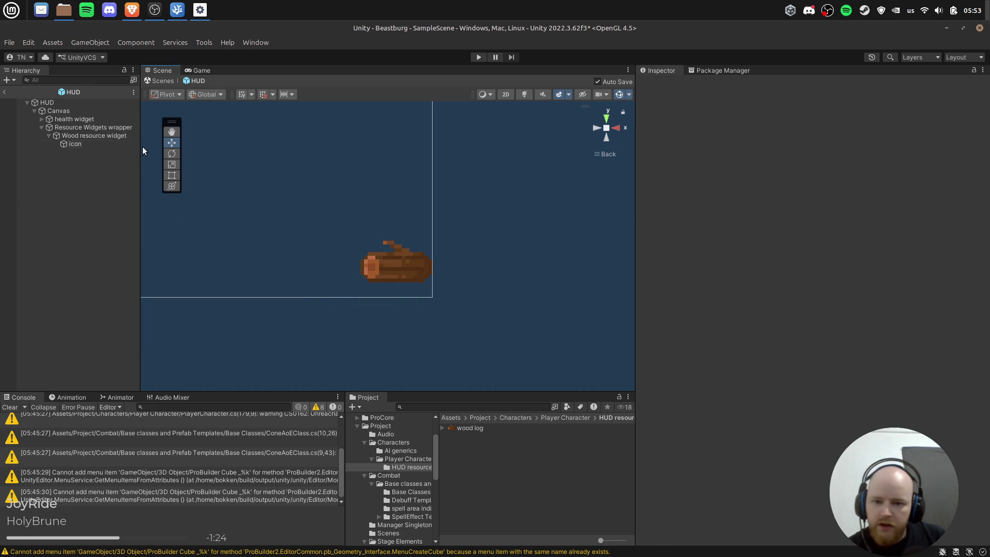
# - Nudge the wood log icon slightly left and zoom in to inspect it
pyautogui.click(99, 143)
pyautogui.moveTo(468, 267); pyautogui.dragTo(462, 267)
pyautogui.click(292, 281)
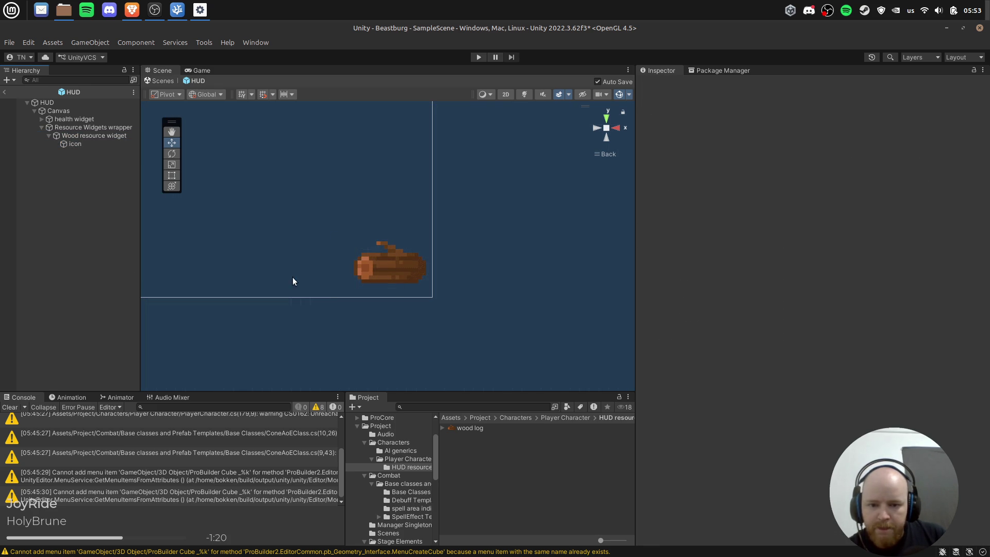
pyautogui.click(443, 292)
pyautogui.scroll(4, 433, 295)
pyautogui.scroll(2, 414, 295)
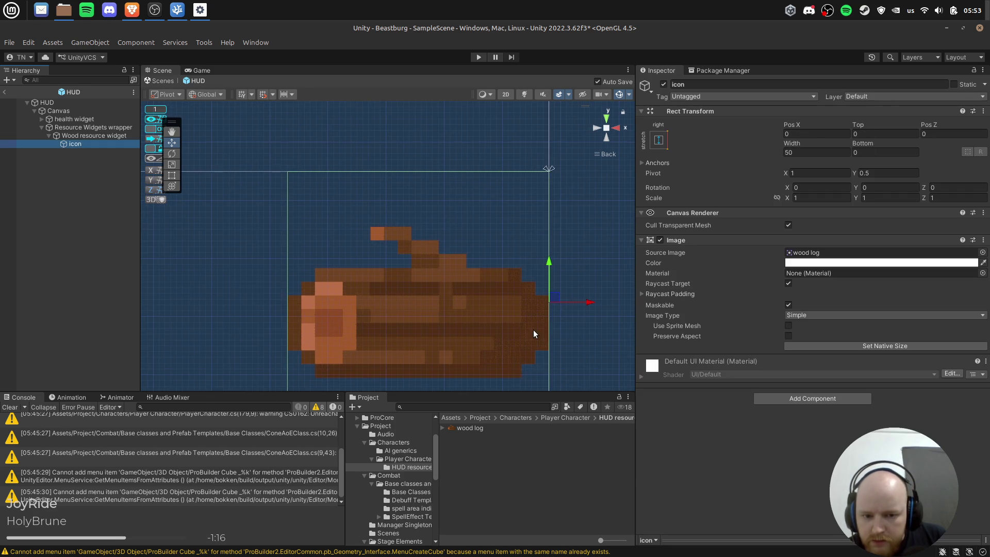
pyautogui.click(462, 218)
pyautogui.scroll(5, 419, 223)
pyautogui.scroll(2, 407, 237)
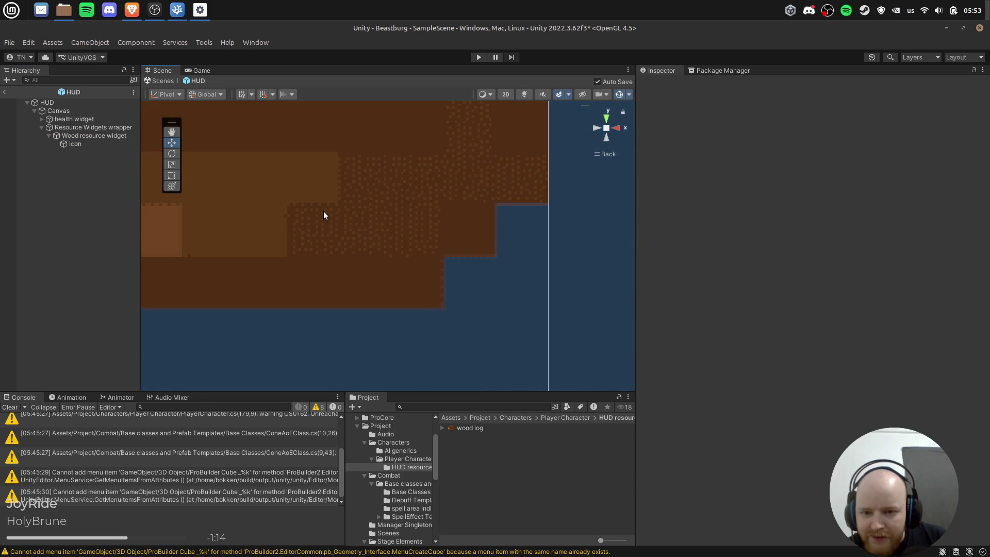
pyautogui.scroll(3, 361, 237)
pyautogui.moveTo(401, 261)
pyautogui.mouseDown()
pyautogui.moveTo(400, 280)
pyautogui.moveTo(306, 320)
pyautogui.mouseUp()
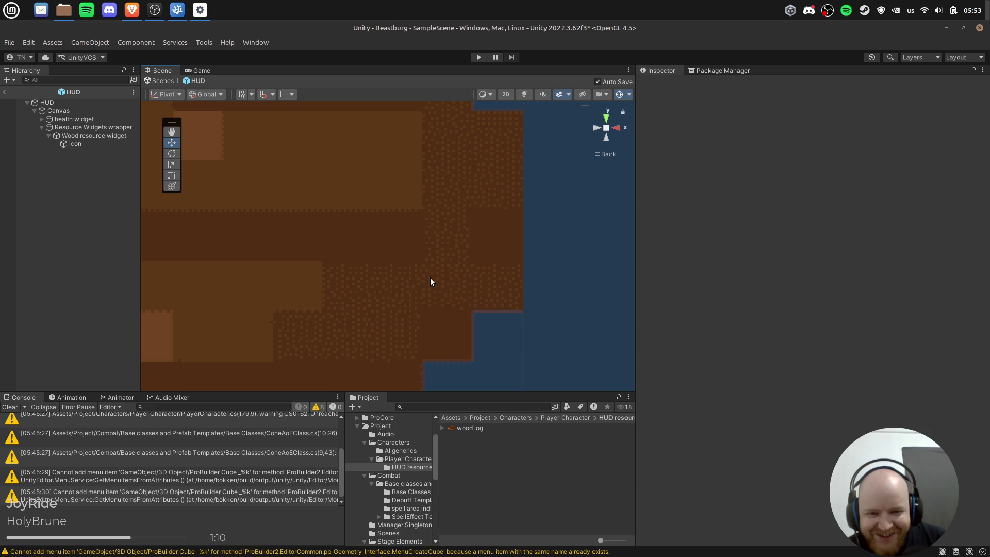
pyautogui.scroll(-1, 432, 281)
pyautogui.scroll(1, 403, 222)
pyautogui.scroll(-1, 467, 248)
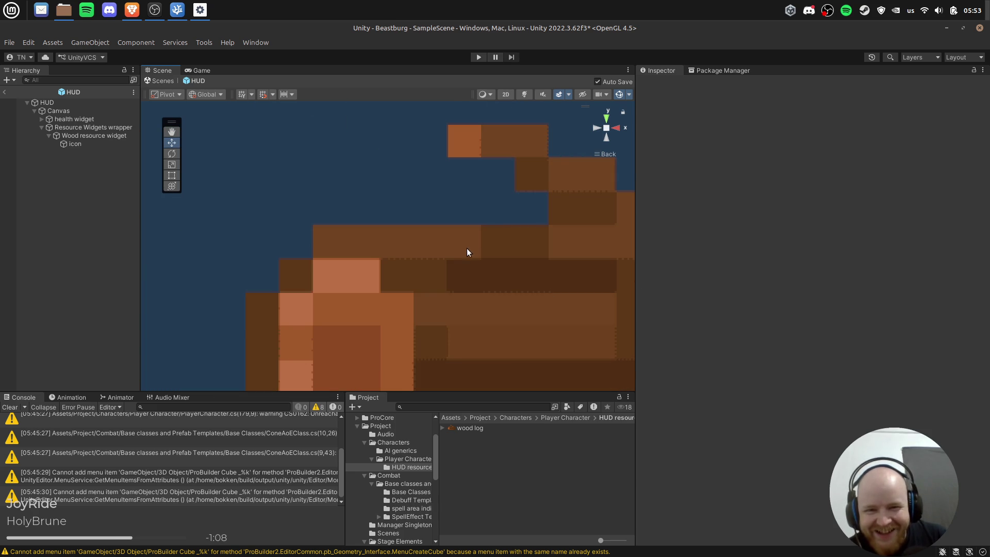
pyautogui.scroll(-1, 485, 261)
pyautogui.scroll(-3, 484, 261)
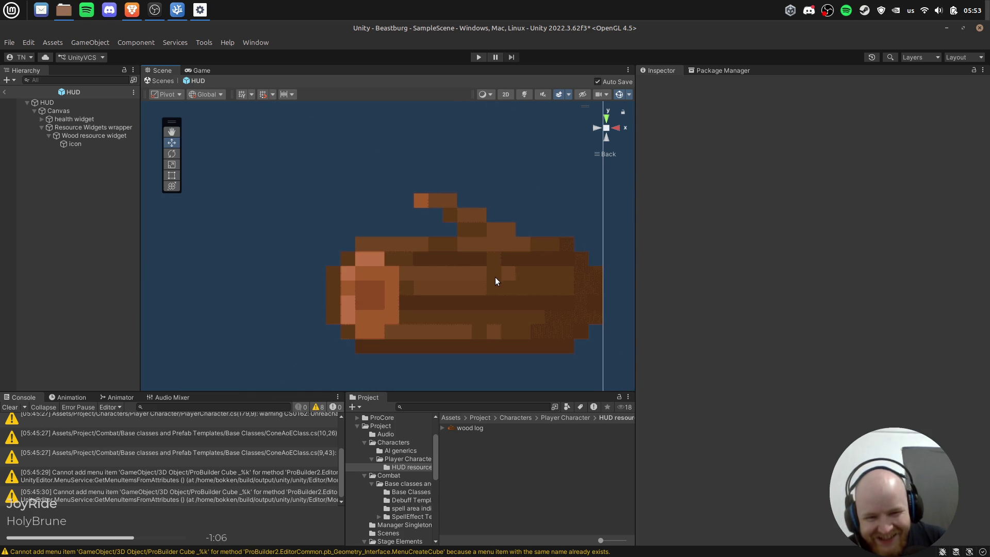
pyautogui.scroll(-1, 338, 236)
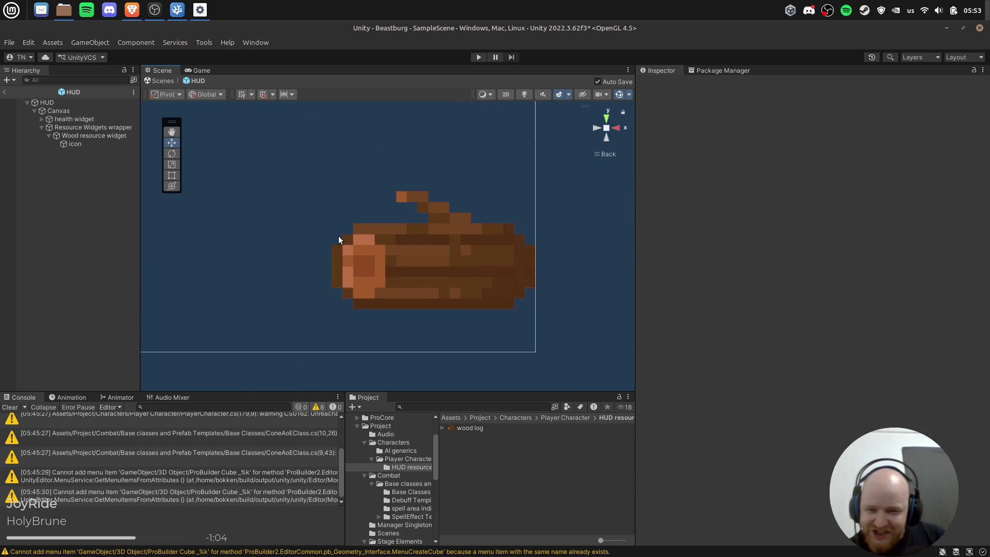
pyautogui.scroll(-1, 296, 218)
pyautogui.click(90, 144)
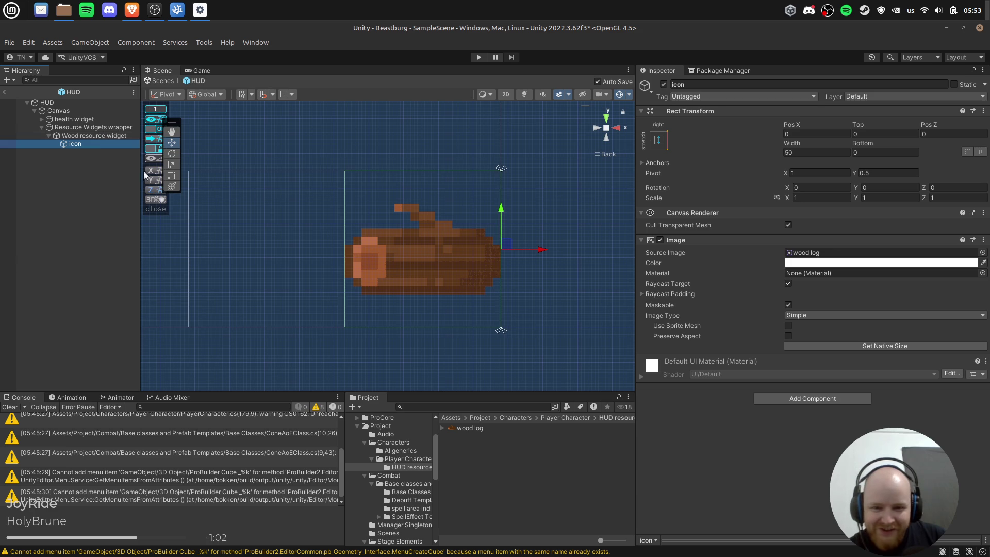
# - Create a TextMeshPro text inside the Wood resource widget named value
pyautogui.click(90, 129)
pyautogui.rightClick(92, 136)
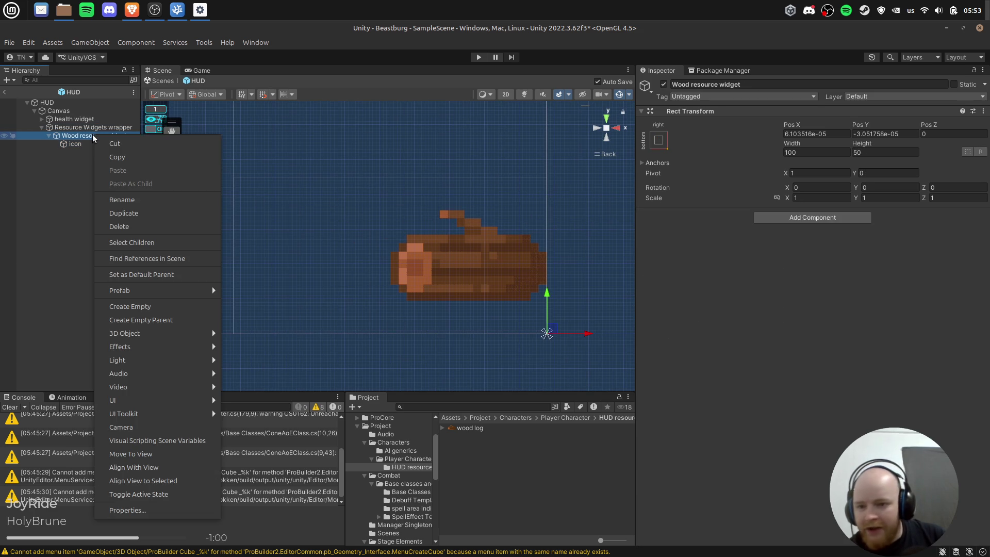
pyautogui.moveTo(166, 401)
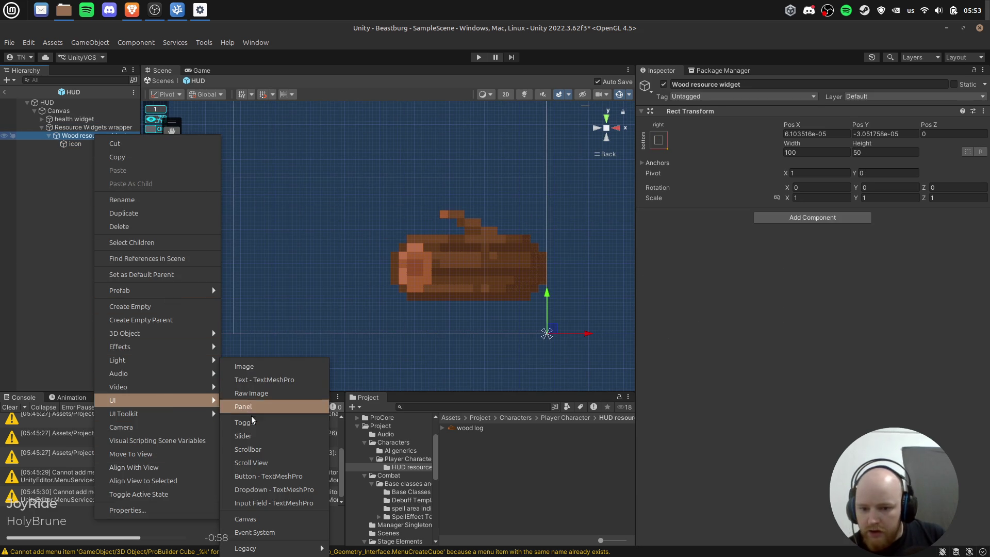
pyautogui.click(280, 382)
pyautogui.write('value')
pyautogui.press('Return')
# - Change the text to 0 and anchor it stretched along the widget's left side
pyautogui.scroll(-1, 572, 244)
pyautogui.scroll(-1, 707, 242)
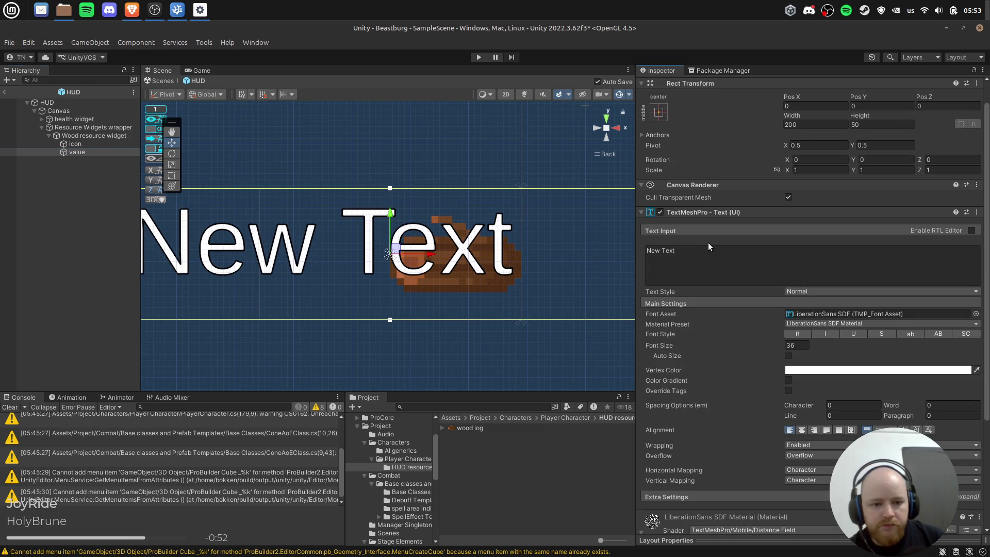
pyautogui.click(723, 263)
pyautogui.hotkey('ctrl', 'a')
pyautogui.write('0')
pyautogui.press('Return')
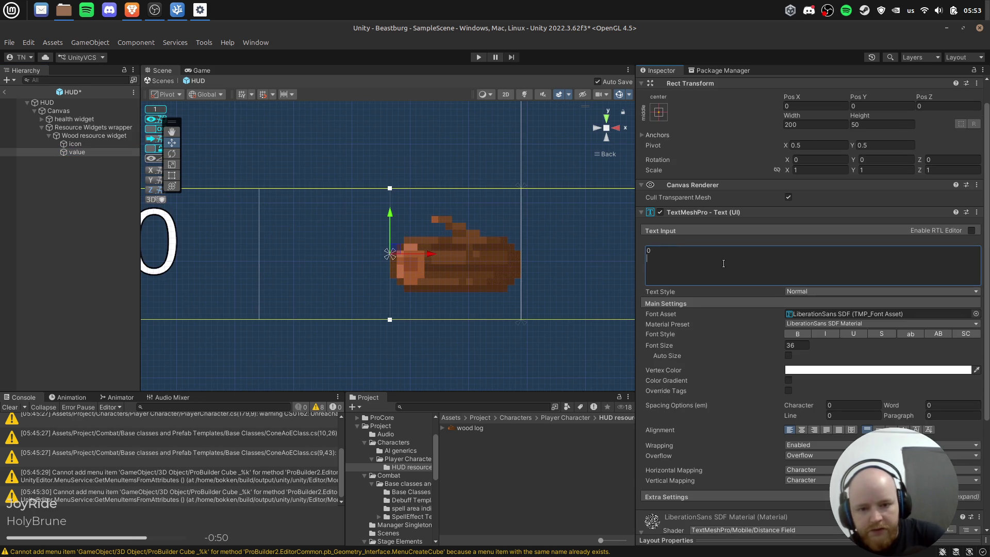
pyautogui.click(660, 112)
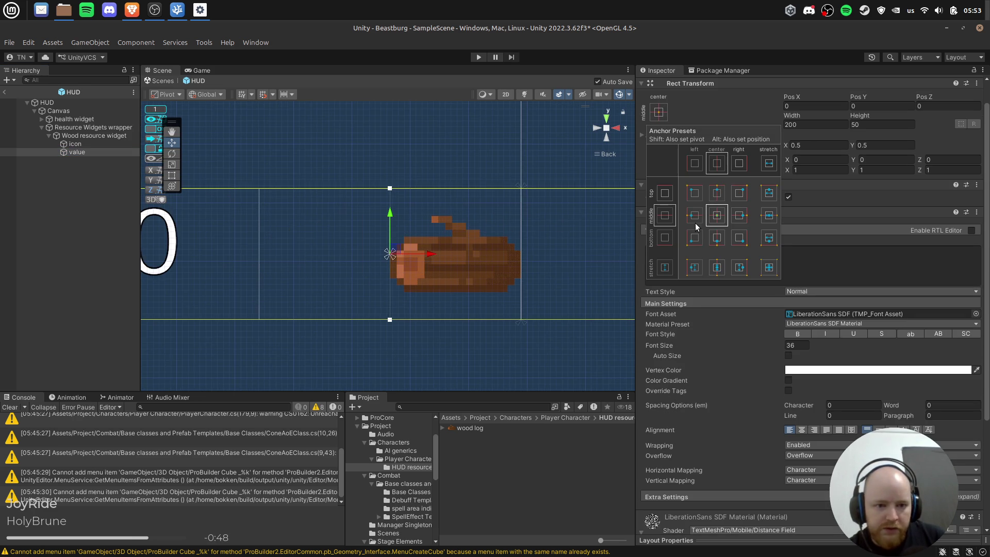
pyautogui.keyDown('shift'); pyautogui.click(693, 268); pyautogui.keyUp('shift')
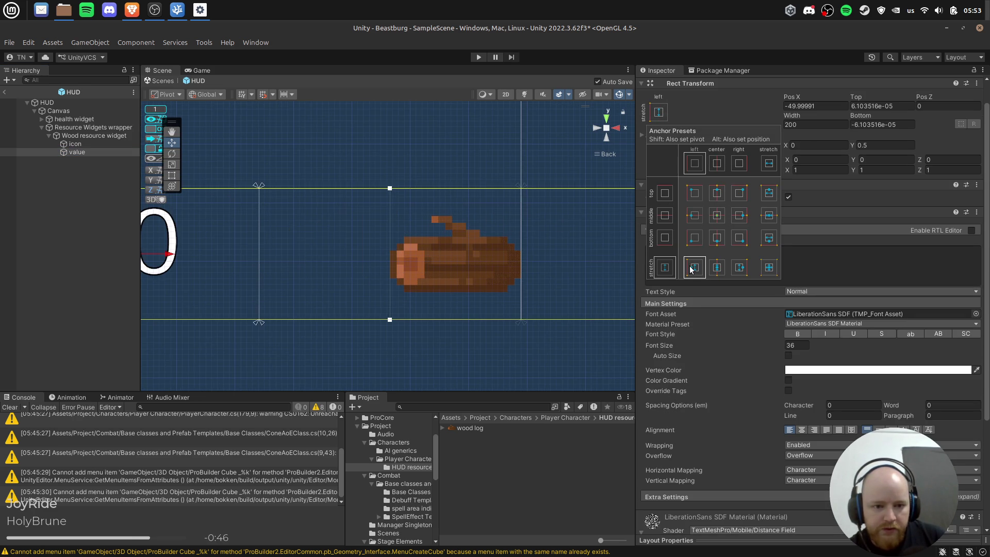
pyautogui.click(821, 108)
# - Set Pos X, Top and Bottom to 0 and narrow the box to about 50 wide
pyautogui.write('0')
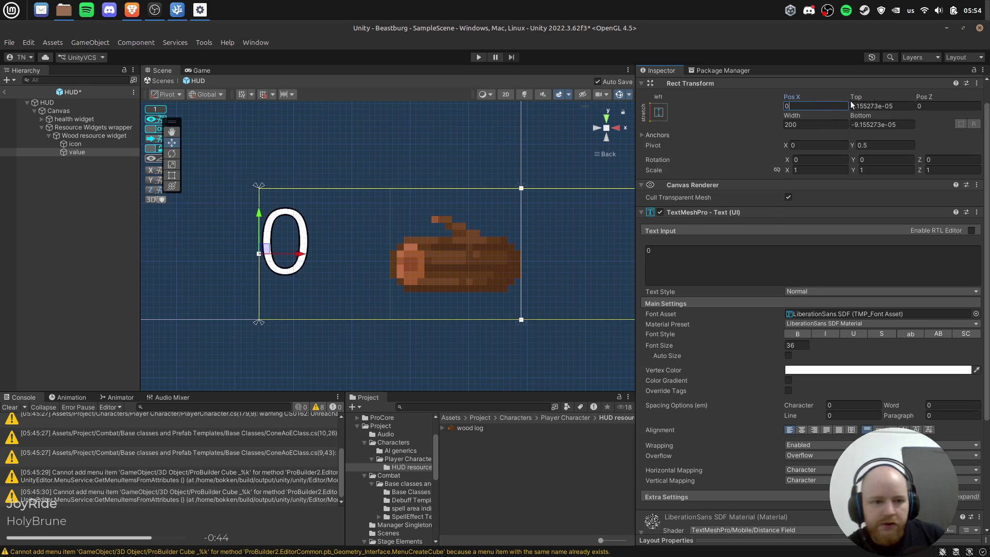
pyautogui.click(898, 106)
pyautogui.write('0')
pyautogui.click(891, 125)
pyautogui.write('0')
pyautogui.press('Return')
pyautogui.moveTo(799, 114)
pyautogui.mouseDown()
pyautogui.moveTo(389, 120)
pyautogui.moveTo(422, 129)
pyautogui.mouseUp()
# - Centre the number horizontally and vertically, with Auto Size from 8 to 42
pyautogui.click(801, 450)
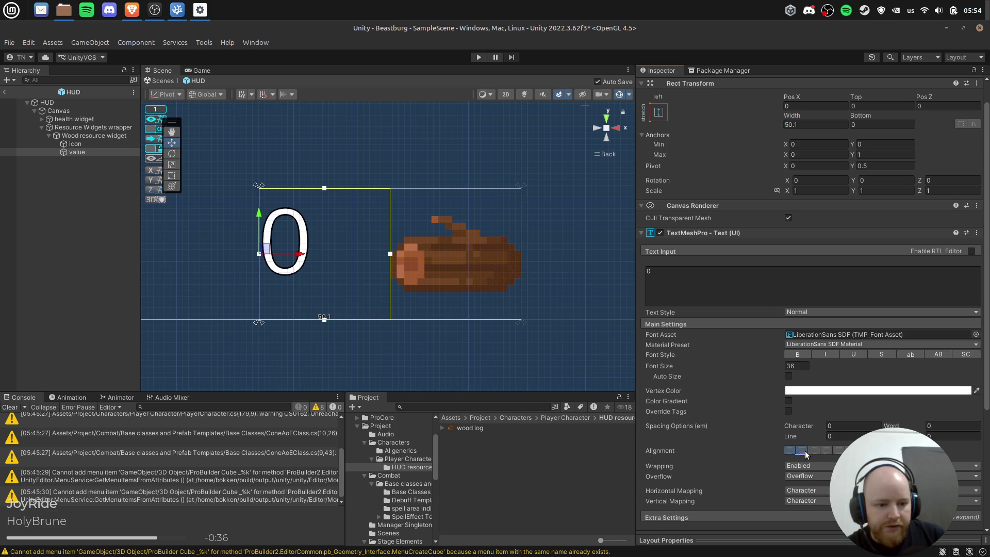
pyautogui.click(892, 450)
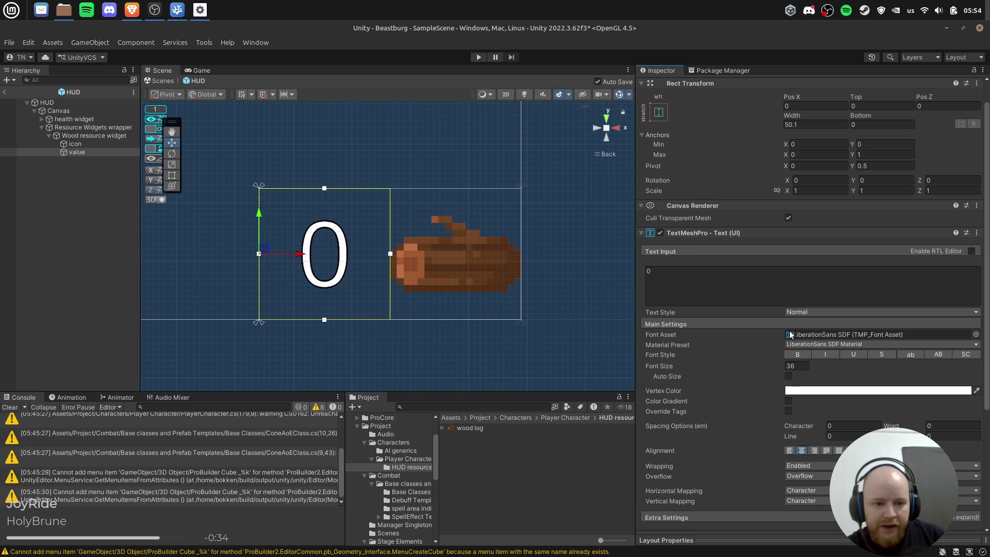
pyautogui.click(789, 377)
pyautogui.click(871, 386)
pyautogui.write('32')
pyautogui.write('36')
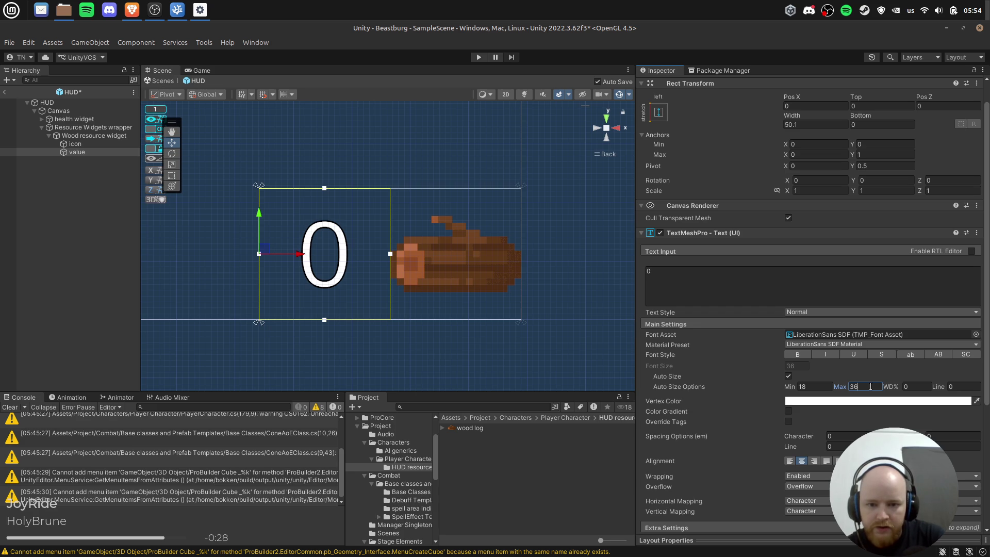
pyautogui.write('4')
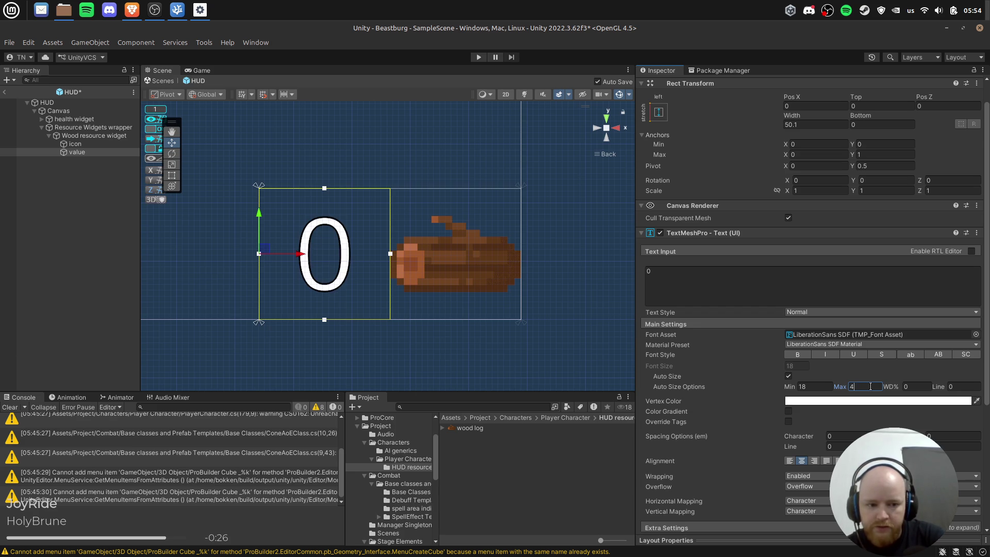
pyautogui.write('42')
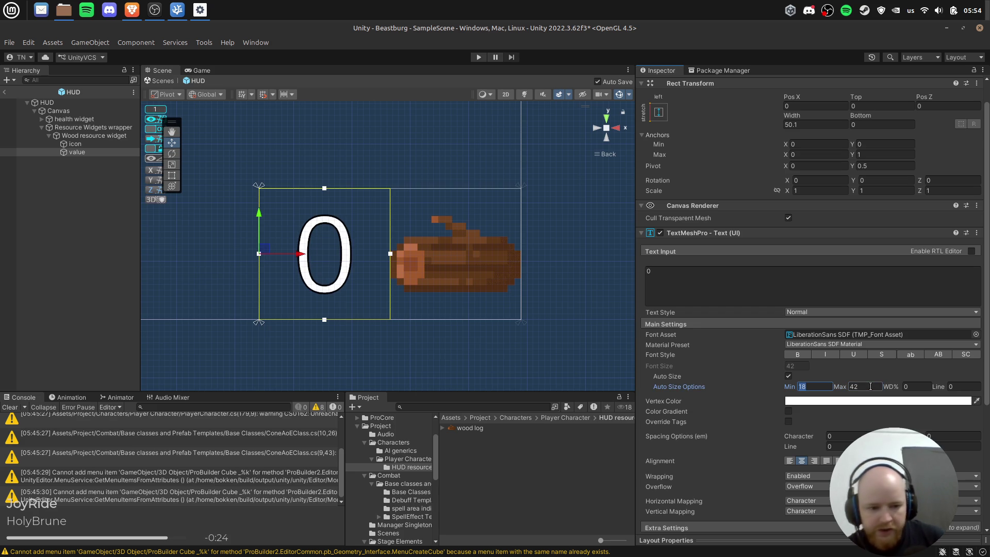
pyautogui.press('BackSpace')
pyautogui.write('8')
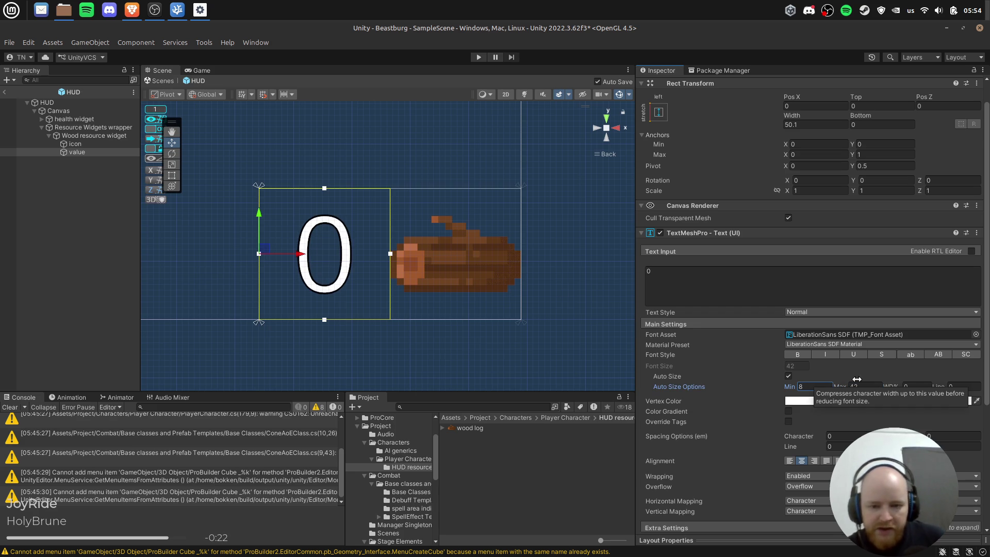
# - Enter a very long test number in the value text, then trim it back down
pyautogui.click(712, 283)
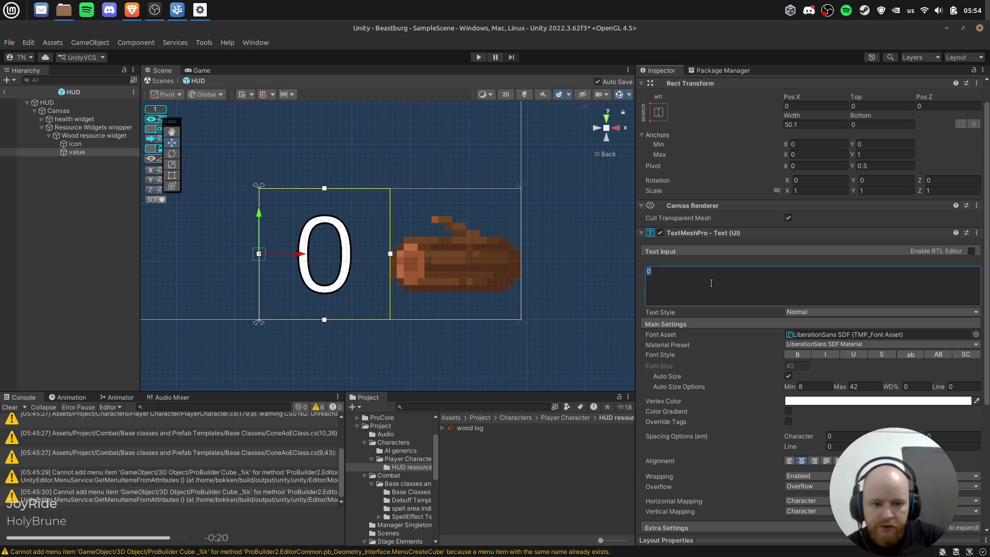
pyautogui.write('10000000000')
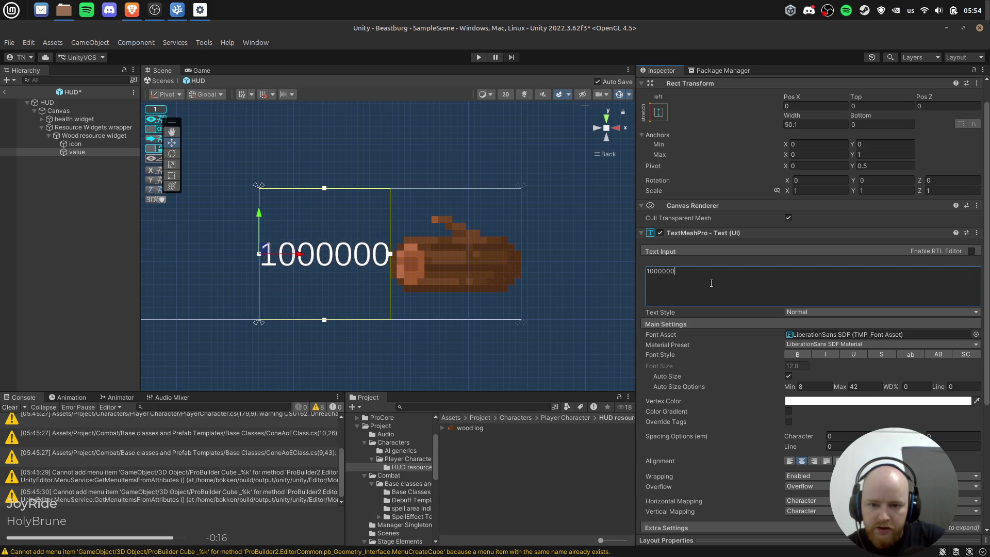
pyautogui.write('000000')
pyautogui.press('BackSpace')
pyautogui.press('BackSpace')
pyautogui.press('BackSpace')
pyautogui.press('BackSpace')
pyautogui.press('BackSpace')
pyautogui.press('BackSpace')
# - Set the text to 10 and rename the wood children wood_value and wood_icon
pyautogui.write('10')
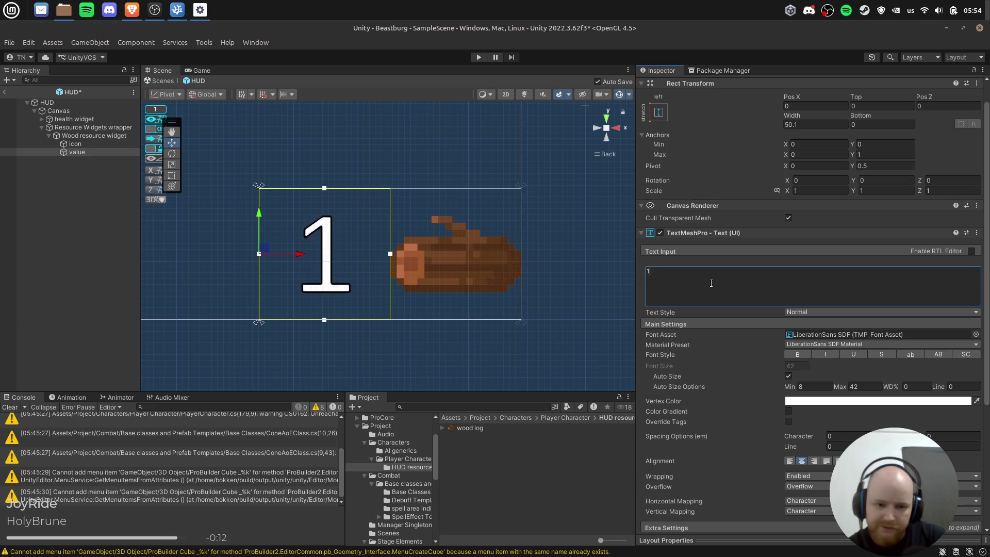
pyautogui.click(574, 234)
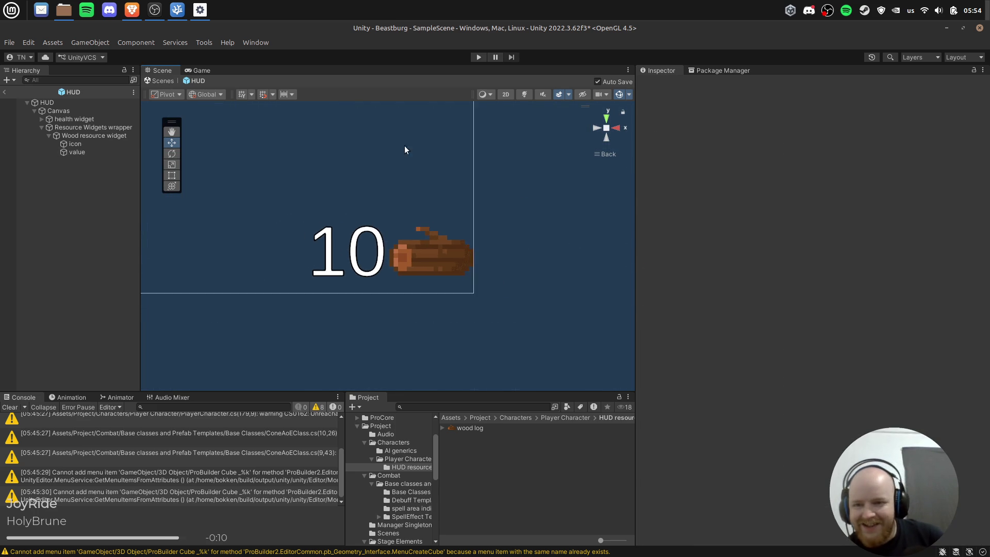
pyautogui.click(97, 154)
pyautogui.press('F2')
pyautogui.write('wood_value')
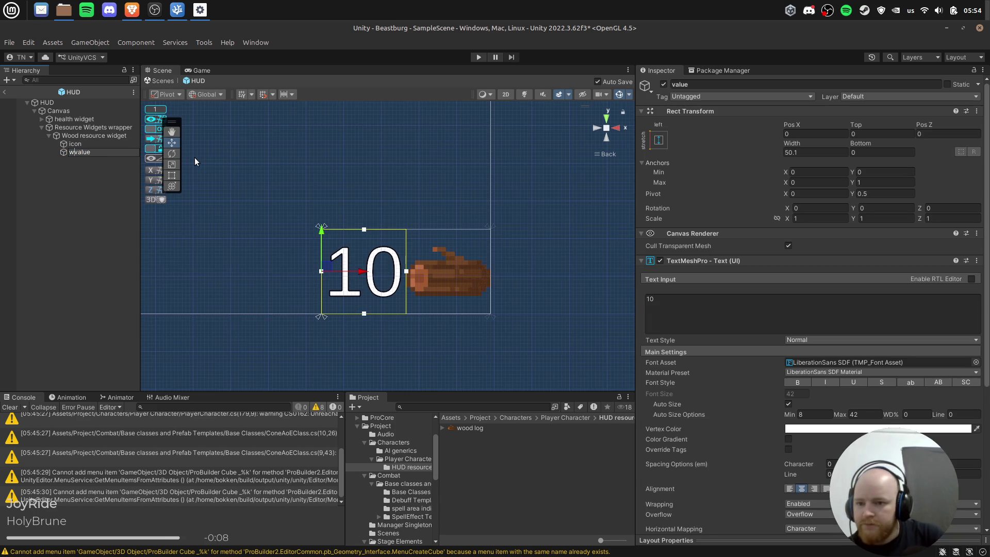
pyautogui.press('Return')
pyautogui.press('Up')
pyautogui.press('F2')
pyautogui.write('wood_icon')
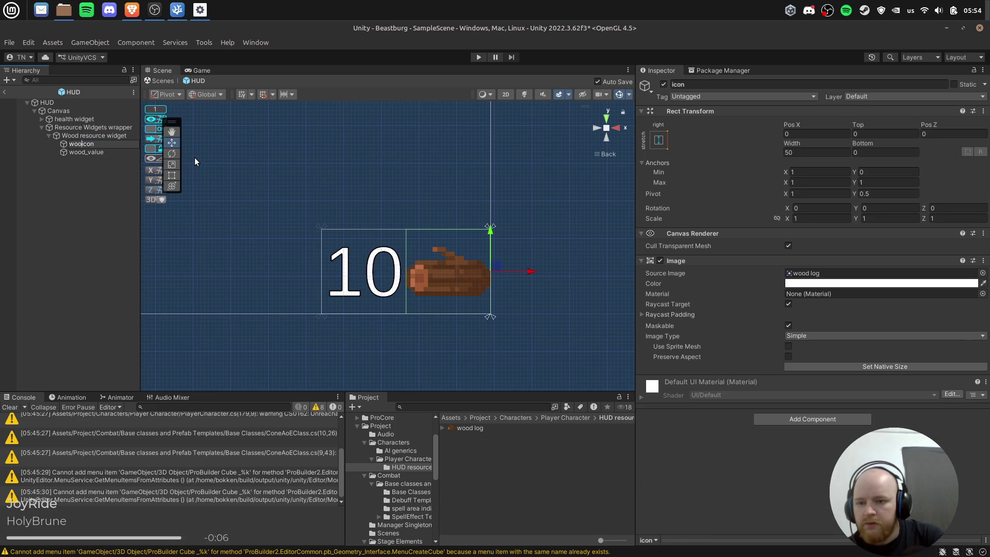
pyautogui.press('Return')
# - Duplicate the Wood resource widget and name the copy rope resource widget
pyautogui.press('Up')
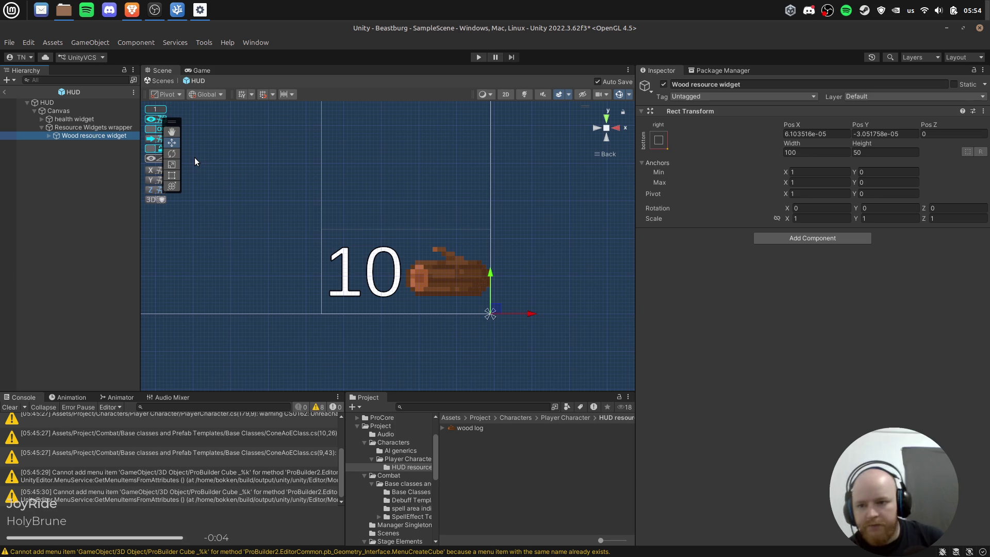
pyautogui.hotkey('ctrl', 'd')
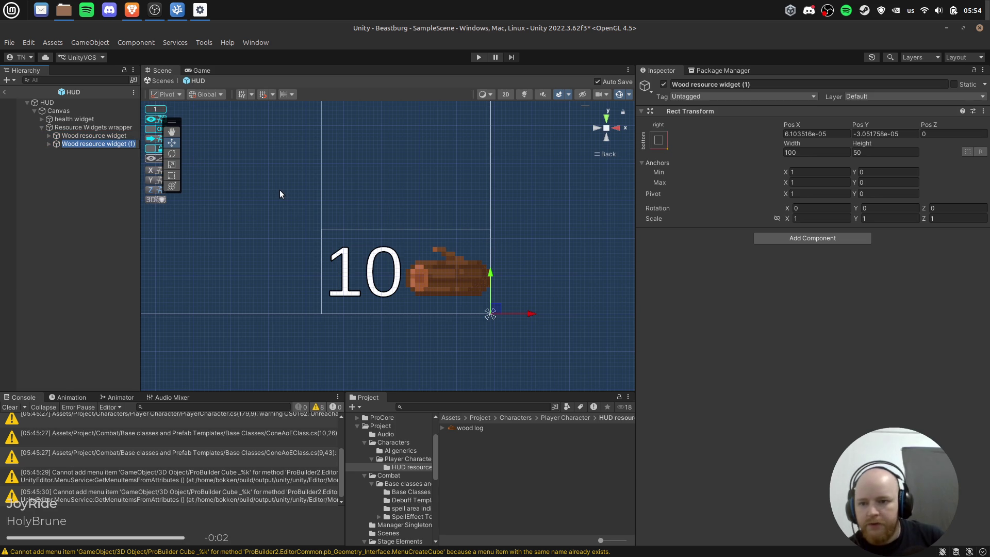
pyautogui.write('rope')
pyautogui.press('Return')
pyautogui.press('End')
pyautogui.press('BackSpace')
pyautogui.press('BackSpace')
pyautogui.press('BackSpace')
pyautogui.press('Return')
# - Rename the copy's children rope_icon and rope_value
pyautogui.press('Right')
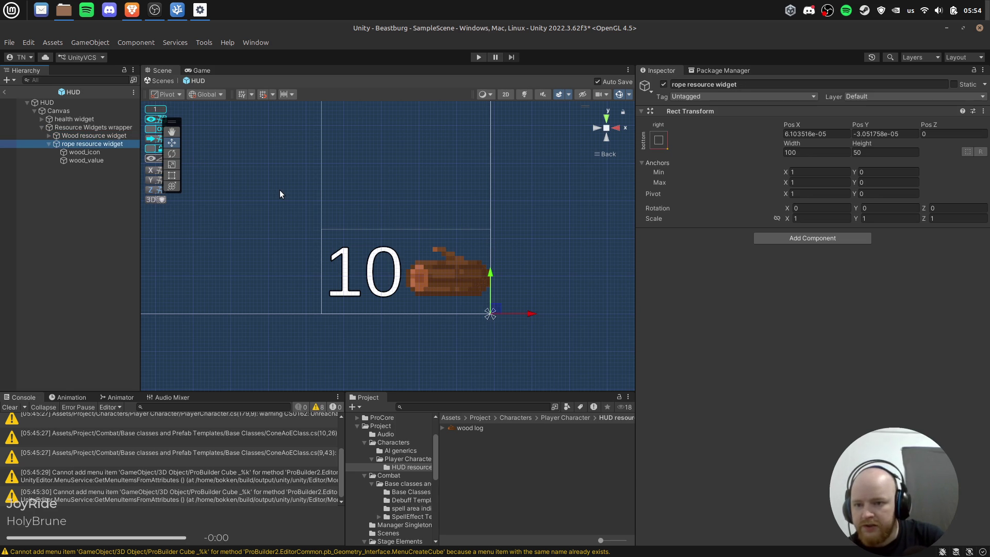
pyautogui.press('Down')
pyautogui.press('F2')
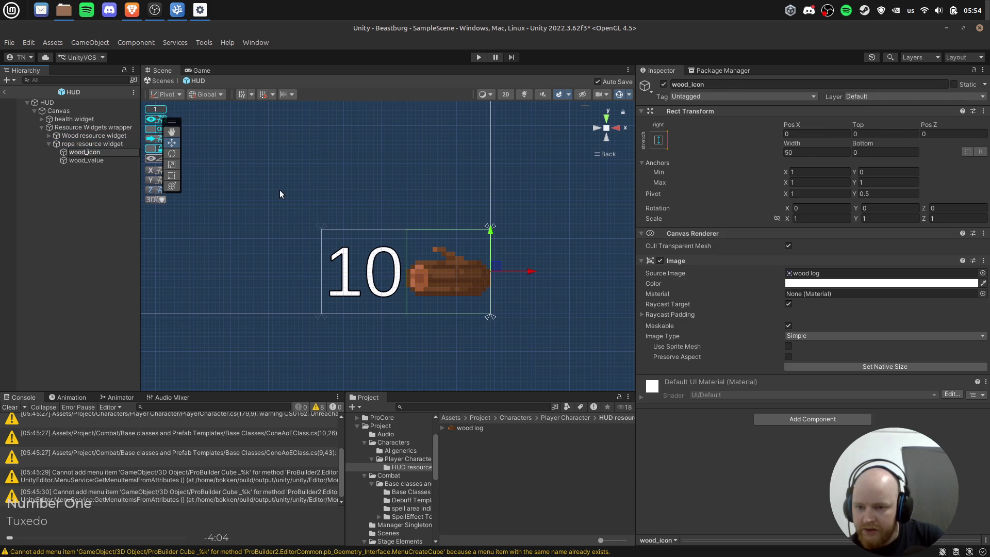
pyautogui.write('rope_icon')
pyautogui.press('Return')
pyautogui.press('Down')
pyautogui.press('Home')
pyautogui.press('Delete')
pyautogui.press('Delete')
pyautogui.press('Delete')
pyautogui.write('rope')
pyautogui.press('Return')
# - Set the rope resource widget's Pos Y to 50 and save the HUD prefab
pyautogui.click(109, 144)
pyautogui.moveTo(491, 281); pyautogui.dragTo(494, 188)
pyautogui.hotkey('ctrl', 'z')
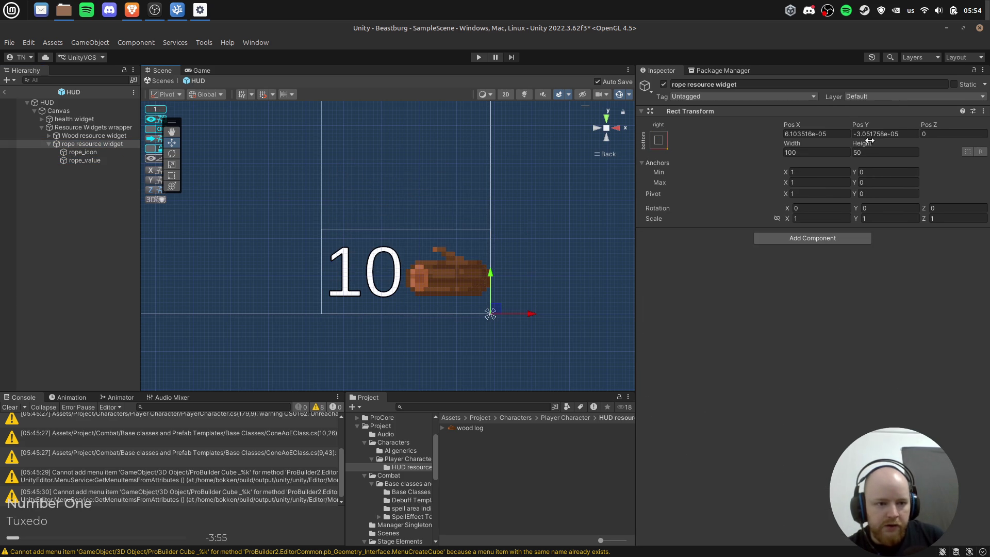
pyautogui.click(877, 133)
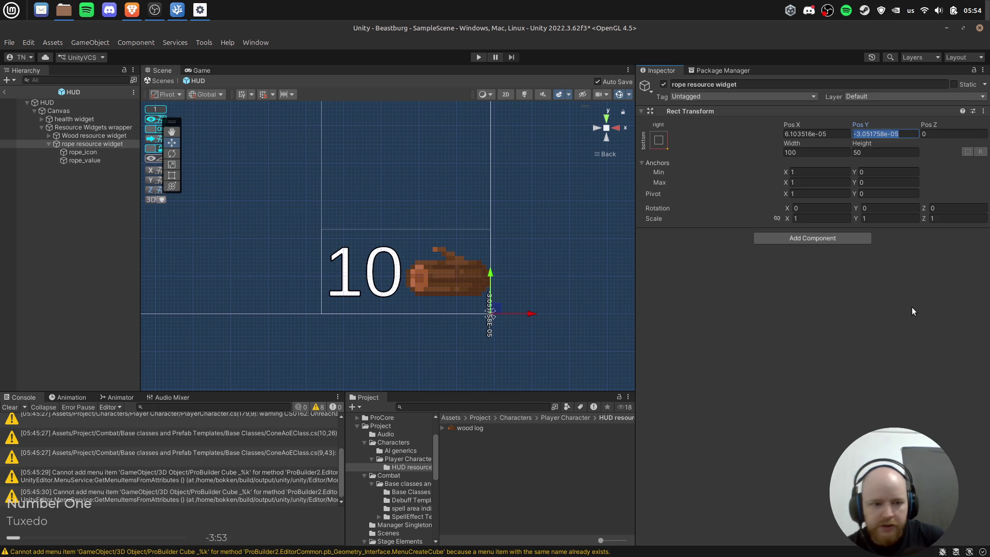
pyautogui.write('100')
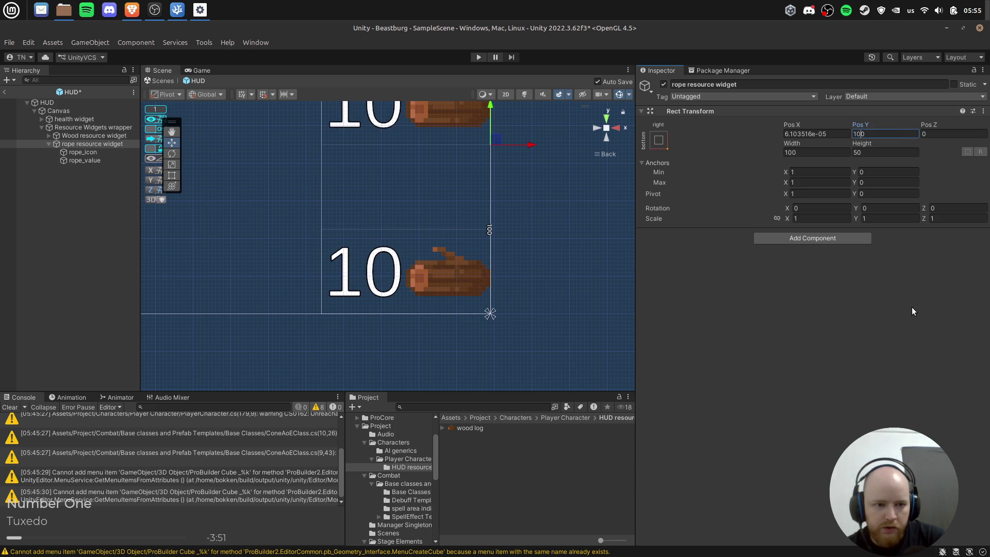
pyautogui.write('50')
pyautogui.press('Return')
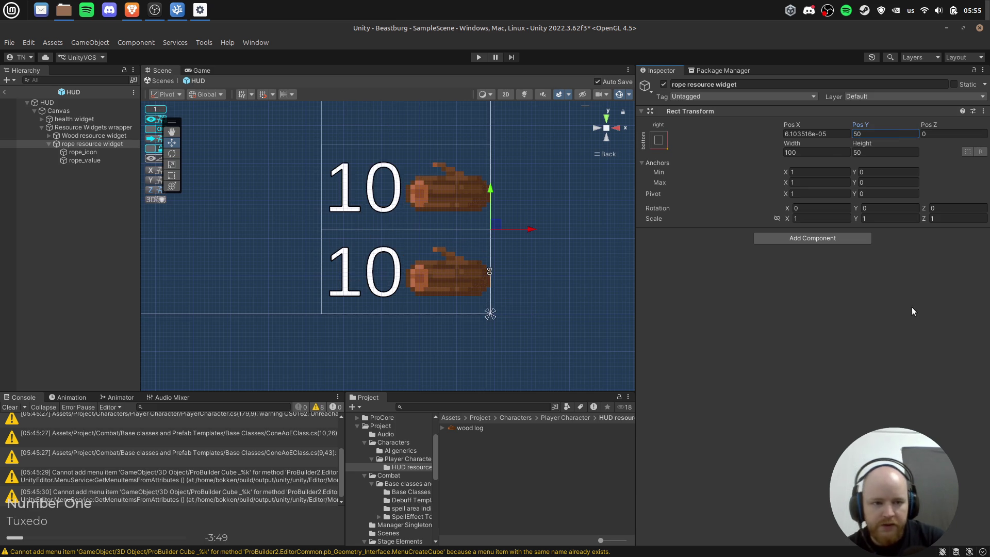
pyautogui.click(105, 160)
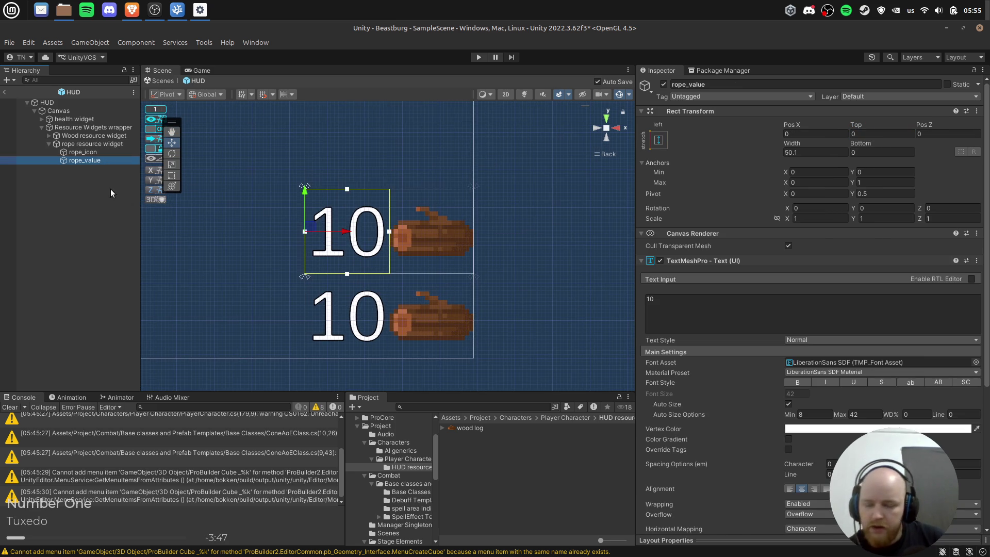
pyautogui.click(75, 145)
pyautogui.click(49, 144)
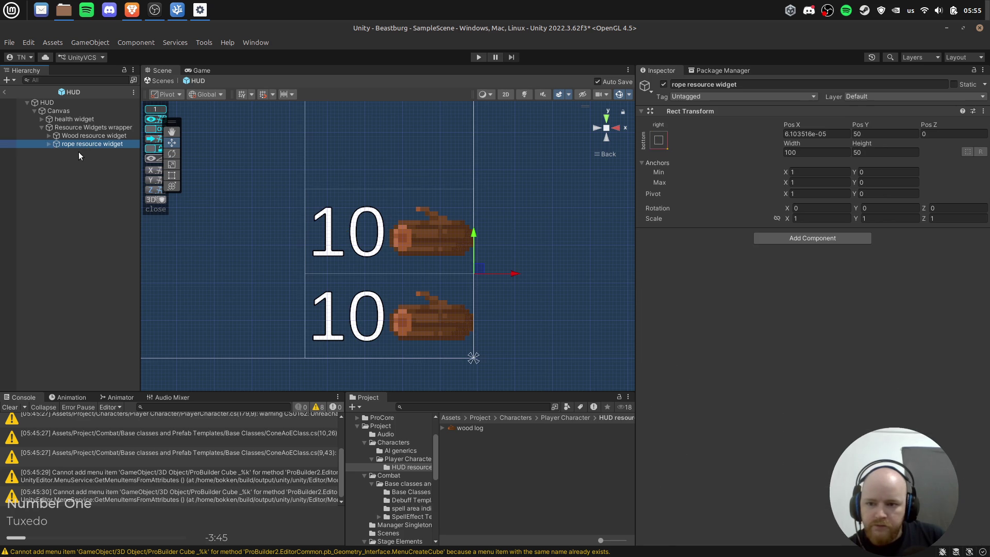
# - Set rope_icon's Source Image to the Checkmark sprite
pyautogui.click(462, 233)
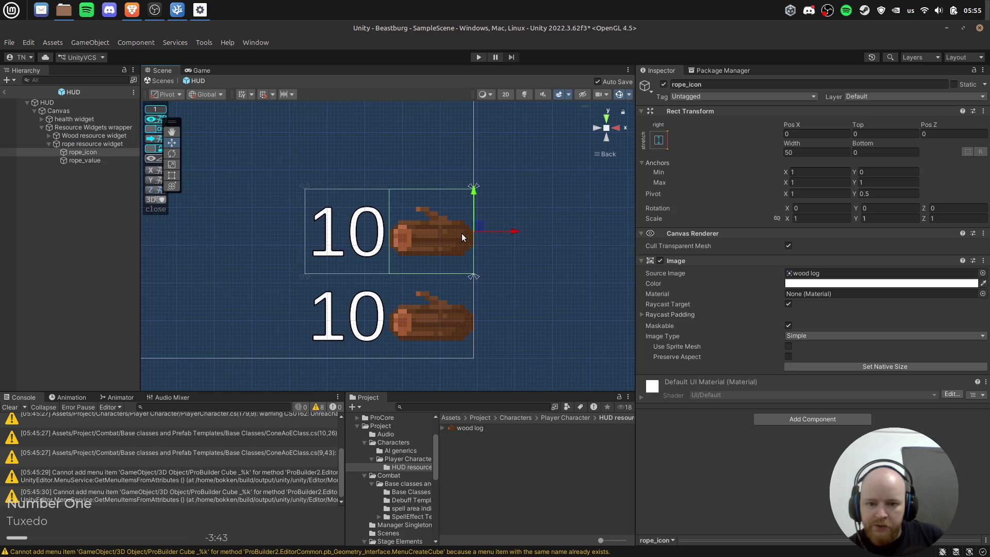
pyautogui.click(104, 153)
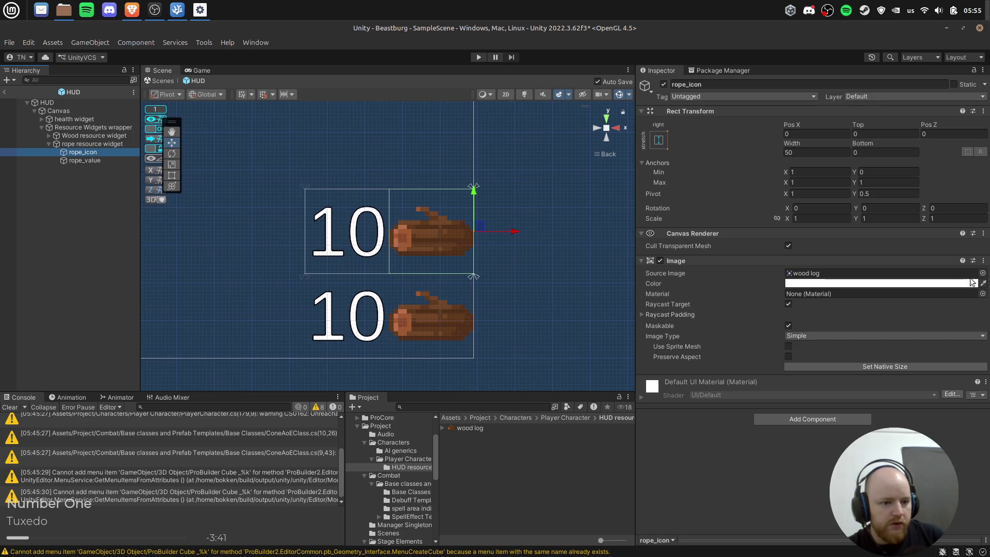
pyautogui.click(983, 274)
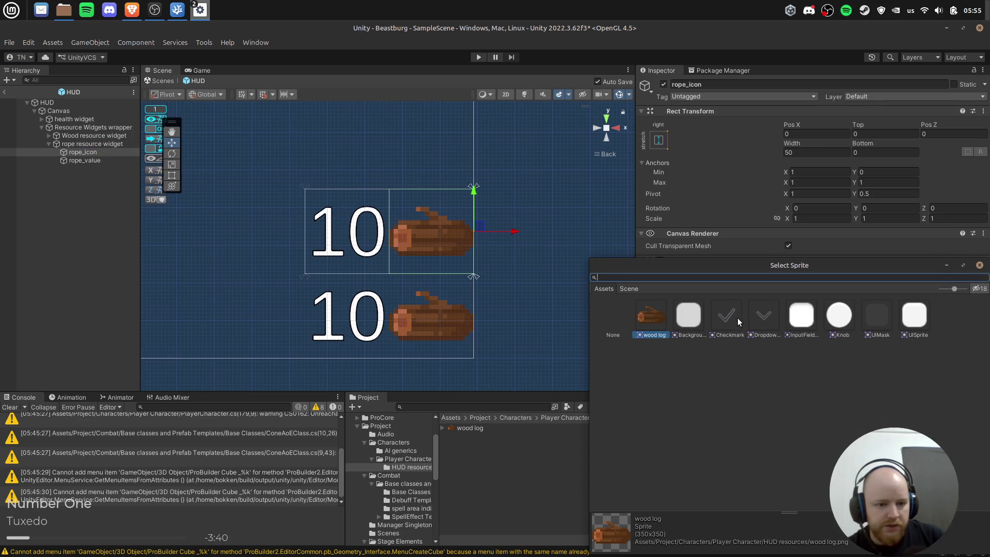
pyautogui.doubleClick(739, 322)
# - Duplicate the rope resource widget and place the copy at Pos Y 100
pyautogui.click(79, 146)
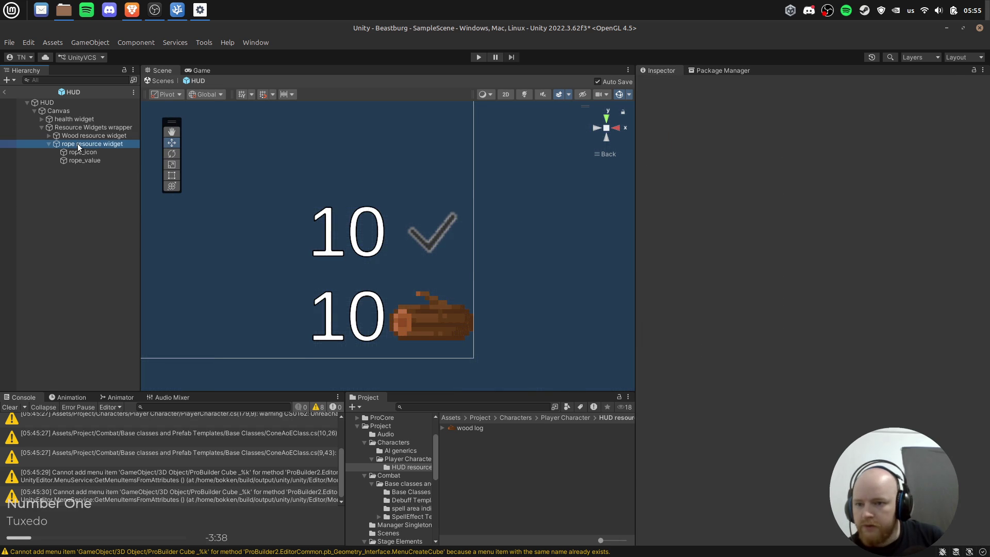
pyautogui.hotkey('ctrl', 'd')
pyautogui.click(892, 134)
pyautogui.write('100')
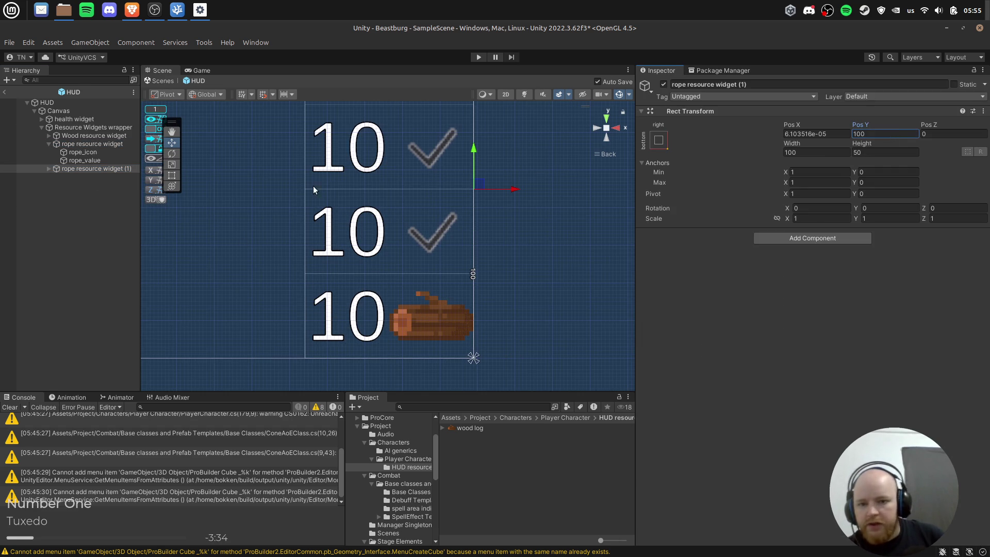
pyautogui.scroll(1, 313, 189)
pyautogui.click(94, 169)
# - Rename the copied widget to stone resource widget
pyautogui.press('Left')
pyautogui.click(128, 171)
pyautogui.click(128, 171)
pyautogui.write('stone')
pyautogui.press('BackSpace')
pyautogui.press('Return')
# - Rename the stone widget's children stone_icon and stone_value
pyautogui.press('Right')
pyautogui.press('Down')
pyautogui.press('F2')
pyautogui.write('stone')
pyautogui.press('Return')
pyautogui.press('Down')
pyautogui.press('F2')
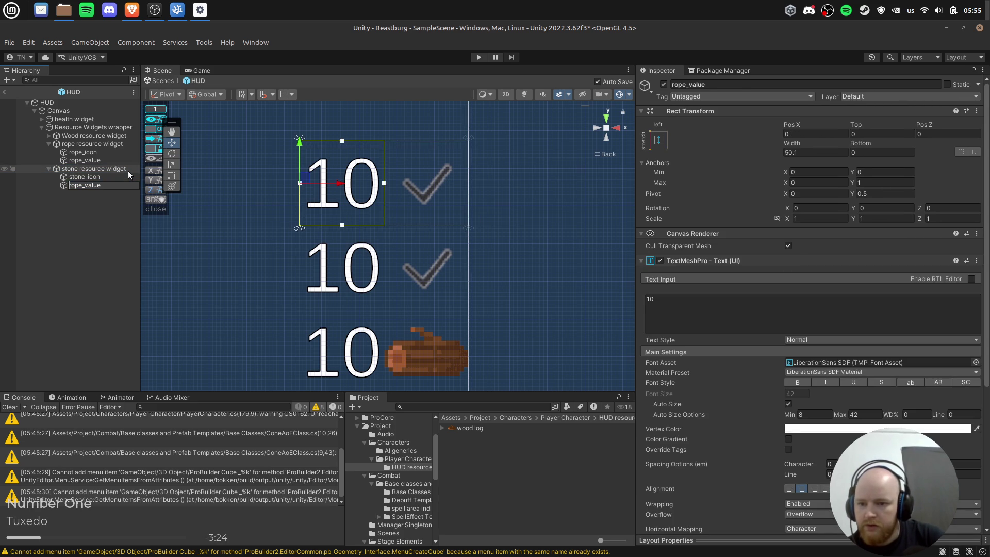
pyautogui.write('stone')
pyautogui.press('Return')
pyautogui.click(128, 171)
pyautogui.press('Down')
pyautogui.press('Down')
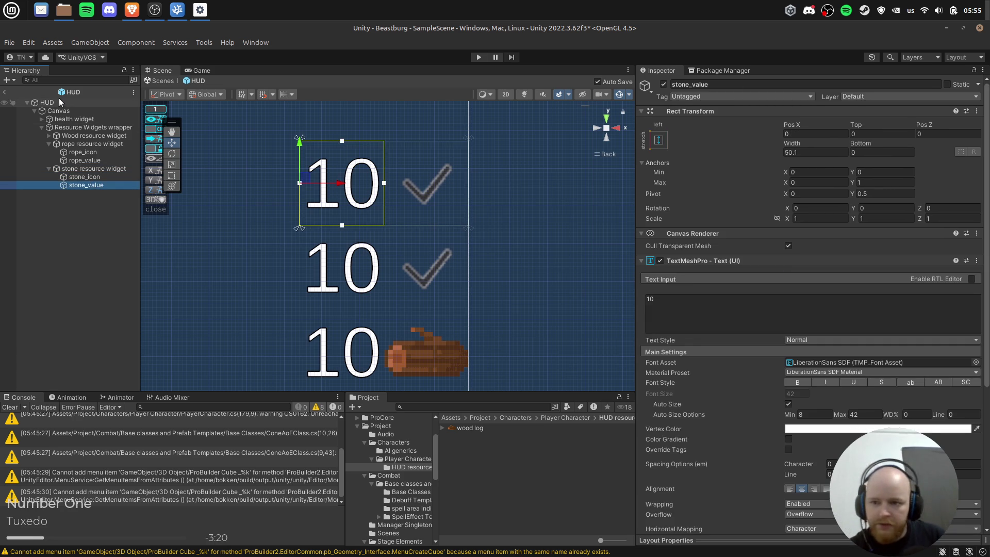
pyautogui.click(61, 102)
pyautogui.scroll(-2, 342, 251)
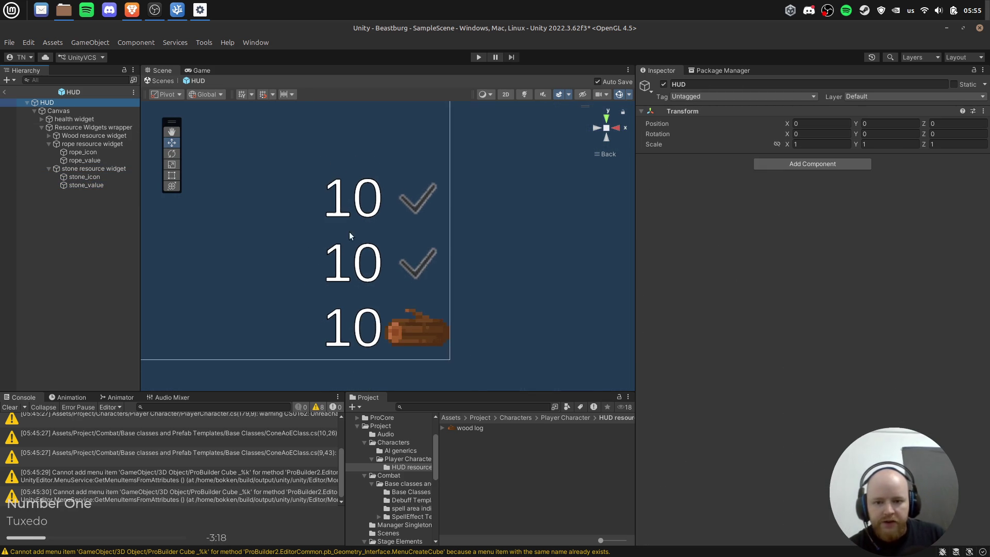
pyautogui.click(4, 92)
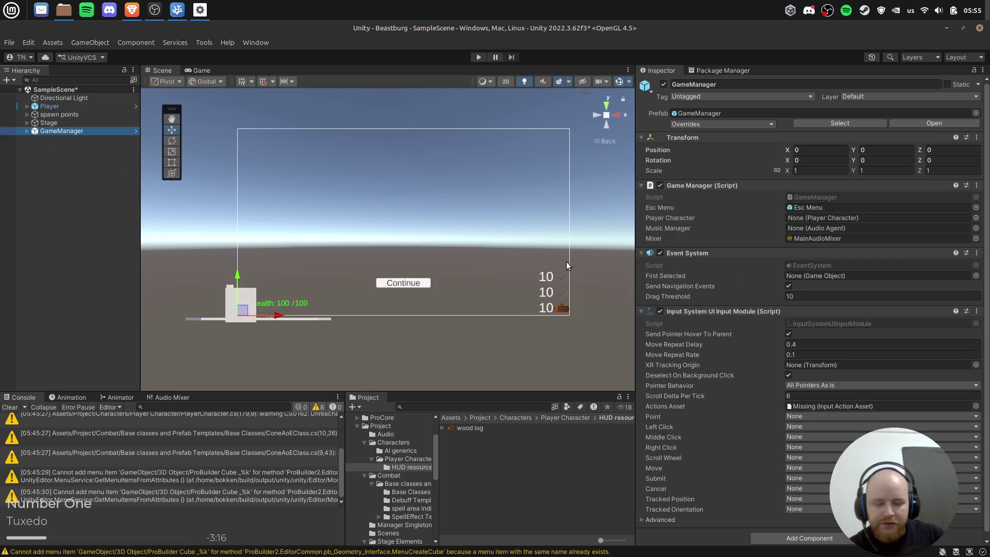
pyautogui.scroll(1, 566, 264)
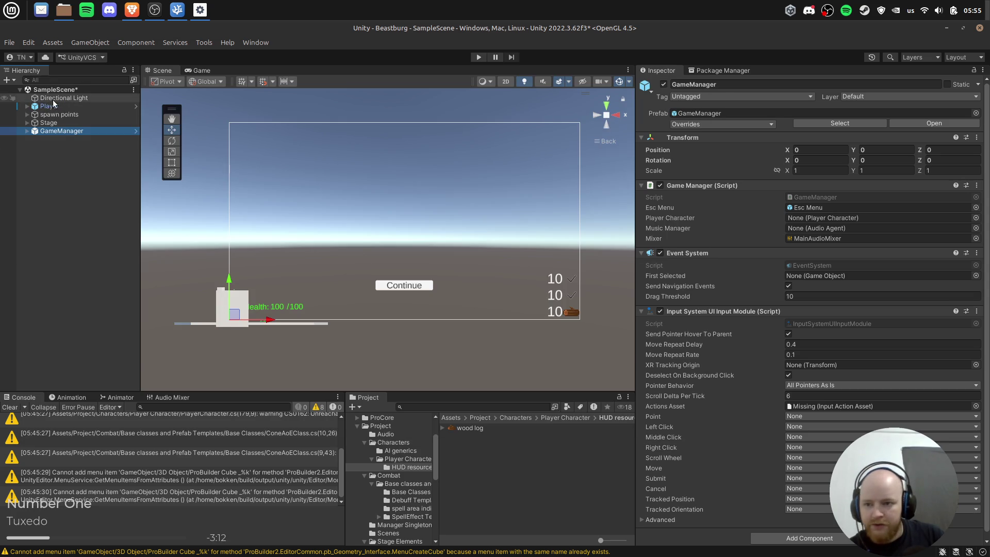
pyautogui.click(54, 106)
pyautogui.scroll(-5, 918, 312)
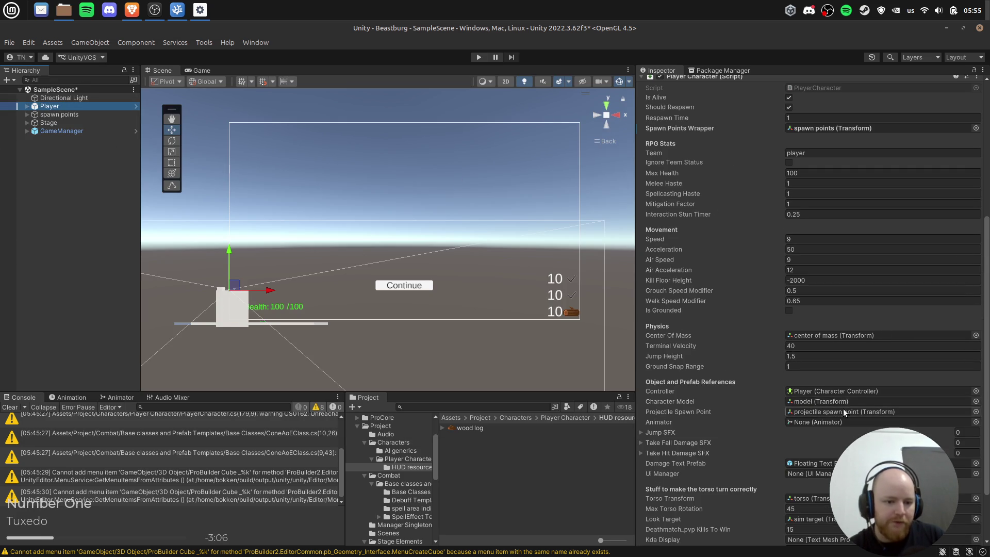
pyautogui.scroll(-3, 871, 416)
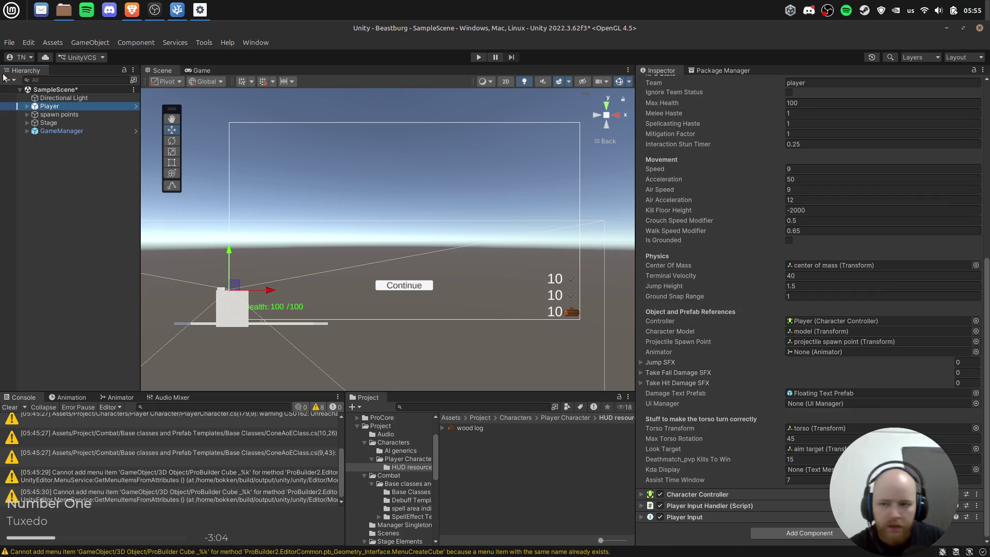
pyautogui.click(136, 107)
pyautogui.click(135, 138)
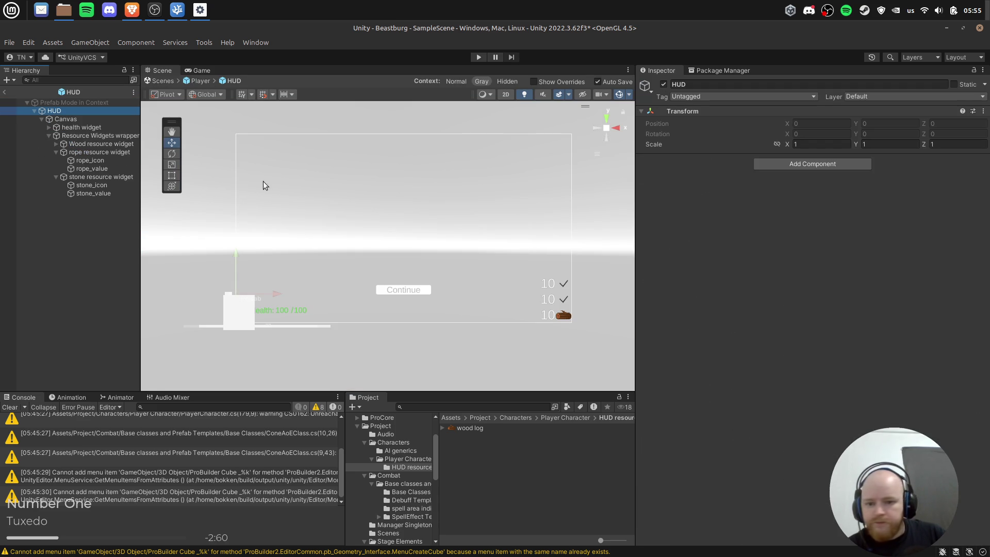
pyautogui.scroll(-3, 429, 225)
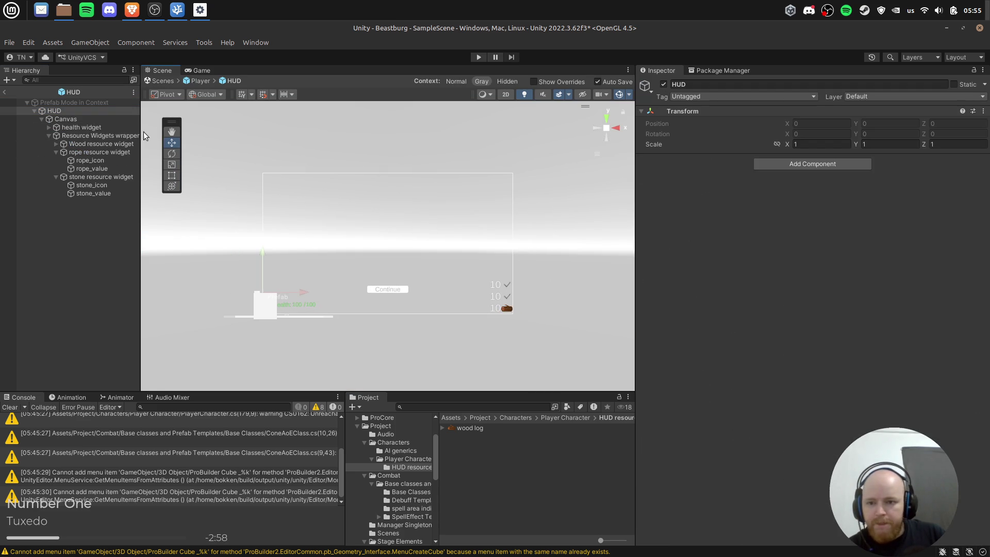
pyautogui.click(4, 92)
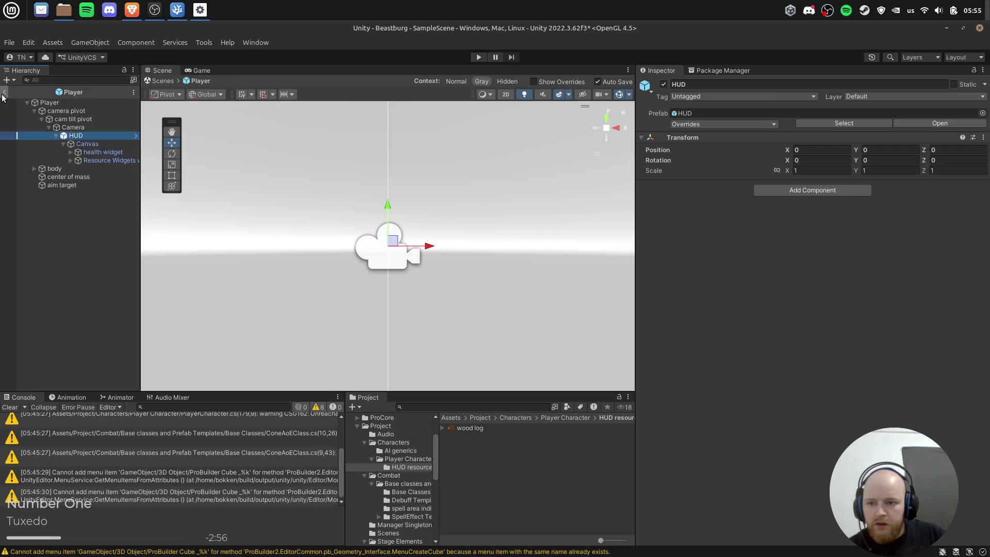
pyautogui.click(77, 127)
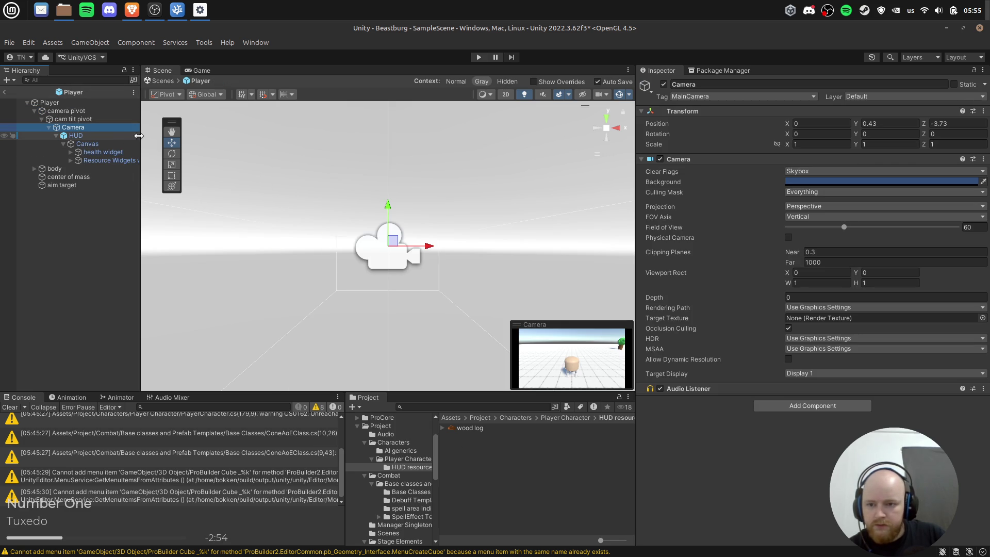
pyautogui.click(135, 135)
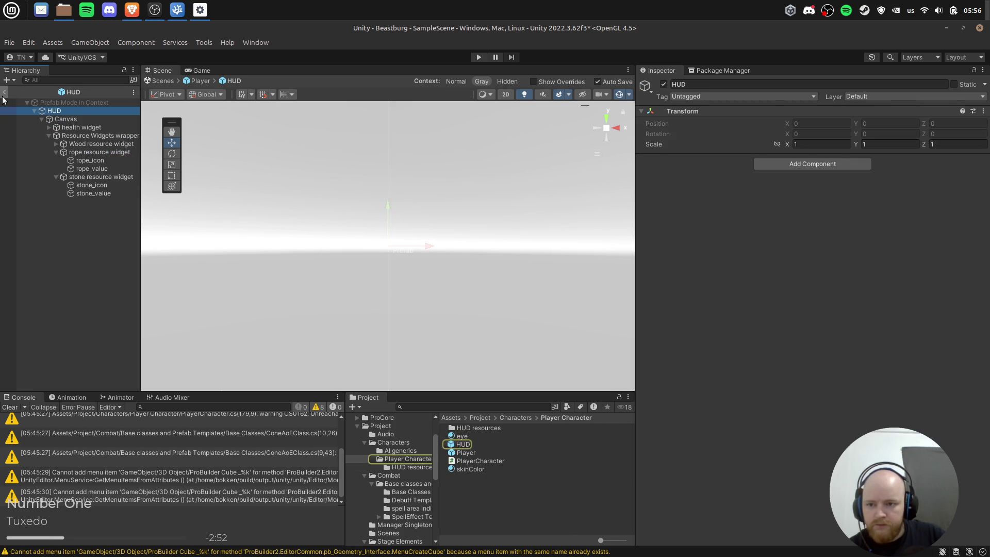
pyautogui.click(4, 92)
pyautogui.doubleClick(462, 444)
pyautogui.scroll(-5, 404, 313)
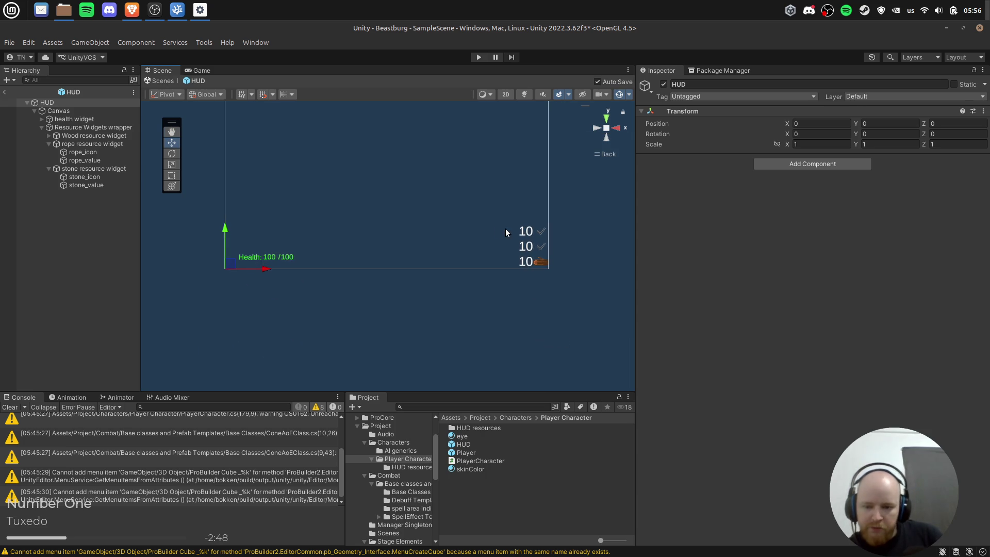
# - Replace stone_icon's checkmark with the white Knob circle sprite
pyautogui.scroll(1, 407, 216)
pyautogui.scroll(2, 403, 230)
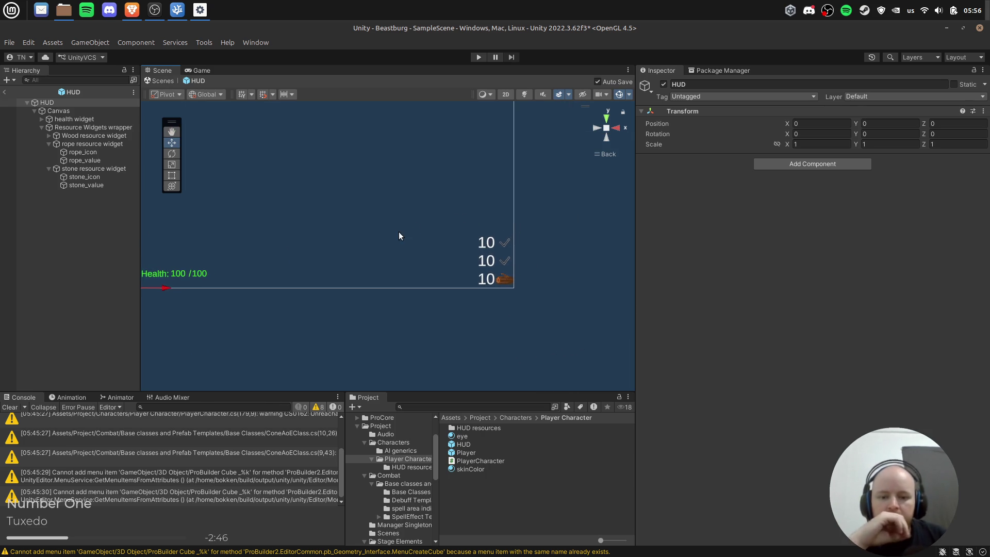
pyautogui.click(84, 186)
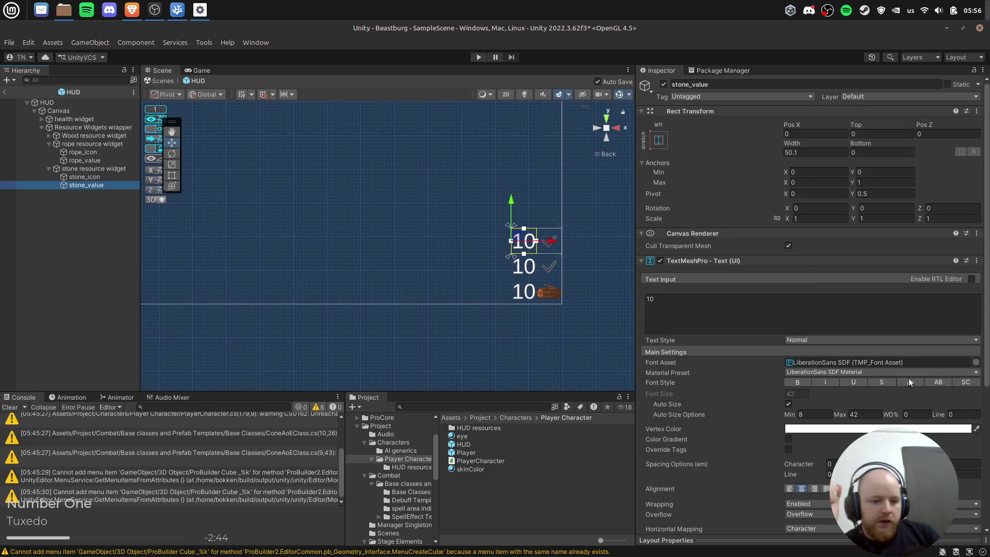
pyautogui.click(83, 177)
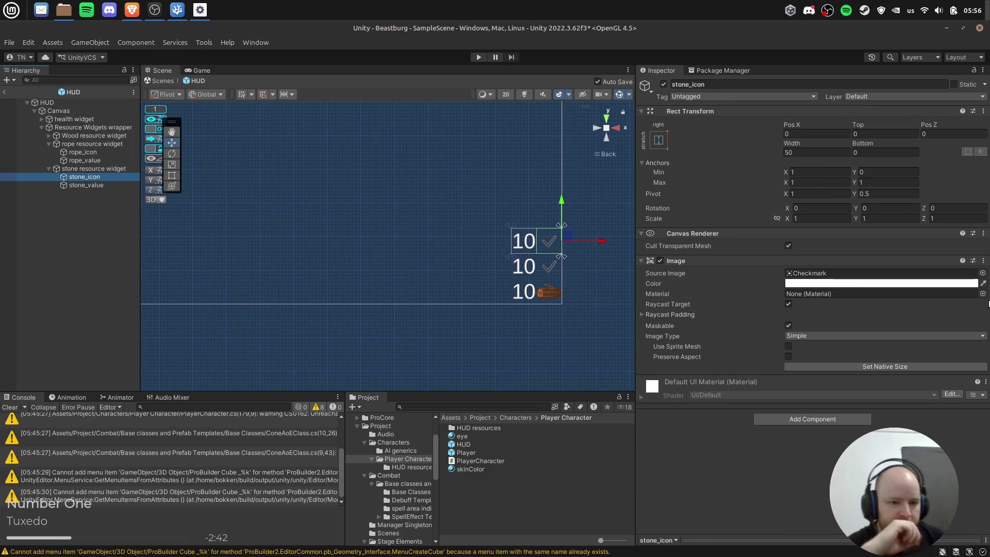
pyautogui.click(983, 277)
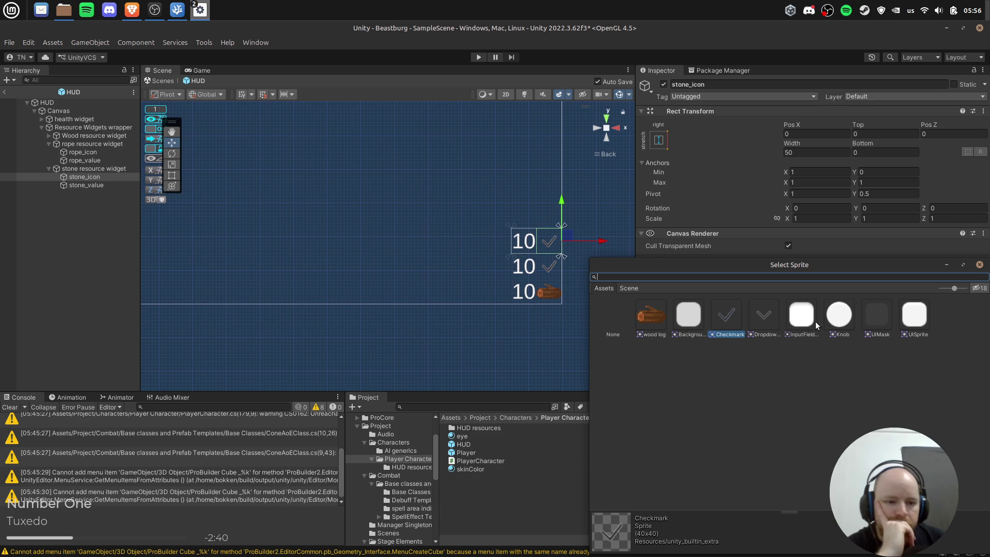
pyautogui.click(849, 324)
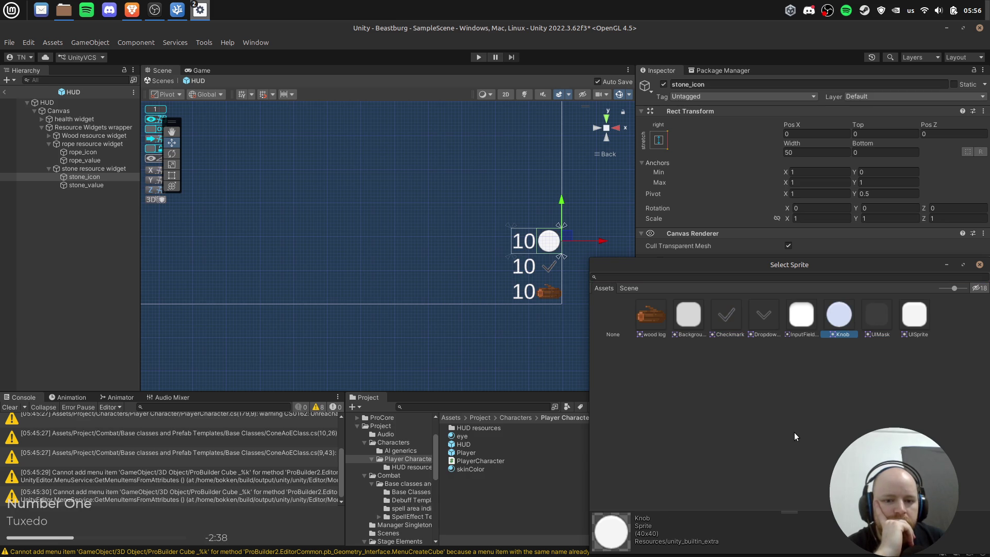
pyautogui.click(462, 339)
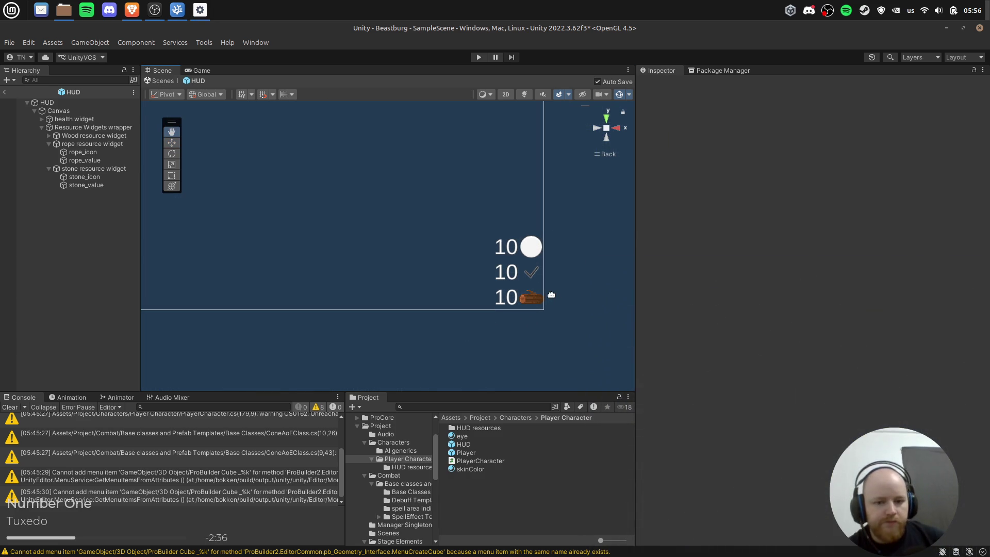
# - Select the wood, rope and stone widgets together and set their width to 125
pyautogui.click(89, 144)
pyautogui.press('Left')
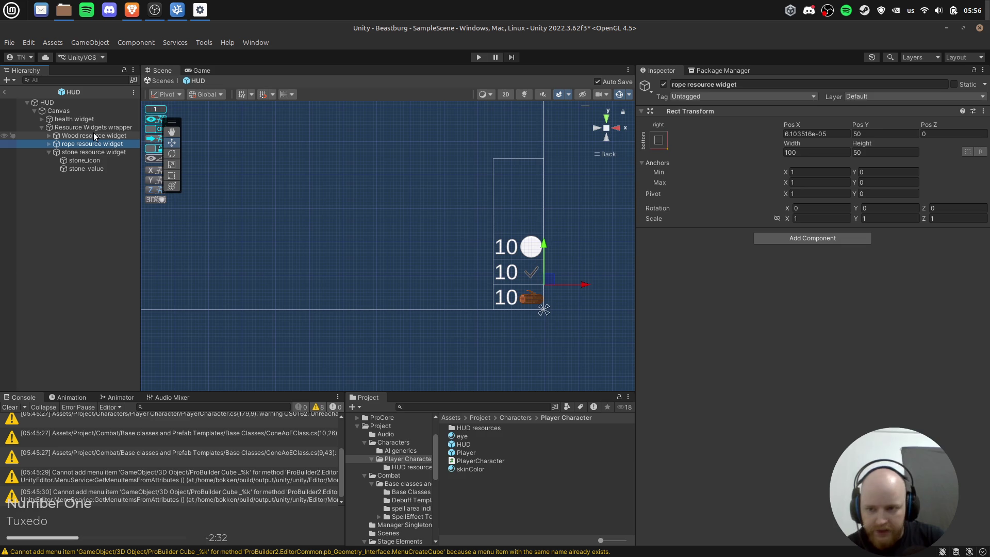
pyautogui.press('Down')
pyautogui.press('Left')
pyautogui.hotkey('shift', 'Up')
pyautogui.hotkey('shift', 'Up')
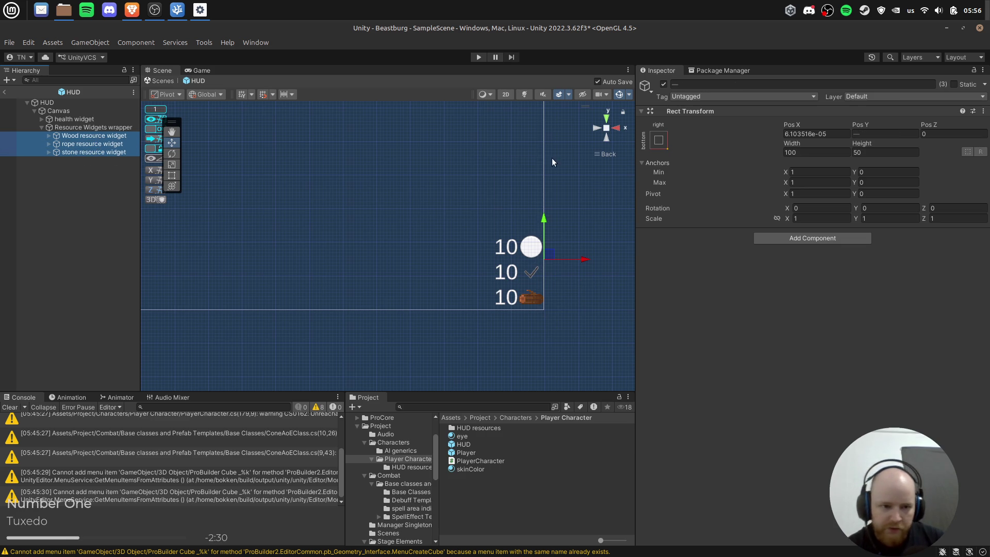
pyautogui.click(811, 150)
pyautogui.write('125')
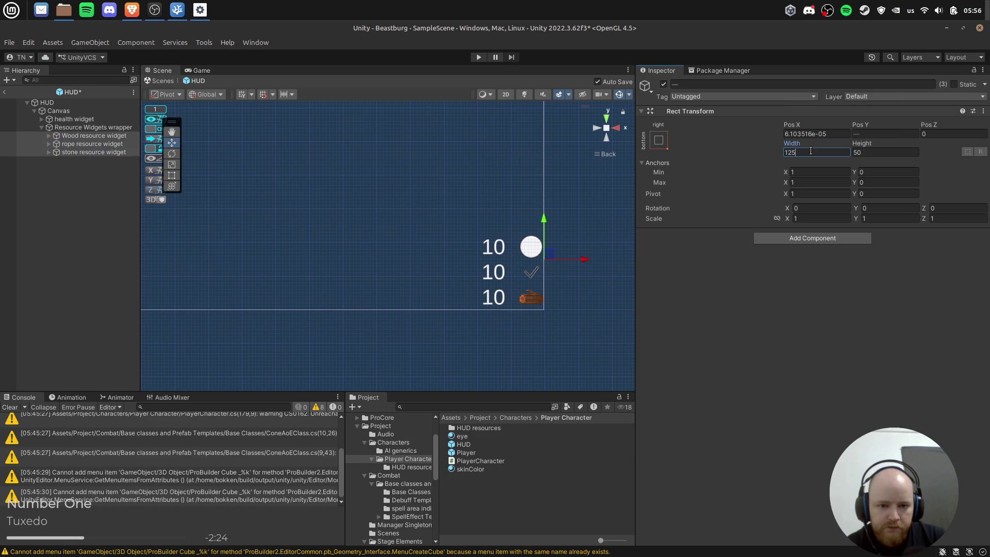
pyautogui.press('Return')
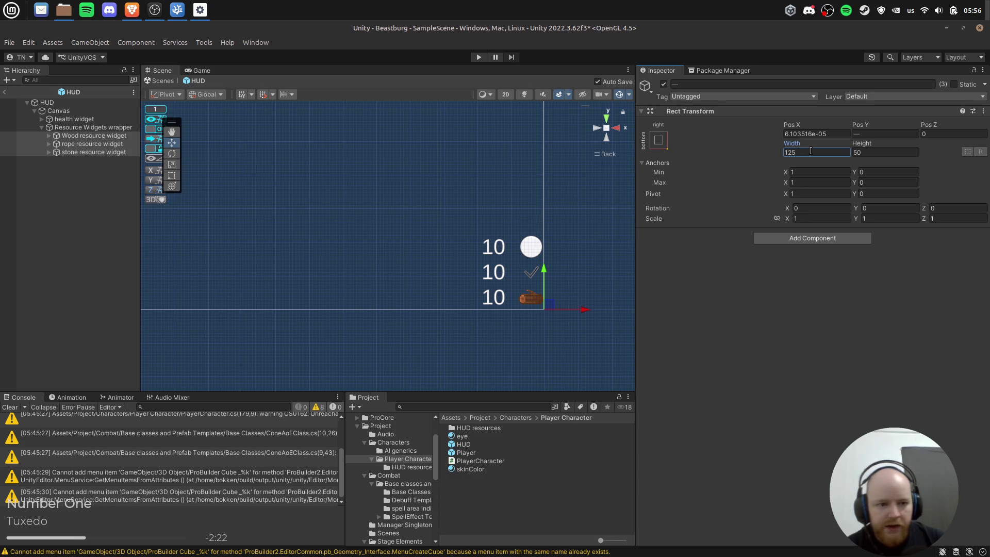
# - Set the three resource widgets' Pos X to 0, after briefly trying -10
pyautogui.click(829, 135)
pyautogui.write('5')
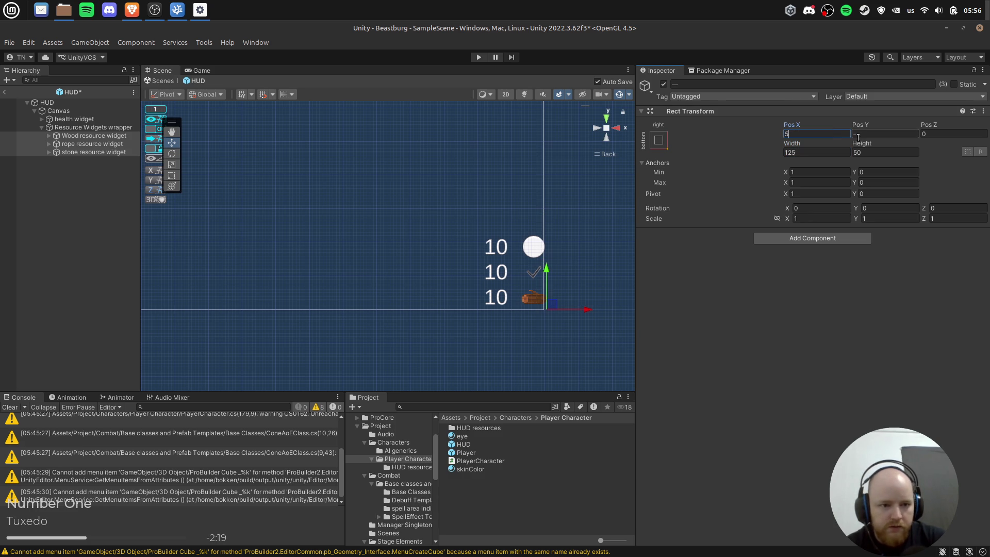
pyautogui.press('BackSpace')
pyautogui.write('-10')
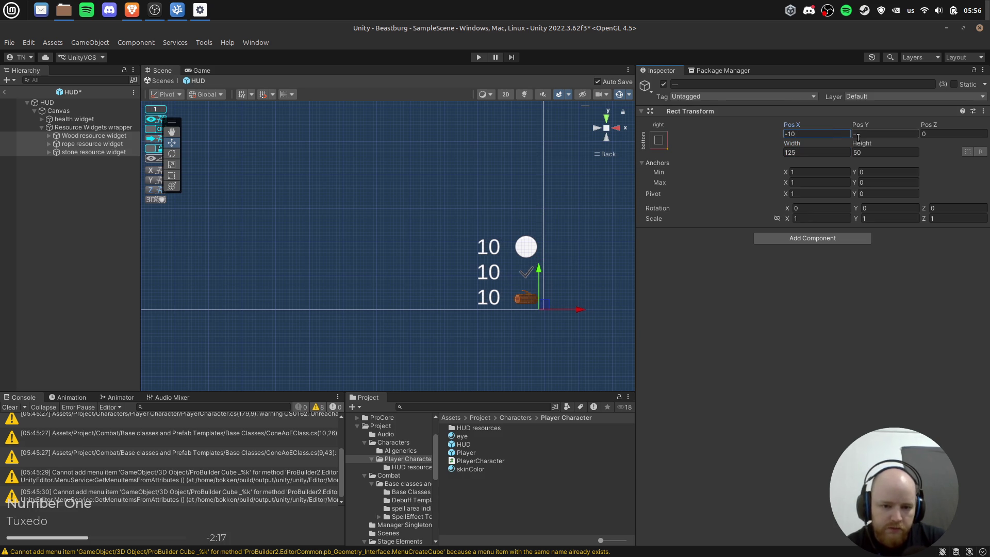
pyautogui.click(854, 365)
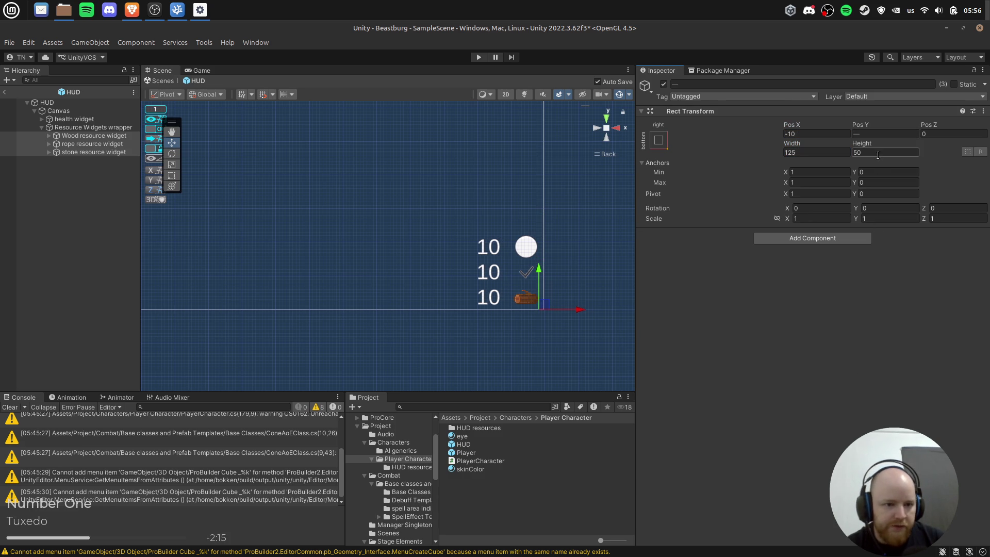
pyautogui.press('Escape')
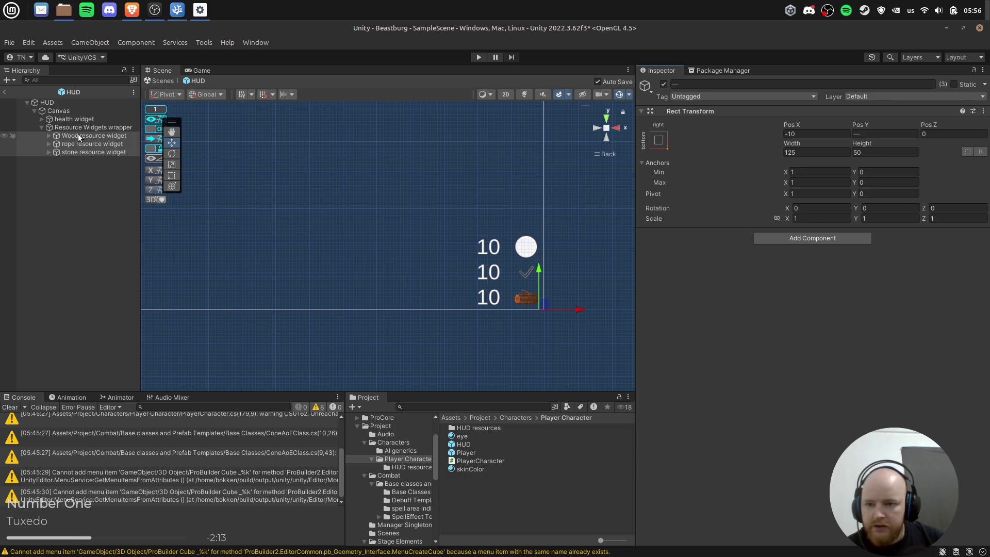
pyautogui.click(814, 135)
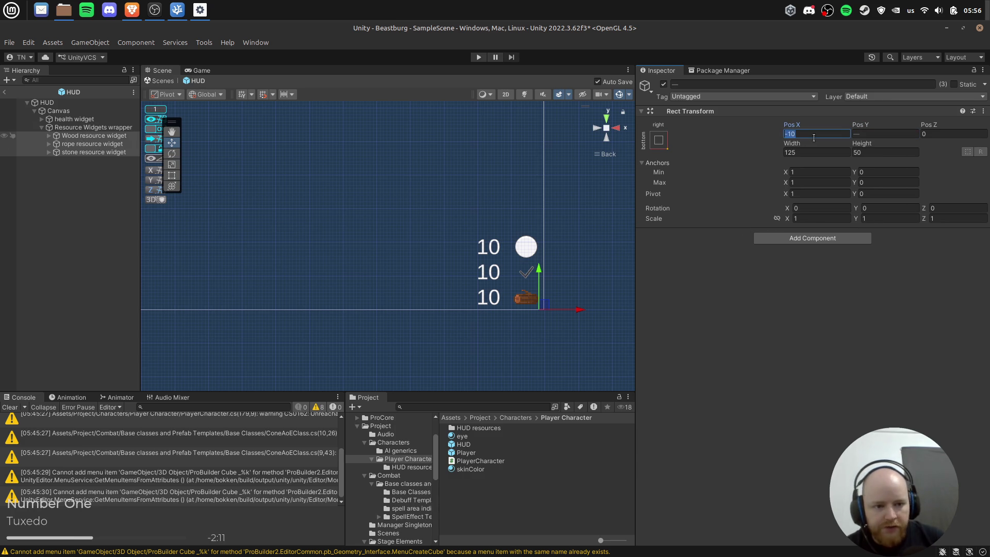
pyautogui.write('0')
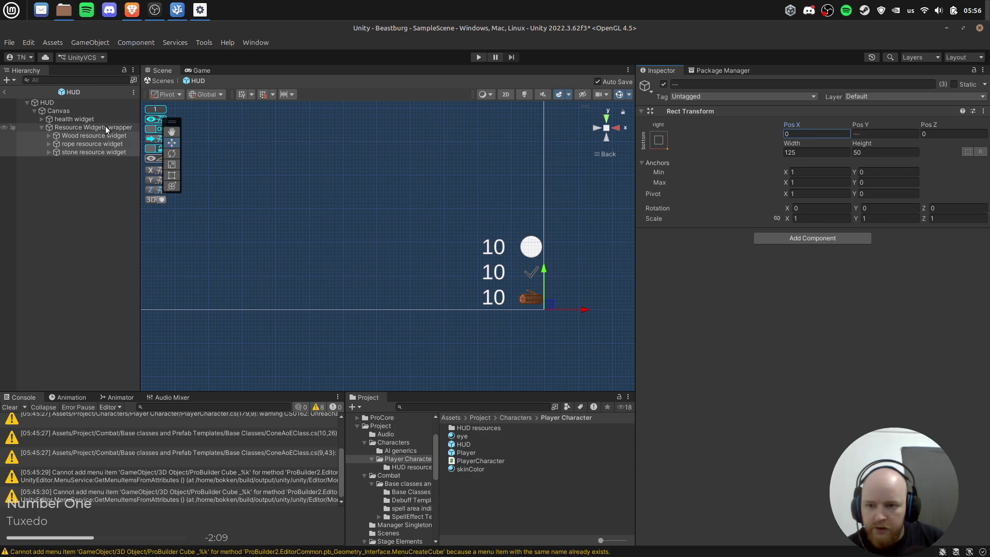
pyautogui.click(104, 128)
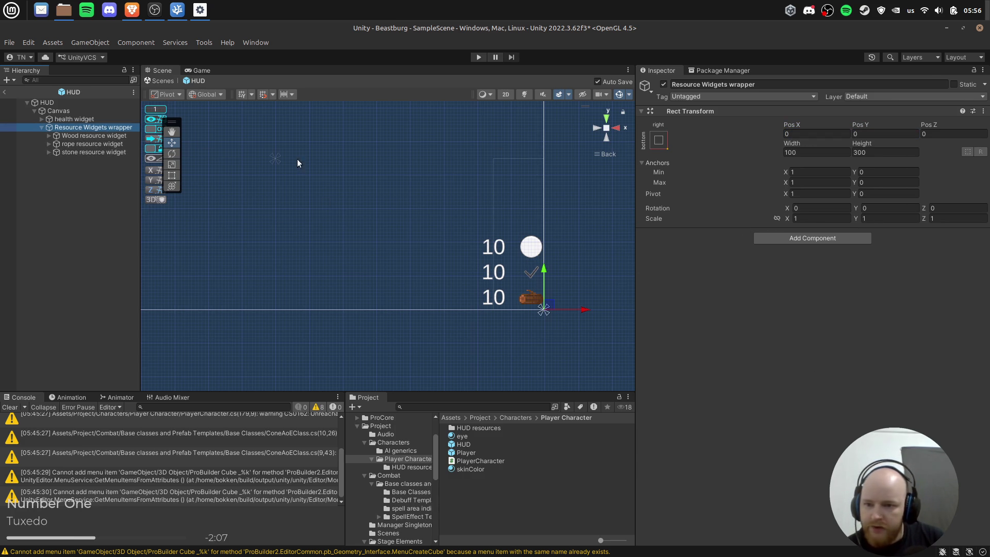
# - Set the Resource Widgets wrapper's width to 125, with a provisional position of X -5, Y 5
pyautogui.click(820, 150)
pyautogui.write('125')
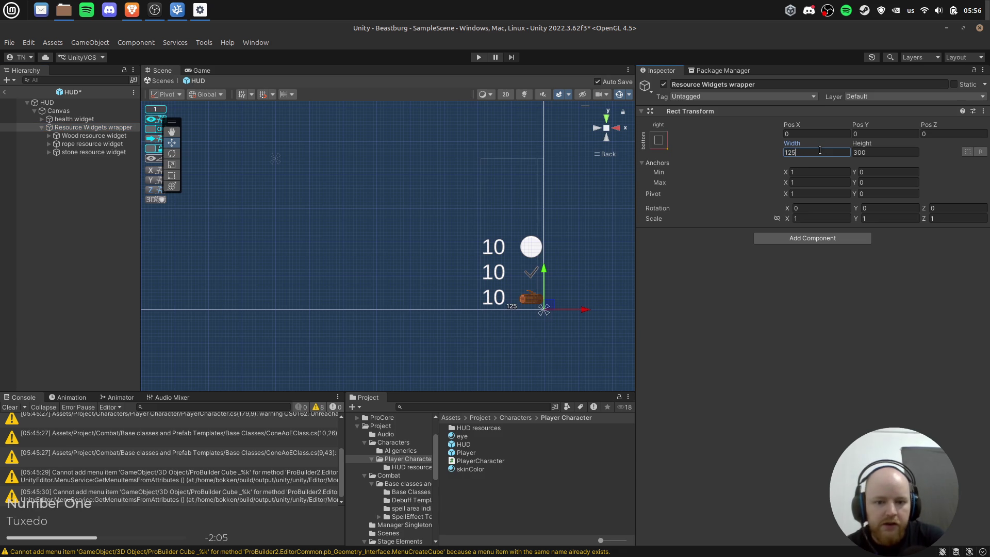
pyautogui.press('Tab')
pyautogui.hotkey('shift', 'Tab')
pyautogui.hotkey('shift', 'Tab')
pyautogui.hotkey('shift', 'Tab')
pyautogui.press('BackSpace')
pyautogui.write('-5')
pyautogui.press('Tab')
pyautogui.write('5')
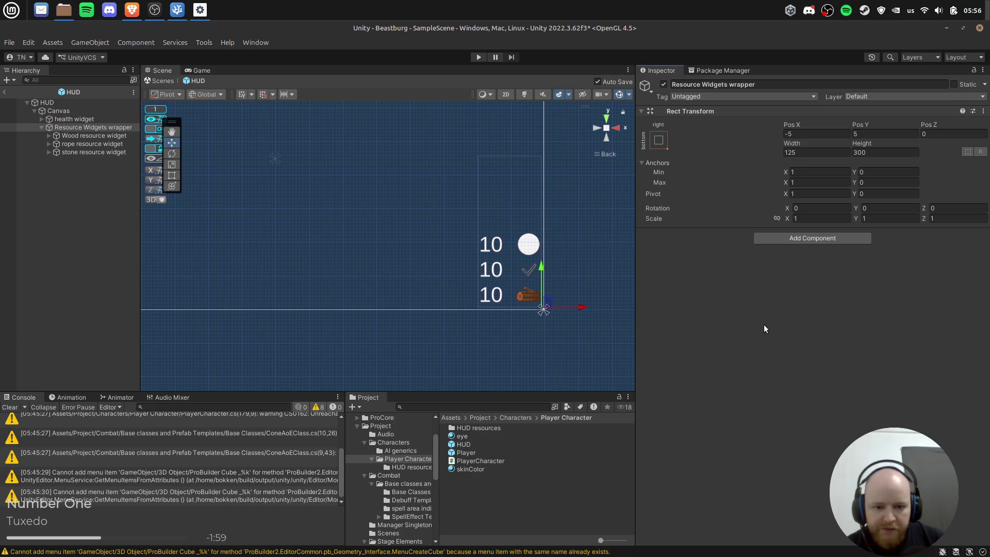
pyautogui.click(531, 327)
# - Move the wrapper to Pos Y 20 and Pos X -20, then save
pyautogui.click(86, 128)
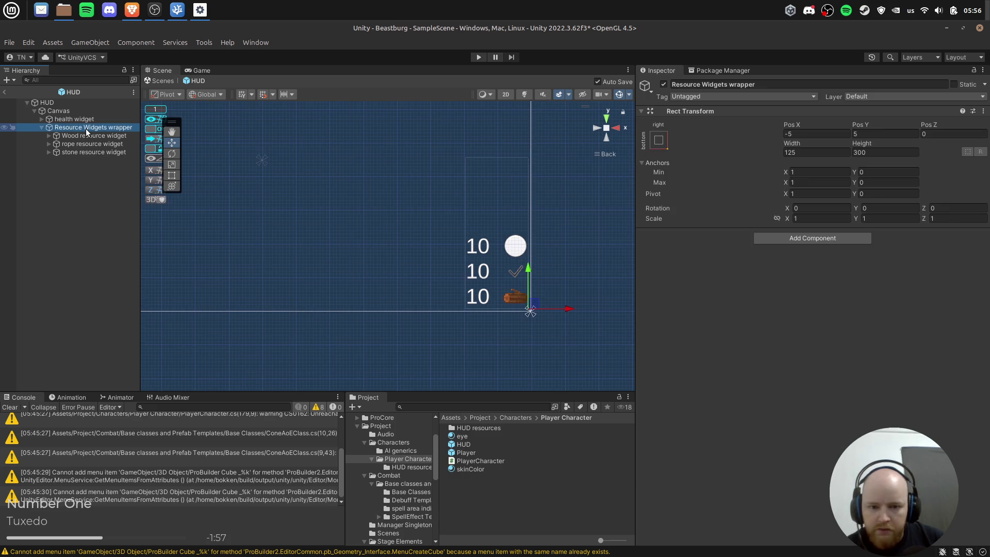
pyautogui.click(876, 134)
pyautogui.write('10')
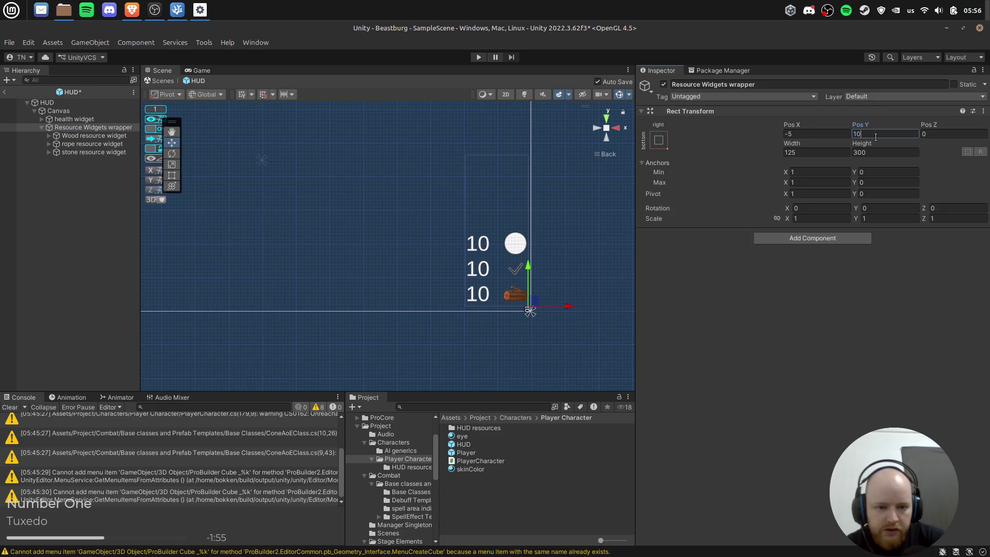
pyautogui.write('20')
pyautogui.hotkey('shift', 'Tab')
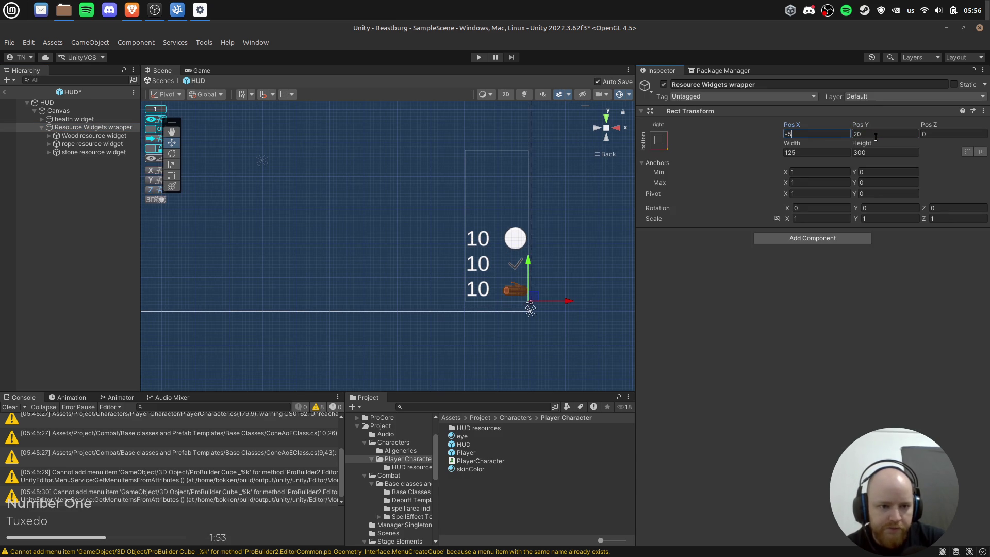
pyautogui.write('20')
pyautogui.hotkey('ctrl', 's')
# - Zoom the Scene view out to the whole HUD canvas and resize the panels
pyautogui.click(599, 341)
pyautogui.scroll(-4, 598, 342)
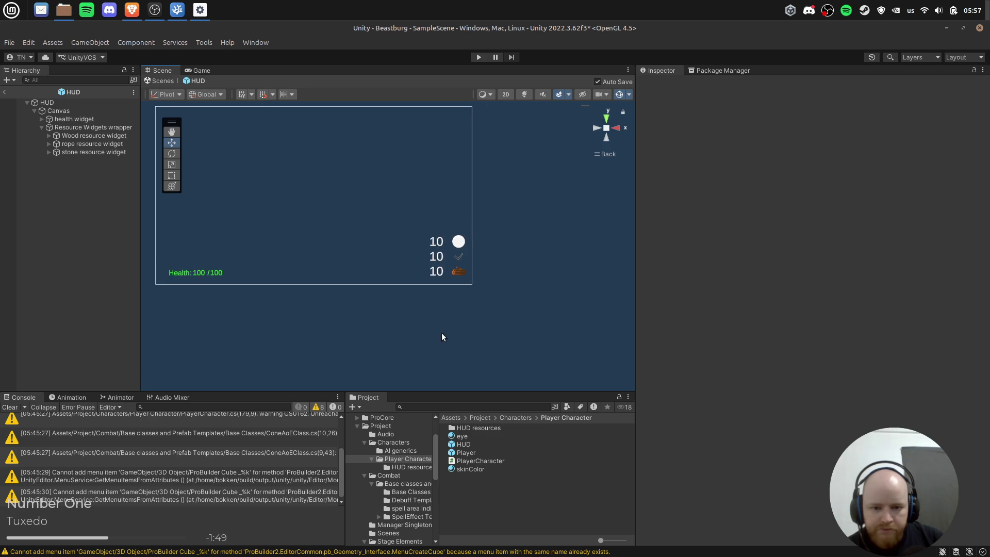
pyautogui.moveTo(366, 332); pyautogui.dragTo(407, 364)
pyautogui.scroll(1, 400, 325)
pyautogui.moveTo(637, 323)
pyautogui.mouseDown()
pyautogui.moveTo(774, 323)
pyautogui.moveTo(636, 323)
pyautogui.moveTo(536, 299)
pyautogui.moveTo(393, 291)
pyautogui.moveTo(261, 303)
pyautogui.moveTo(777, 285)
pyautogui.moveTo(486, 312)
pyautogui.mouseUp()
# - Change the stone_value counter text from 10 to 0
pyautogui.scroll(1, 509, 312)
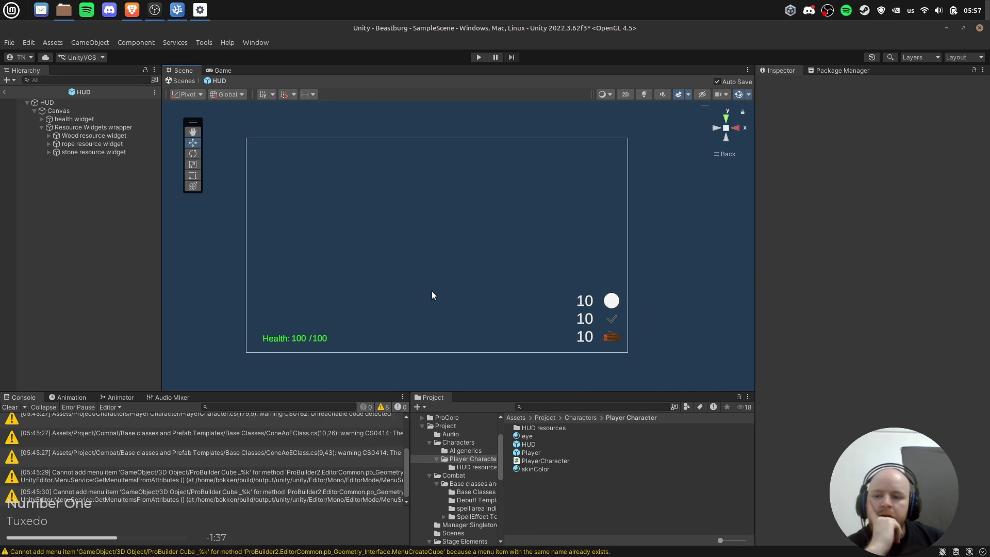
pyautogui.click(104, 152)
pyautogui.press('Right')
pyautogui.click(116, 168)
pyautogui.doubleClick(809, 302)
pyautogui.write('0')
# - Change the rope_value counter text from 10 to 0
pyautogui.click(84, 160)
pyautogui.press('Up')
pyautogui.press('Up')
pyautogui.press('Right')
pyautogui.press('Down')
pyautogui.click(84, 160)
pyautogui.doubleClick(786, 298)
pyautogui.write('0')
# - Change the wood_value counter text to 0 and return to SampleScene
pyautogui.click(94, 135)
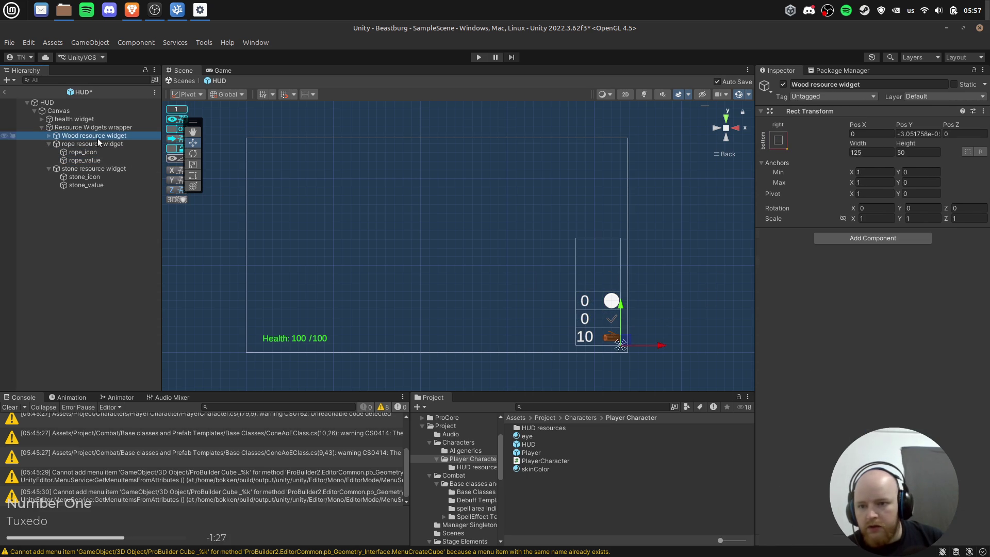
pyautogui.press('Right')
pyautogui.click(87, 152)
pyautogui.doubleClick(815, 303)
pyautogui.write('0')
pyautogui.click(39, 310)
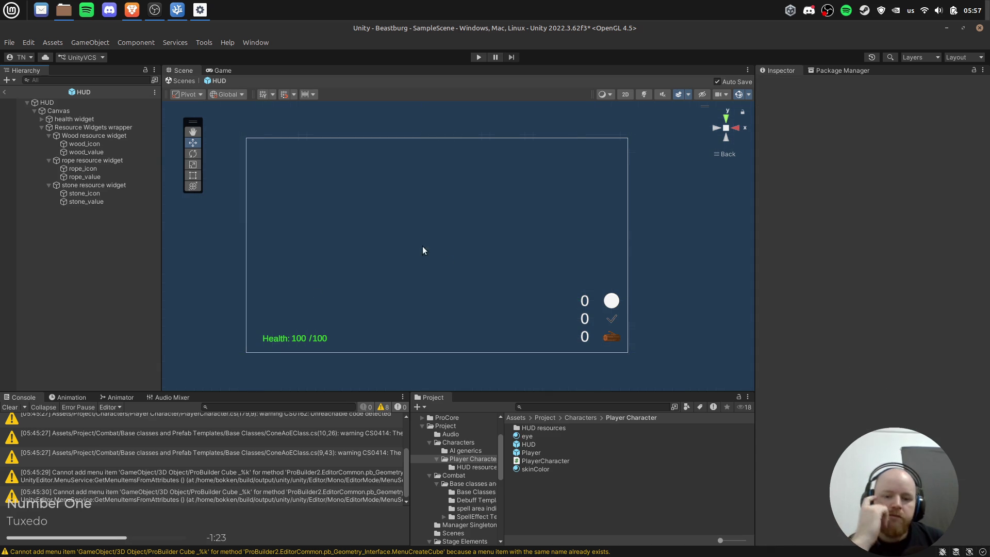
pyautogui.click(2, 92)
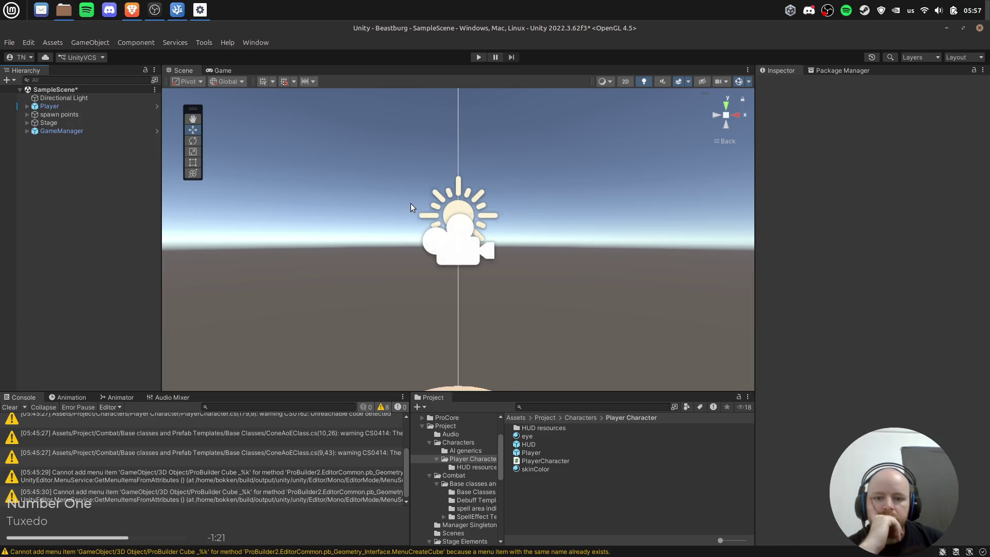
# - Save SampleScene, select the Player and open its Player Character script
pyautogui.hotkey('ctrl', 's')
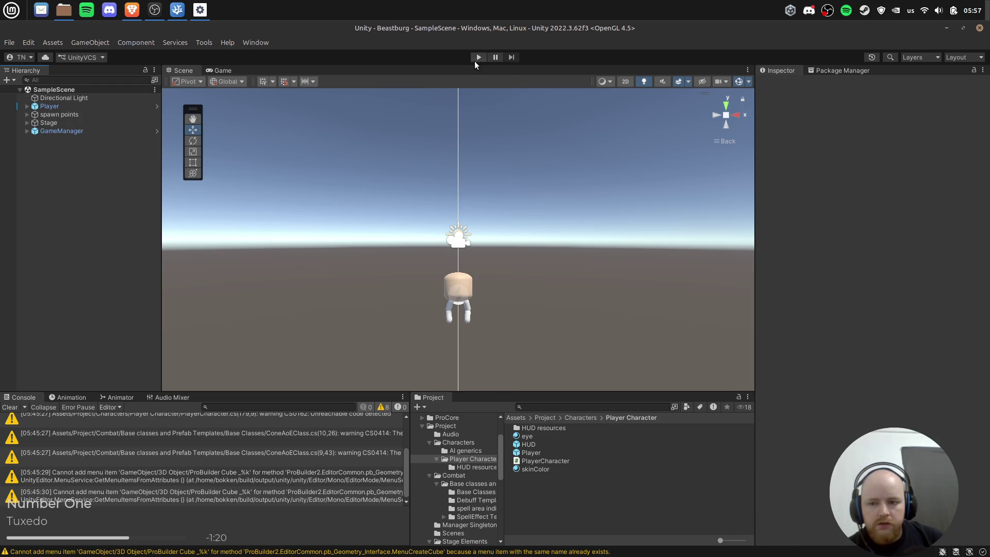
pyautogui.click(98, 106)
pyautogui.scroll(-5, 926, 340)
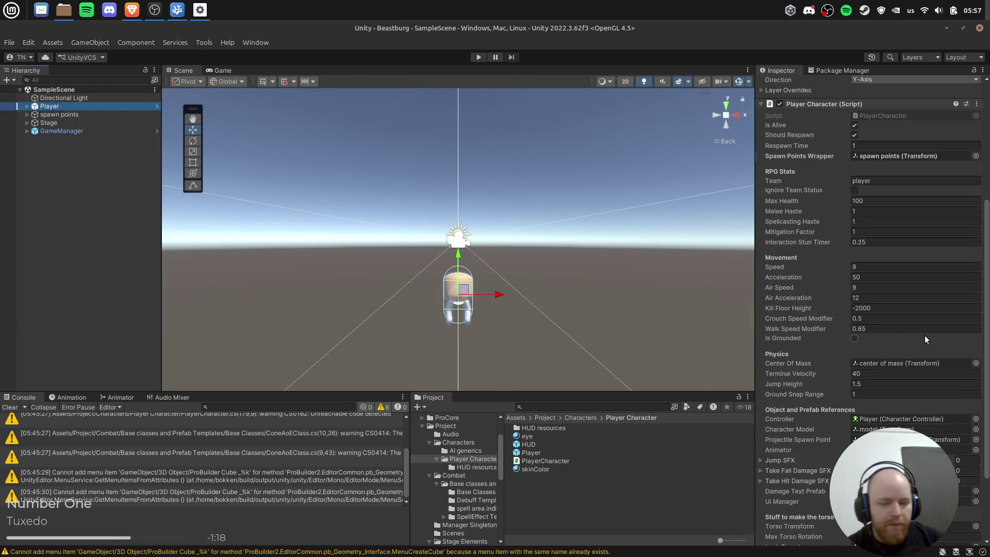
pyautogui.scroll(5, 938, 248)
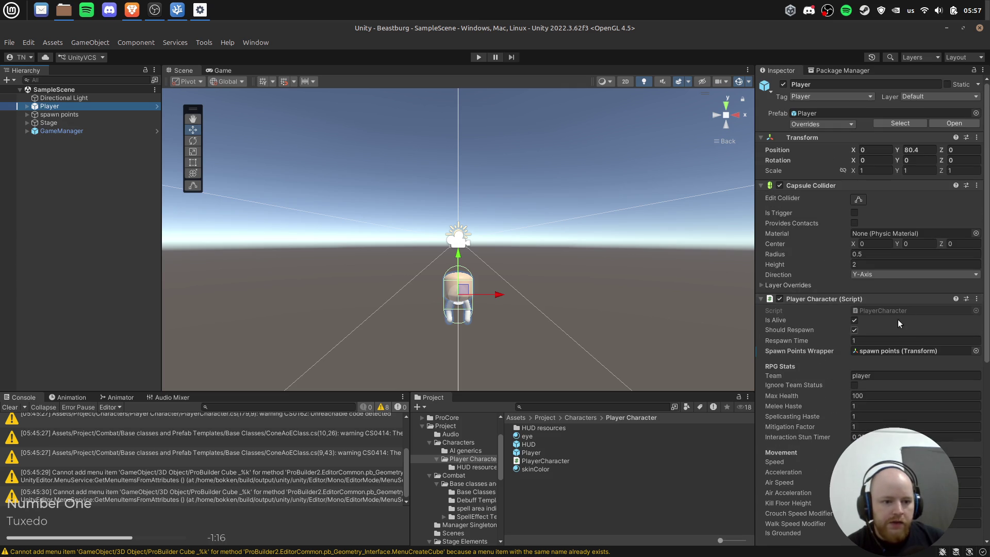
pyautogui.doubleClick(883, 310)
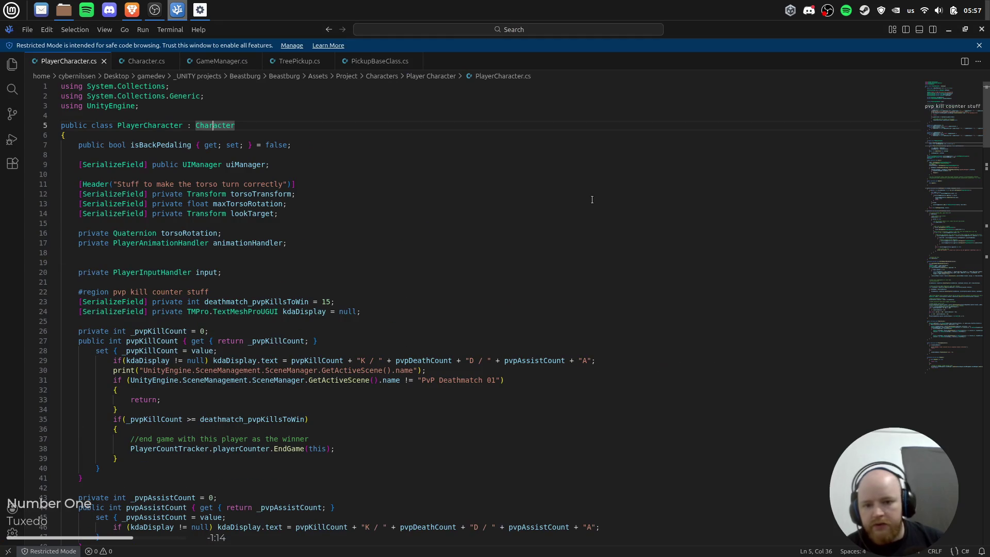
# - Delete the pvp assist count and death count properties
pyautogui.scroll(-10, 508, 174)
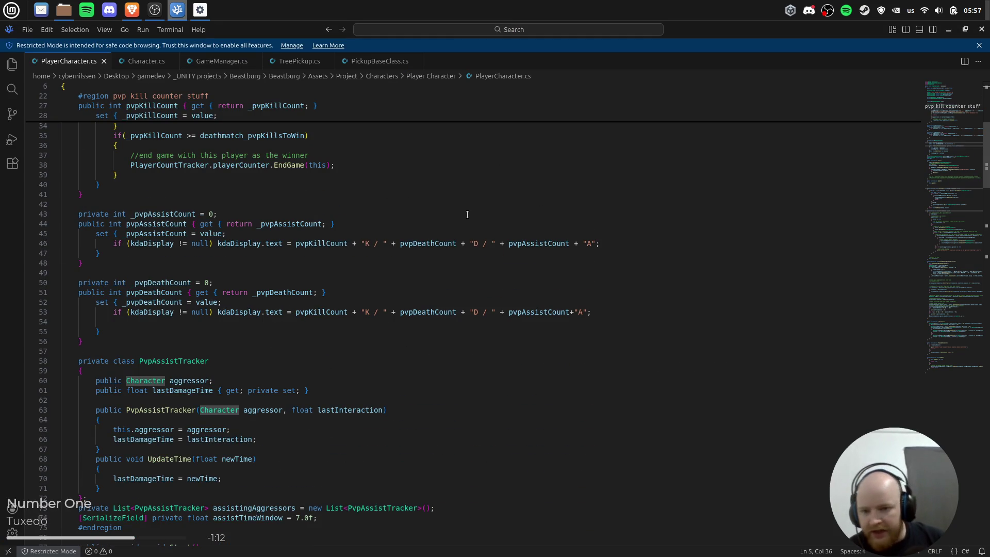
pyautogui.click(210, 216)
pyautogui.press('Up')
pyautogui.press('Right')
pyautogui.press('Right')
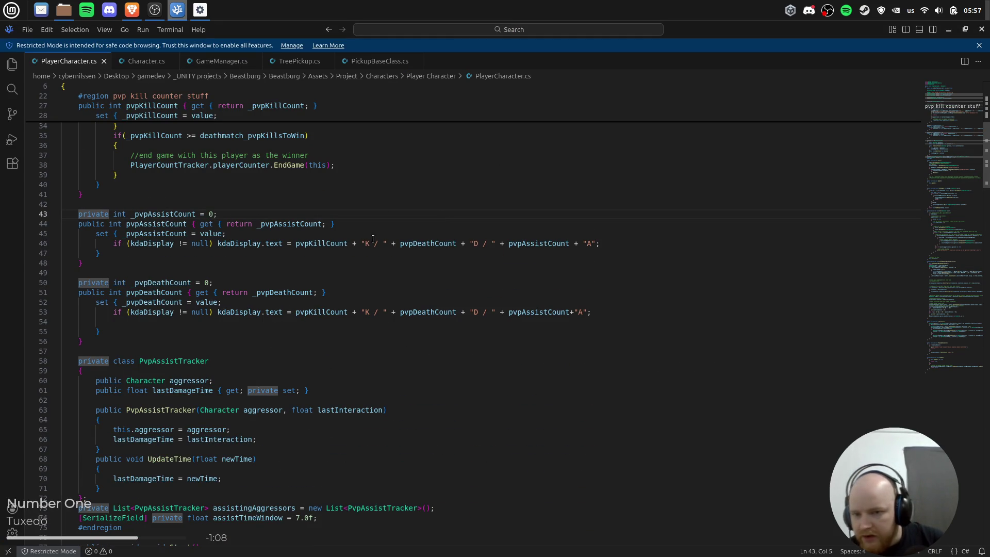
pyautogui.keyDown('shift'); pyautogui.click(137, 260); pyautogui.keyUp('shift')
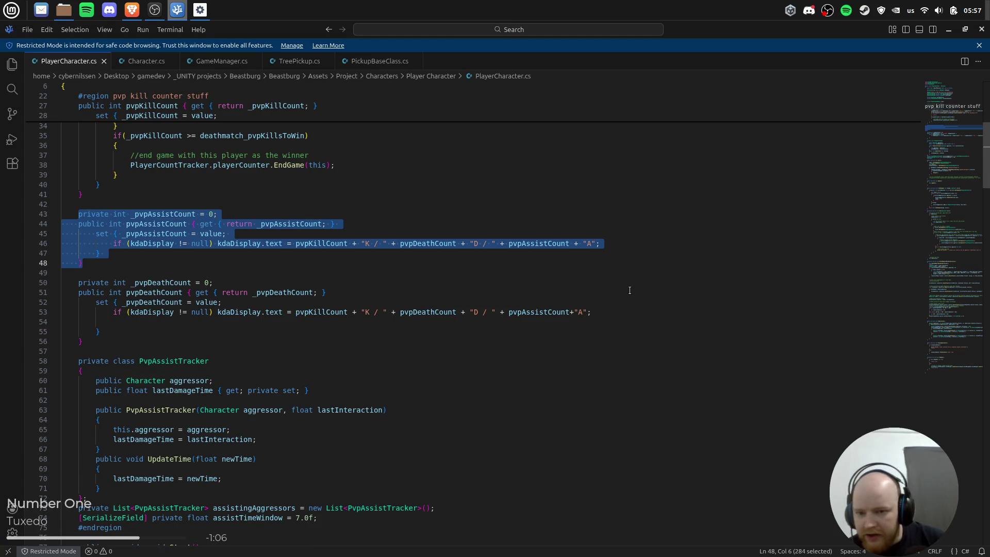
pyautogui.hotkey('shift', 'Down')
pyautogui.hotkey('shift', 'Down')
pyautogui.hotkey('shift', 'Down')
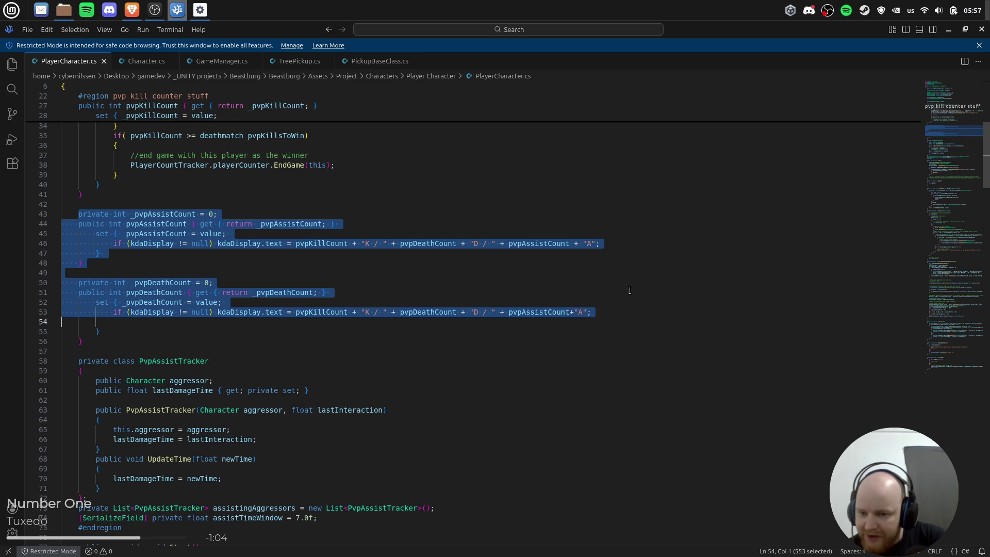
pyautogui.press('Delete')
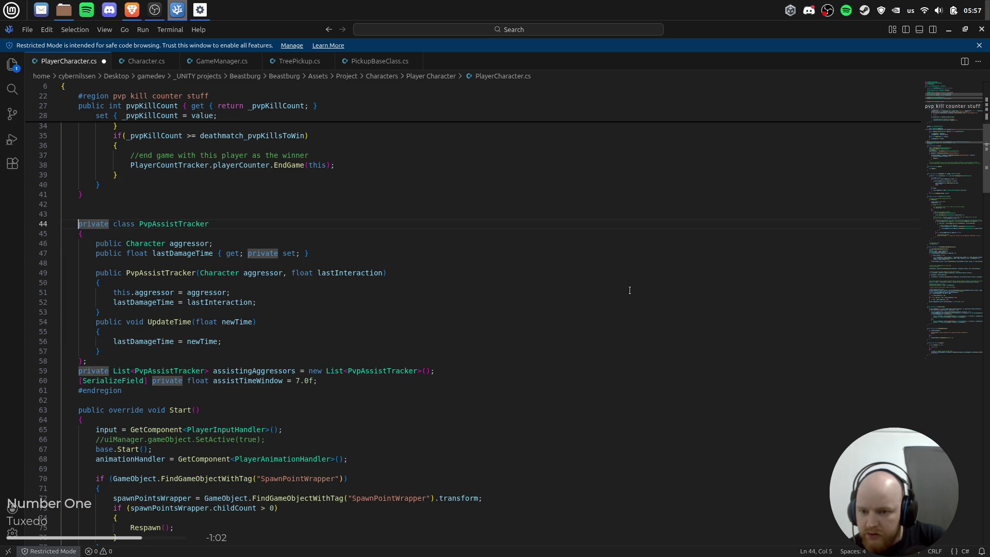
# - Delete the PvpAssistTracker class along with its assistingAggressors and assistTimeWindow fields
pyautogui.hotkey('shift', 'Down')
pyautogui.hotkey('shift', 'Down')
pyautogui.hotkey('shift', 'Down')
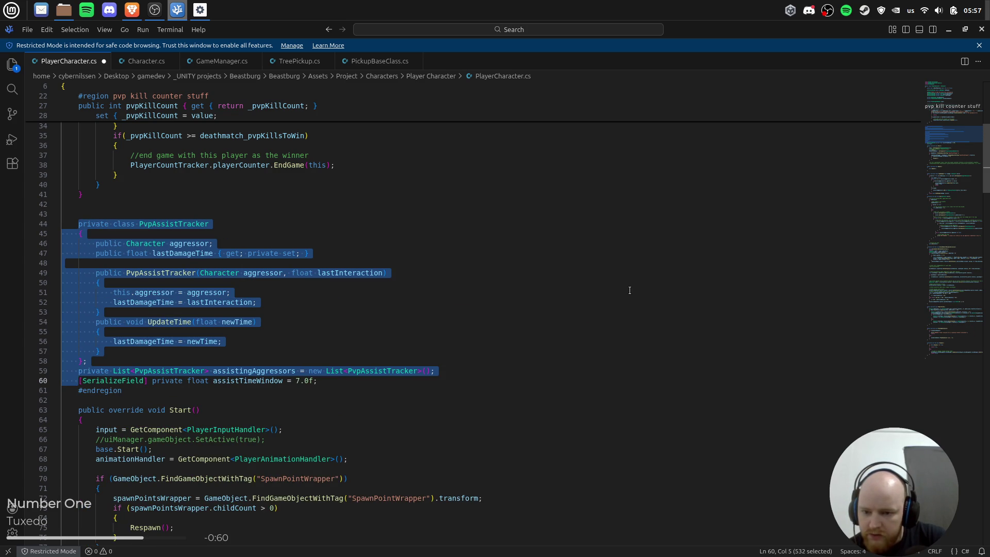
pyautogui.hotkey('shift', 'Up')
pyautogui.hotkey('shift', 'End')
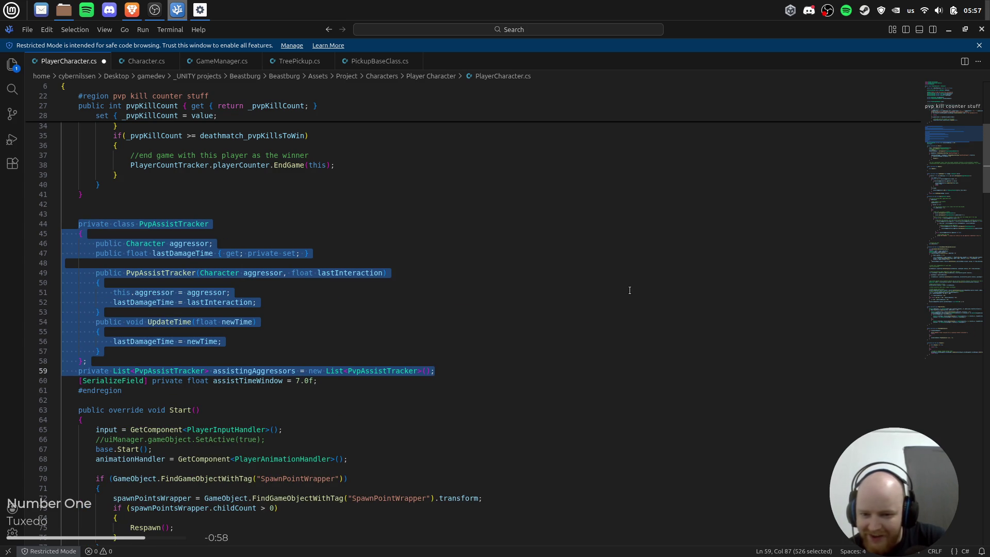
pyautogui.hotkey('shift', 'Down')
pyautogui.press('BackSpace')
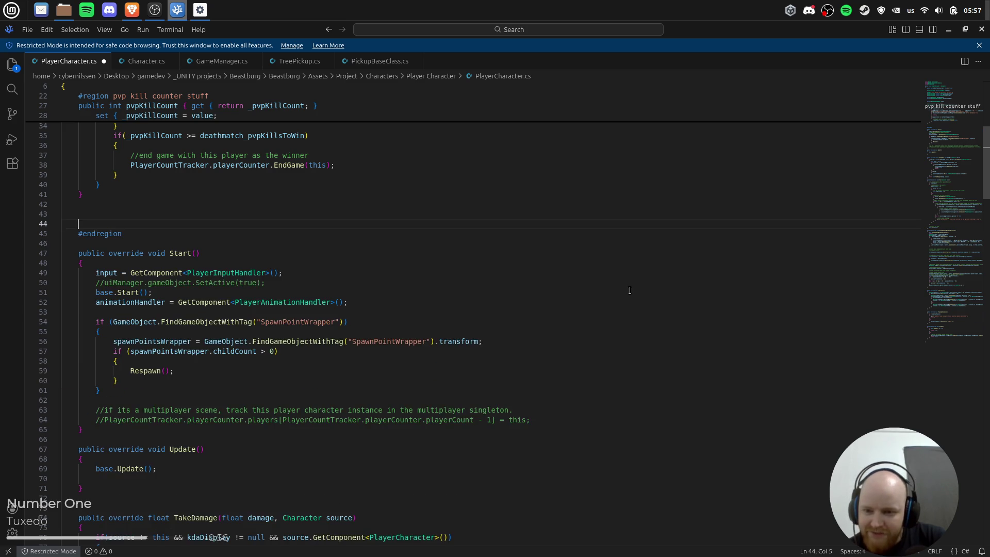
# - Delete the pvp kill counter region, save, and search the file for 'pvp'
pyautogui.scroll(5, 629, 291)
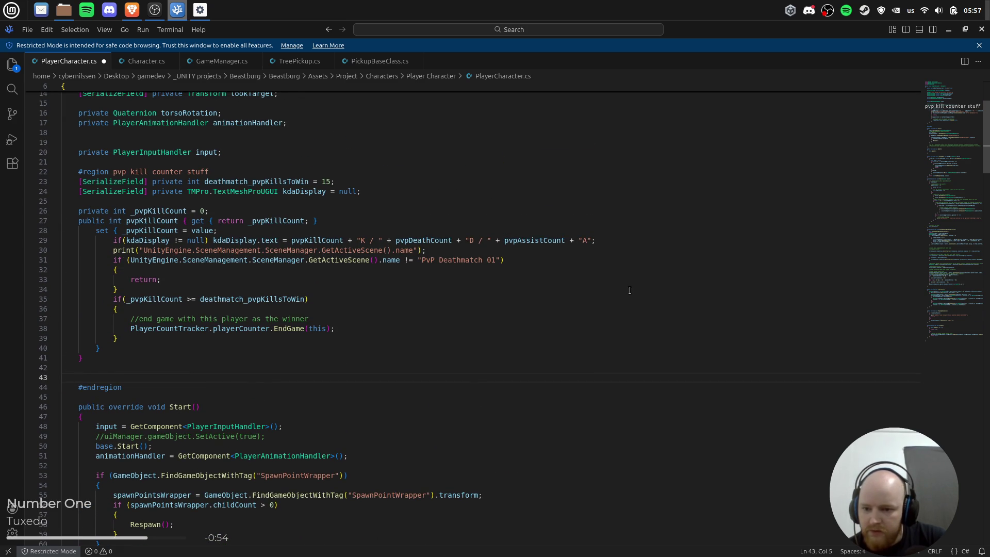
pyautogui.press('Up')
pyautogui.press('Up')
pyautogui.press('End')
pyautogui.hotkey('shift', 'Up')
pyautogui.hotkey('shift', 'Up')
pyautogui.hotkey('shift', 'Up')
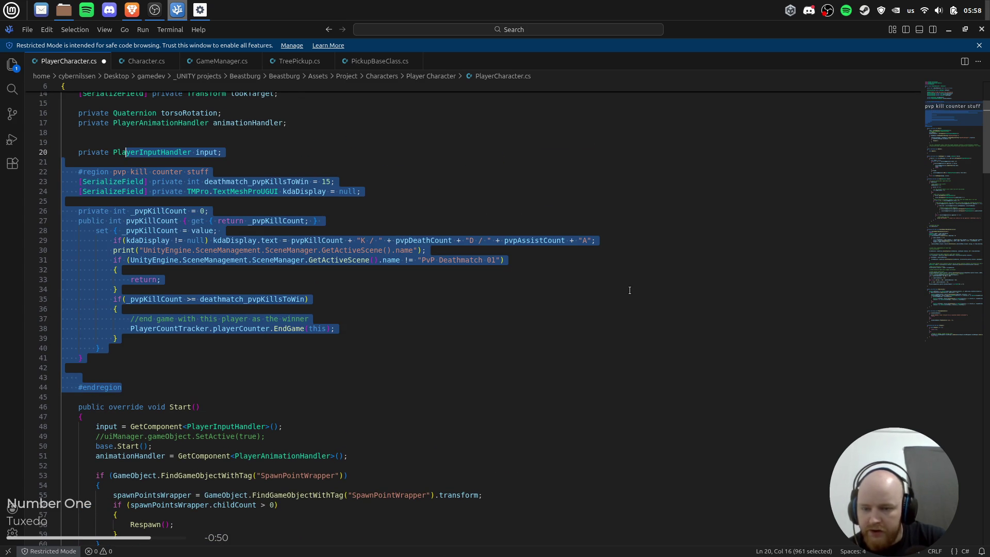
pyautogui.hotkey('shift', 'Down')
pyautogui.press('BackSpace')
pyautogui.hotkey('ctrl', 's')
pyautogui.hotkey('ctrl', 'f')
pyautogui.write('pvp')
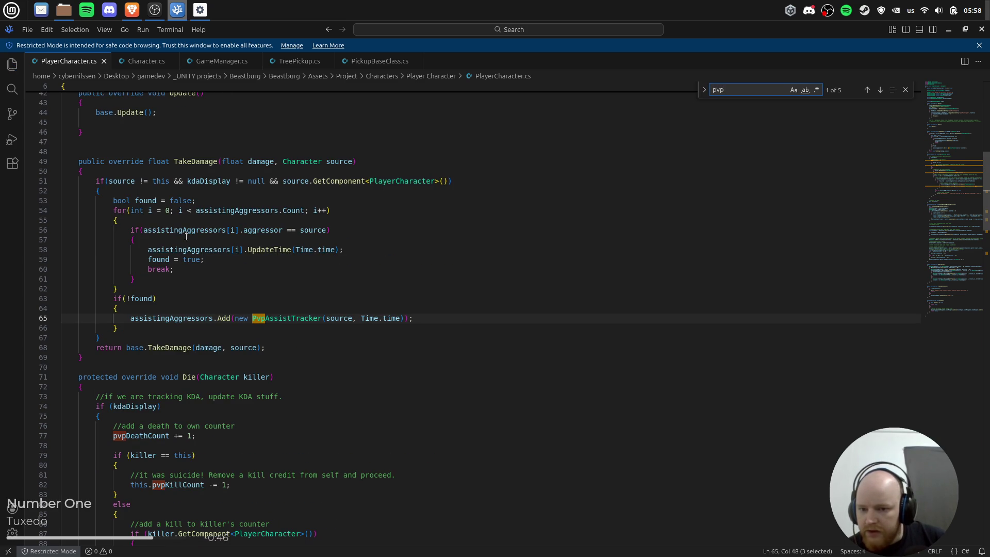
# - Delete the assist tracking block and then the whole TakeDamage override
pyautogui.moveTo(133, 327); pyautogui.dragTo(116, 296)
pyautogui.doubleClick(145, 200)
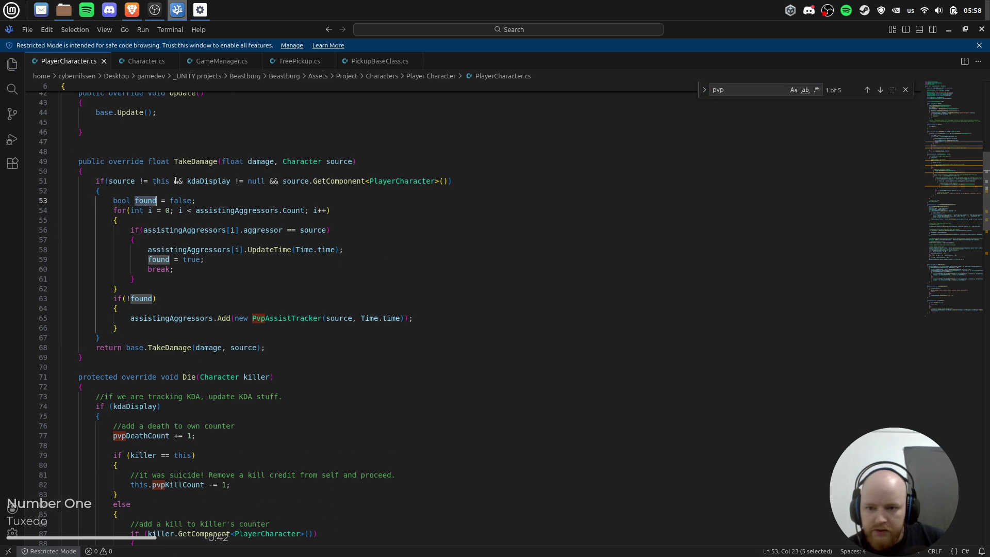
pyautogui.click(456, 182)
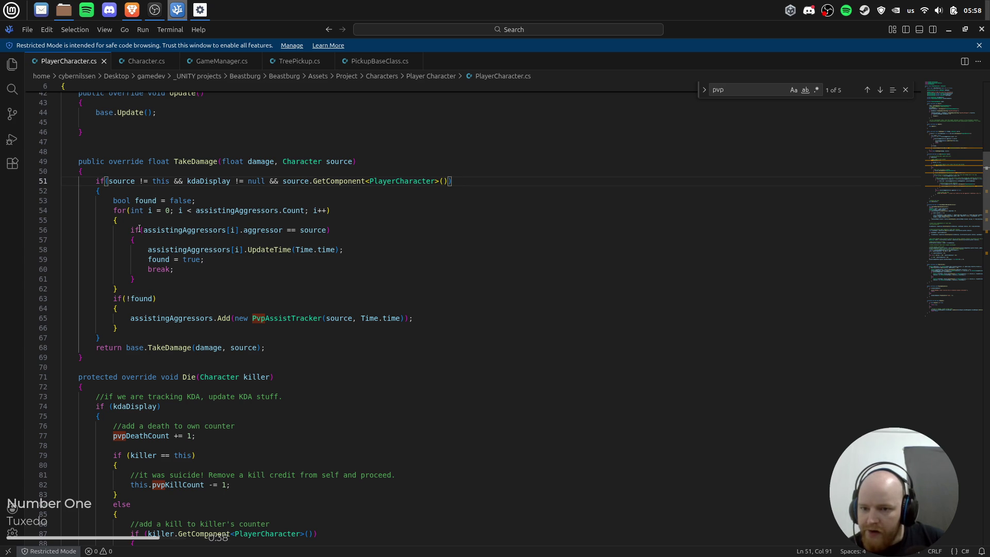
pyautogui.click(155, 318)
pyautogui.press('End')
pyautogui.click(211, 337)
pyautogui.moveTo(248, 340)
pyautogui.mouseDown()
pyautogui.moveTo(116, 300)
pyautogui.moveTo(1, 180)
pyautogui.mouseUp()
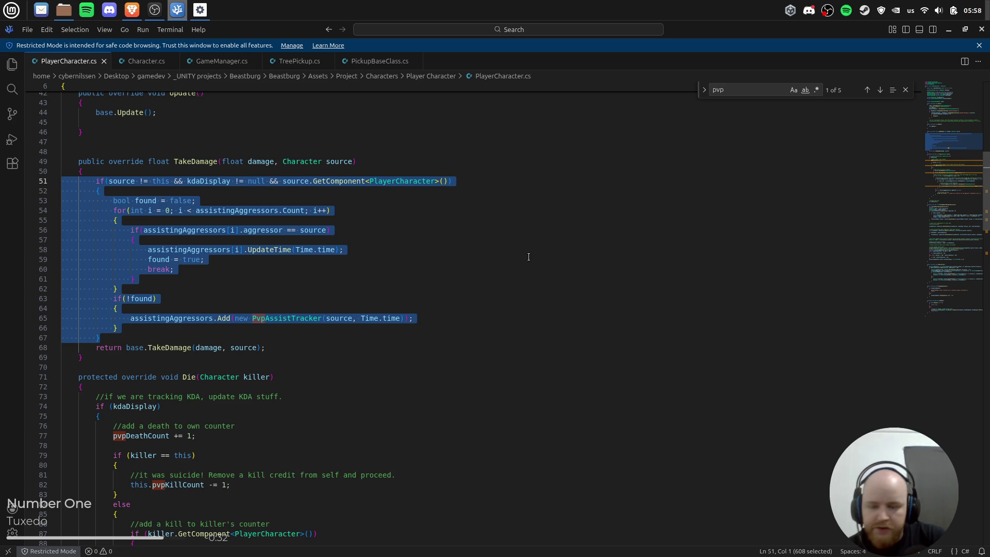
pyautogui.press('BackSpace')
pyautogui.moveTo(43, 191); pyautogui.dragTo(42, 155)
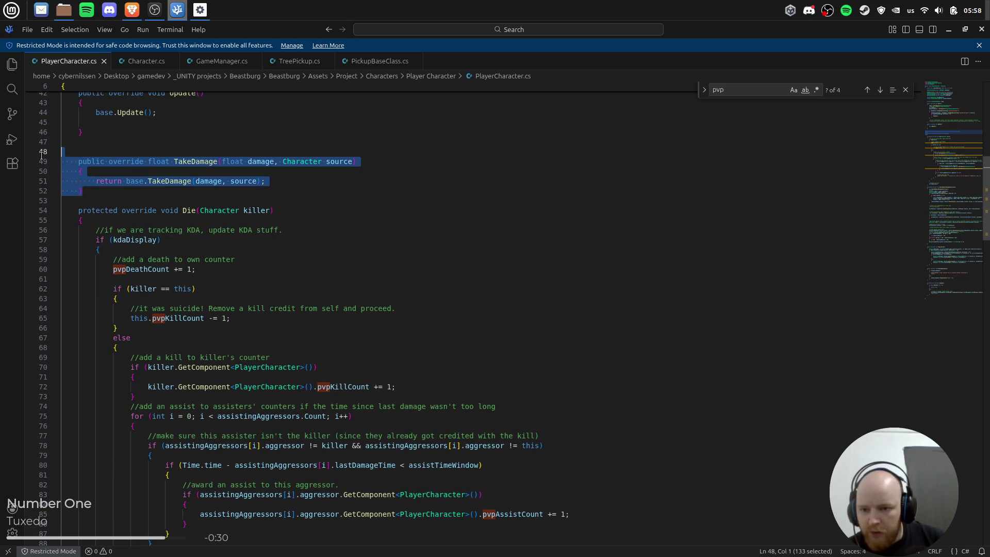
pyautogui.press('BackSpace')
pyautogui.press('Up')
# - In Die, delete the pvpDeathCount increment and the kill and assist crediting block
pyautogui.scroll(1, 787, 129)
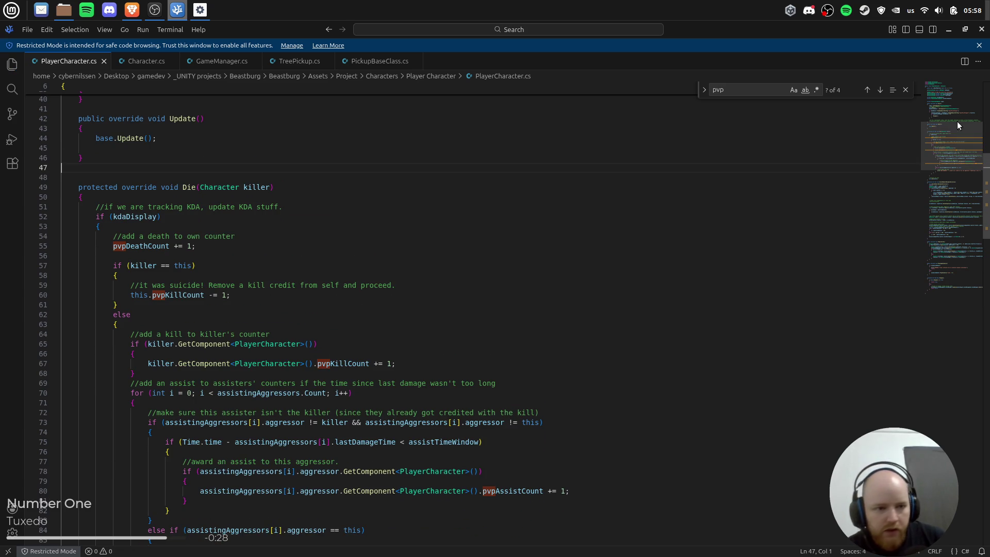
pyautogui.moveTo(113, 236); pyautogui.dragTo(280, 256)
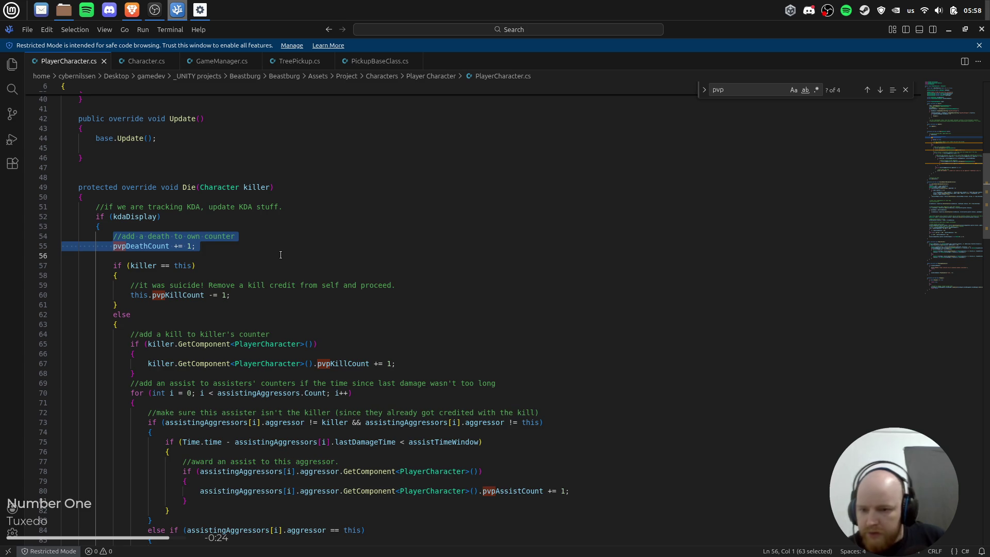
pyautogui.press('BackSpace')
pyautogui.press('BackSpace')
pyautogui.press('BackSpace')
pyautogui.moveTo(230, 265)
pyautogui.mouseDown()
pyautogui.moveTo(124, 265)
pyautogui.moveTo(111, 239)
pyautogui.mouseUp()
pyautogui.click(110, 239)
pyautogui.scroll(-3, 111, 239)
pyautogui.moveTo(111, 159)
pyautogui.mouseDown()
pyautogui.moveTo(171, 376)
pyautogui.moveTo(160, 479)
pyautogui.mouseUp()
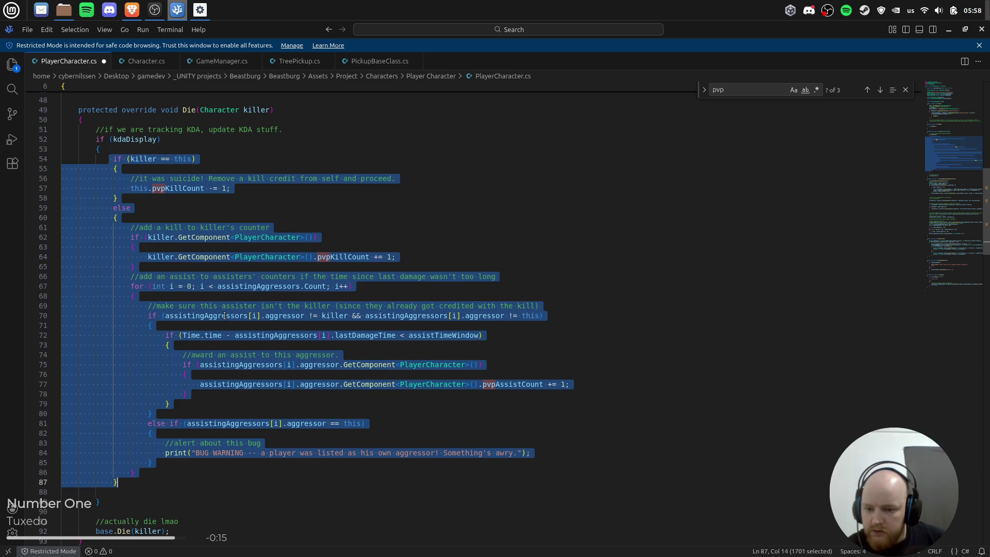
pyautogui.press('BackSpace')
pyautogui.press('BackSpace')
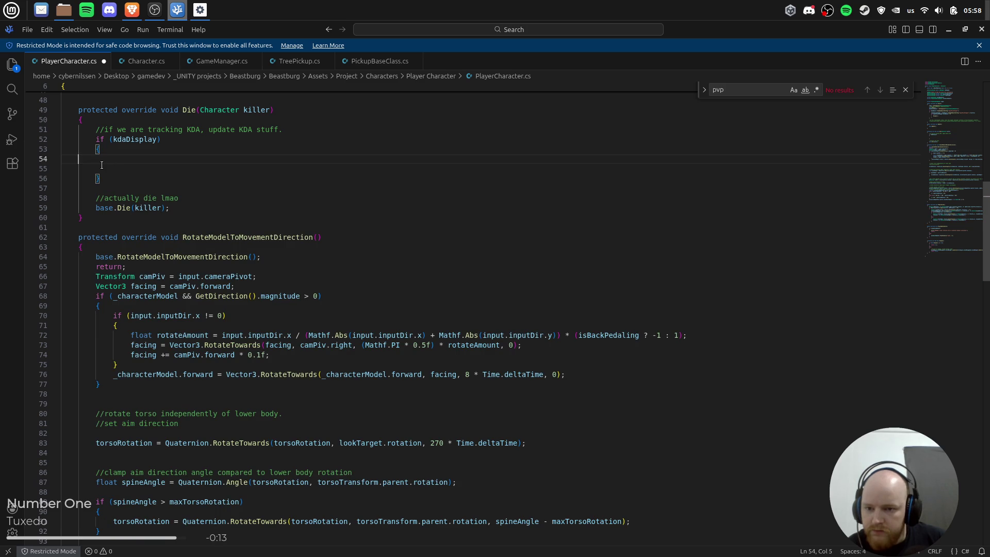
# - Replace the empty kdaDisplay check with '//TODO: Track number of player deaths here.' and save
pyautogui.press('BackSpace')
pyautogui.scroll(3, 152, 183)
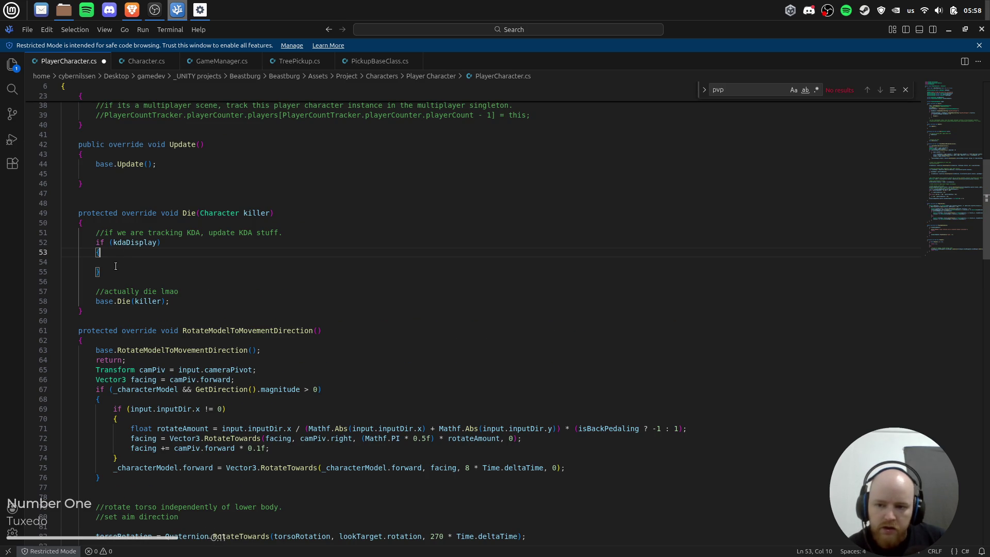
pyautogui.moveTo(101, 272)
pyautogui.mouseDown()
pyautogui.moveTo(62, 262)
pyautogui.moveTo(58, 231)
pyautogui.mouseUp()
pyautogui.press('BackSpace')
pyautogui.press('BackSpace')
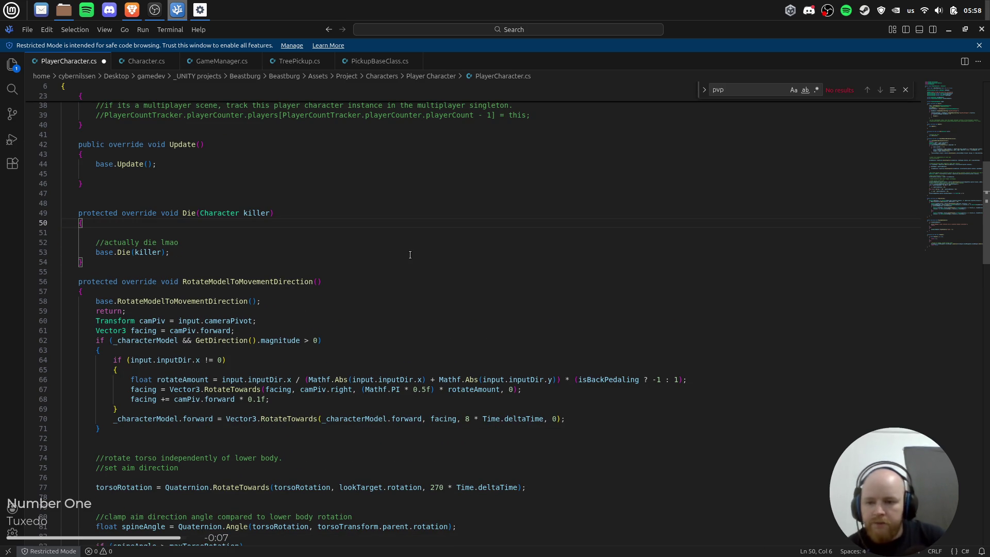
pyautogui.press('Return')
pyautogui.write('/TODO: Track number of deaths here.')
pyautogui.press('Down')
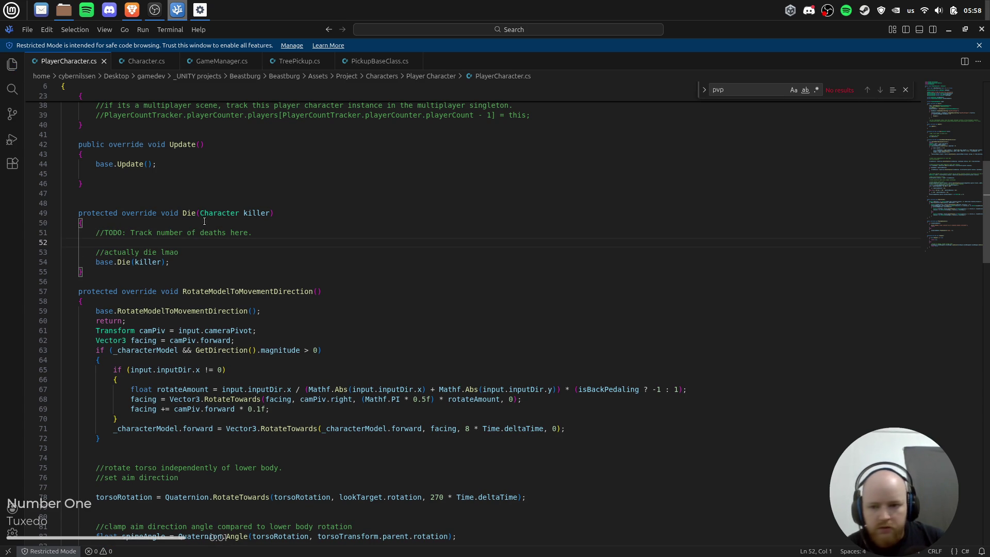
pyautogui.click(200, 233)
pyautogui.write('player')
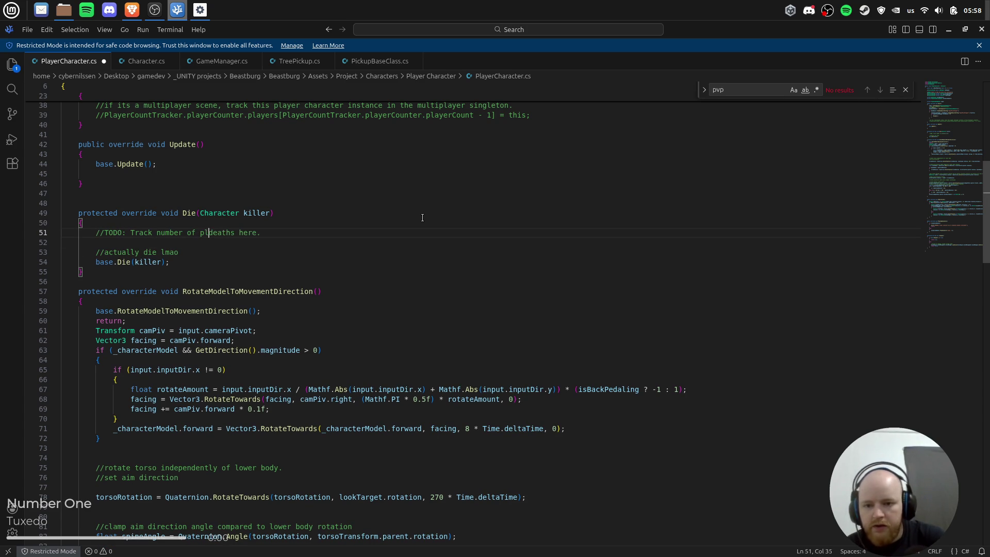
pyautogui.hotkey('ctrl', 's')
# - Search the file for 'pvp' and 'assist' to confirm none remain, then switch to Unity
pyautogui.hotkey('ctrl', 'f')
pyautogui.write('pvp')
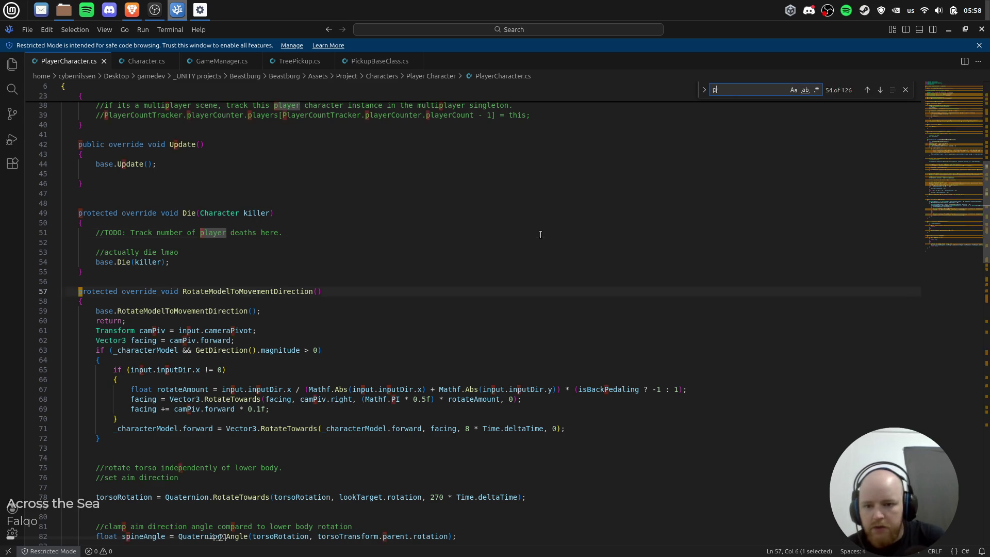
pyautogui.press('BackSpace')
pyautogui.press('BackSpace')
pyautogui.press('BackSpace')
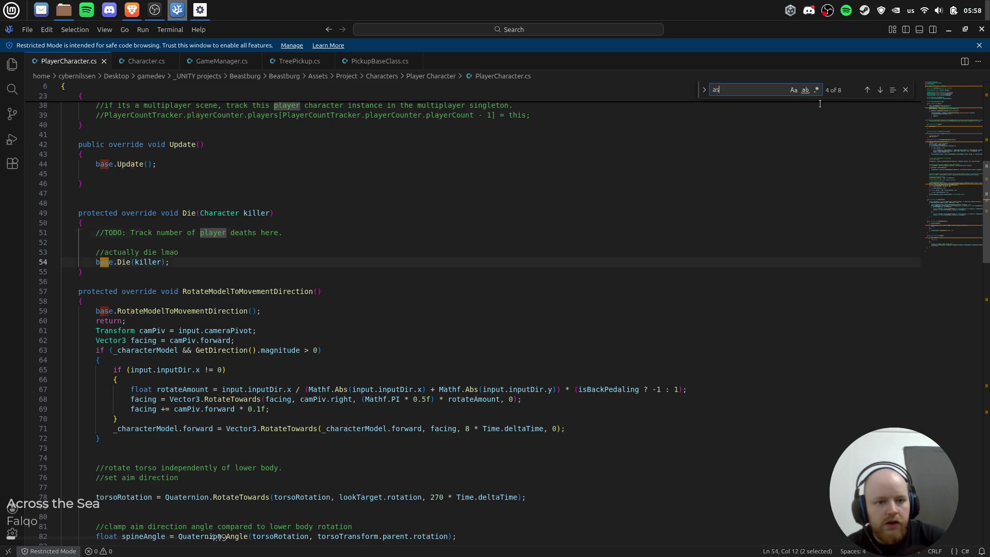
pyautogui.write('assist')
pyautogui.press('Escape')
pyautogui.click(379, 223)
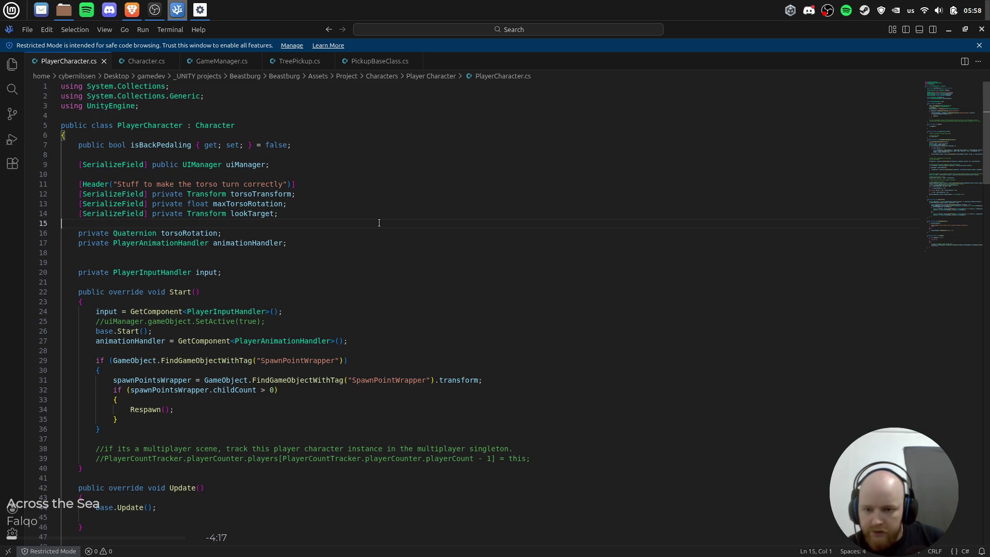
pyautogui.hotkey('alt', 'Tab')
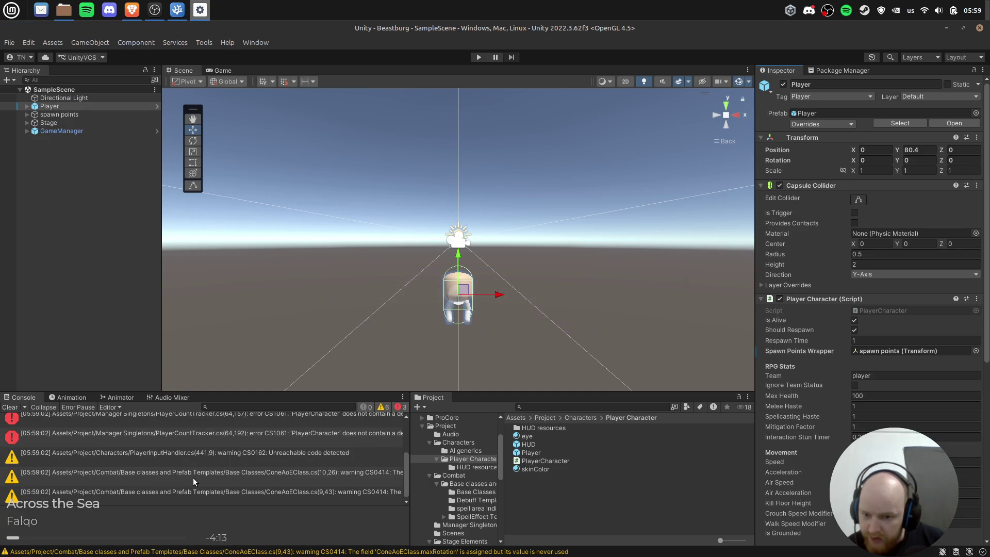
# - Review the three CS1061 Console errors and open PlayerCountTracker.cs from one of them
pyautogui.click(217, 429)
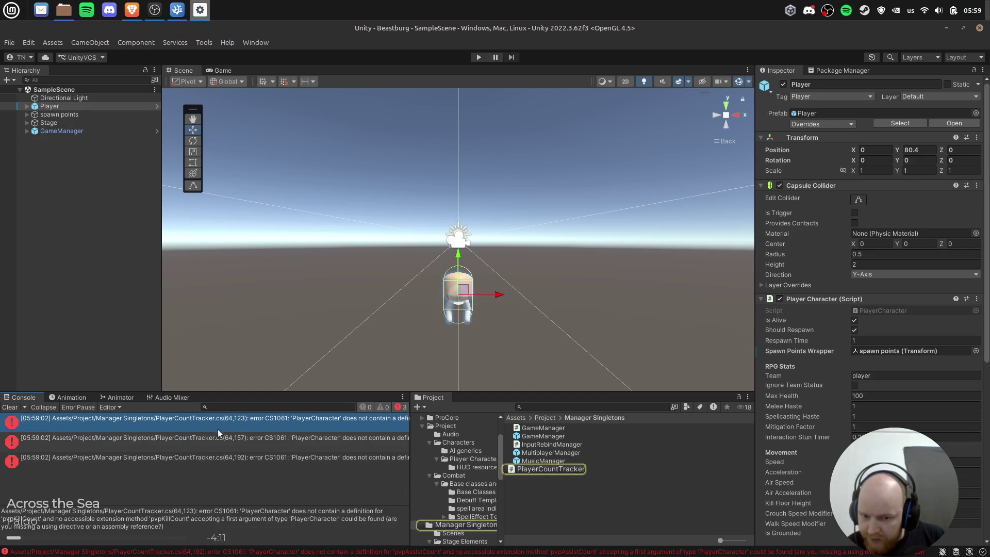
pyautogui.click(218, 441)
pyautogui.click(207, 462)
pyautogui.click(221, 435)
pyautogui.click(227, 428)
pyautogui.click(209, 447)
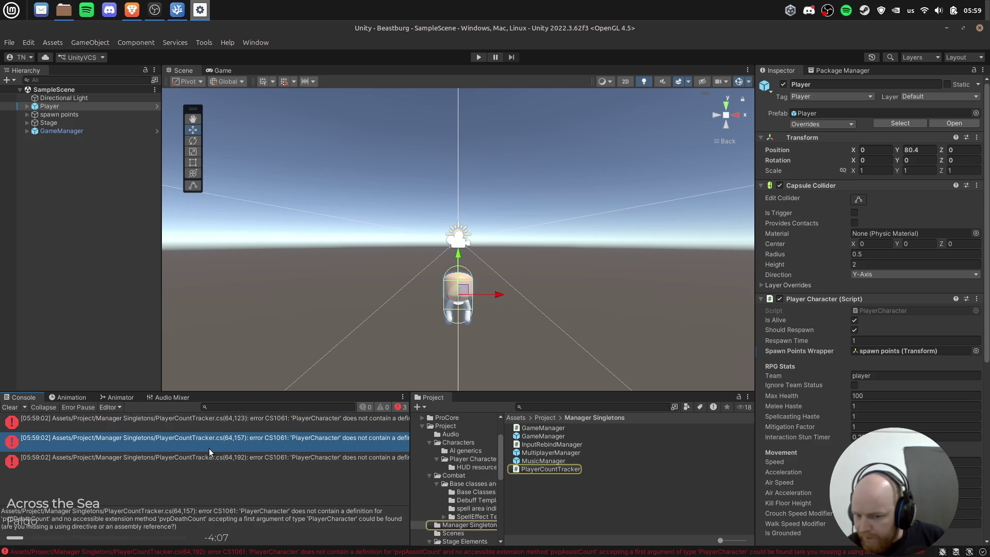
pyautogui.doubleClick(205, 445)
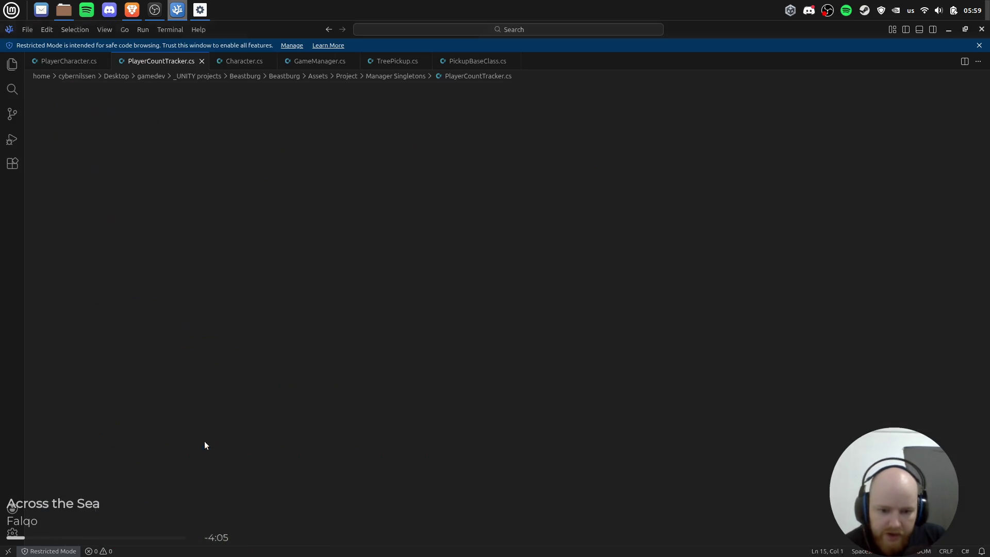
# - Scroll through PlayerCountTracker.cs to review its code
pyautogui.scroll(-6, 299, 372)
pyautogui.scroll(6, 309, 367)
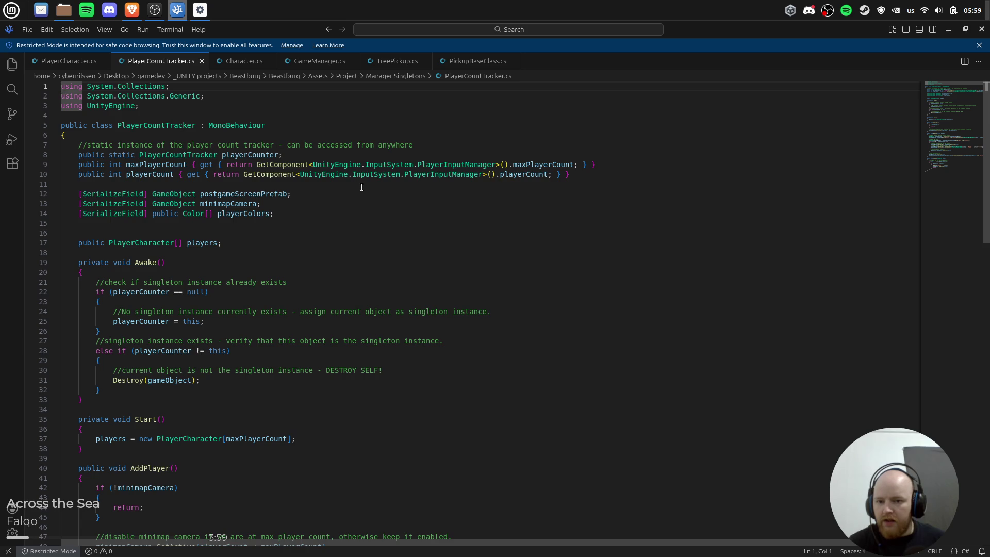
pyautogui.scroll(-11, 362, 196)
pyautogui.scroll(-6, 444, 451)
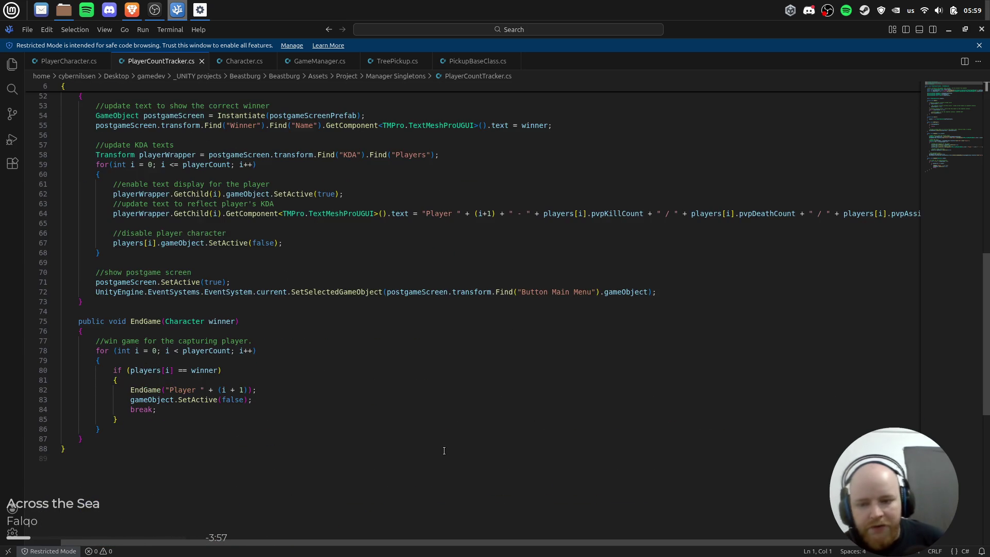
pyautogui.scroll(7, 426, 426)
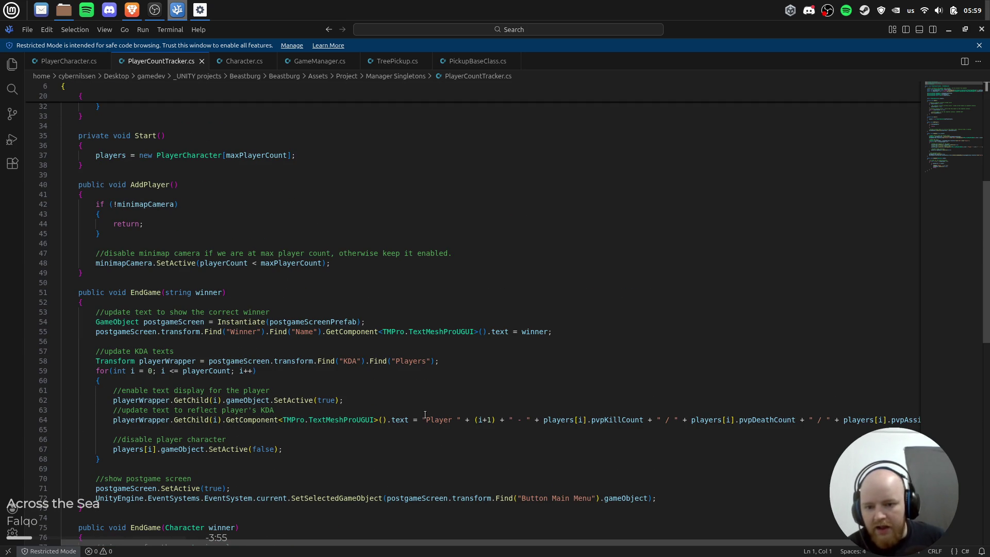
# - Back in Unity, select the PlayerCountTracker script asset and request its deletion
pyautogui.hotkey('alt', 'Tab')
pyautogui.click(557, 469)
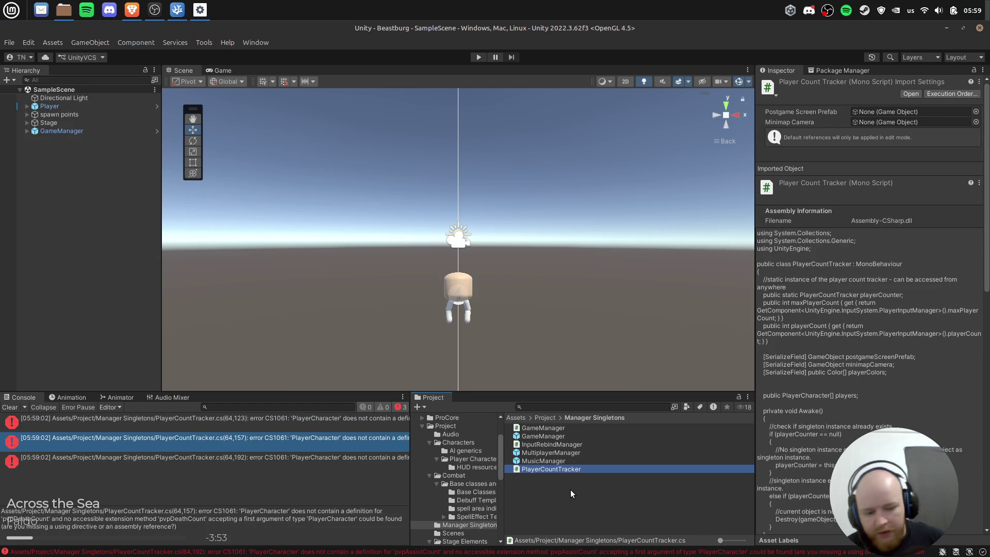
pyautogui.press('Delete')
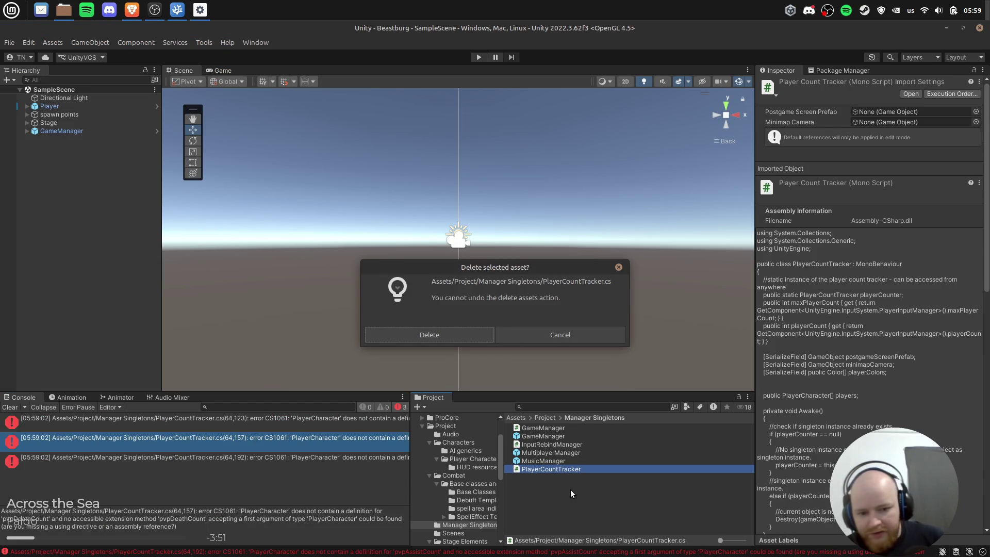
# - Finish deleting PlayerCountTracker.cs and delete the MultiplayerManager prefab from Manager Singletons
pyautogui.click(460, 334)
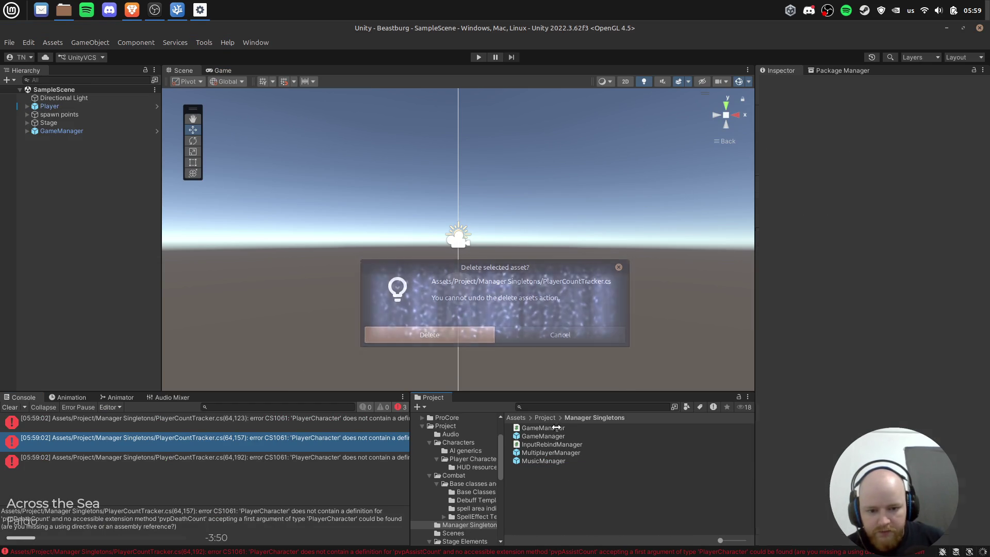
pyautogui.click(558, 454)
pyautogui.press('Delete')
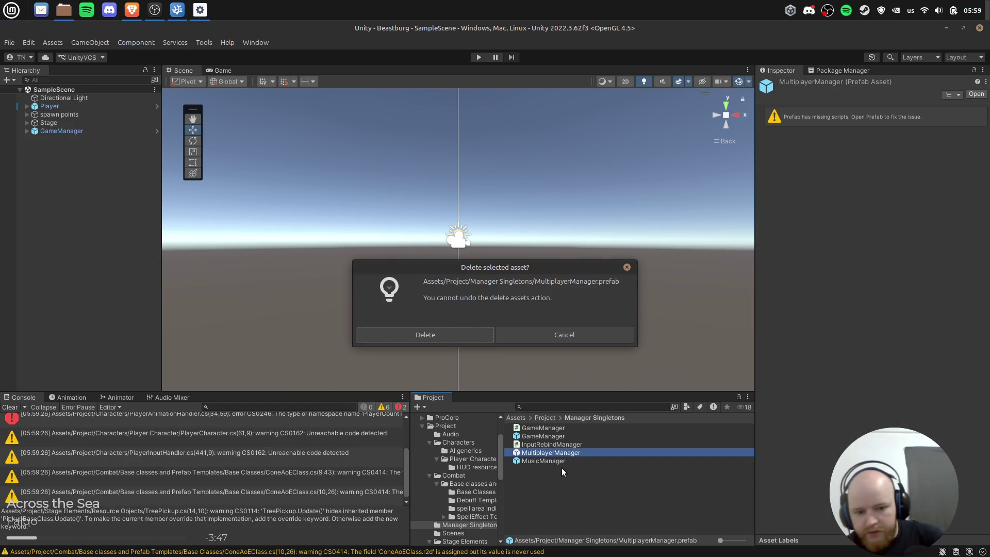
pyautogui.click(464, 335)
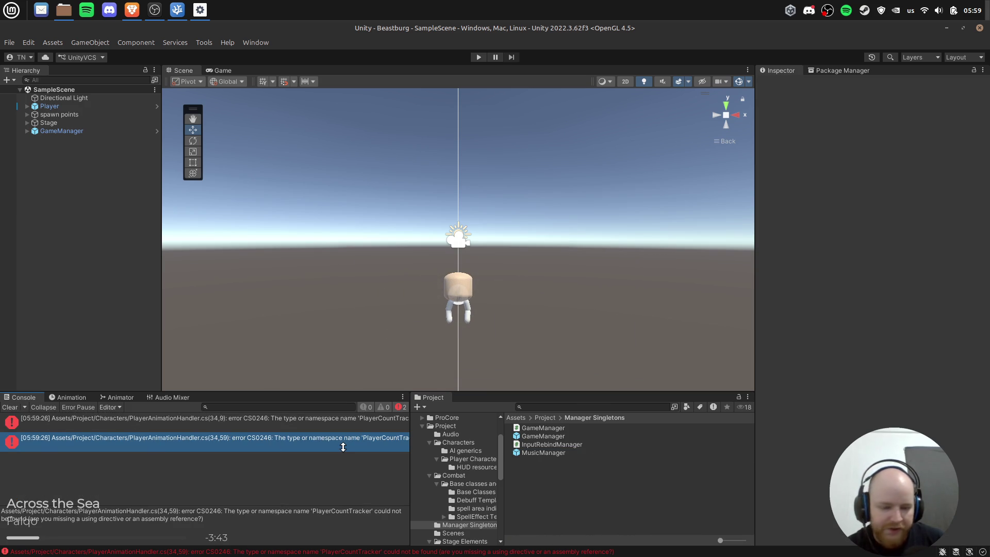
# - Open PlayerAnimationHandler.cs from its CS0246 PlayerCountTracker console error
pyautogui.click(285, 424)
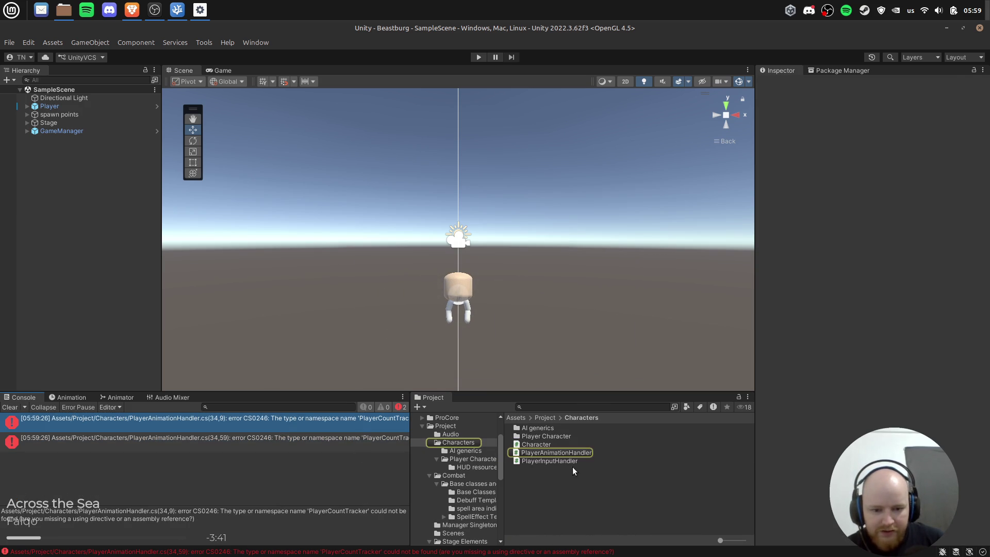
pyautogui.click(568, 452)
pyautogui.click(320, 443)
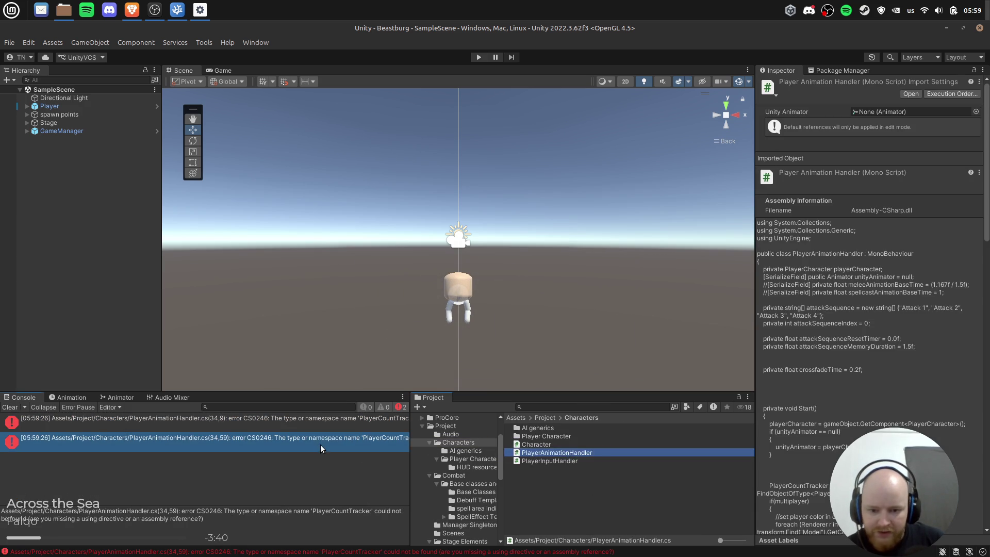
pyautogui.doubleClick(336, 423)
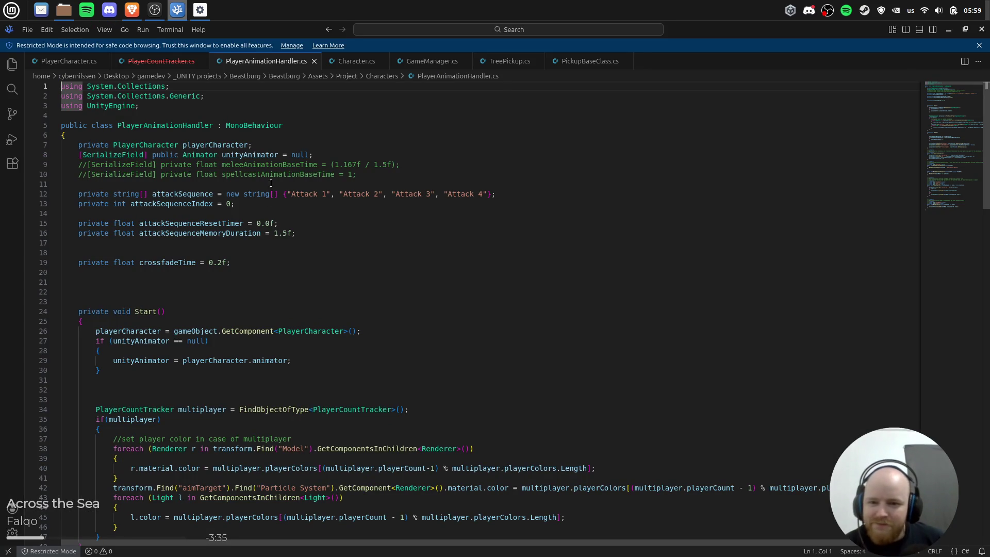
# - Delete the PlayerCountTracker multiplayer colour block from Start in PlayerAnimationHandler.cs, then let Unity recompile
pyautogui.hotkey('alt', 'Tab')
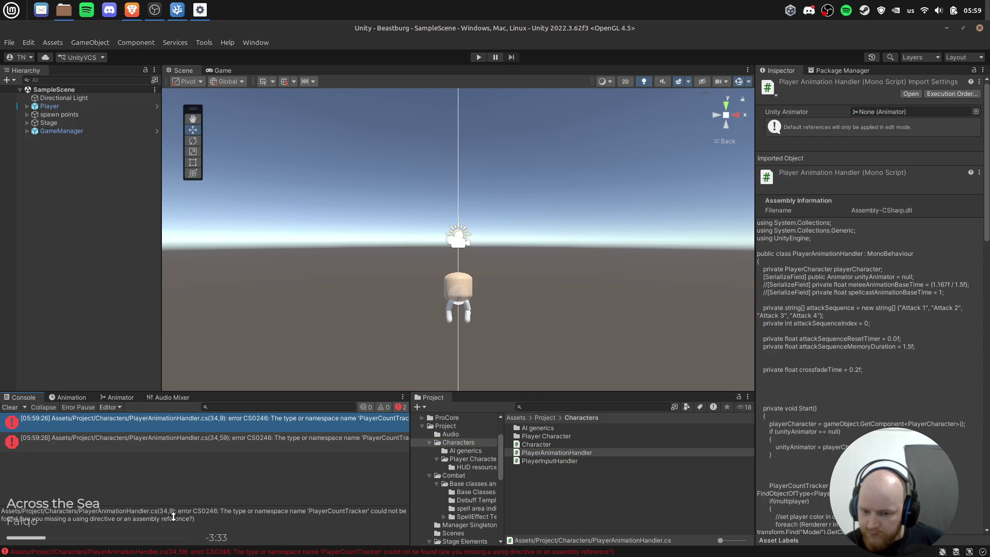
pyautogui.hotkey('alt', 'Tab')
pyautogui.scroll(-5, 127, 311)
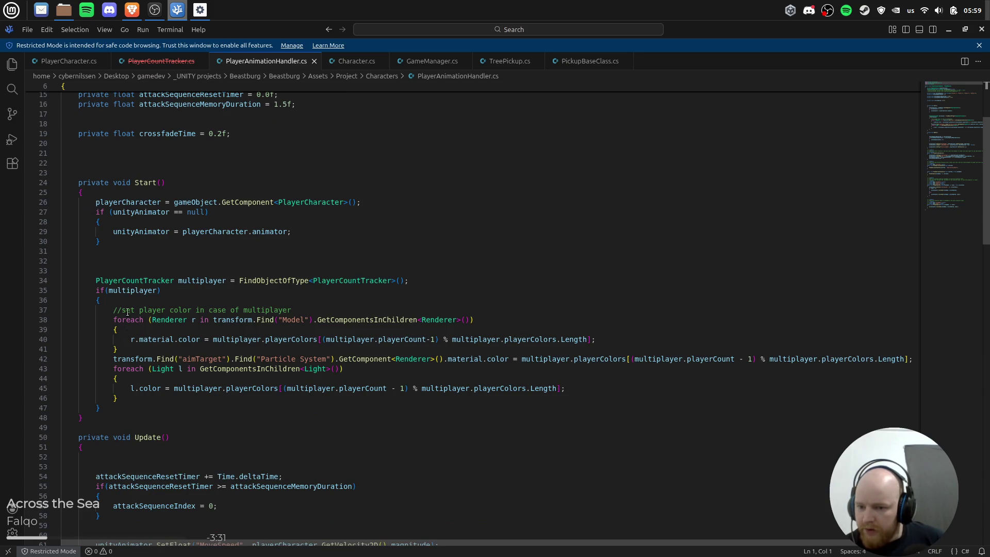
pyautogui.click(67, 270)
pyautogui.press('Down')
pyautogui.hotkey('shift', 'End')
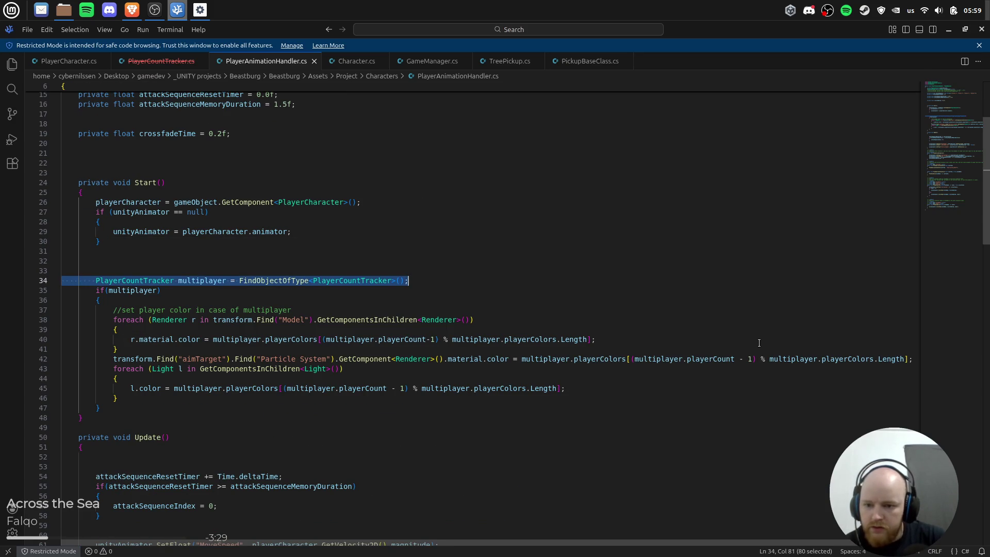
pyautogui.hotkey('shift', 'Down')
pyautogui.hotkey('shift', 'Down')
pyautogui.hotkey('shift', 'Down')
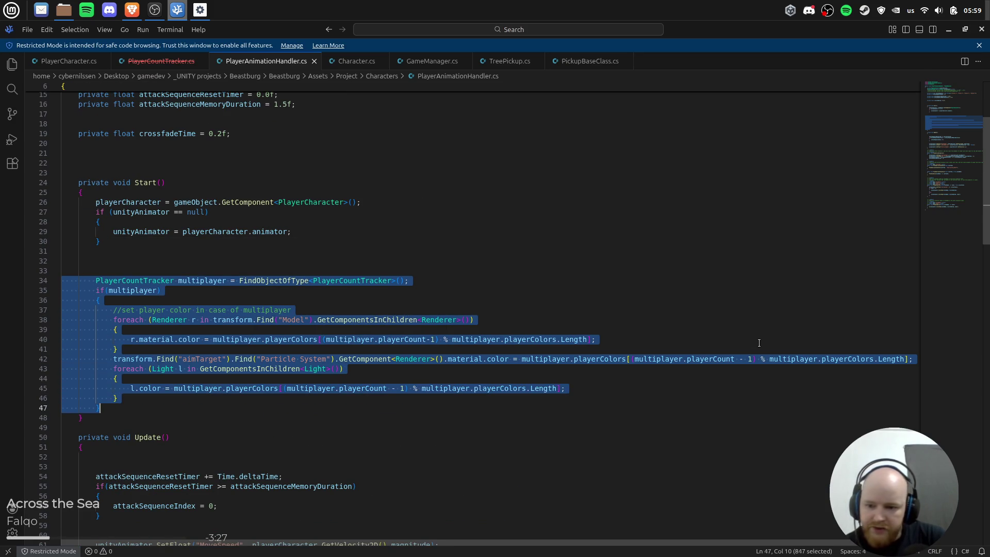
pyautogui.press('BackSpace')
pyautogui.press('BackSpace')
pyautogui.press('BackSpace')
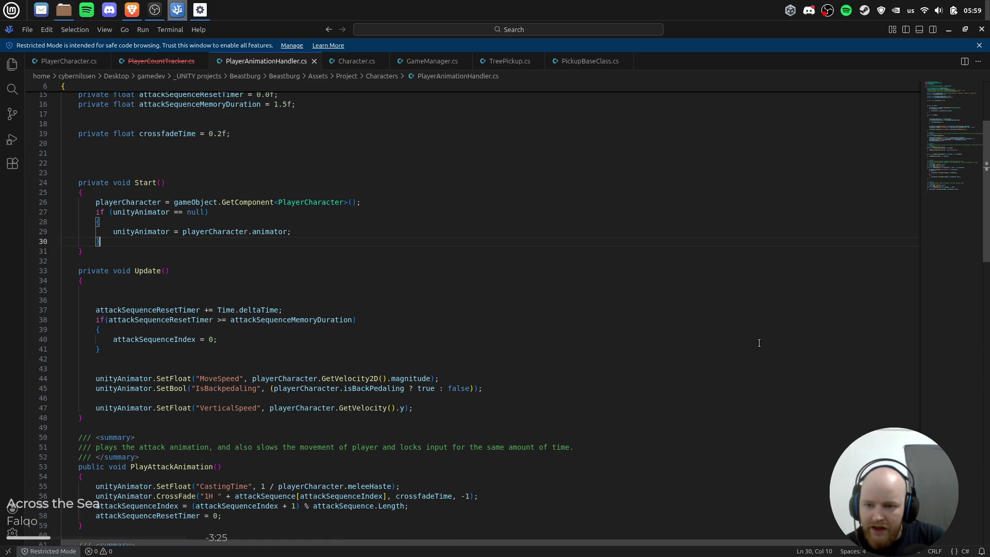
pyautogui.hotkey('alt', 'Tab')
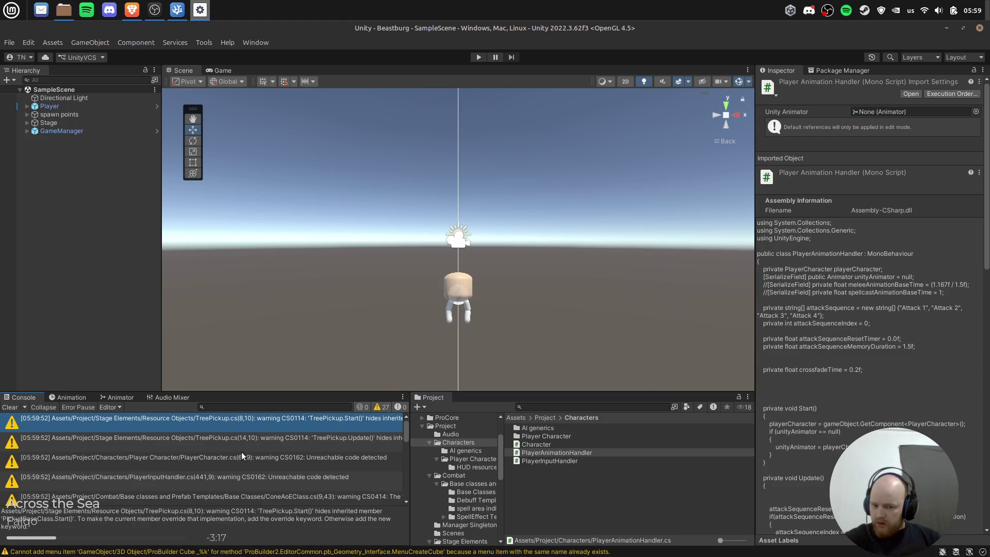
# - Review the remaining warnings in Unity's Console, then go back to VS Code
pyautogui.scroll(-10, 242, 452)
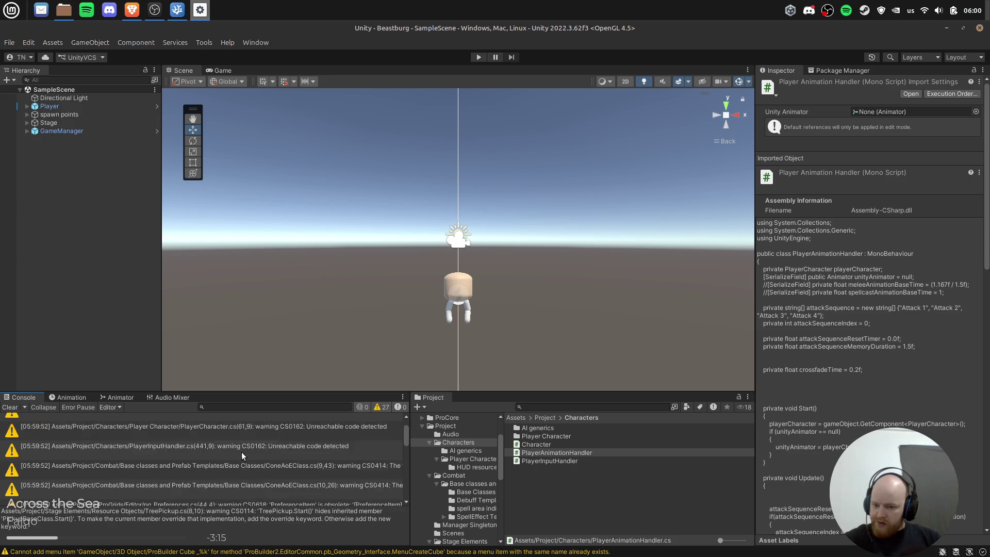
pyautogui.click(242, 451)
pyautogui.hotkey('alt', 'Tab')
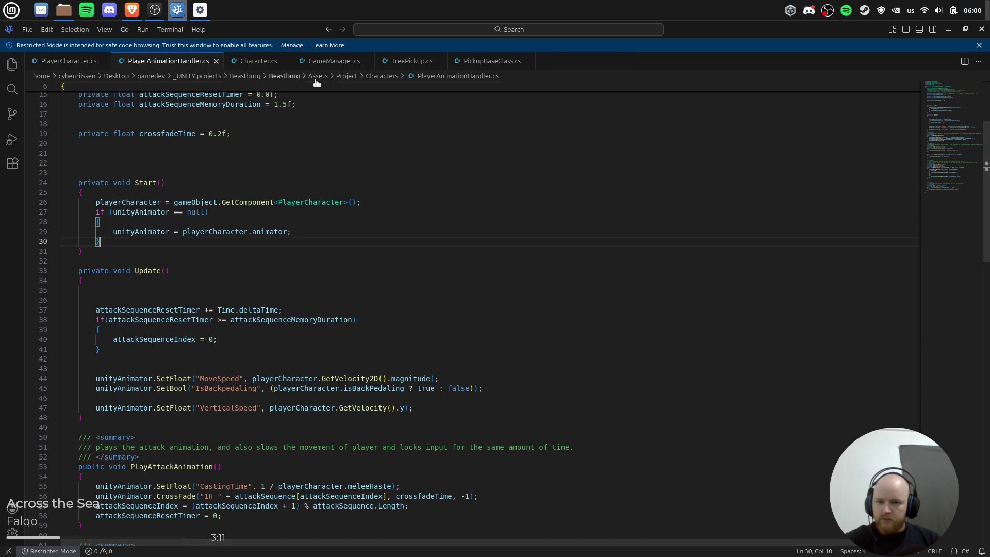
# - Remove the empty Start and Update methods from TreePickup.cs
pyautogui.click(101, 243)
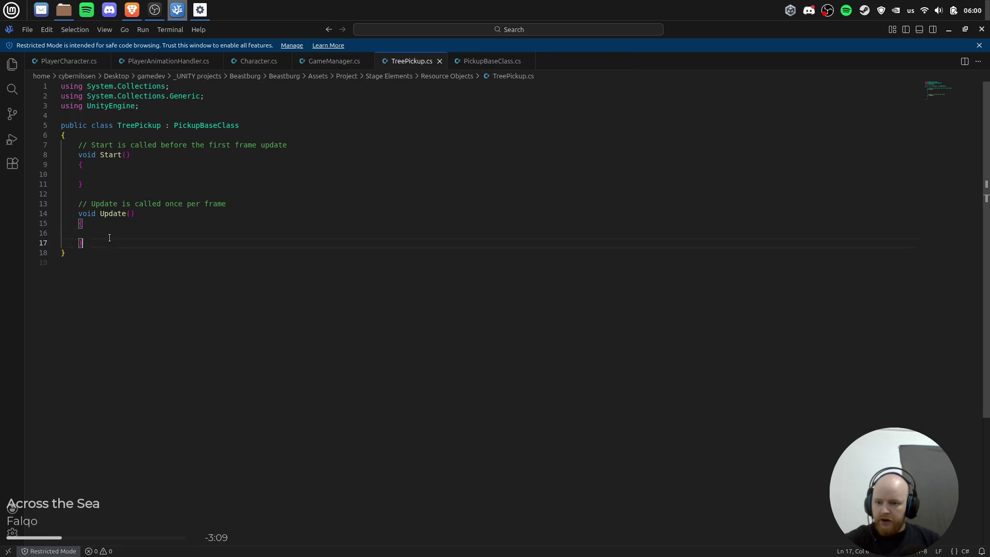
pyautogui.keyDown('shift'); pyautogui.click(62, 145); pyautogui.keyUp('shift')
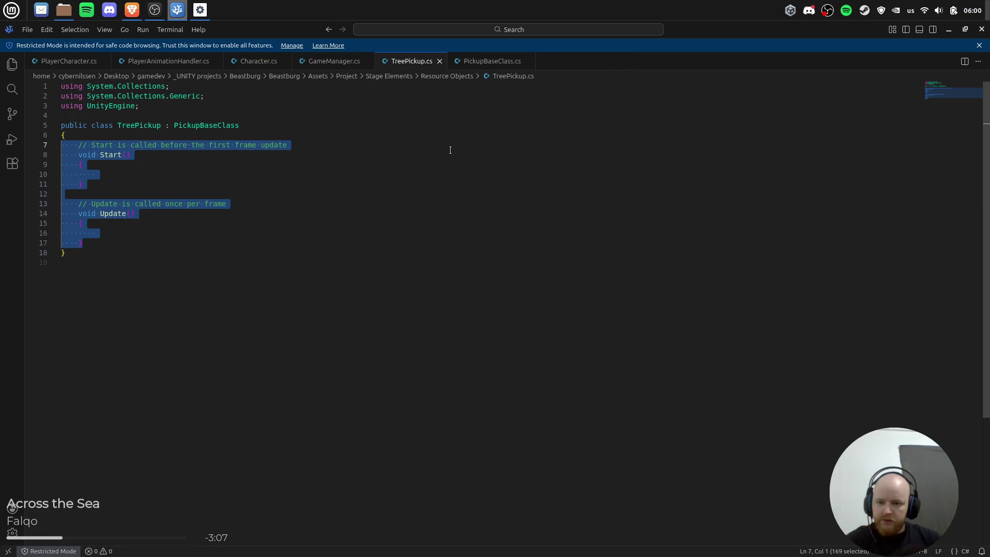
pyautogui.press('BackSpace')
pyautogui.press('Return')
pyautogui.press('Return')
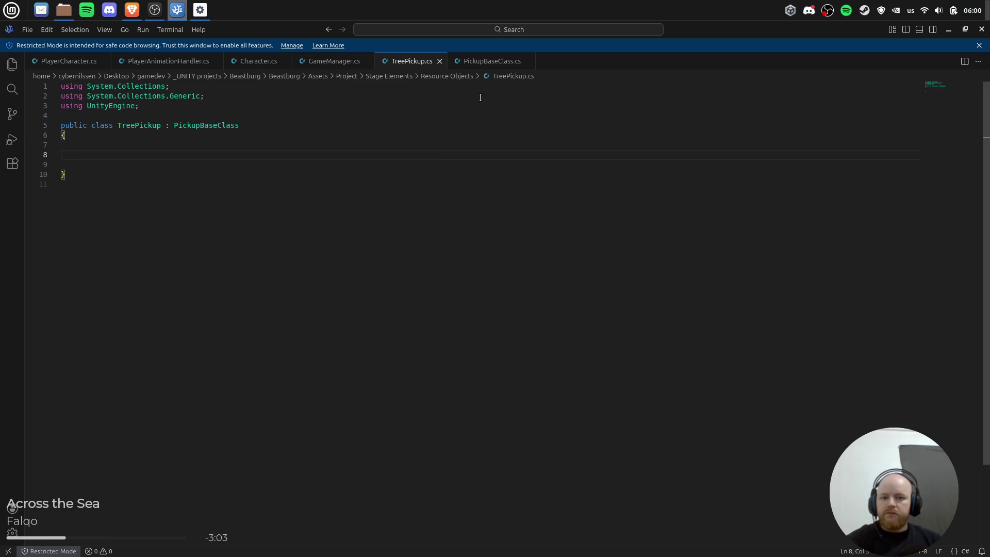
# - Delete the Debug.Log line from tryGrab in PickupBaseClass.cs
pyautogui.click(482, 63)
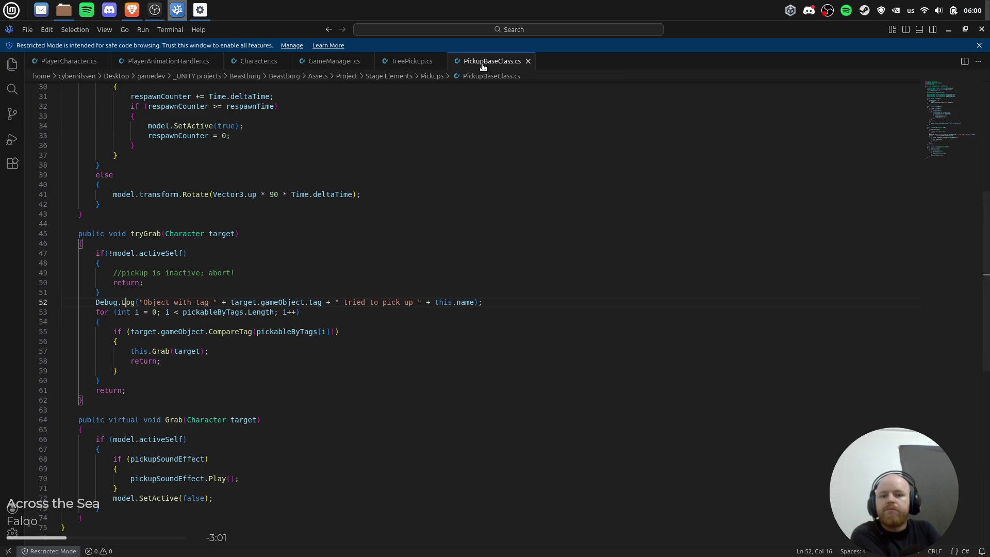
pyautogui.moveTo(392, 273); pyautogui.dragTo(392, 283)
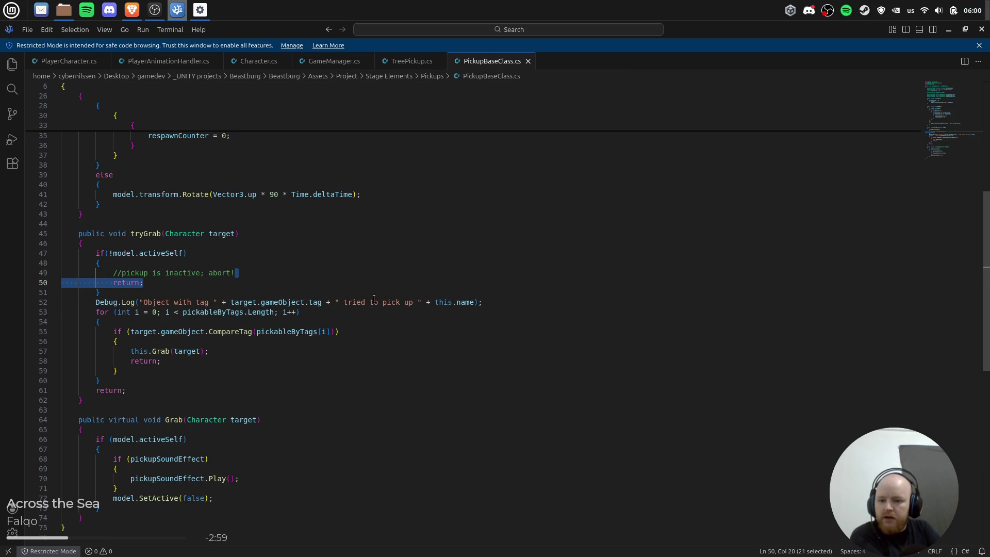
pyautogui.click(567, 302)
pyautogui.hotkey('shift', 'Up')
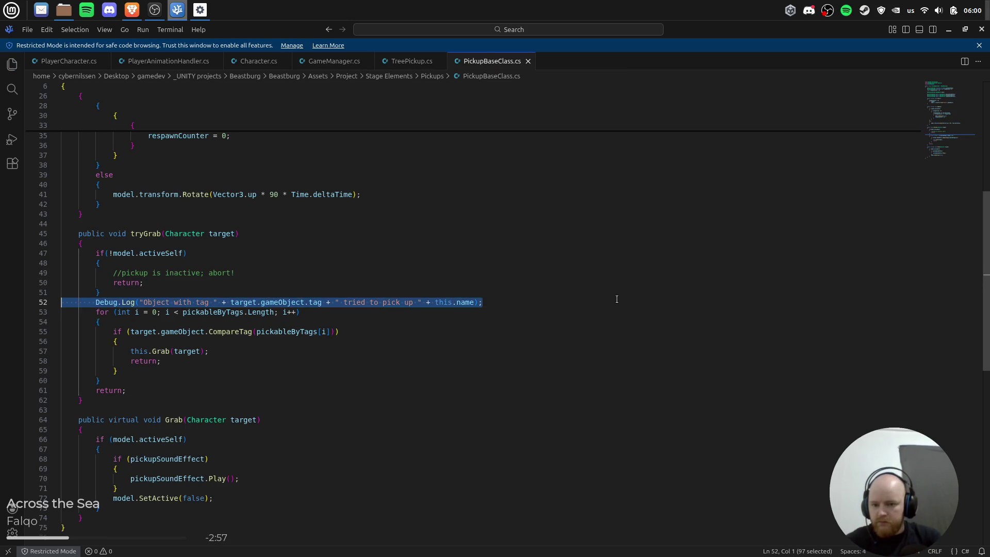
pyautogui.press('BackSpace')
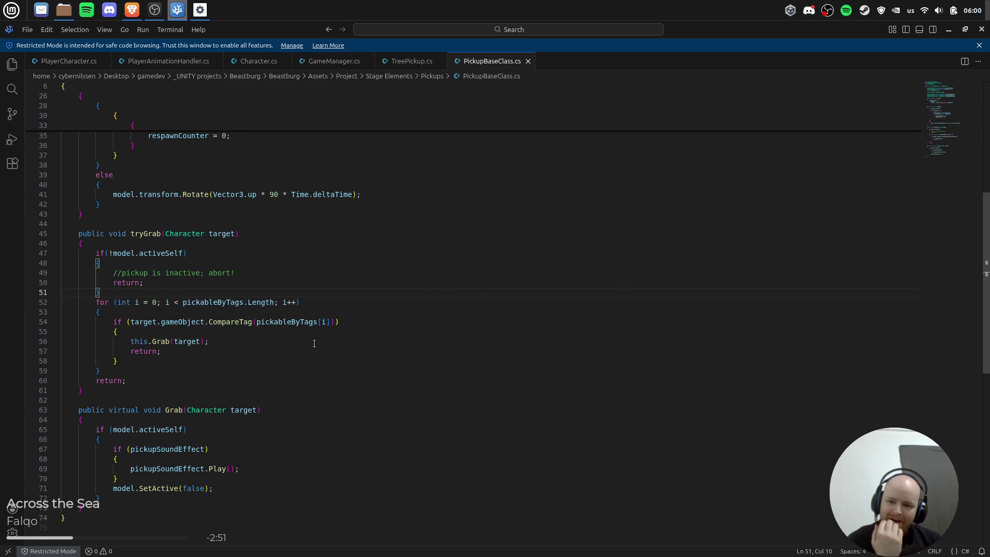
# - Inspect tryGrab's CompareTag check and select the virtual Grab method signature for reuse
pyautogui.click(182, 322)
pyautogui.click(230, 321)
pyautogui.click(362, 322)
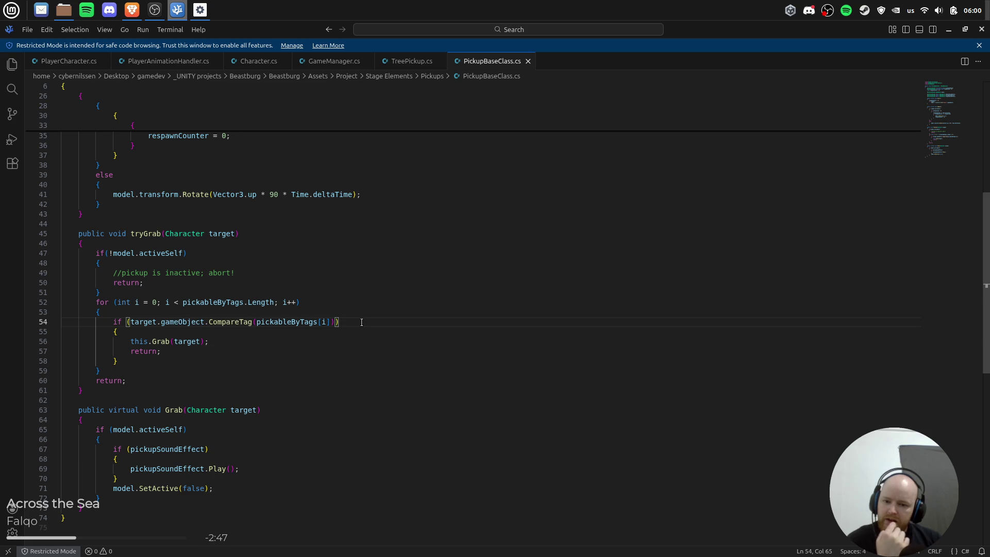
pyautogui.click(128, 341)
pyautogui.click(184, 409)
pyautogui.scroll(-3, 266, 433)
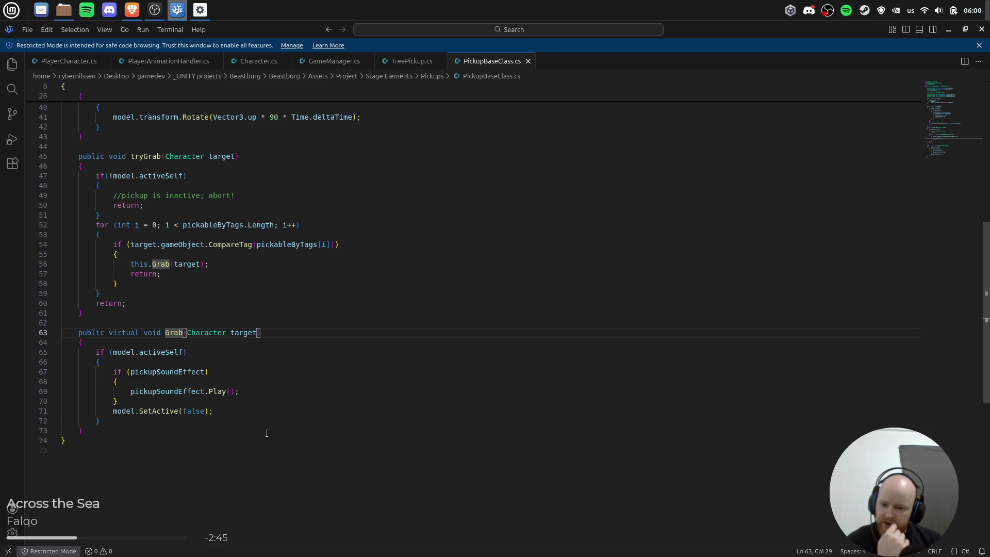
pyautogui.doubleClick(171, 333)
pyautogui.moveTo(160, 332); pyautogui.dragTo(267, 332)
pyautogui.hotkey('ctrl', 'c')
pyautogui.click(413, 60)
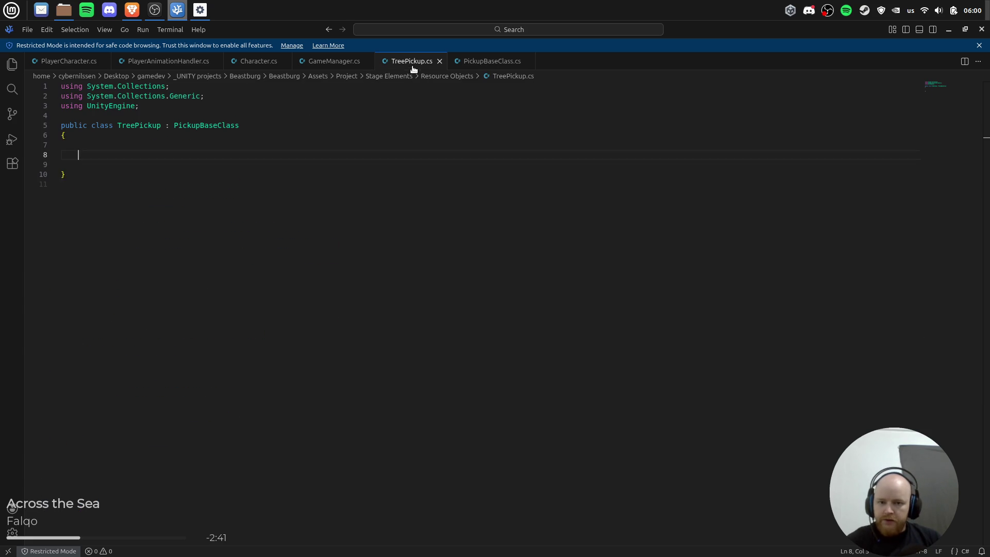
# - Add a public override Grab method to TreePickup that calls base.Grab(), and save
pyautogui.write('public override ')
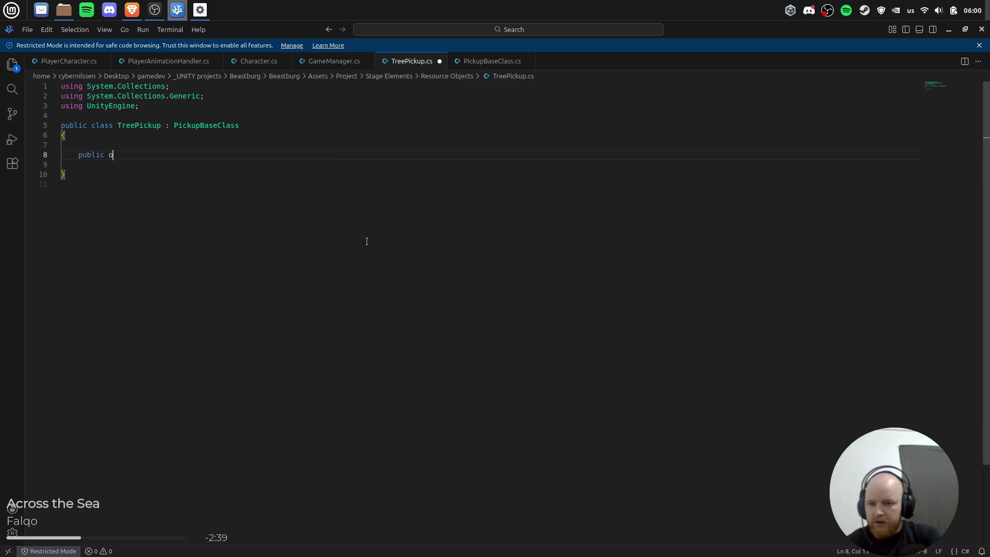
pyautogui.write('void')
pyautogui.hotkey('ctrl', 'v')
pyautogui.press('Return')
pyautogui.write('{')
pyautogui.press('Return')
pyautogui.write('base.Grab()')
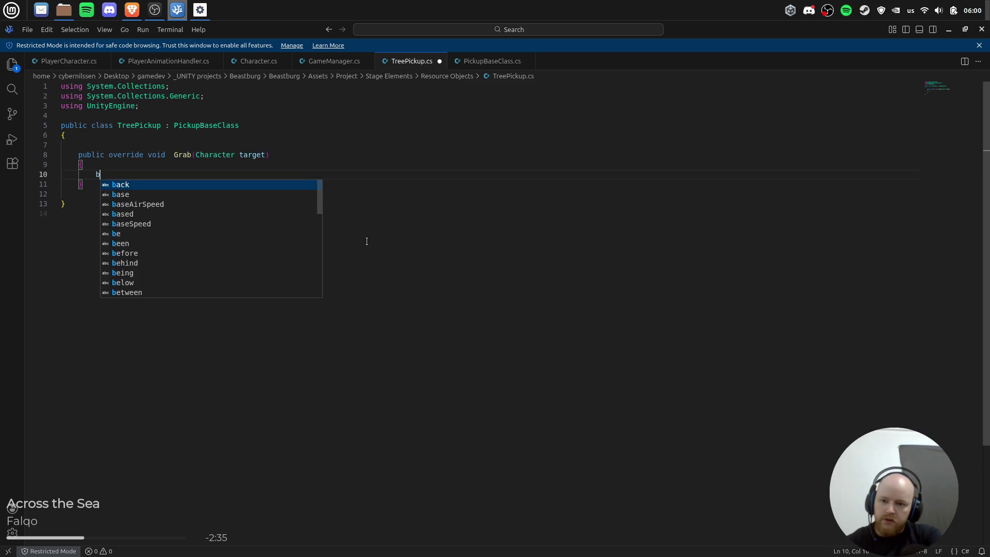
pyautogui.write(';')
pyautogui.press('Home')
pyautogui.press('Return')
pyautogui.press('Return')
pyautogui.press('Return')
pyautogui.press('Up')
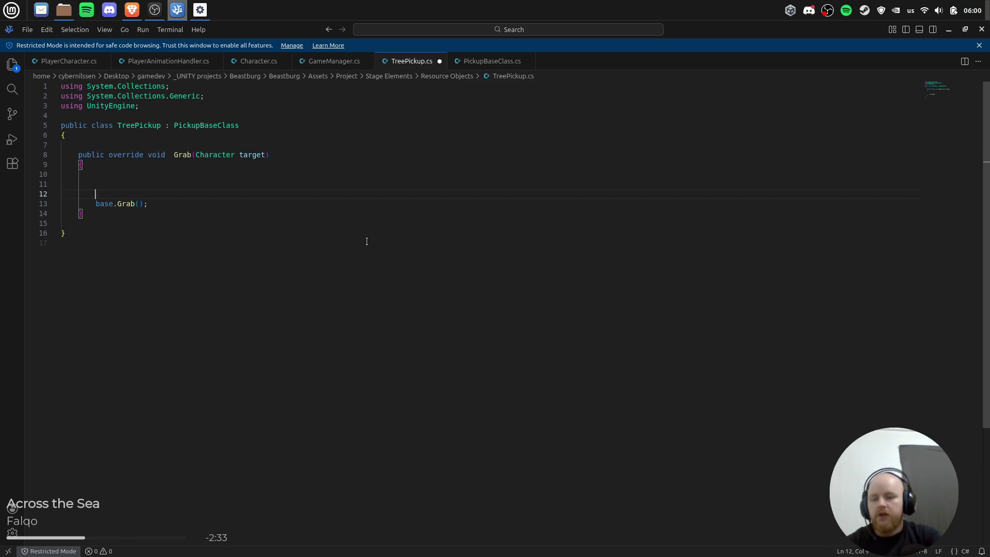
pyautogui.hotkey('ctrl', 's')
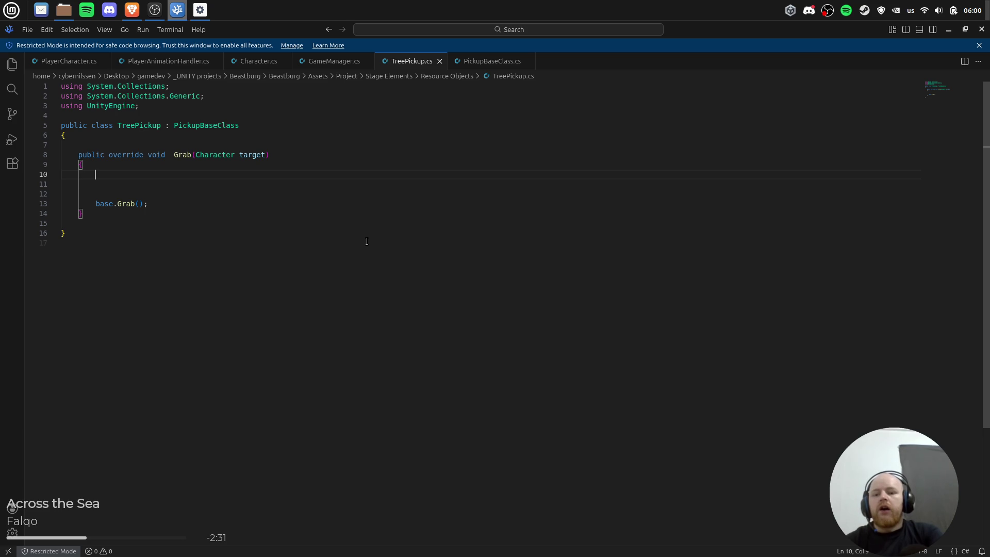
# - Add an if-block on target.GetComponent<PlayerCharacter>() above the base call
pyautogui.write('if(target.')
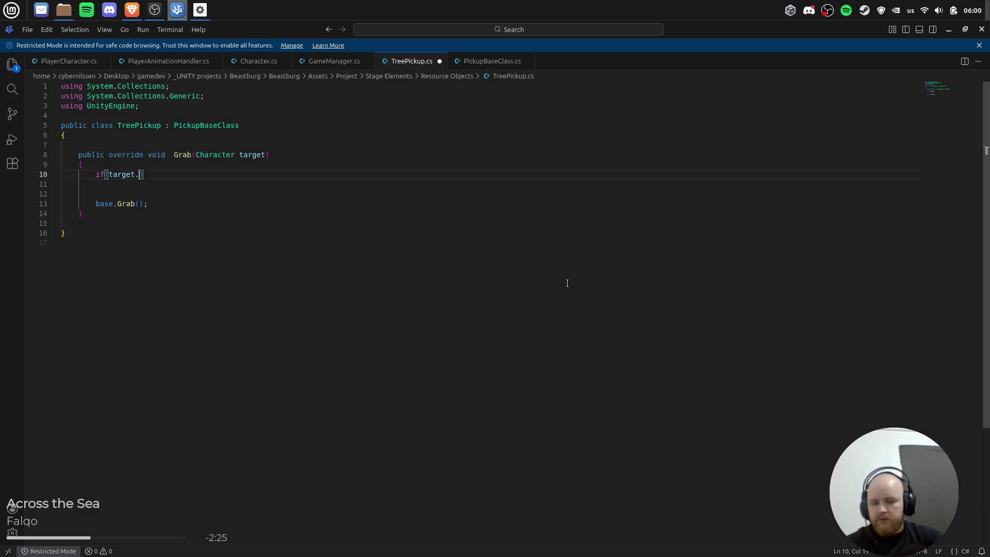
pyautogui.write('GetComponent<pl')
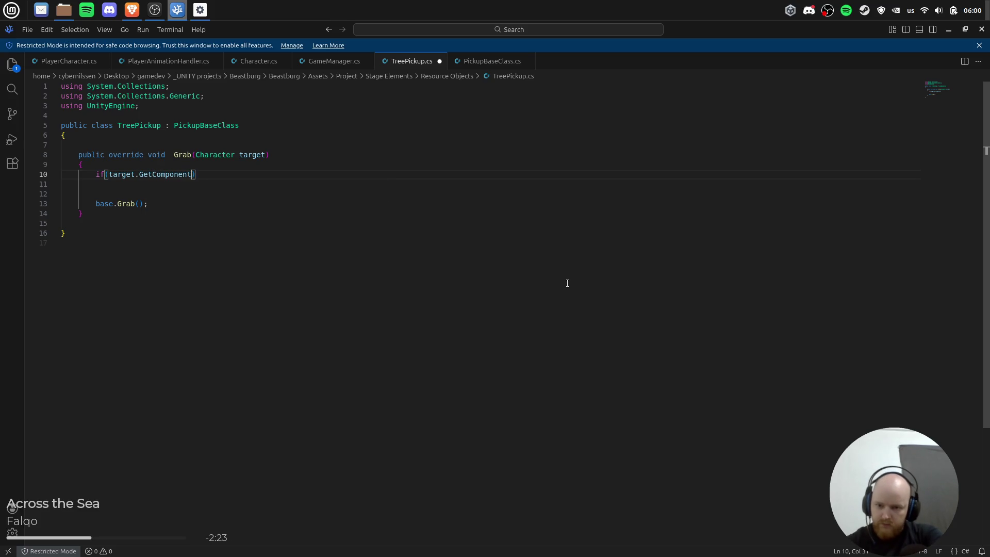
pyautogui.write('ayerc')
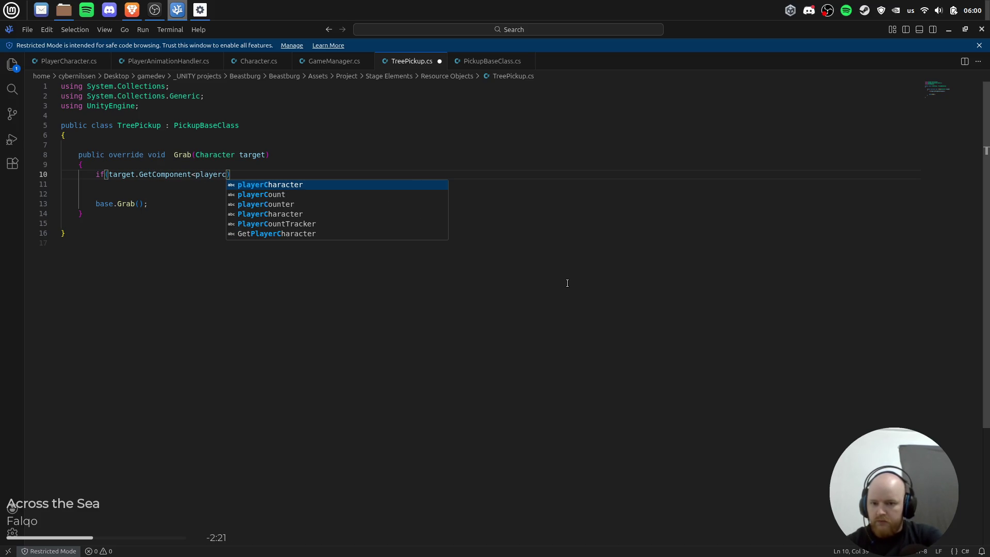
pyautogui.press('Return')
pyautogui.hotkey('ctrl', 'BackSpace')
pyautogui.write('PlayerCh')
pyautogui.press('Down')
pyautogui.press('Down')
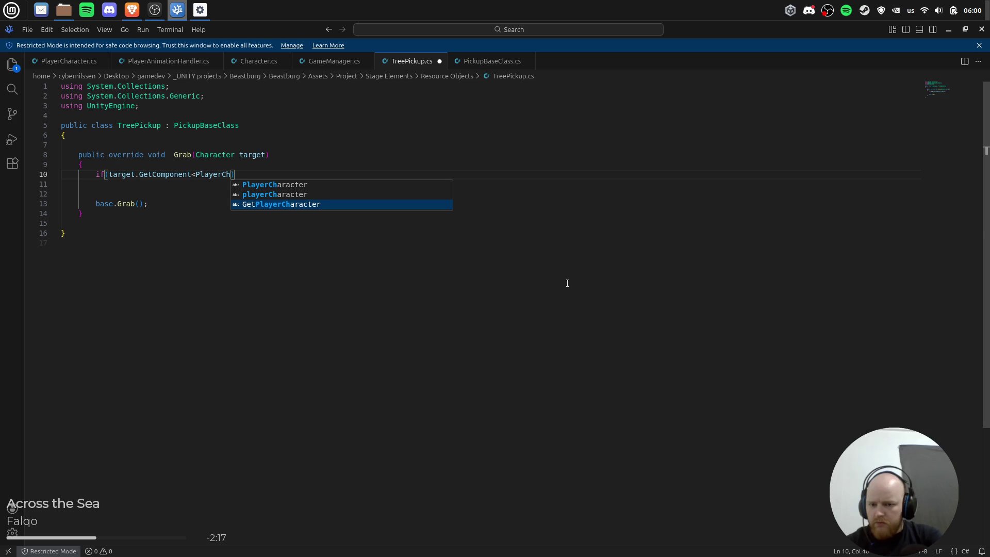
pyautogui.press('Up')
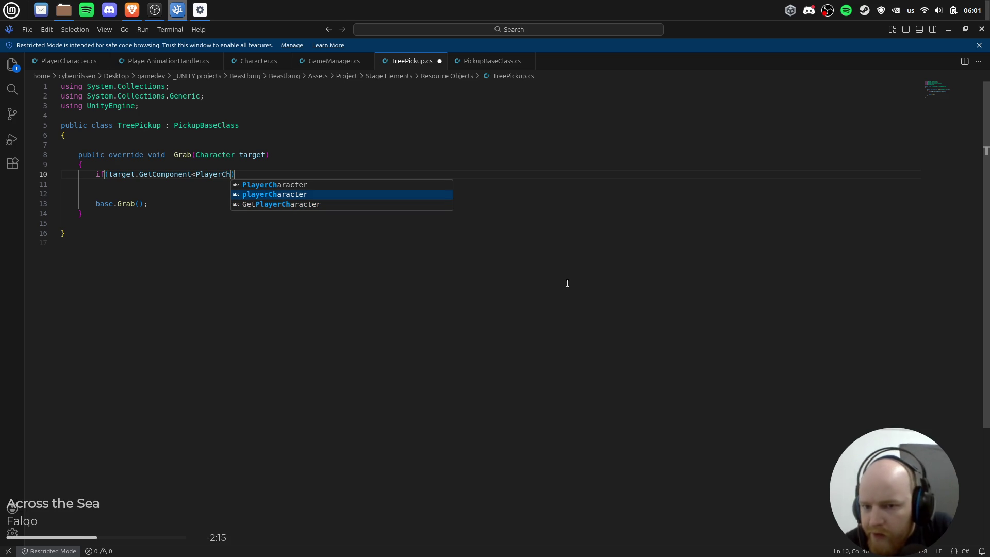
pyautogui.press('Up')
pyautogui.press('Down')
pyautogui.press('Up')
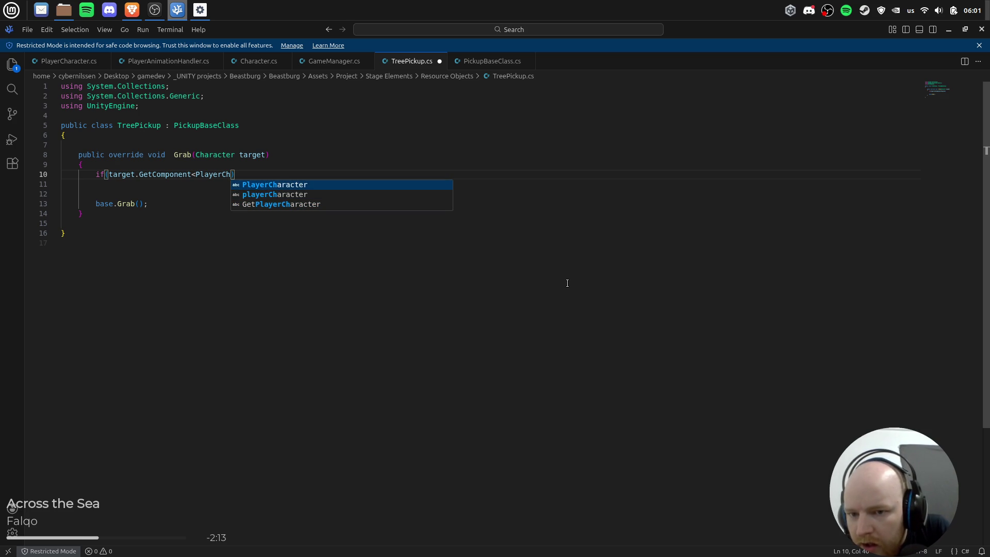
pyautogui.press('Tab')
pyautogui.write('>()')
pyautogui.press('Return')
pyautogui.write('{')
pyautogui.press('Return')
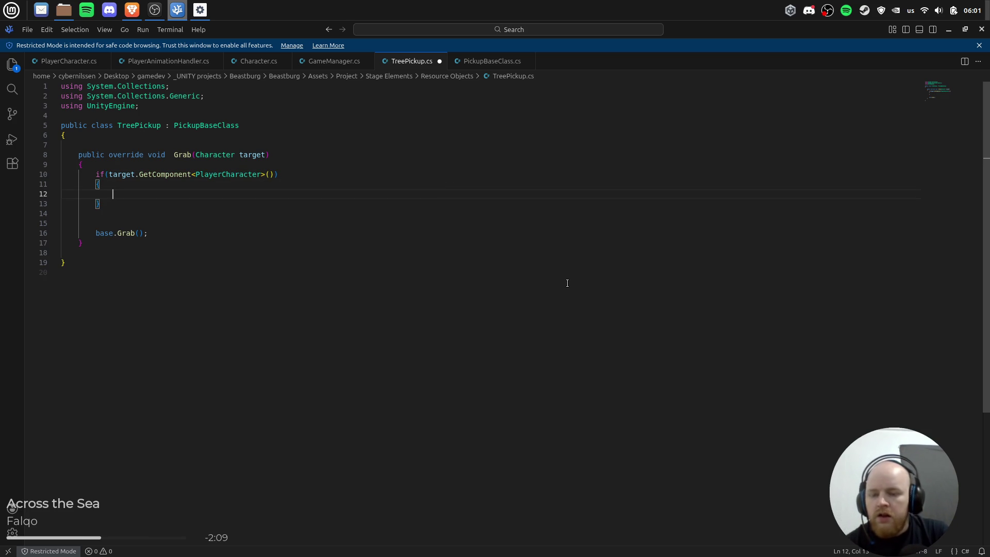
# - Move the lookup into 'PlayerCharacter player = target.GetComponent<PlayerCharacter>();' above the if
pyautogui.press('Up')
pyautogui.press('Up')
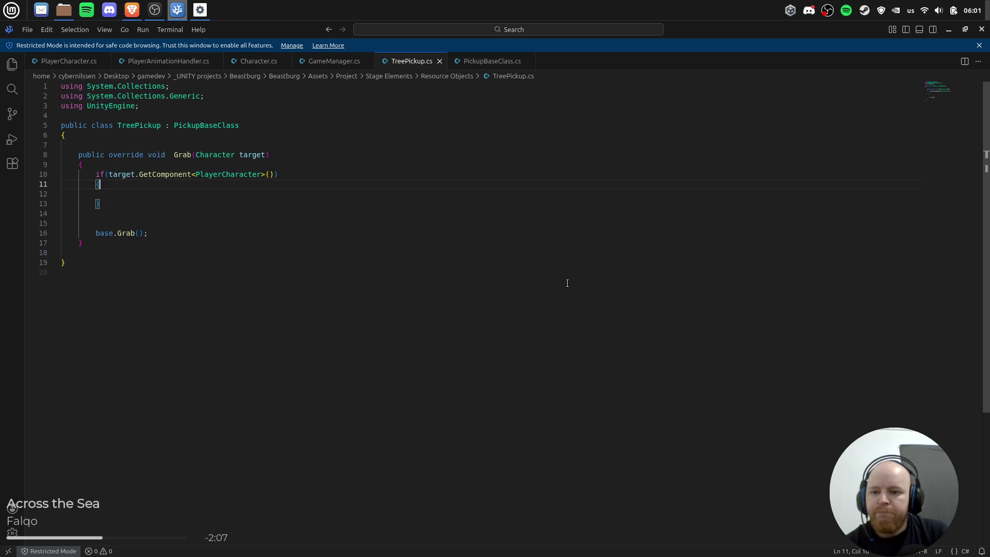
pyautogui.hotkey('ctrl', 'Left')
pyautogui.hotkey('ctrl', 'shift', 'Right')
pyautogui.hotkey('ctrl', 'shift', 'Right')
pyautogui.hotkey('ctrl', 'shift', 'Right')
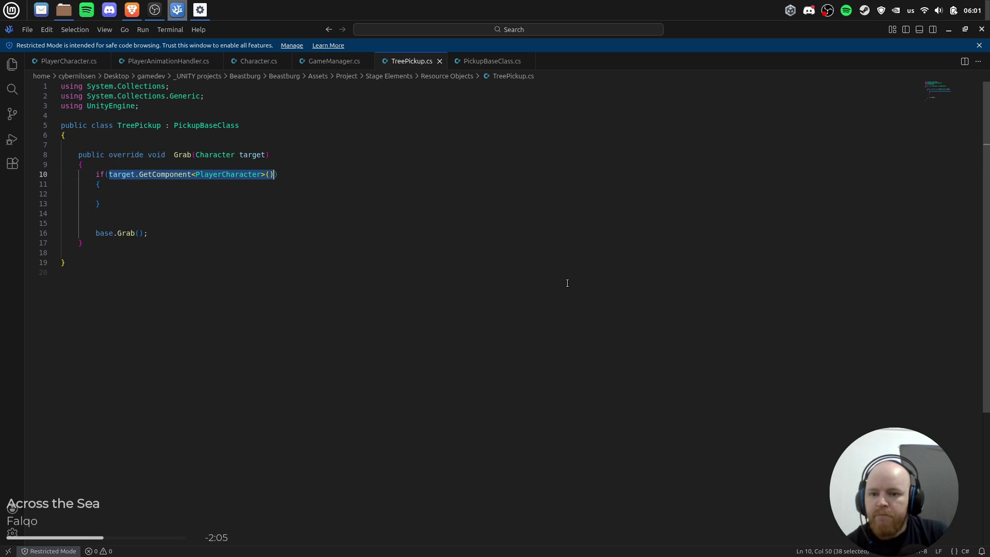
pyautogui.hotkey('ctrl', 'x')
pyautogui.hotkey('ctrl', 'shift', 'Return')
pyautogui.write('var player =')
pyautogui.hotkey('ctrl', 'BackSpace')
pyautogui.hotkey('ctrl', 'BackSpace')
pyautogui.hotkey('ctrl', 'BackSpace')
pyautogui.write('PlayerChara')
pyautogui.press('Tab')
pyautogui.write('player')
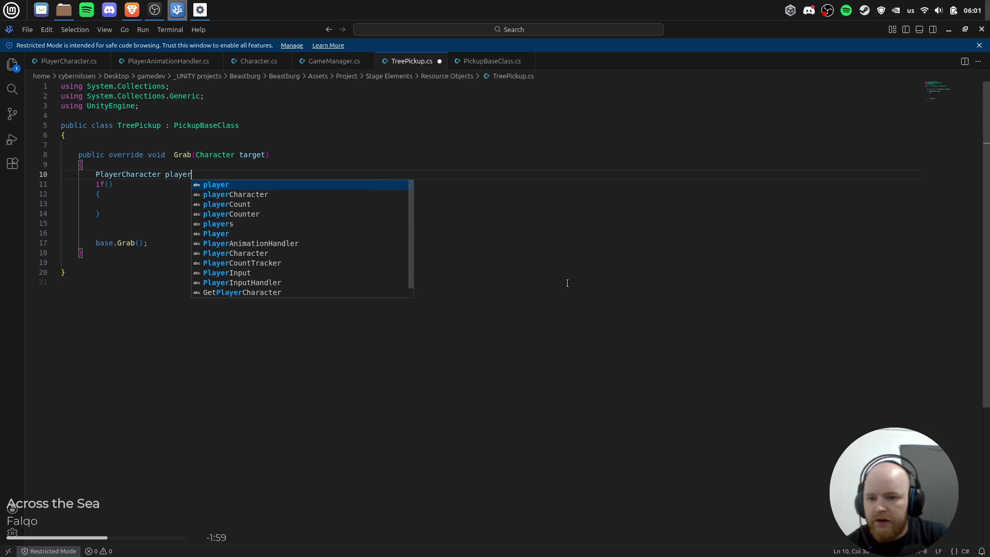
pyautogui.write(' = target.GetComponent<PlayerCharacter>();')
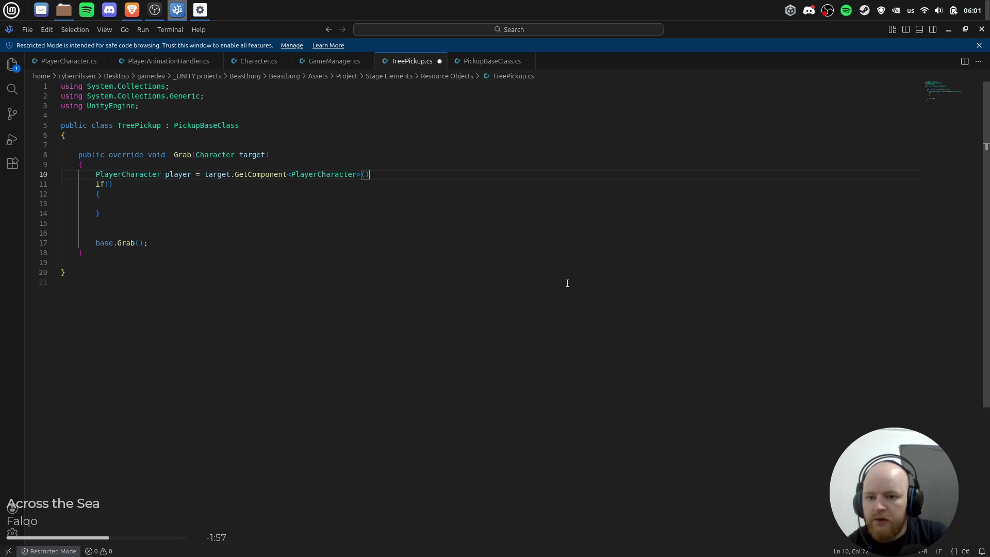
pyautogui.press('Down')
pyautogui.press('Down')
# - Use player as the if condition and call player's addResource method inside the block
pyautogui.press('Up')
pyautogui.press('Left')
pyautogui.write('plaer')
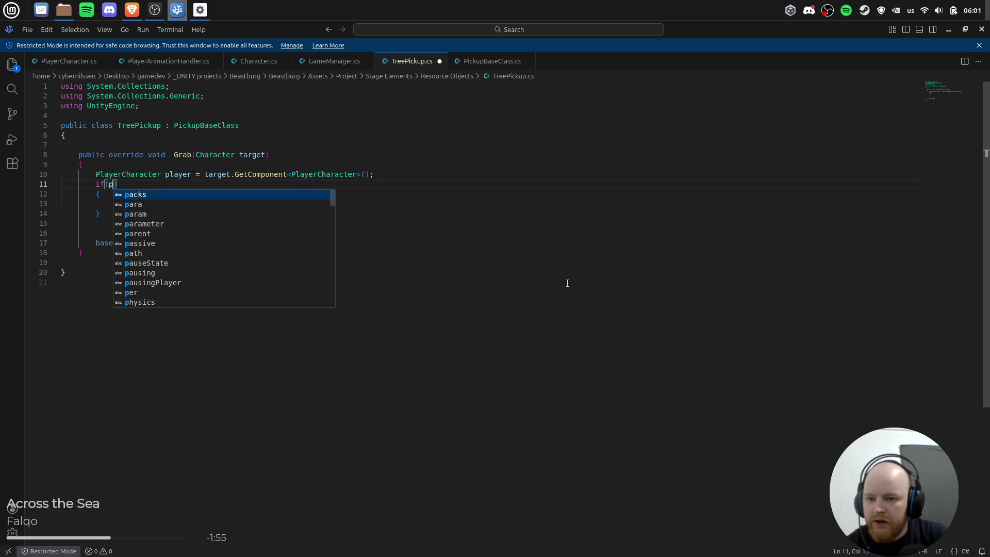
pyautogui.press('Tab')
pyautogui.press('Down')
pyautogui.press('Down')
pyautogui.write('player.')
pyautogui.write('Resource(')
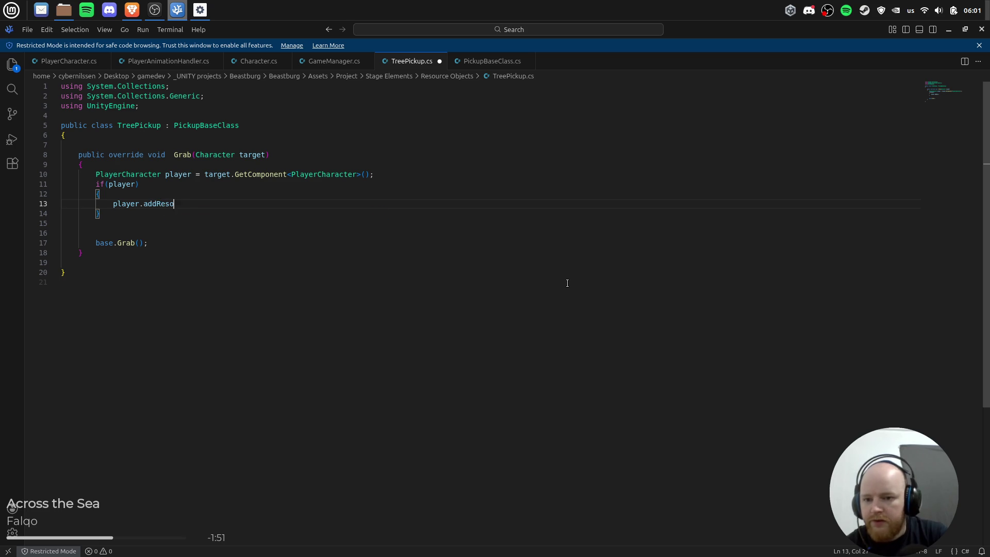
# - Add a '[SerializeField] int woodValue = 1;' field to TreePickup and save
pyautogui.press('Up')
pyautogui.press('Up')
pyautogui.press('Up')
pyautogui.press('Return')
pyautogui.press('Return')
pyautogui.press('Up')
pyautogui.press('Up')
pyautogui.press('Tab')
pyautogui.write('[SerializeField]')
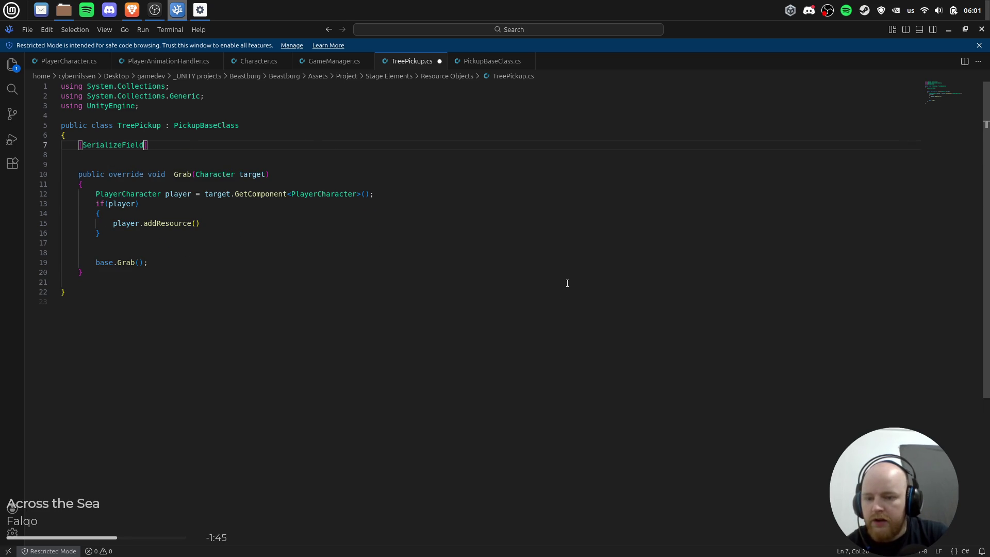
pyautogui.write(' wood')
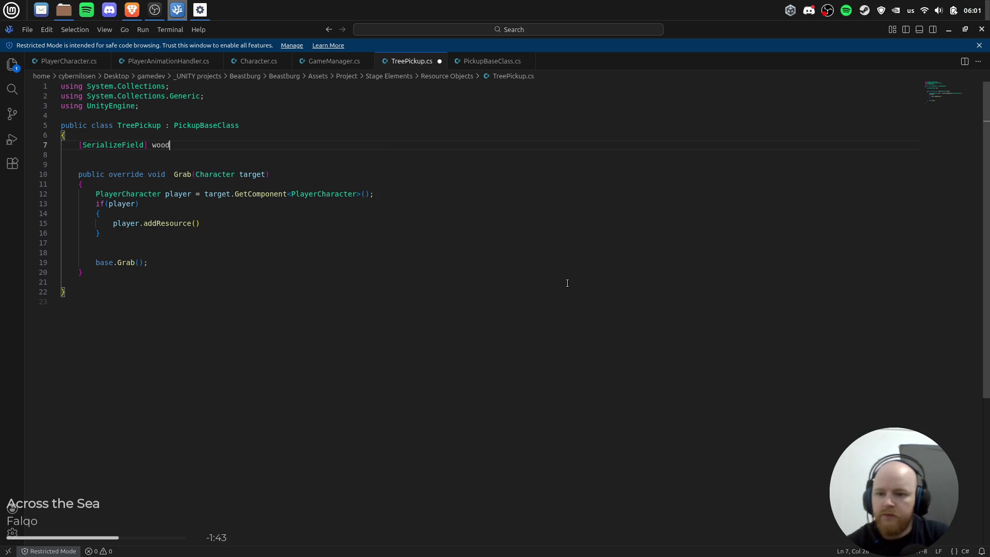
pyautogui.write('Value')
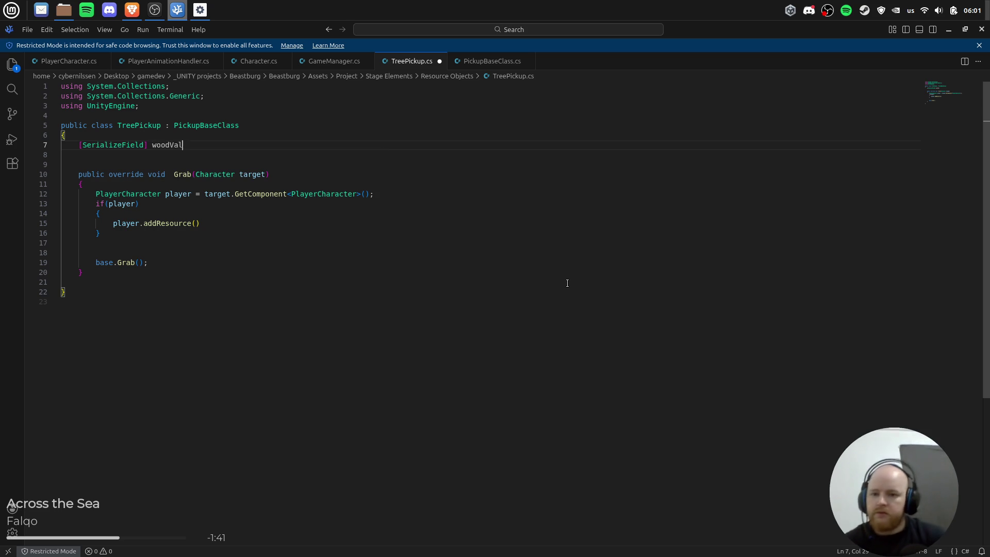
pyautogui.hotkey('ctrl', 'Left')
pyautogui.write('int')
pyautogui.press('End')
pyautogui.write('= 1;')
pyautogui.hotkey('ctrl', 's')
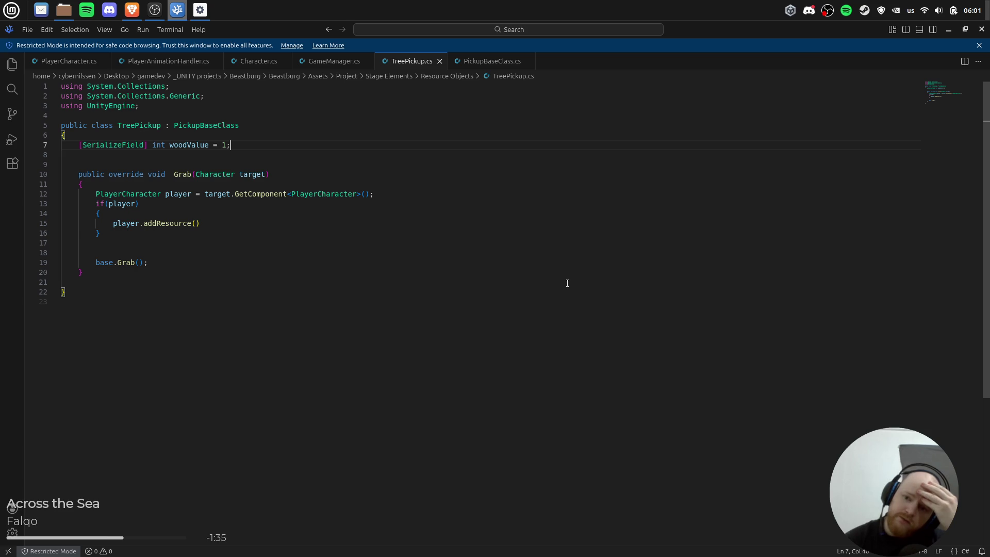
# - Remove the woodValue field again, keeping the addResource call, and save TreePickup.cs
pyautogui.hotkey('shift', 'Home')
pyautogui.press('BackSpace')
pyautogui.press('BackSpace')
pyautogui.press('Delete')
pyautogui.press('Down')
pyautogui.press('BackSpace')
pyautogui.press('Down')
pyautogui.press('Down')
pyautogui.press('Down')
pyautogui.press('End')
pyautogui.press('Left')
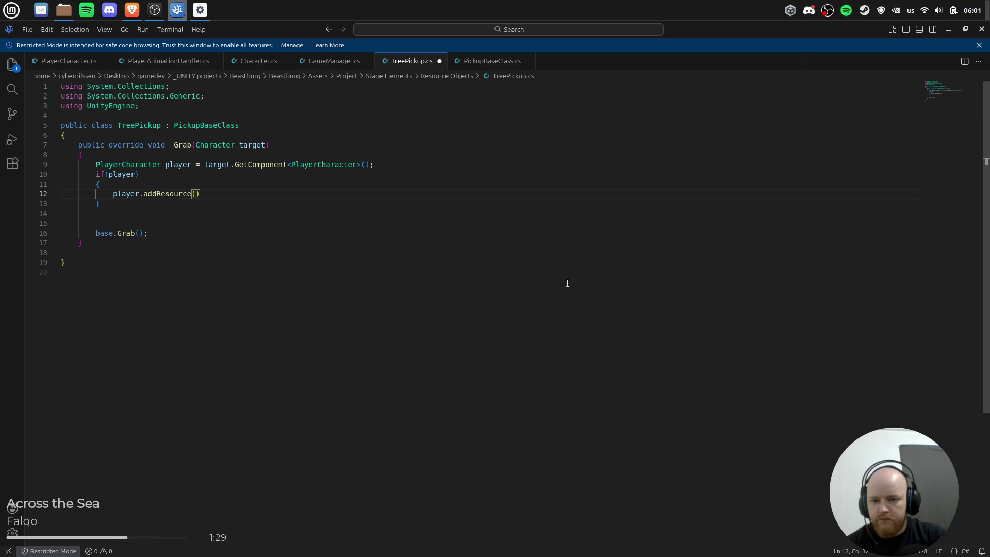
pyautogui.hotkey('ctrl', 's')
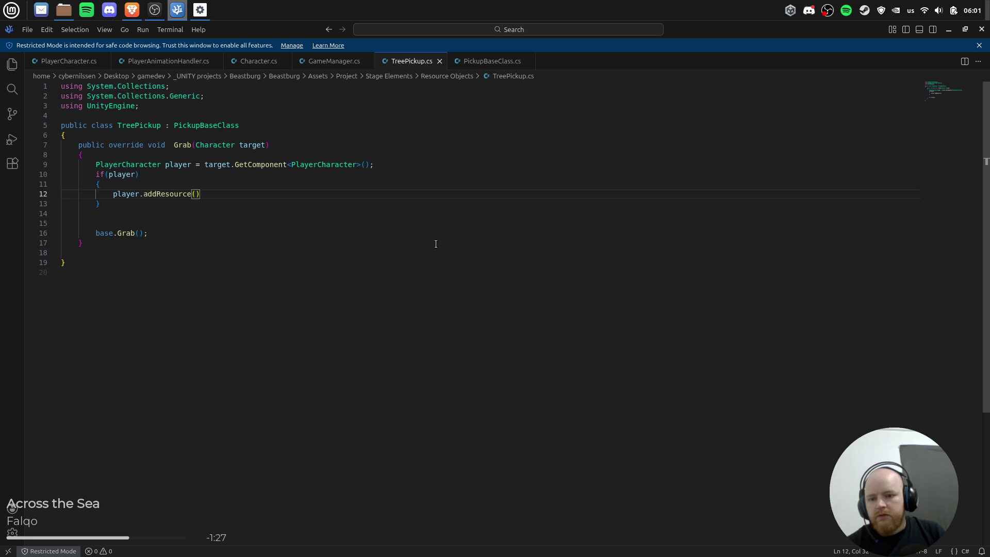
pyautogui.hotkey('ctrl', 'Tab')
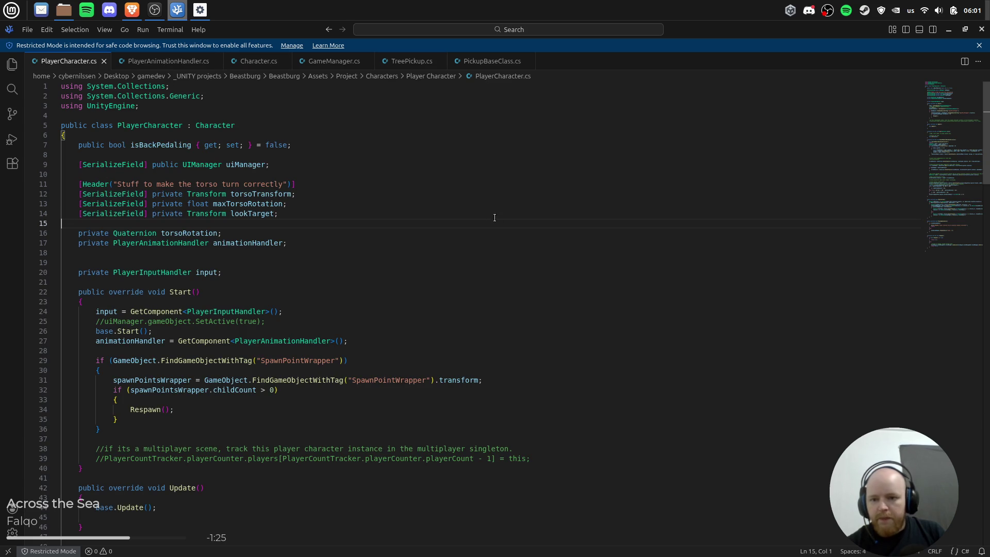
# - Review PlayerCharacter's fields and Start, then open blank lines below the input handler declaration
pyautogui.click(329, 164)
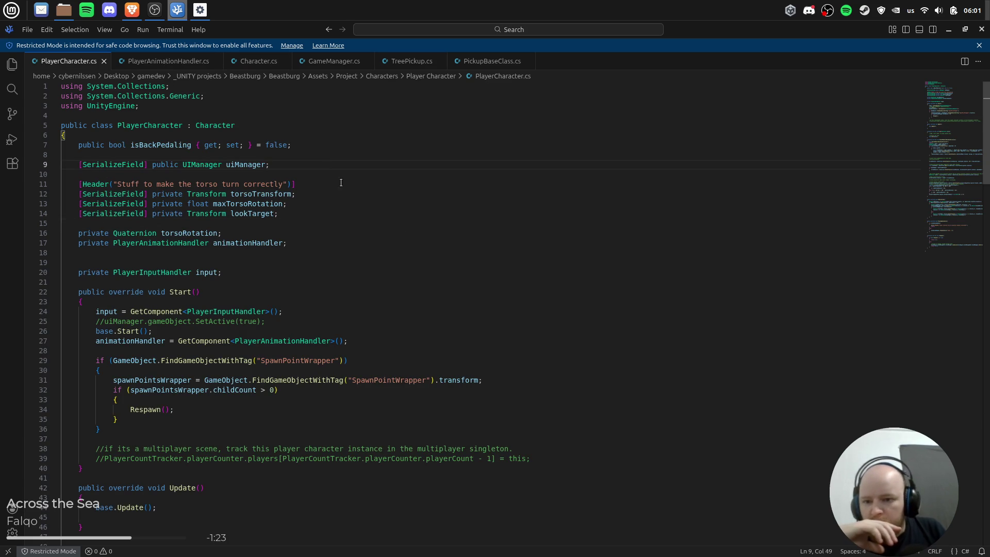
pyautogui.scroll(-4, 336, 277)
pyautogui.click(172, 345)
pyautogui.click(566, 341)
pyautogui.click(573, 352)
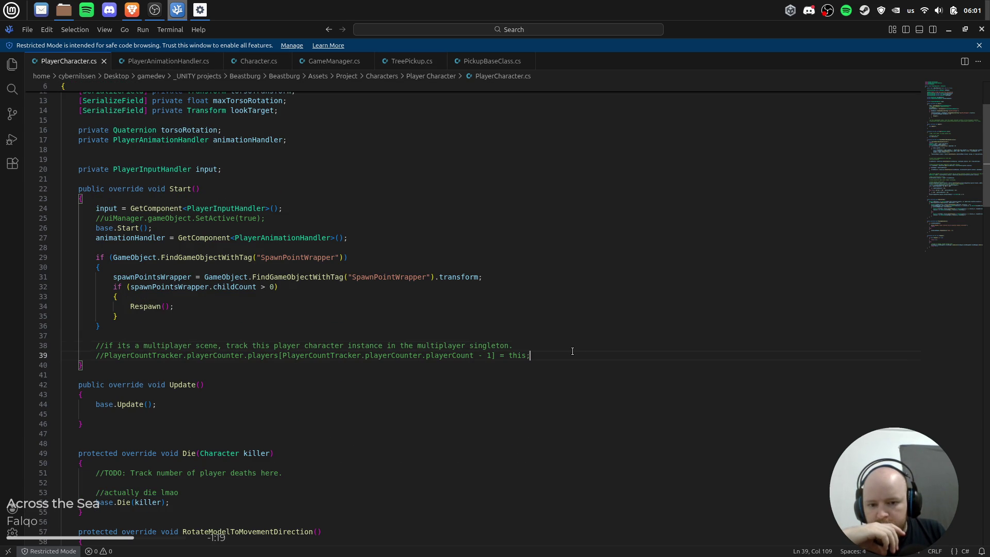
pyautogui.scroll(4, 573, 351)
pyautogui.click(297, 272)
pyautogui.hotkey('alt', 'Up')
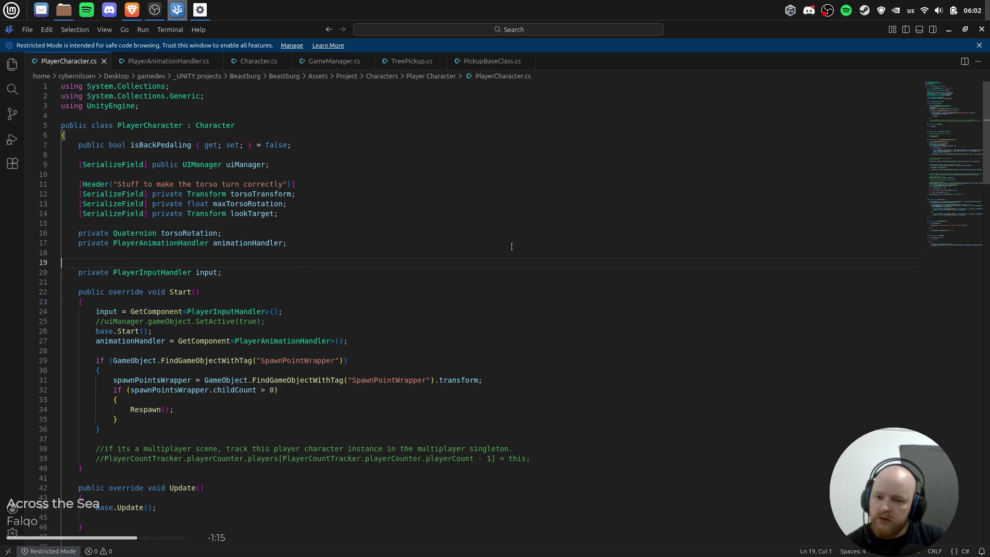
pyautogui.press('Down')
pyautogui.press('Return')
pyautogui.press('Return')
pyautogui.press('Return')
pyautogui.press('Return')
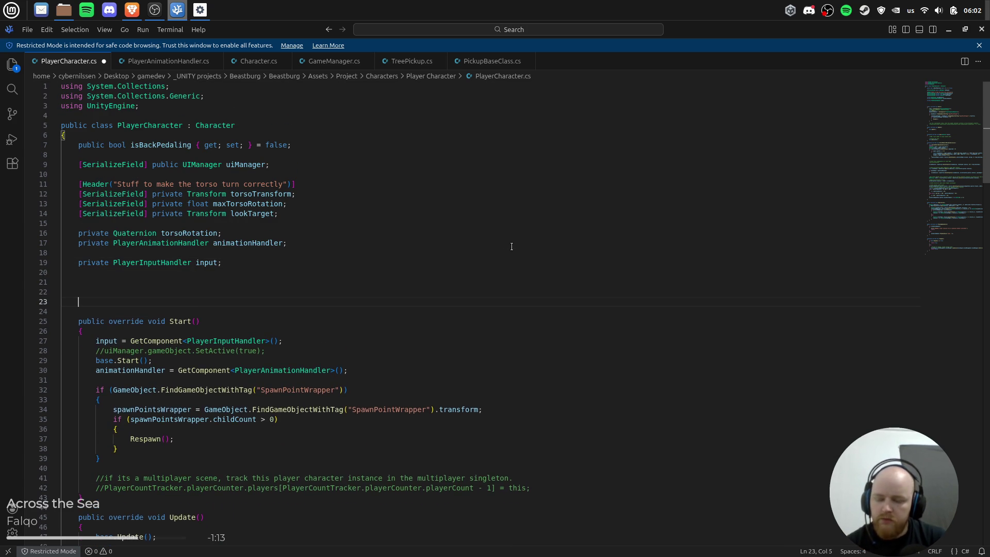
pyautogui.press('Up')
pyautogui.press('Up')
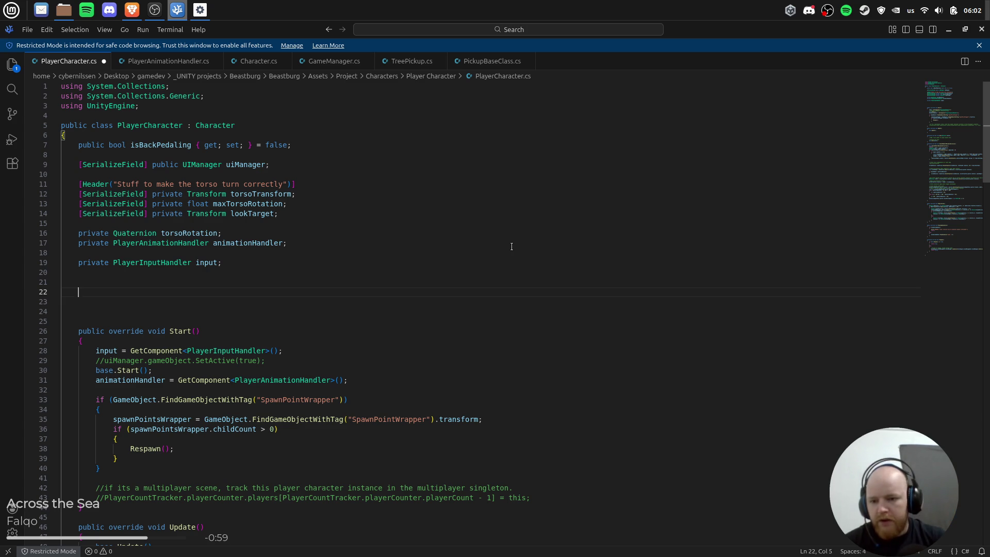
# - Declare 'public struct ResourceType' with its braces on separate lines
pyautogui.write('public struct R')
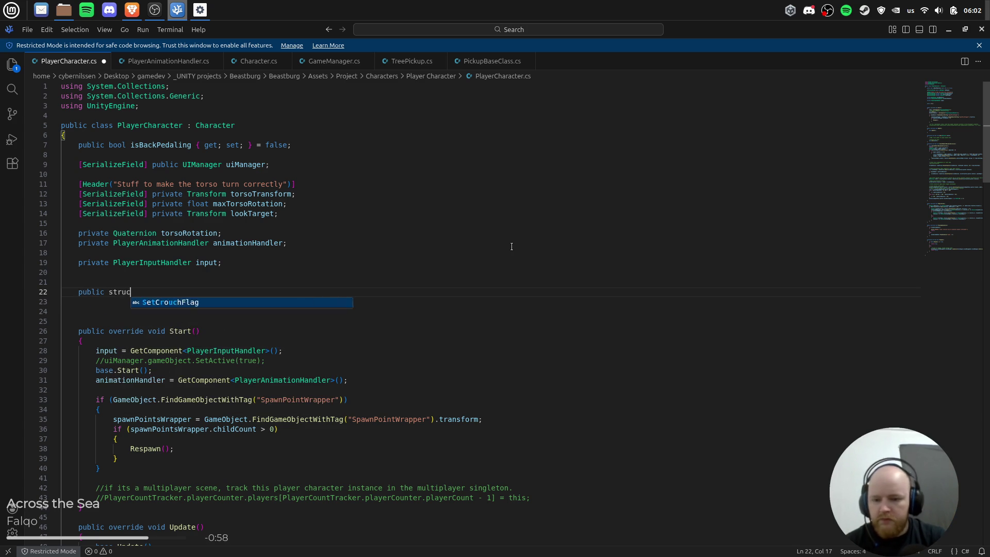
pyautogui.write('esourceType')
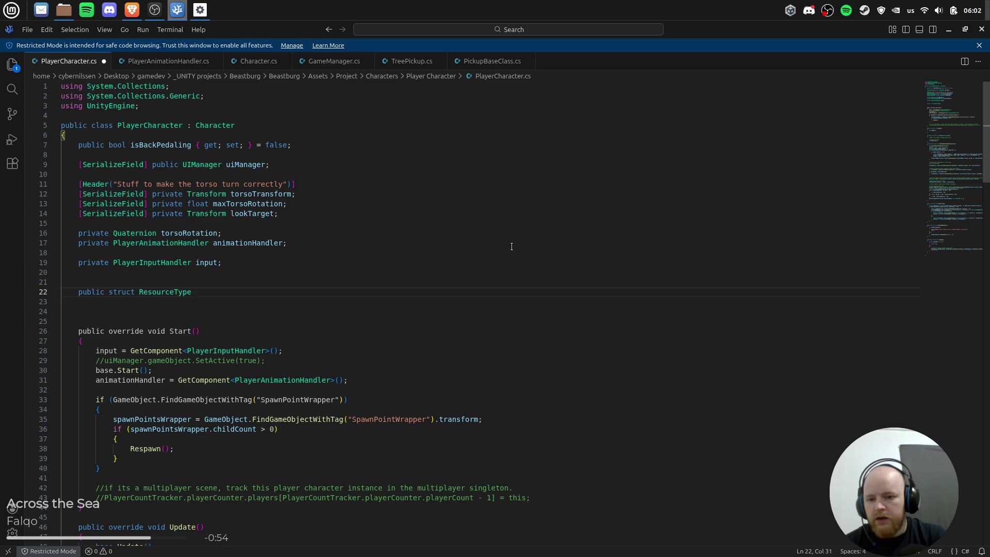
pyautogui.write('{')
pyautogui.press('Return')
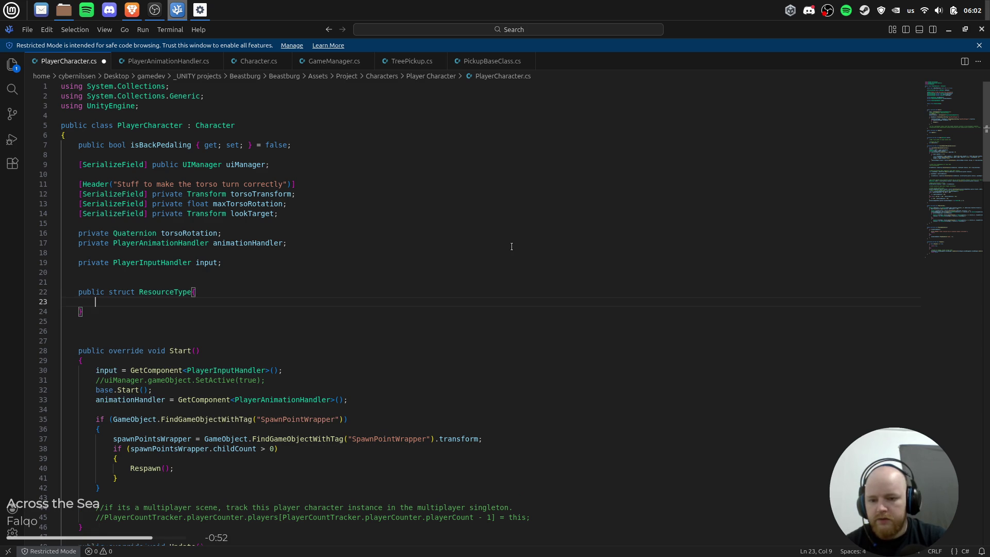
pyautogui.press('Up')
pyautogui.press('End')
pyautogui.press('Left')
pyautogui.press('Return')
pyautogui.press('Down')
pyautogui.press('End')
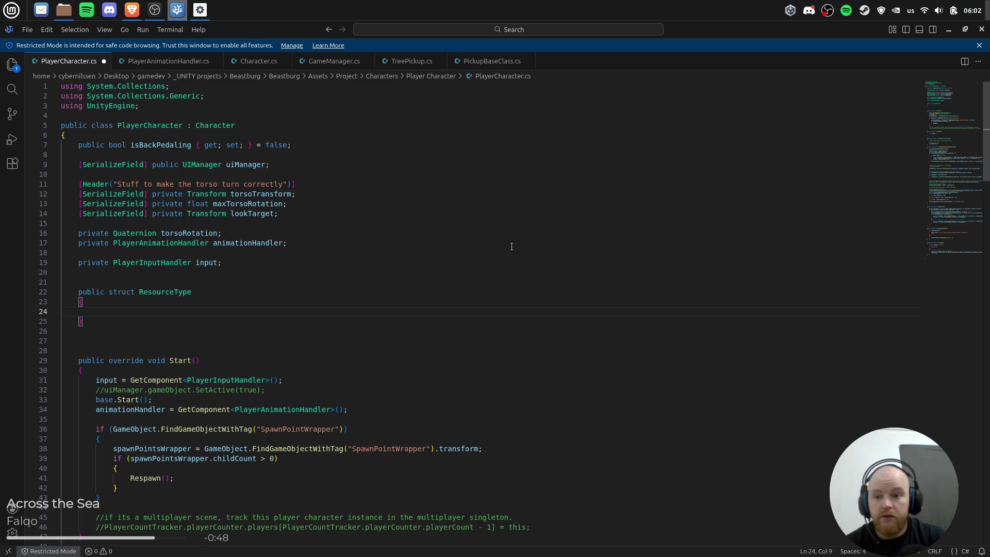
# - List Wood, Rope and Stone as the ResourceType values
pyautogui.write('Wood,')
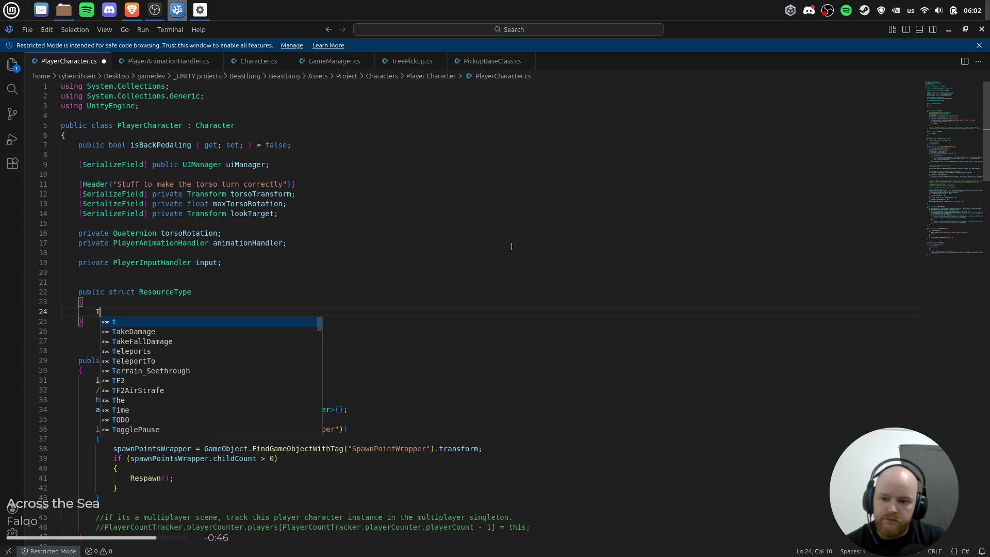
pyautogui.press('Return')
pyautogui.write('R')
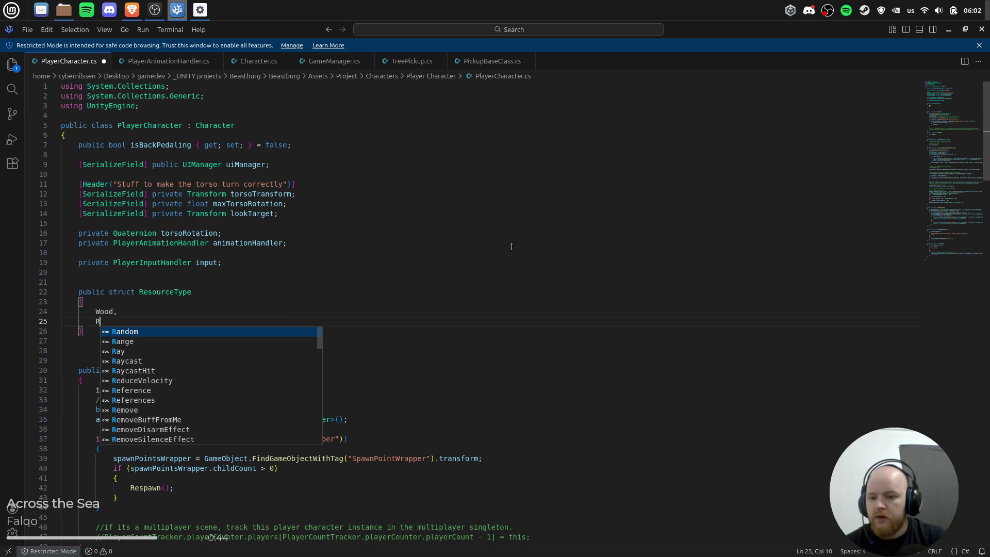
pyautogui.press('Escape')
pyautogui.write('ope,')
pyautogui.press('Return')
pyautogui.write('Stone')
pyautogui.press('Escape')
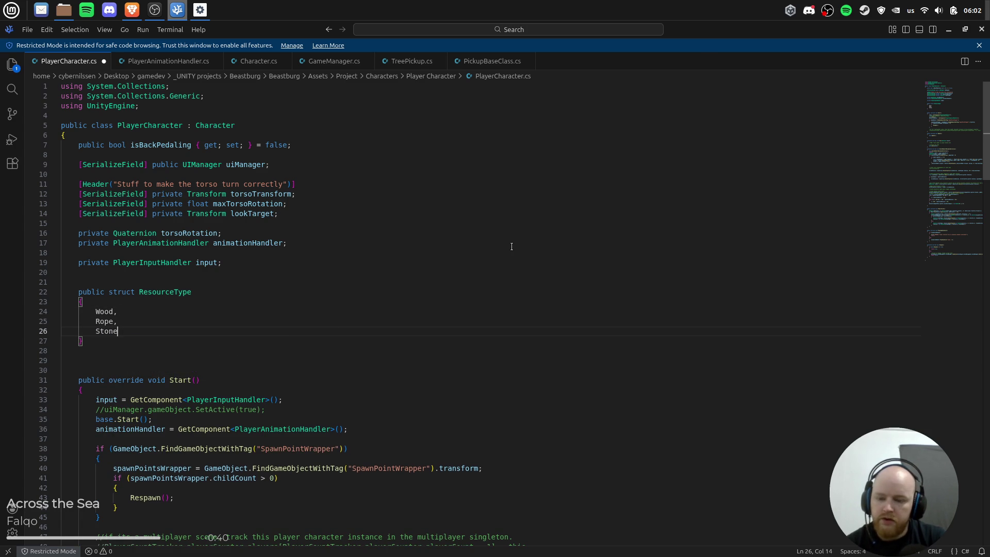
pyautogui.hotkey('alt', 'Tab')
pyautogui.hotkey('alt', 'Tab')
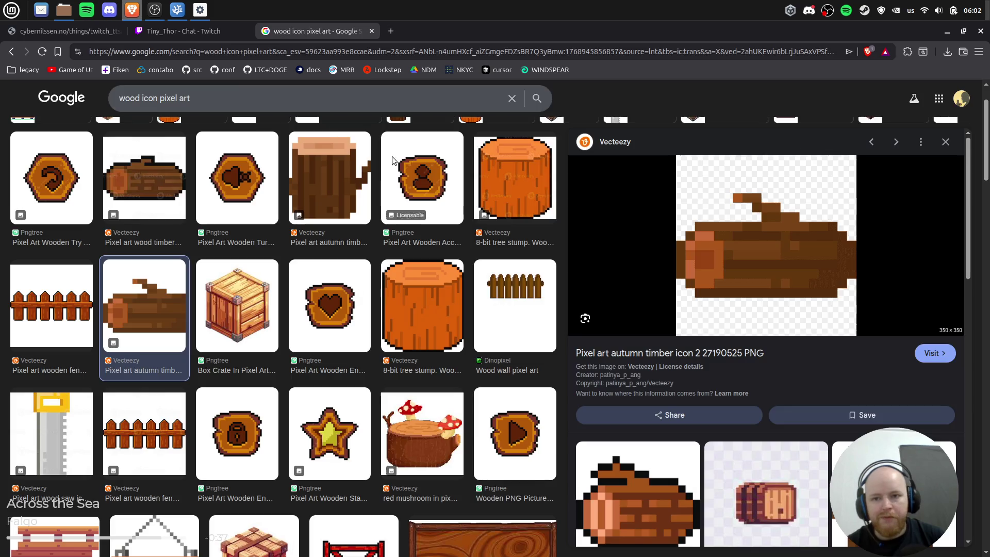
# - Search 'csharp enum syntax' in a new Brave tab, then return to ResourceType in PlayerCharacter.cs
pyautogui.hotkey('ctrl', 't')
pyautogui.write('csharp')
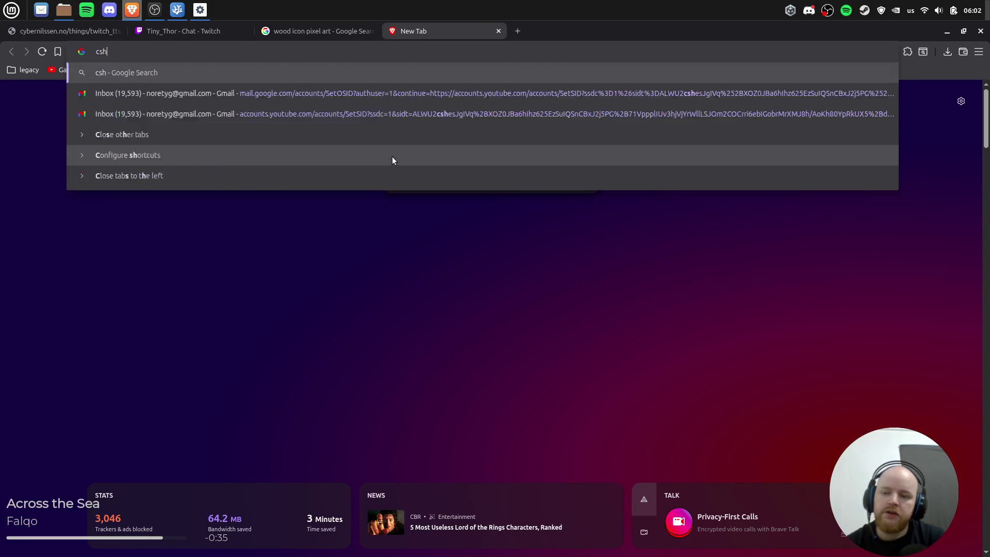
pyautogui.write(' enum syntax')
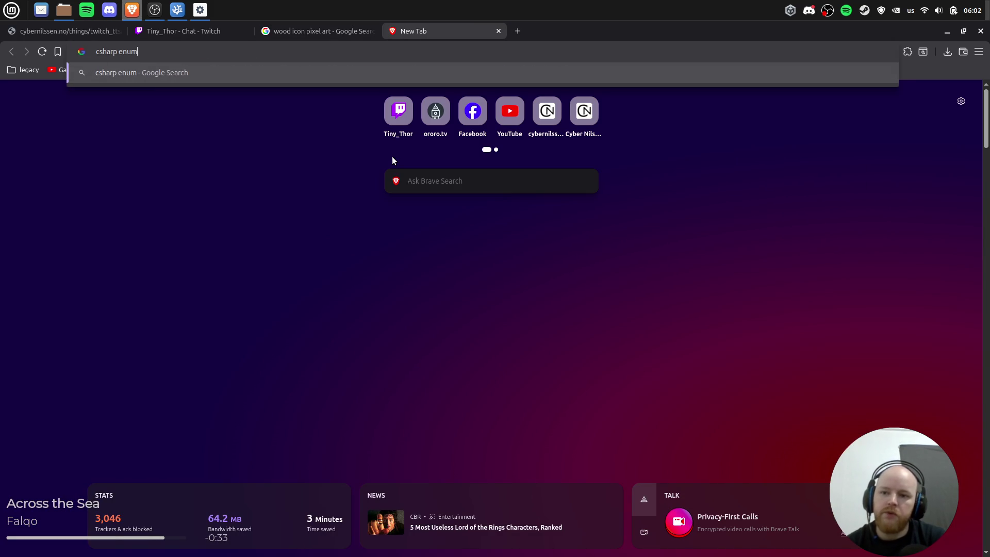
pyautogui.press('Return')
pyautogui.hotkey('alt', 'Tab')
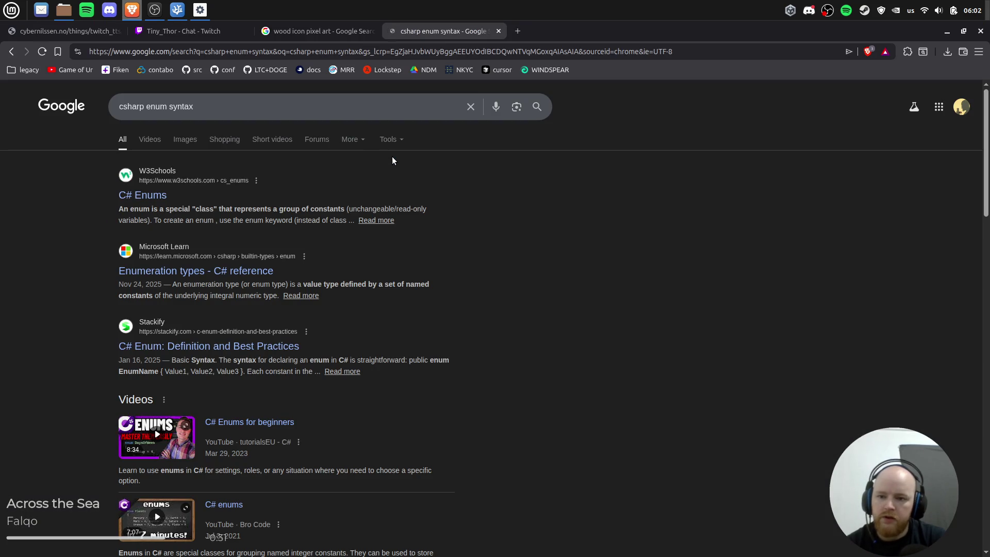
pyautogui.hotkey('alt', 'Tab')
pyautogui.press('Tab')
pyautogui.press('Up')
pyautogui.press('Up')
pyautogui.press('Up')
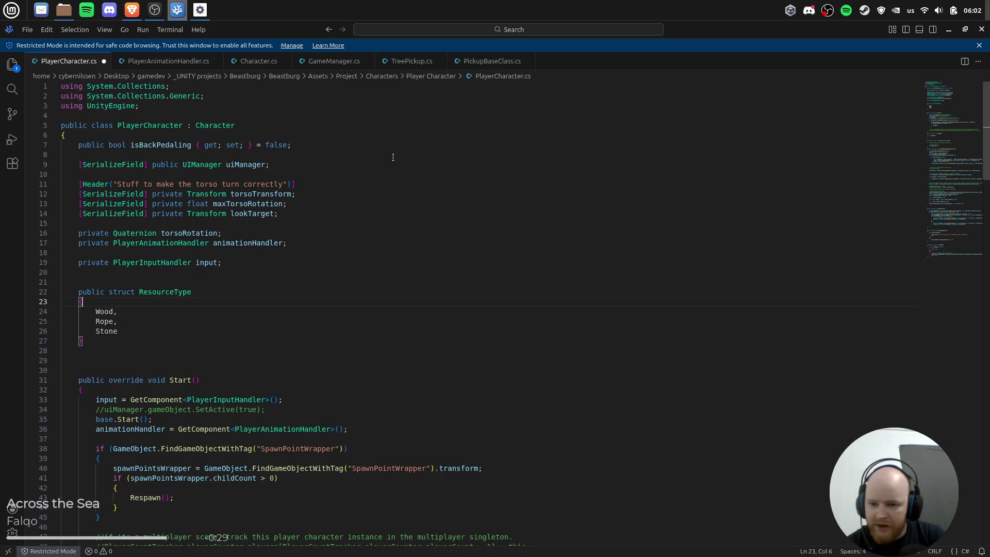
# - Change ResourceType from a struct to an enum, end its closing brace with a semicolon, save, and copy the ResourceType name
pyautogui.hotkey('ctrl', 'd')
pyautogui.write('enum')
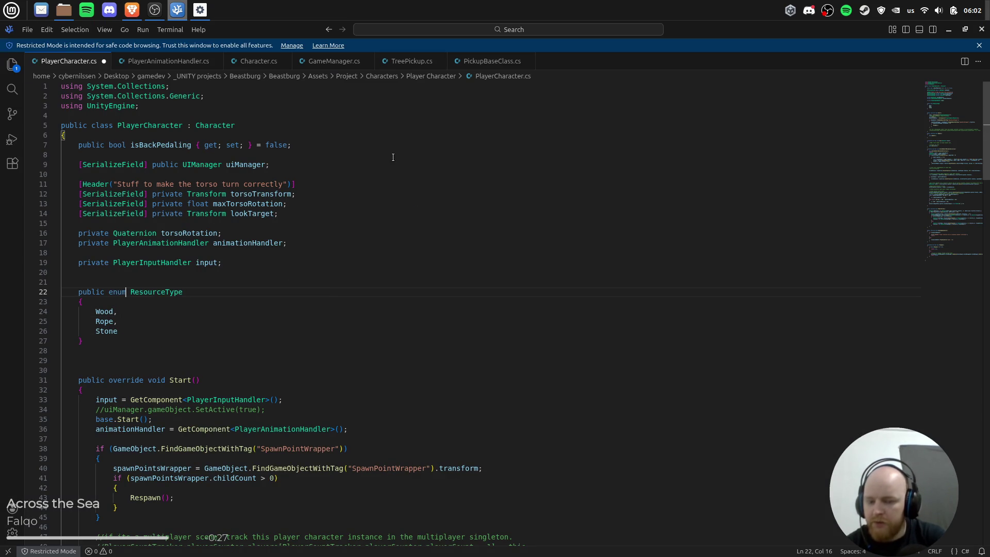
pyautogui.hotkey('ctrl', 's')
pyautogui.press('Down')
pyautogui.press('Down')
pyautogui.press('Down')
pyautogui.press('Down')
pyautogui.write(';')
pyautogui.hotkey('ctrl', 's')
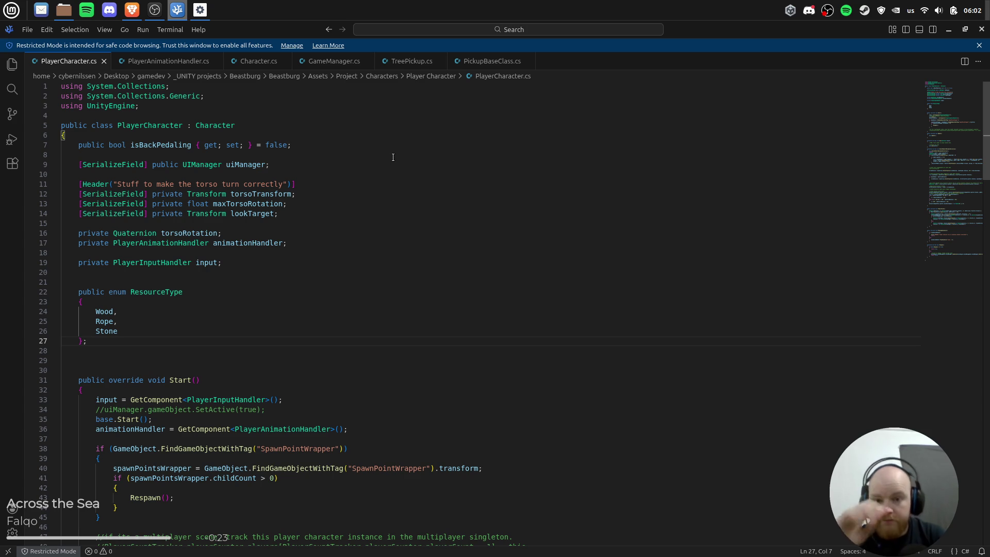
pyautogui.doubleClick(148, 292)
pyautogui.hotkey('ctrl', 'c')
pyautogui.click(495, 62)
# - In TreePickup.cs, pass PlayerCharacter.ResourceType.Wood to the addResource call and save
pyautogui.click(412, 61)
pyautogui.hotkey('ctrl', 'v')
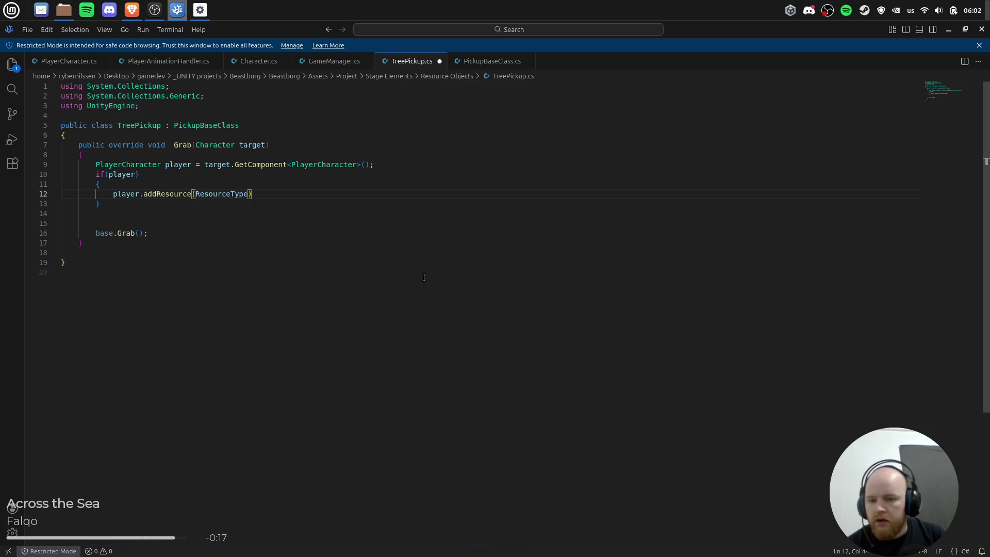
pyautogui.hotkey('ctrl', 'shift', 'Left')
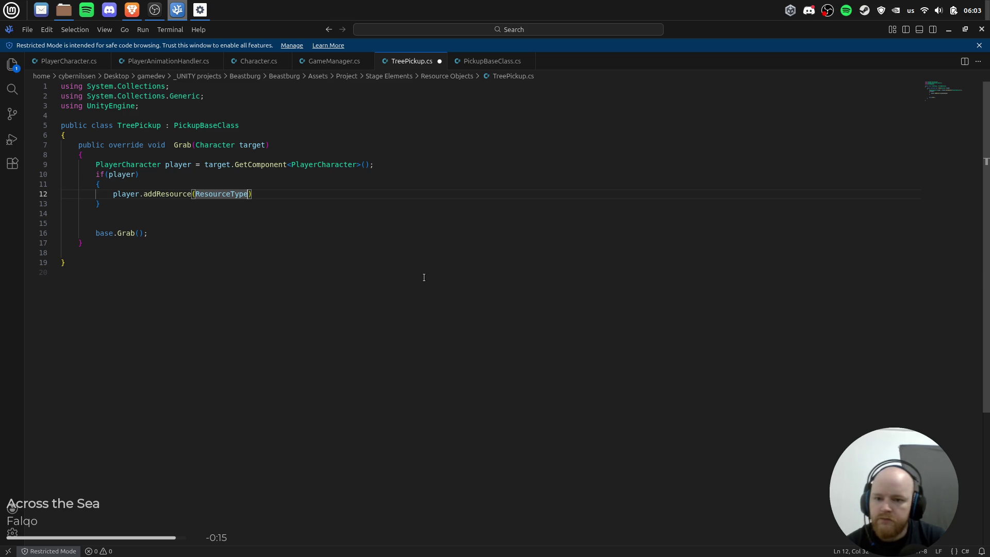
pyautogui.press('BackSpace')
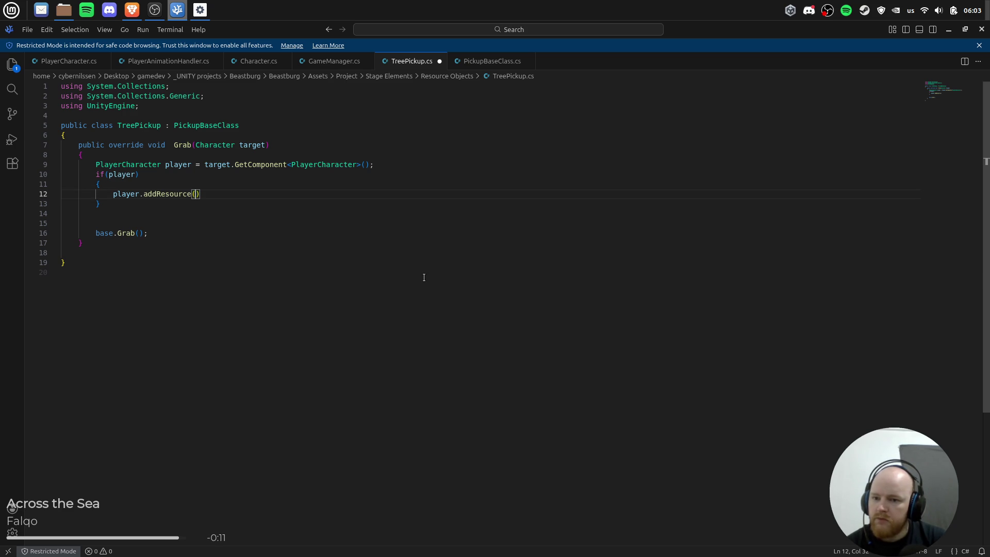
pyautogui.write('PlayerCharacter.ResourceType.')
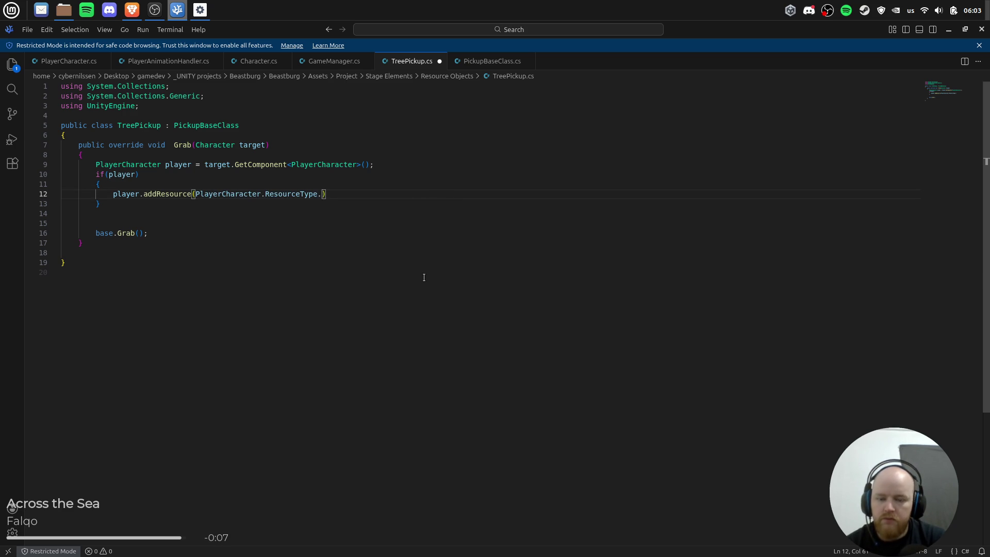
pyautogui.write('woo')
pyautogui.press('Return')
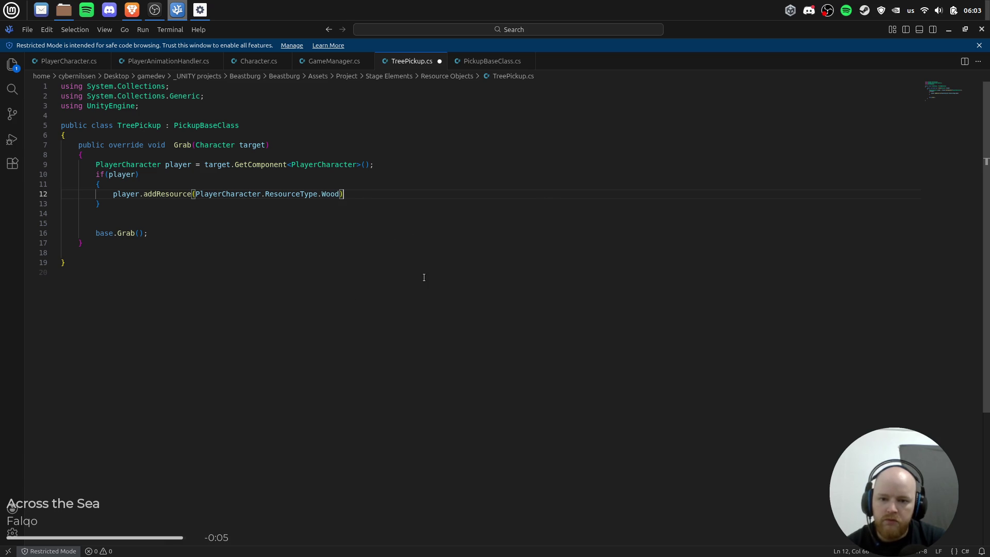
pyautogui.write(';')
pyautogui.hotkey('ctrl', 's')
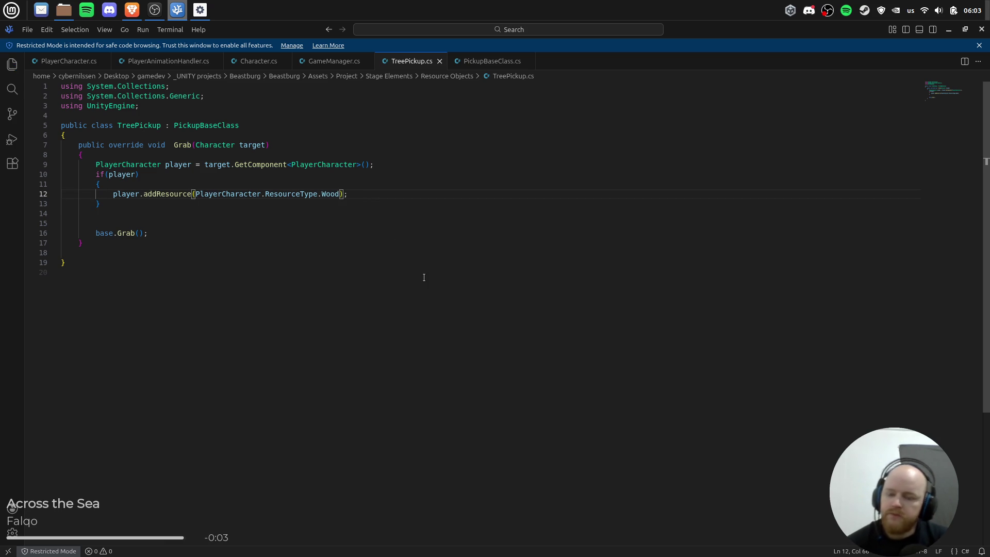
# - Add an amount of 1 to the call, save, and open a blank line above Grab for a new field
pyautogui.write(', 1')
pyautogui.hotkey('ctrl', 's')
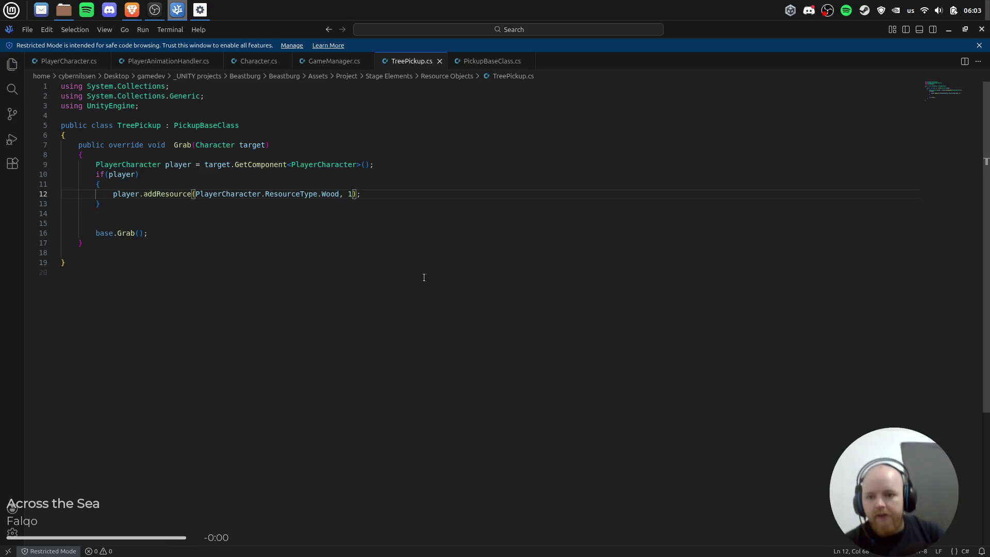
pyautogui.click(266, 151)
pyautogui.press('Up')
pyautogui.press('Up')
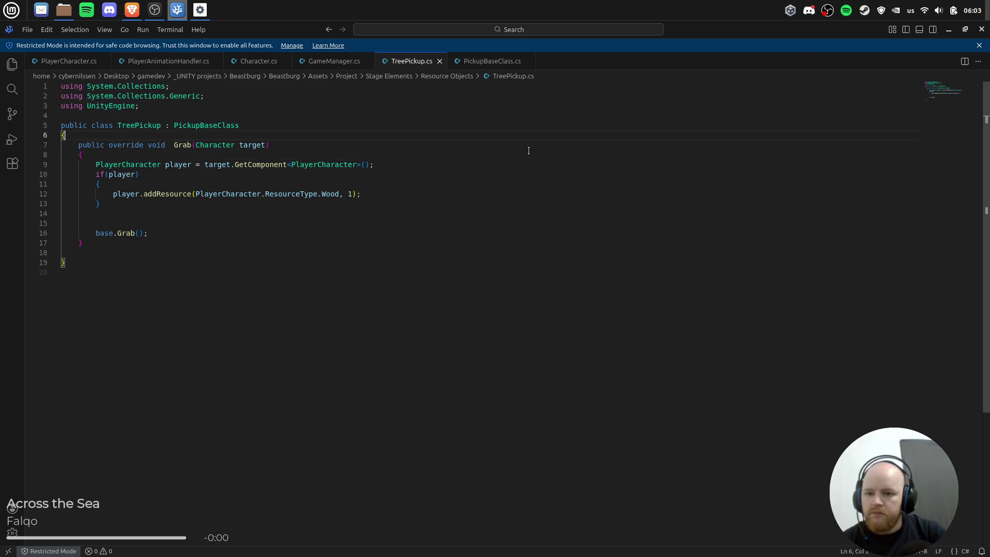
pyautogui.press('Return')
pyautogui.press('Return')
# - Declare a [SerializeField] resourceValue = 1 field in TreePickup and save
pyautogui.write('[Serial')
pyautogui.press('Tab')
pyautogui.press('Right')
pyautogui.write('wood')
pyautogui.press('BackSpace')
pyautogui.press('BackSpace')
pyautogui.press('BackSpace')
pyautogui.write('resourceValue = 1')
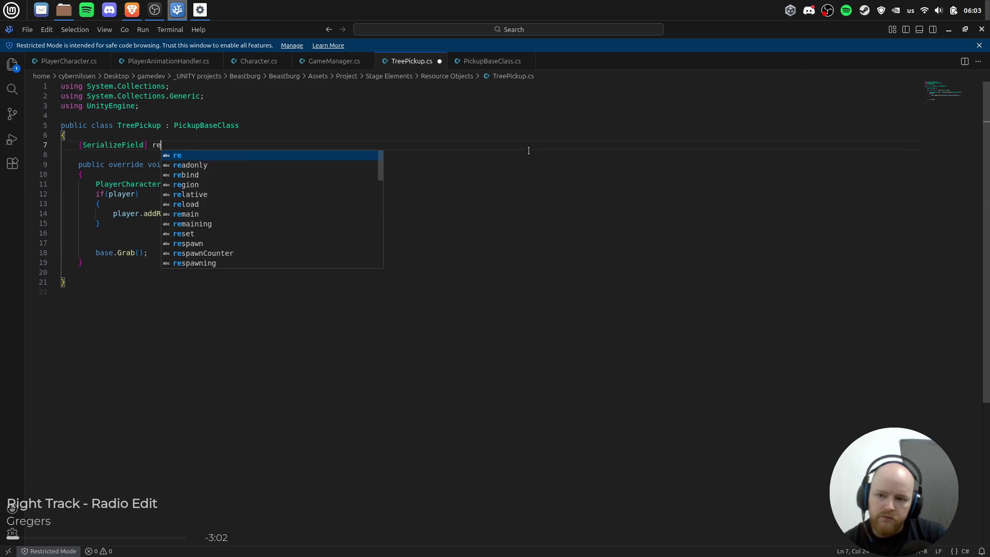
pyautogui.write(';')
pyautogui.hotkey('ctrl', 's')
# - Replace the literal 1 in the addResource call with this.resourceValue
pyautogui.click(348, 213)
pyautogui.write('resource')
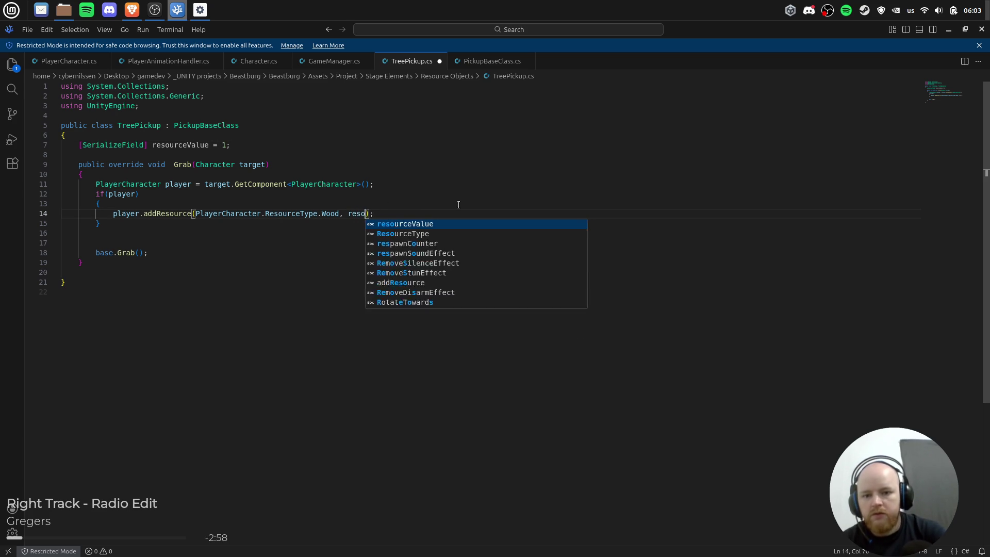
pyautogui.press('Tab')
pyautogui.press('End')
pyautogui.hotkey('ctrl', 'Left')
pyautogui.hotkey('ctrl', 'Left')
pyautogui.write('this.')
pyautogui.press('Escape')
pyautogui.press('Down')
pyautogui.press('Up')
pyautogui.press('Up')
pyautogui.press('Up')
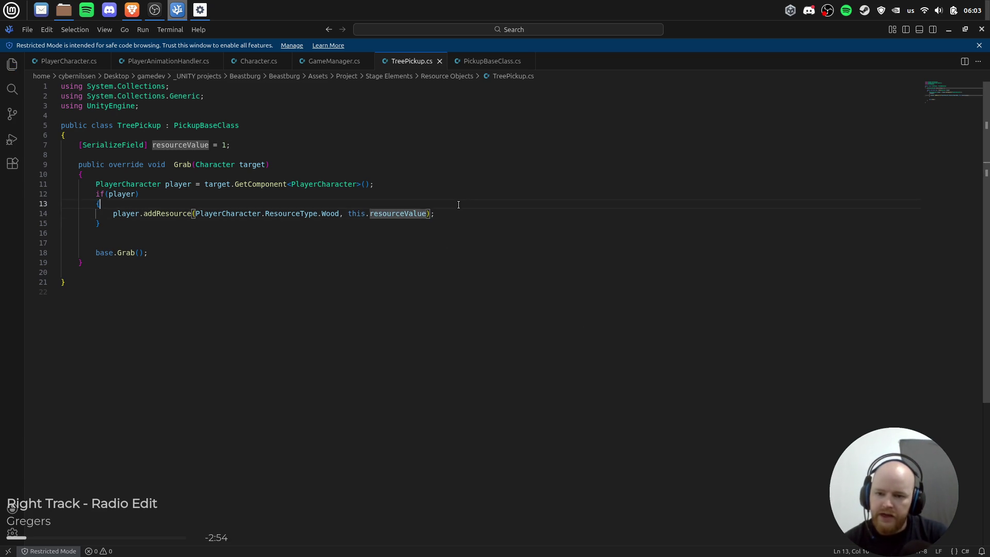
pyautogui.press('Down')
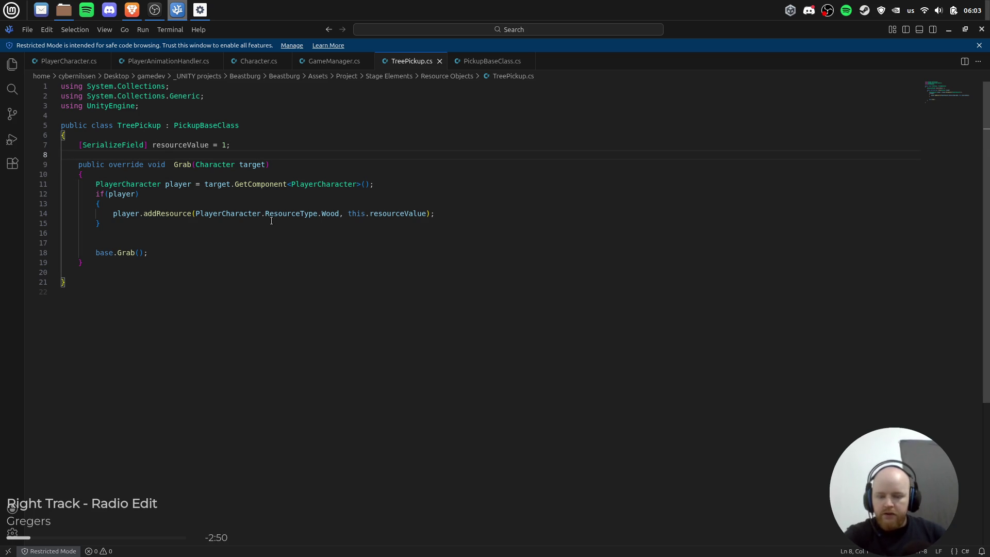
# - Rename the addResource call to AddResource and save TreePickup.cs
pyautogui.rightClick(237, 213)
pyautogui.press('Escape')
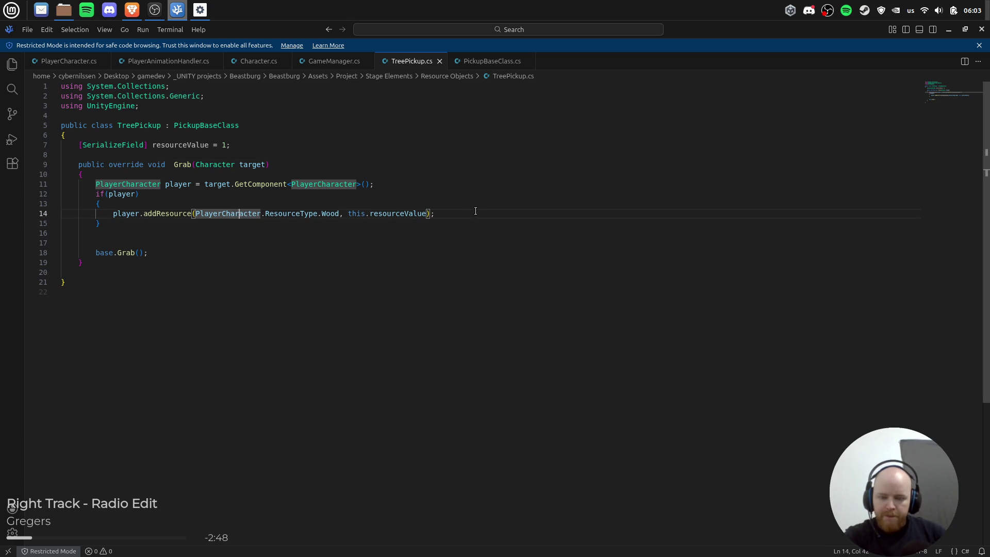
pyautogui.click(476, 211)
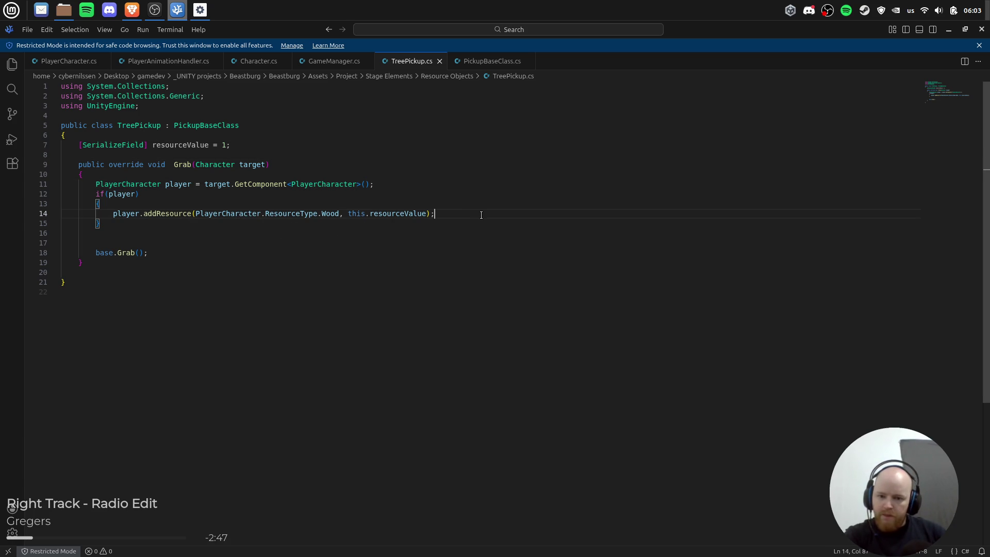
pyautogui.click(148, 213)
pyautogui.press('BackSpace')
pyautogui.write('A')
pyautogui.hotkey('ctrl', 's')
# - Return to PlayerCharacter.cs and add a blank line below the ResourceType enum
pyautogui.click(402, 185)
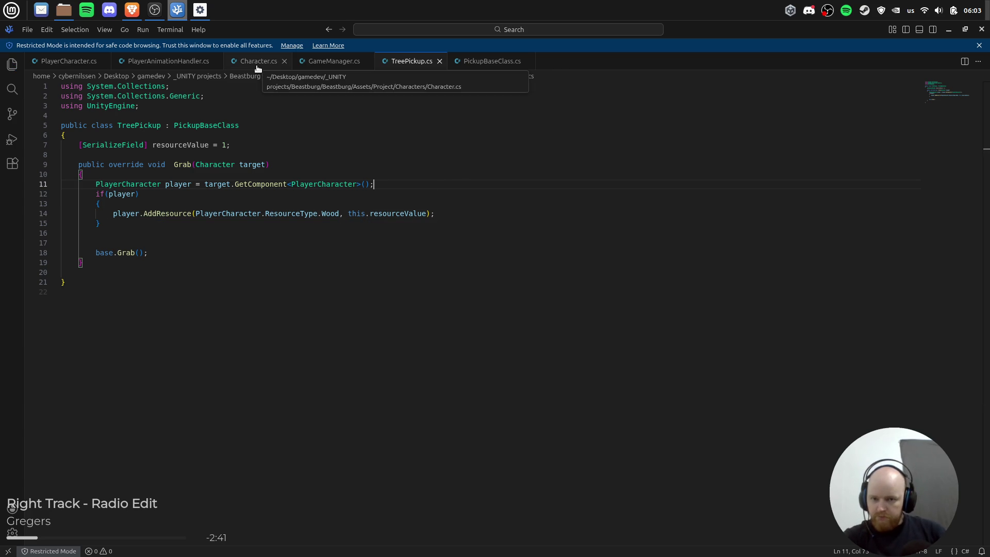
pyautogui.click(72, 66)
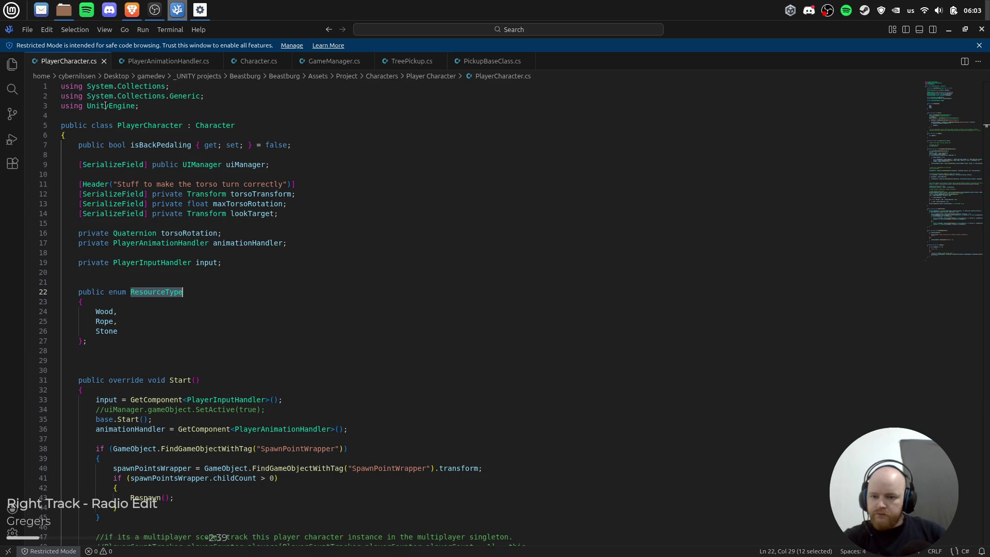
pyautogui.click(506, 354)
pyautogui.press('Return')
pyautogui.press('Return')
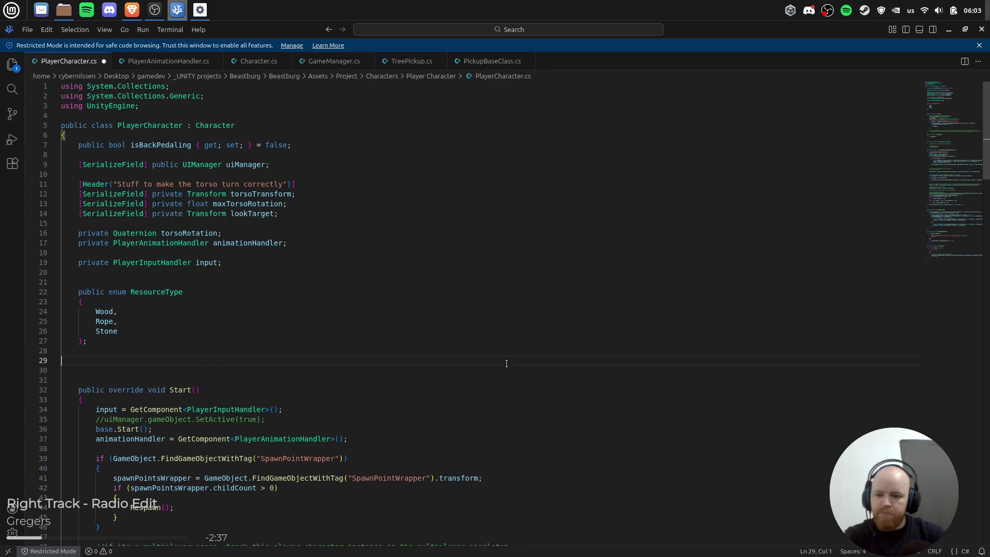
# - Declare private int wood, rope and stone fields below the enum, save, and fold Start()
pyautogui.press('Up')
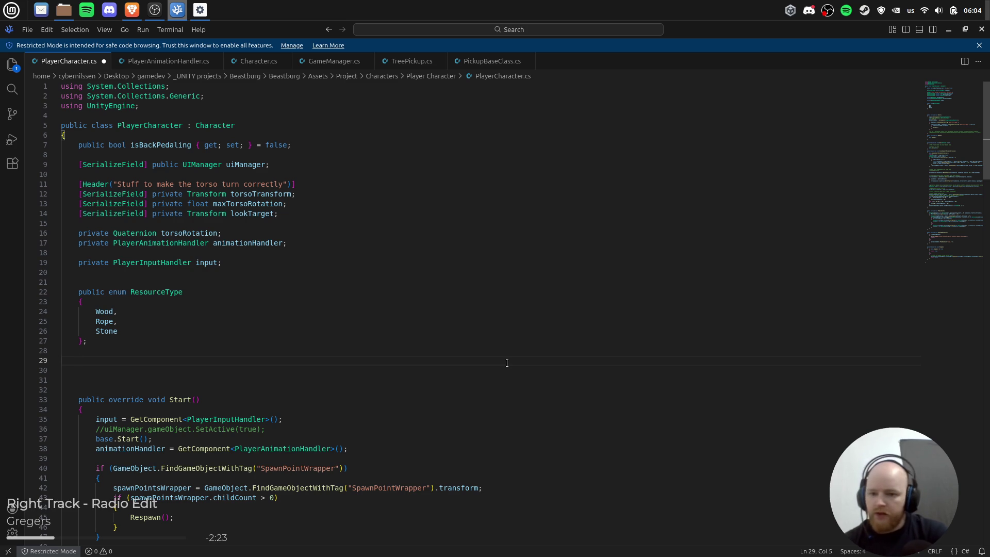
pyautogui.write('int')
pyautogui.press('Home')
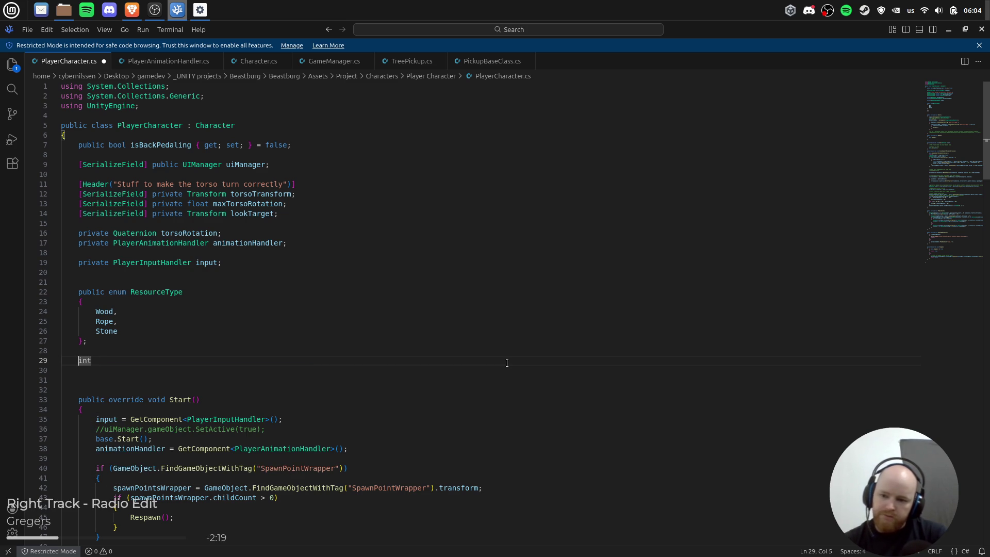
pyautogui.write('private')
pyautogui.press('End')
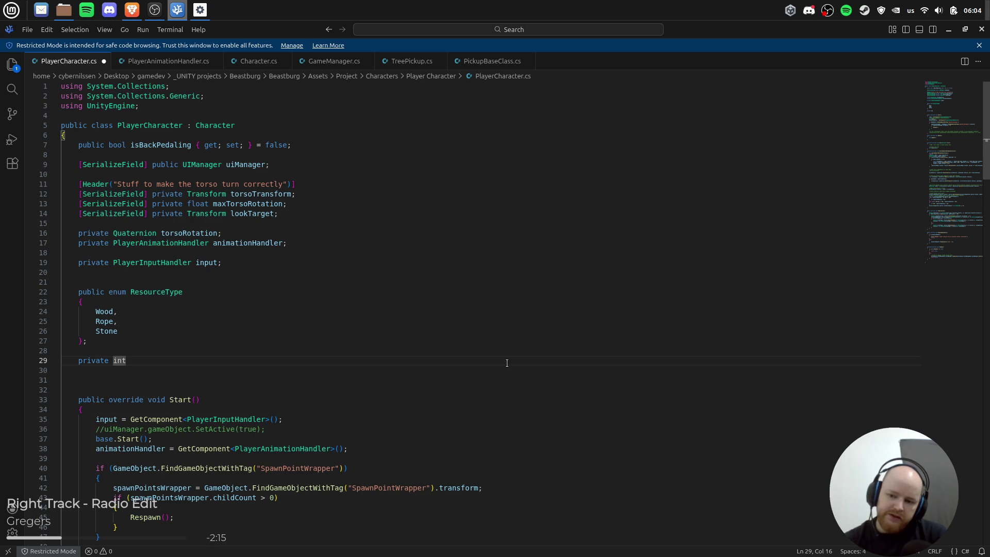
pyautogui.write('wood;')
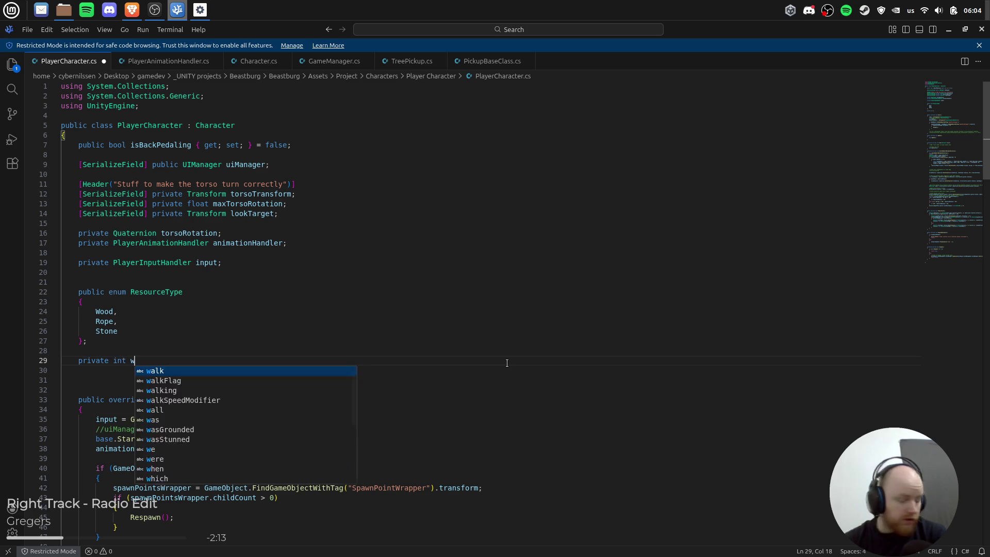
pyautogui.press('Return')
pyautogui.write('private int r')
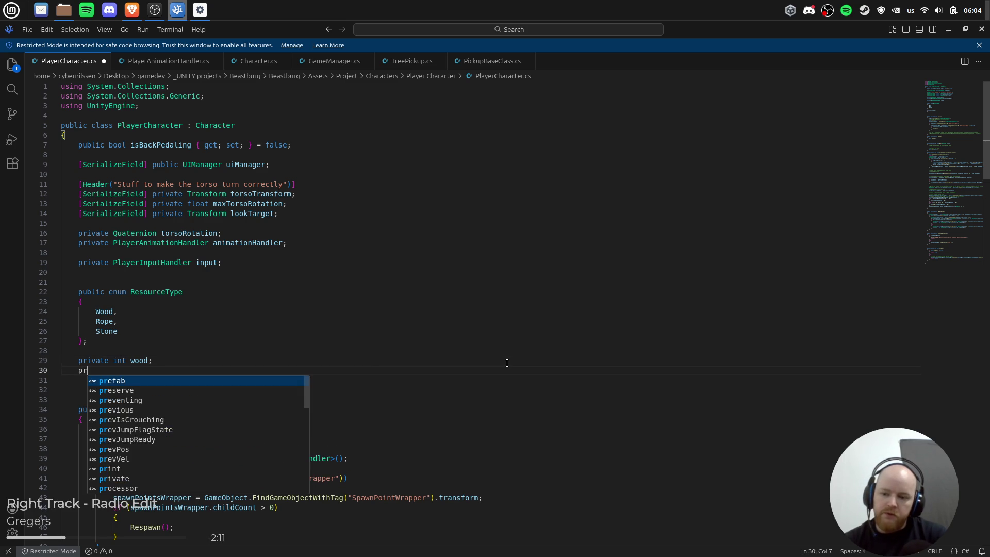
pyautogui.write('ope;')
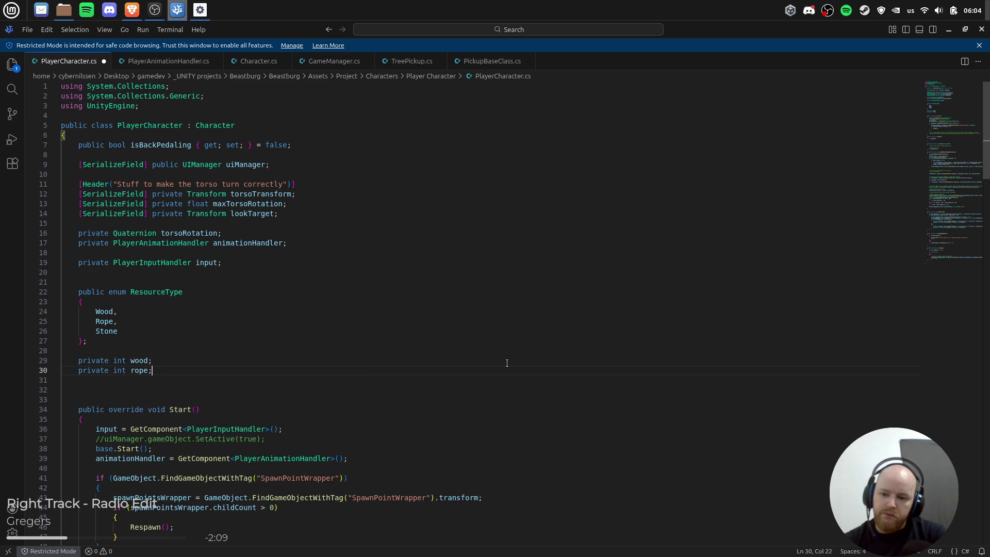
pyautogui.press('Return')
pyautogui.write('private int stone;')
pyautogui.hotkey('ctrl', 's')
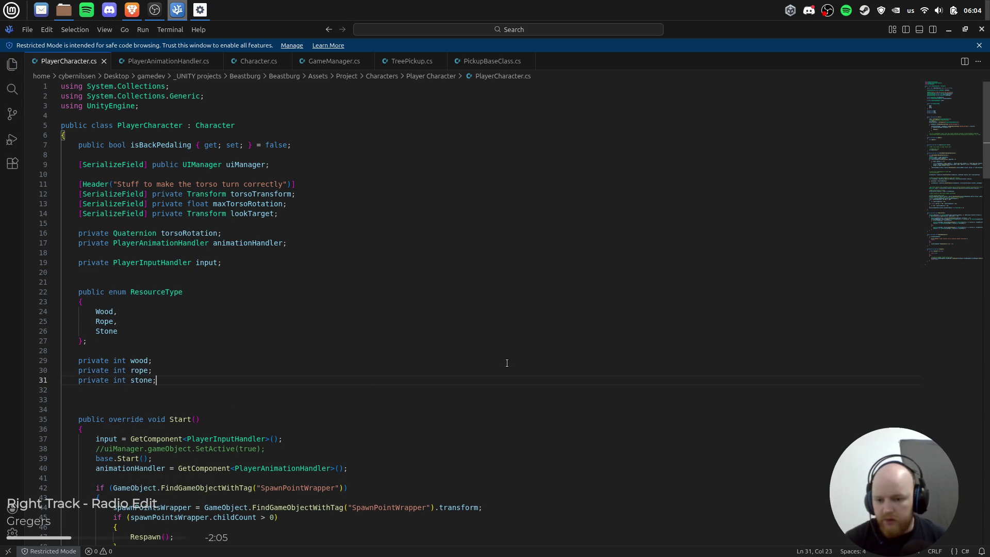
pyautogui.click(55, 429)
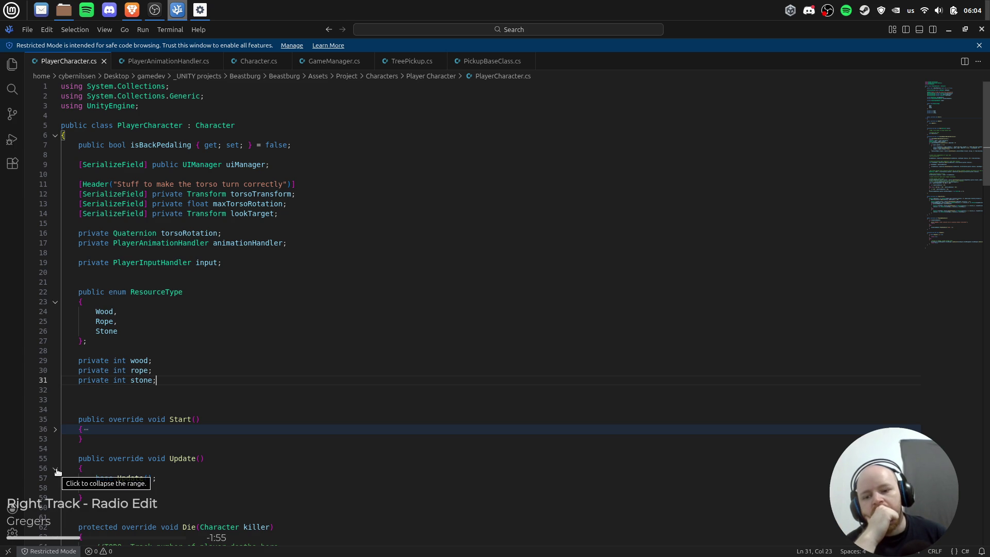
pyautogui.click(55, 468)
pyautogui.scroll(-3, 55, 468)
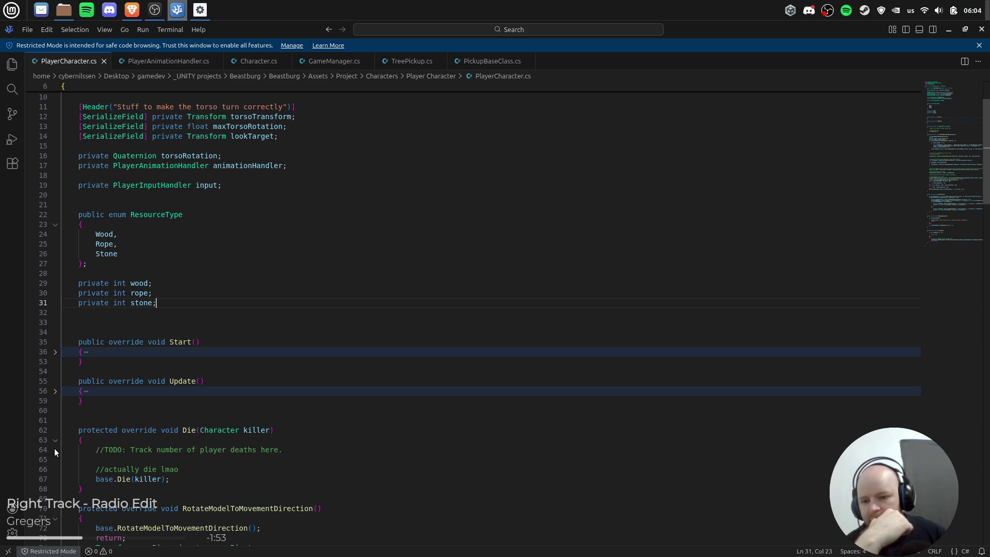
pyautogui.click(55, 440)
pyautogui.click(55, 479)
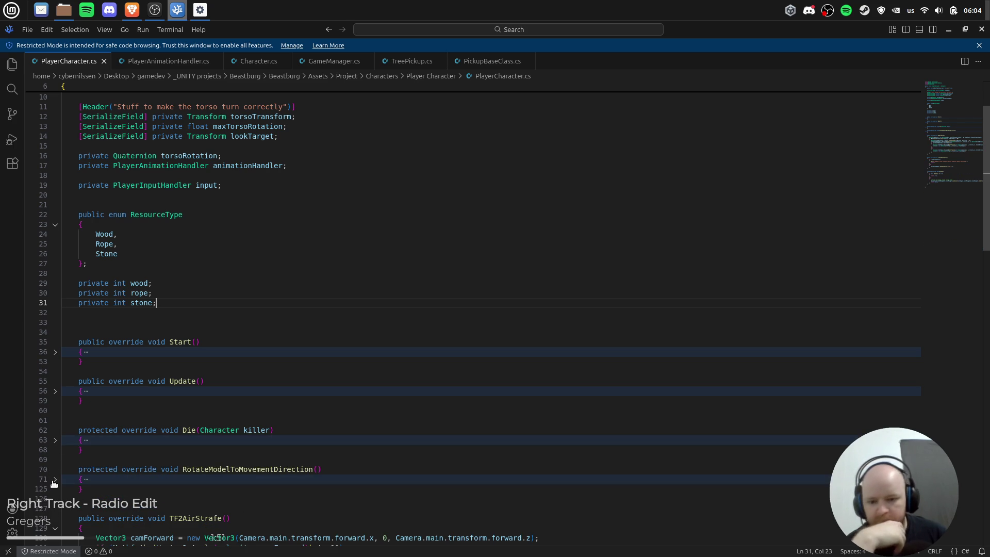
pyautogui.click(56, 528)
pyautogui.scroll(-8, 55, 528)
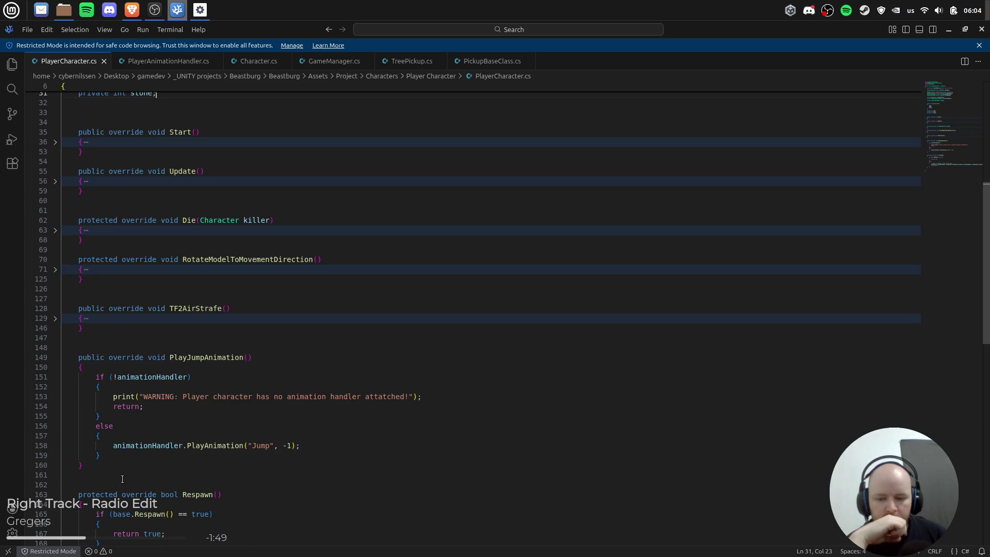
pyautogui.scroll(5, 117, 441)
pyautogui.scroll(-3, 117, 441)
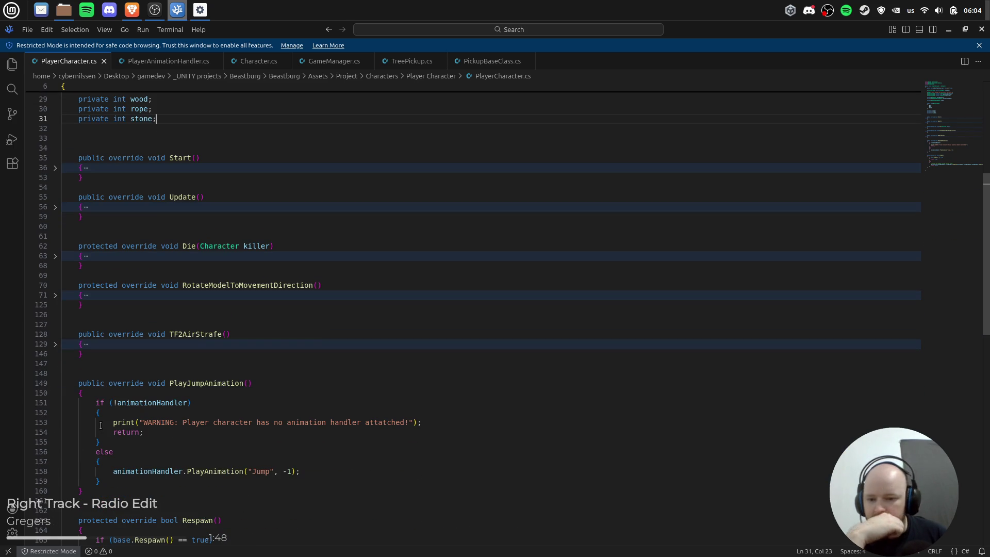
pyautogui.click(55, 393)
pyautogui.click(55, 442)
pyautogui.scroll(5, 162, 323)
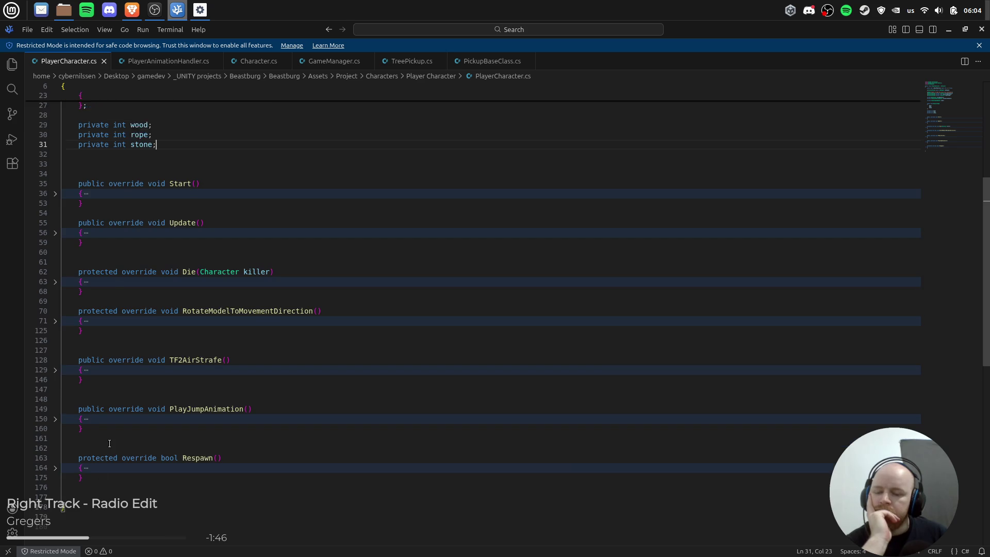
pyautogui.scroll(-1, 163, 323)
pyautogui.scroll(3, 173, 312)
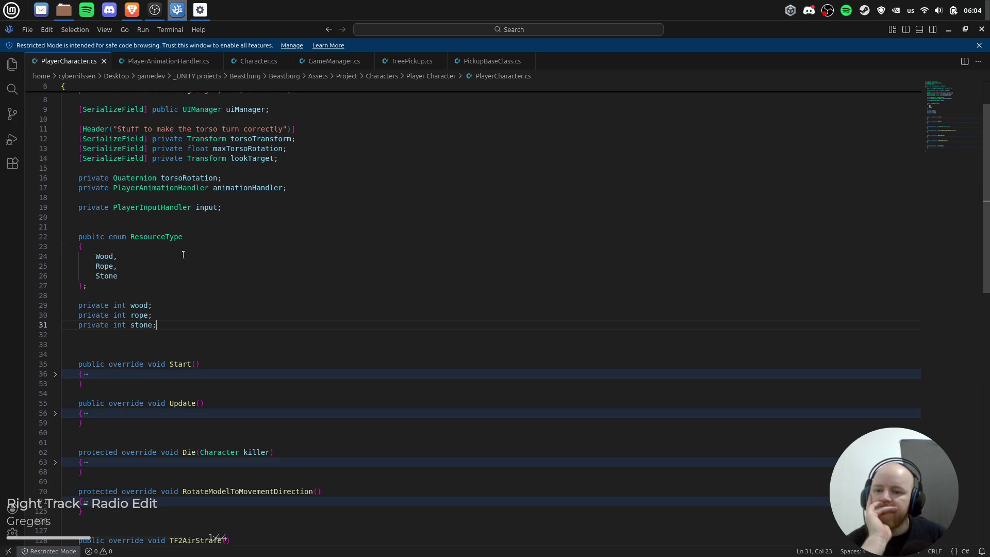
pyautogui.scroll(-1, 173, 312)
pyautogui.moveTo(172, 300); pyautogui.dragTo(63, 211)
pyautogui.hotkey('ctrl', 'c')
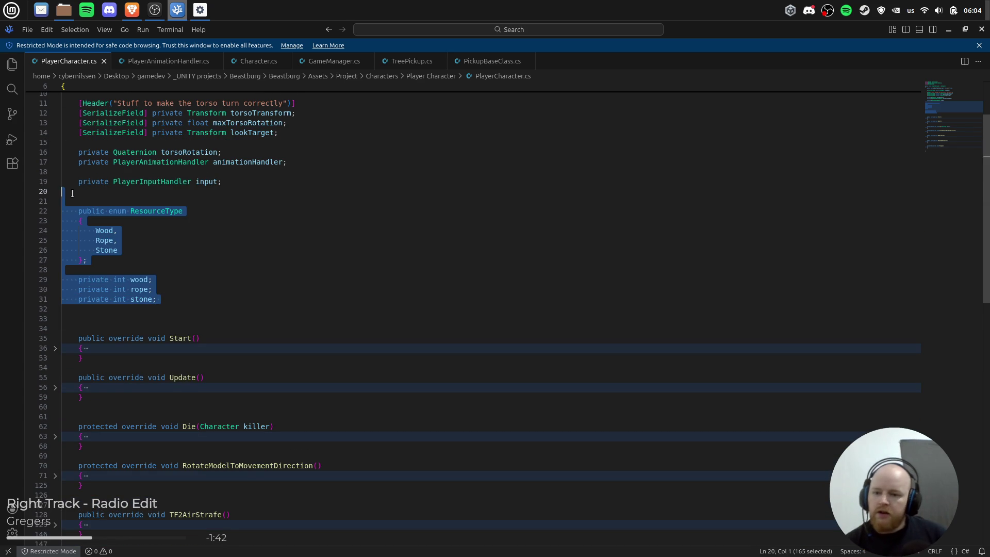
# - Cut the ResourceType enum and the three fields from the top of the class and save
pyautogui.press('BackSpace')
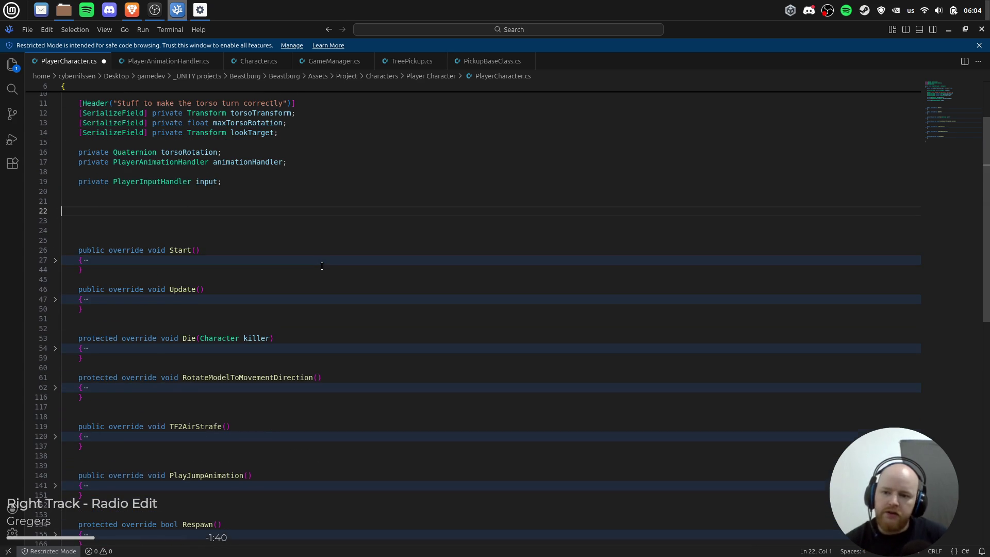
pyautogui.press('BackSpace')
pyautogui.press('BackSpace')
pyautogui.press('BackSpace')
pyautogui.press('Delete')
pyautogui.hotkey('ctrl', 's')
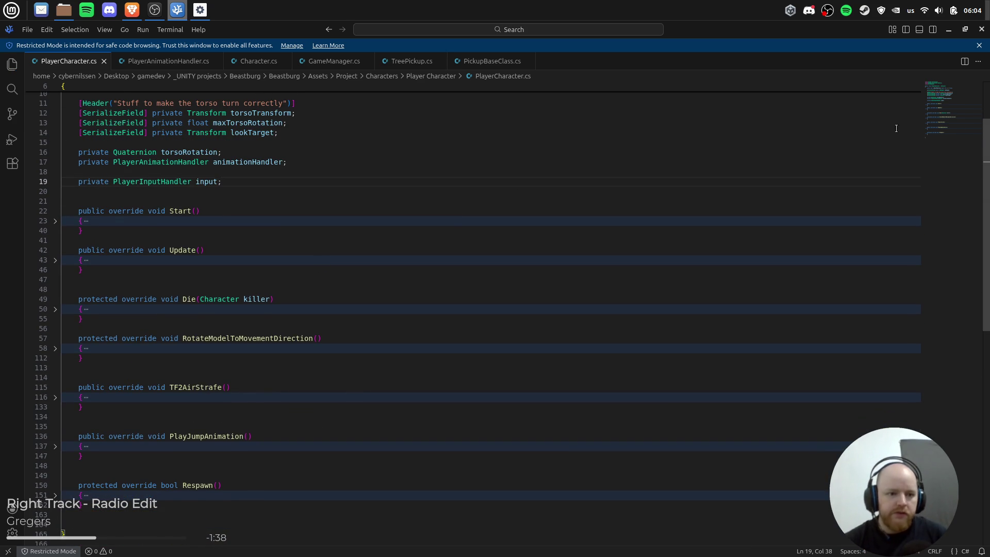
# - Below the Respawn method, write the region header '#region inventory / resources'
pyautogui.scroll(-5, 980, 147)
pyautogui.click(190, 274)
pyautogui.press('Return')
pyautogui.press('Return')
pyautogui.press('Return')
pyautogui.press('Down')
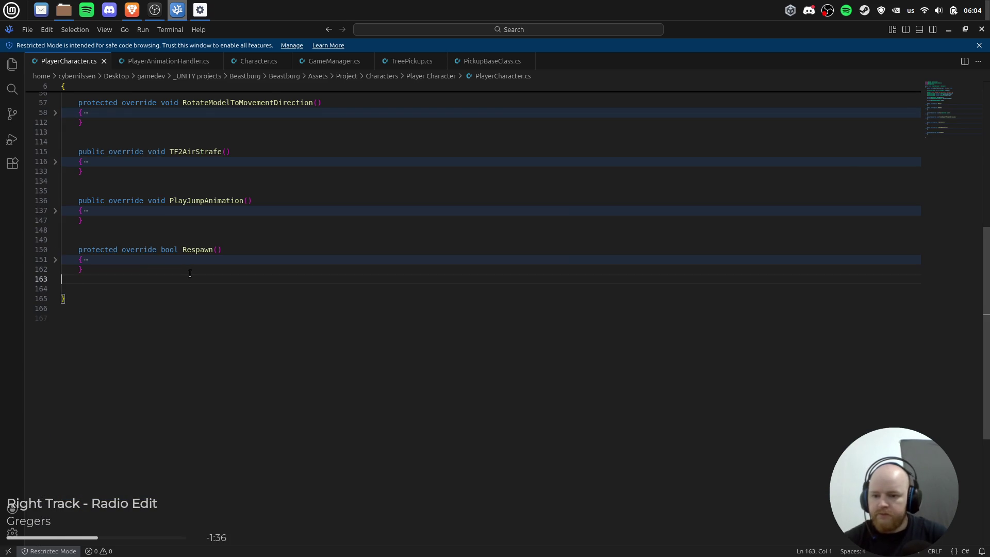
pyautogui.write('egion resour')
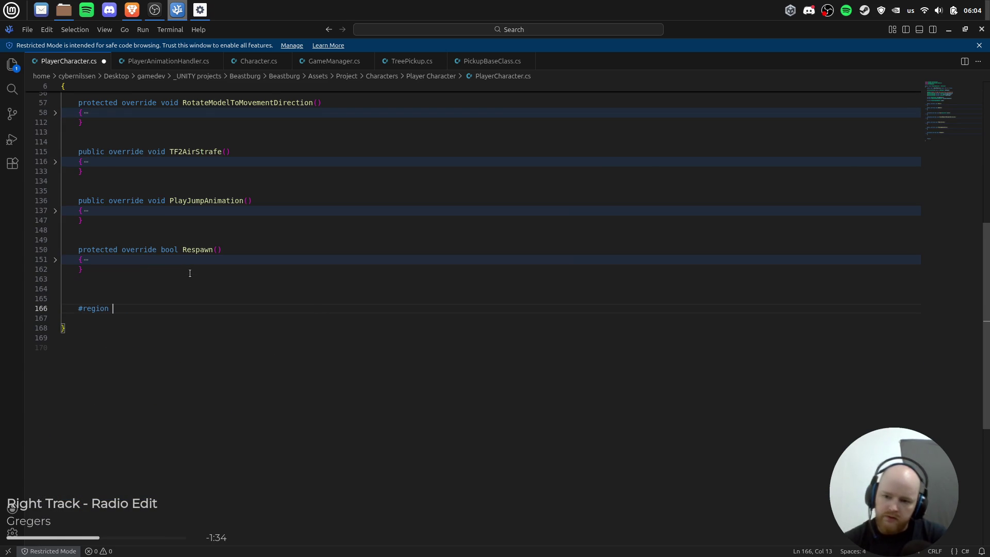
pyautogui.write('ces')
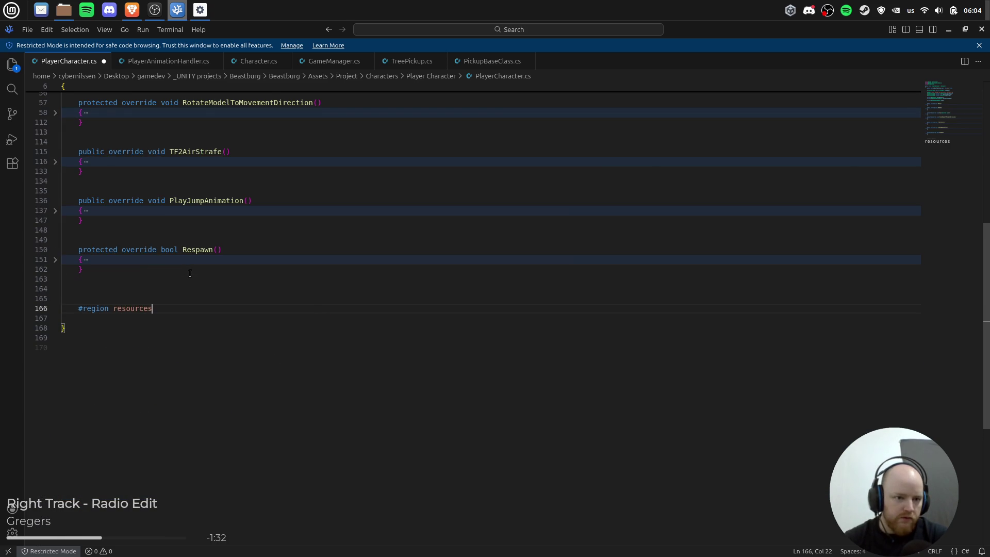
pyautogui.hotkey('ctrl', 'Left')
pyautogui.write('inventory /')
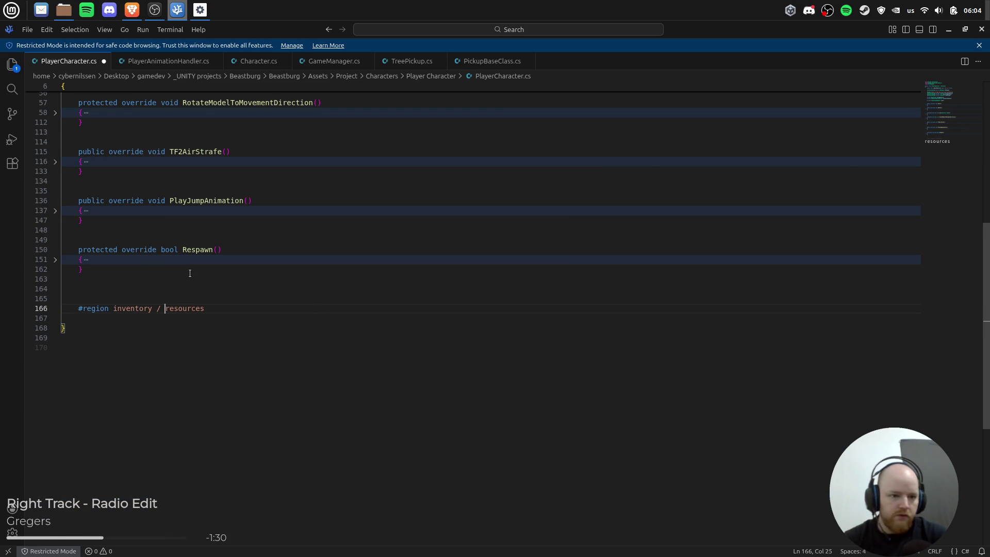
# - Close the region with #endregion, leaving an empty line inside it
pyautogui.press('End')
pyautogui.hotkey('ctrl', 'Left')
pyautogui.hotkey('ctrl', 'Left')
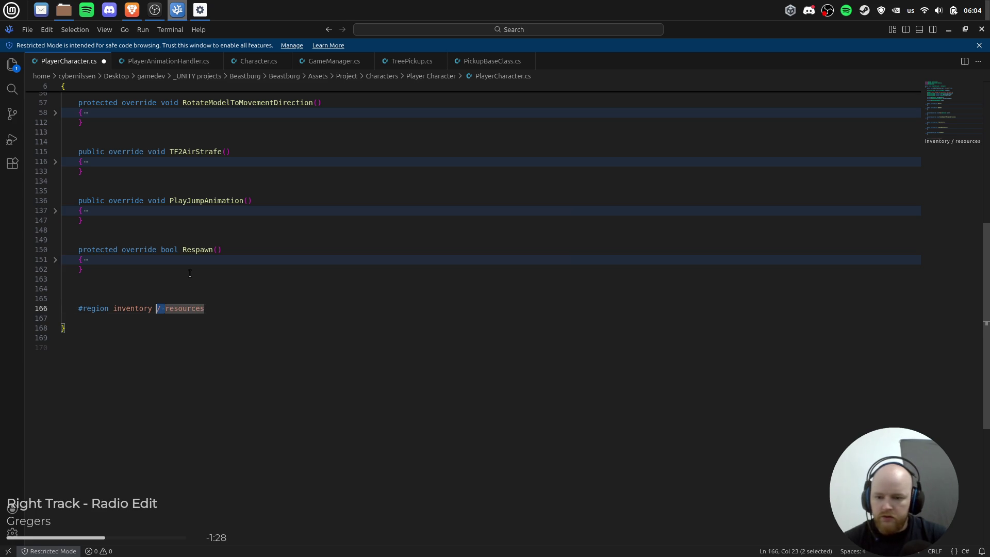
pyautogui.press('End')
pyautogui.press('Return')
pyautogui.press('Return')
pyautogui.press('Return')
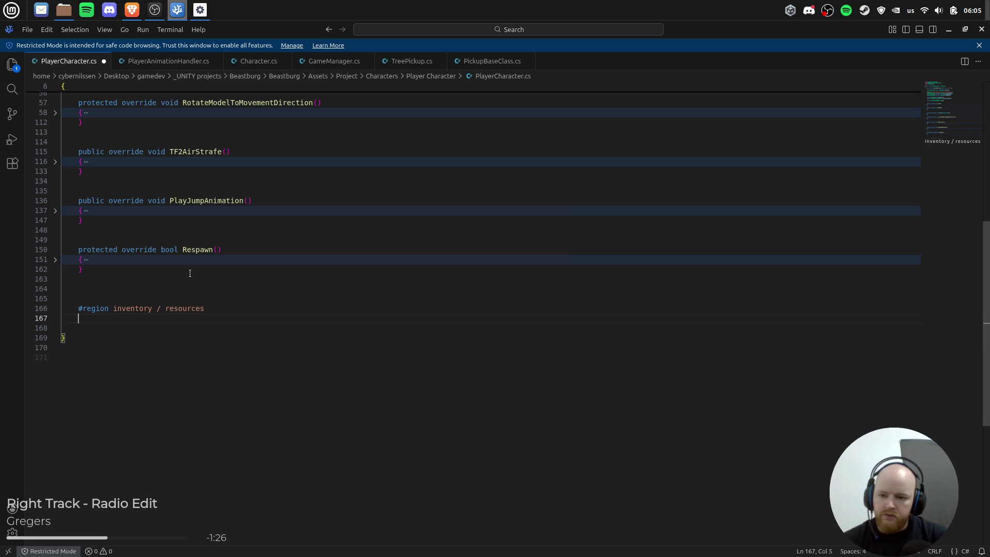
pyautogui.write('#endr')
pyautogui.press('Tab')
pyautogui.press('Up')
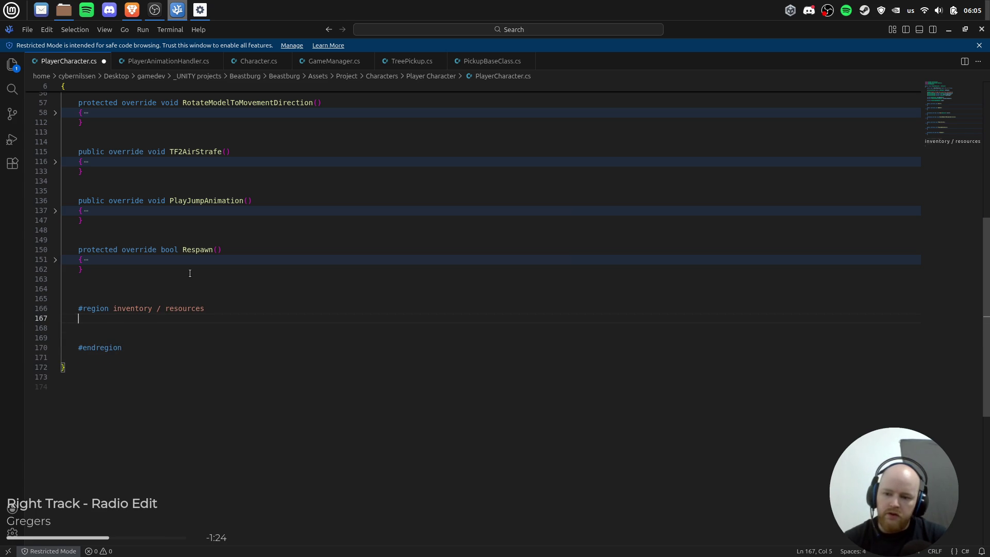
# - Paste the enum and fields into the region, save, and fix the enum line's indentation
pyautogui.hotkey('ctrl', 'v')
pyautogui.hotkey('ctrl', 's')
pyautogui.press('Up')
pyautogui.press('Up')
pyautogui.press('Up')
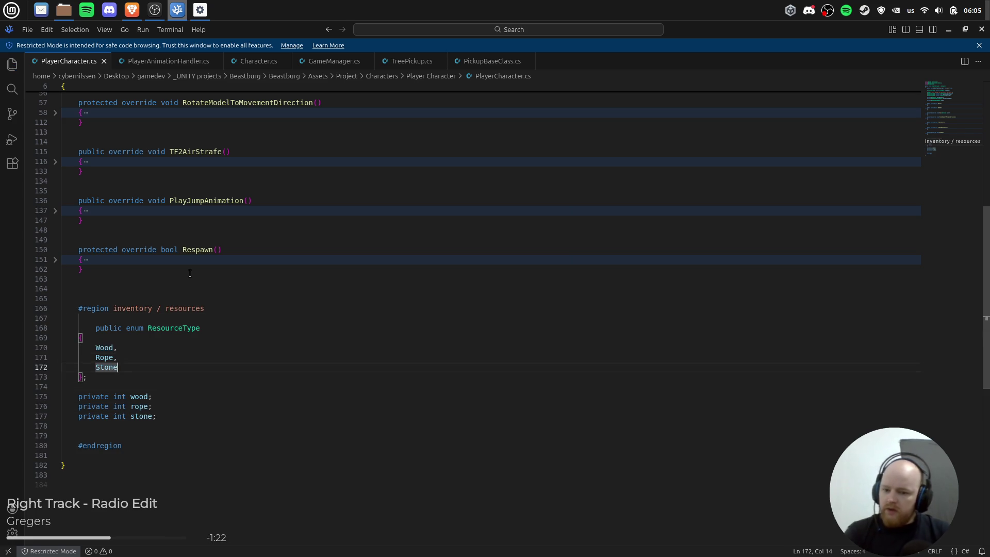
pyautogui.hotkey('ctrl', 'Left')
pyautogui.hotkey('ctrl', 'Left')
pyautogui.hotkey('ctrl', 'Left')
pyautogui.press('BackSpace')
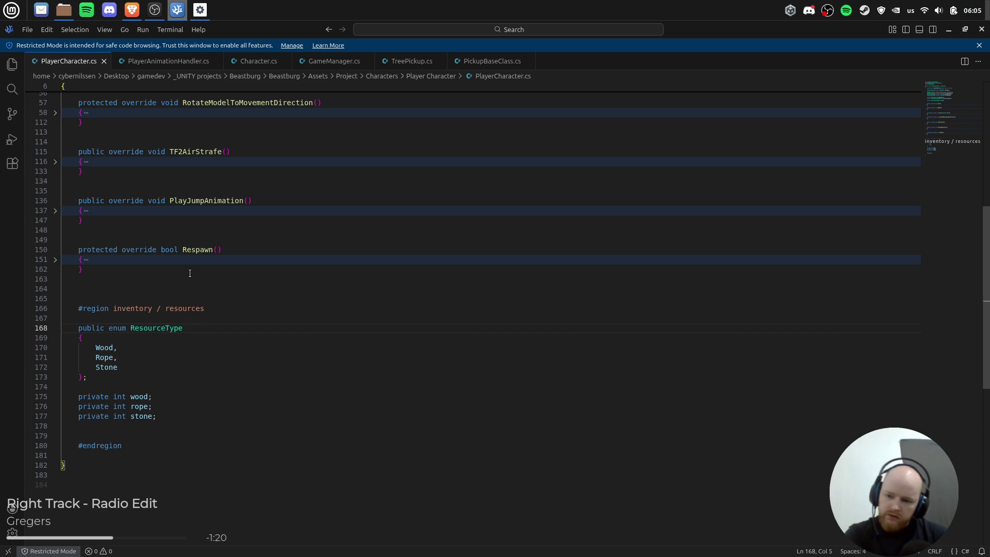
pyautogui.scroll(10, 190, 273)
pyautogui.scroll(-10, 189, 273)
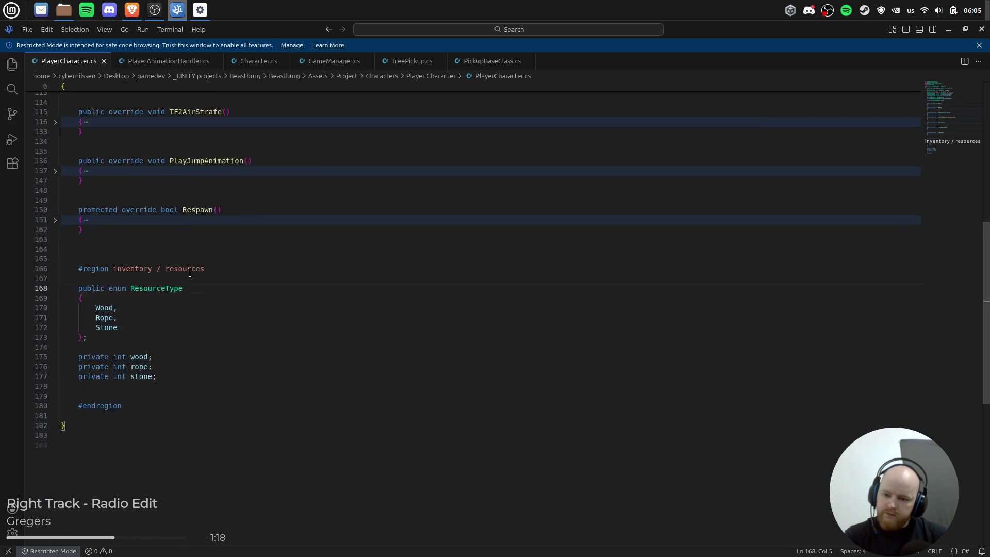
pyautogui.press('Down')
pyautogui.press('Down')
pyautogui.press('Down')
pyautogui.press('Up')
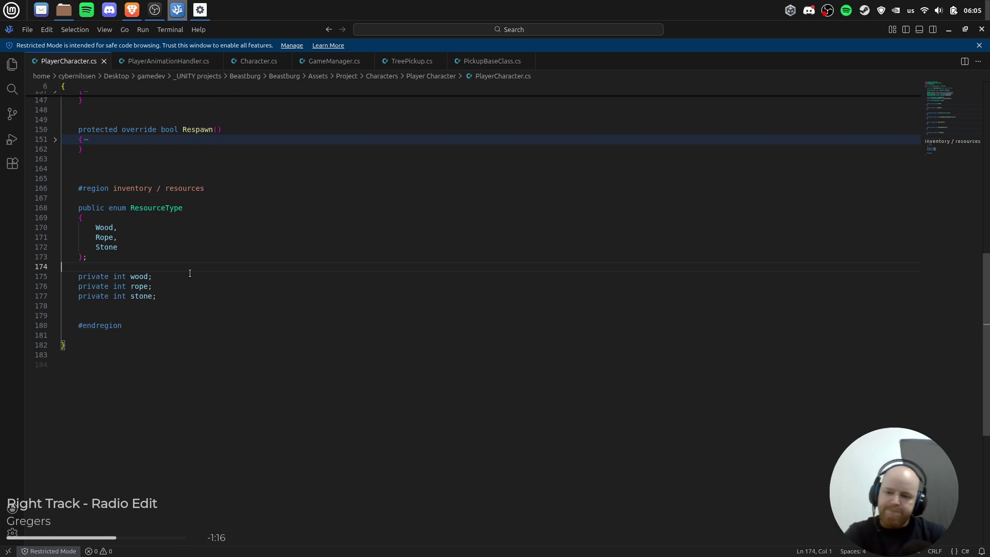
pyautogui.press('Down')
pyautogui.press('Down')
pyautogui.press('Down')
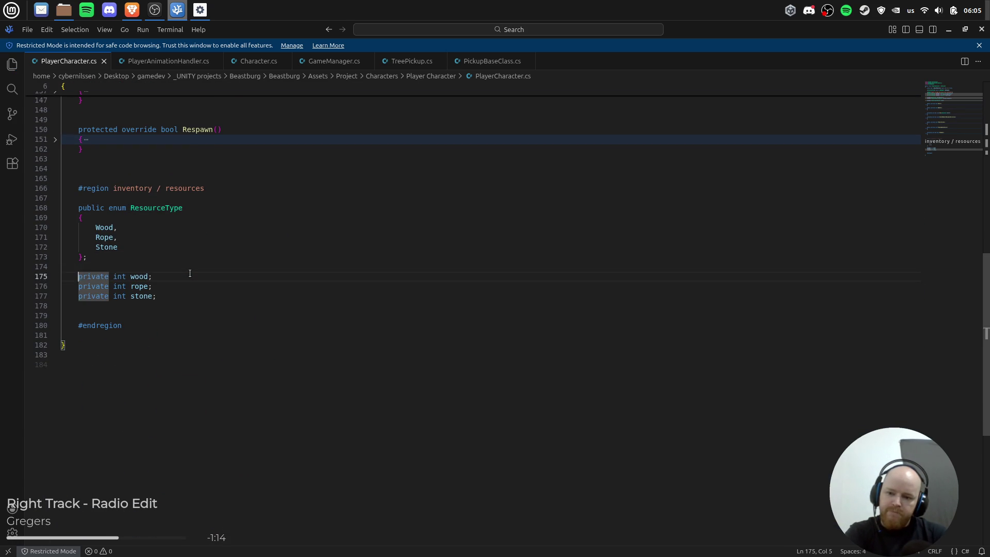
# - Below the fields, add an empty public void AddResource(ResourceType type, int amount) method
pyautogui.press('Up')
pyautogui.press('Return')
pyautogui.write('public void Add')
pyautogui.write('Resource(')
pyautogui.write('ResourceType ty')
pyautogui.write('pe, ')
pyautogui.write('int amount)')
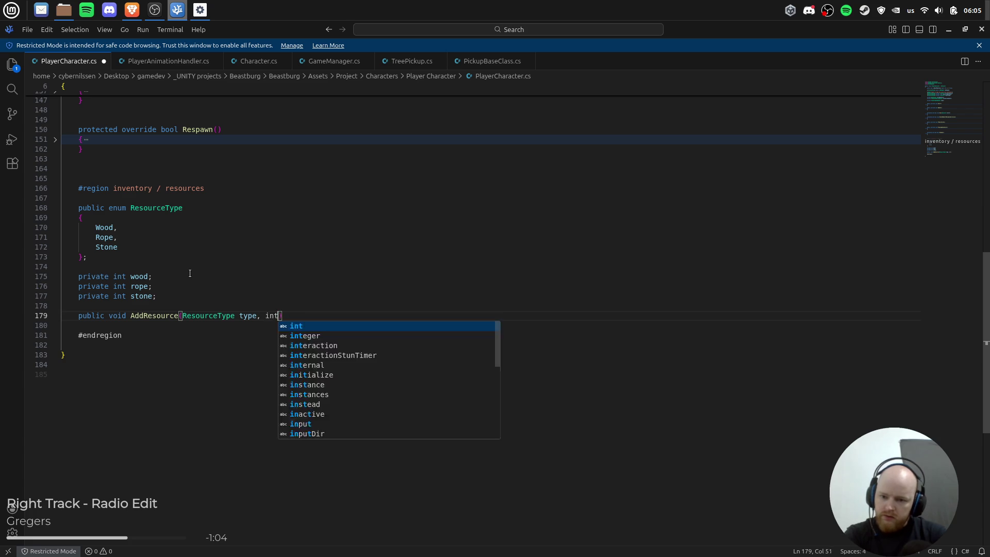
pyautogui.press('Return')
pyautogui.write('{')
pyautogui.press('Return')
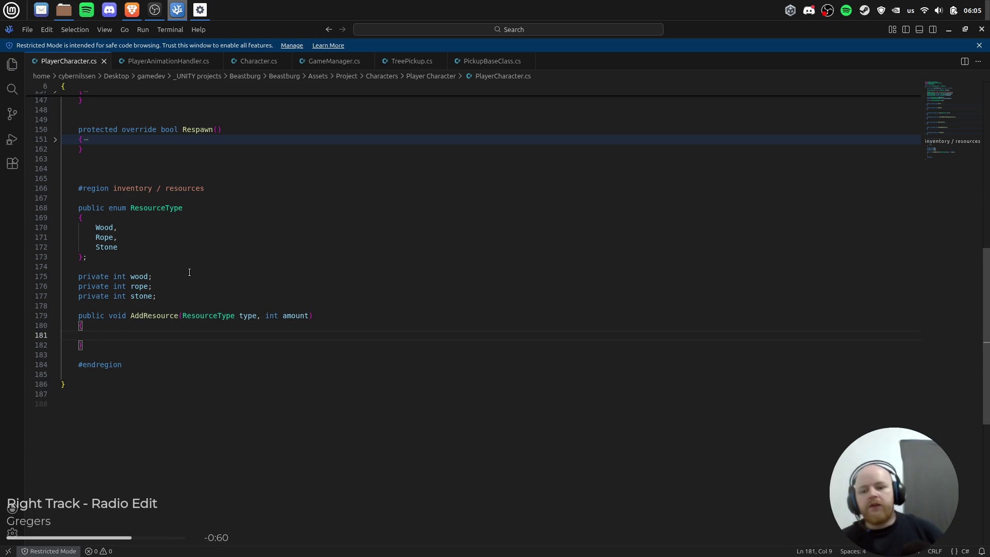
pyautogui.click(167, 297)
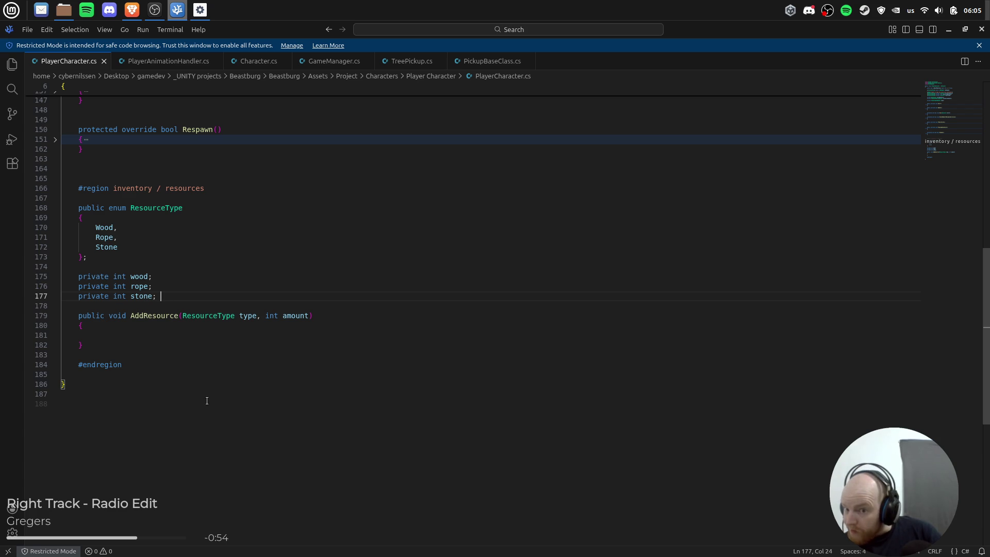
pyautogui.click(207, 331)
# - Open a switch(type) block with a case ResourceType.Wood label
pyautogui.write('switch9')
pyautogui.press('BackSpace')
pyautogui.write('(type)')
pyautogui.press('Return')
pyautogui.write('{')
pyautogui.press('Return')
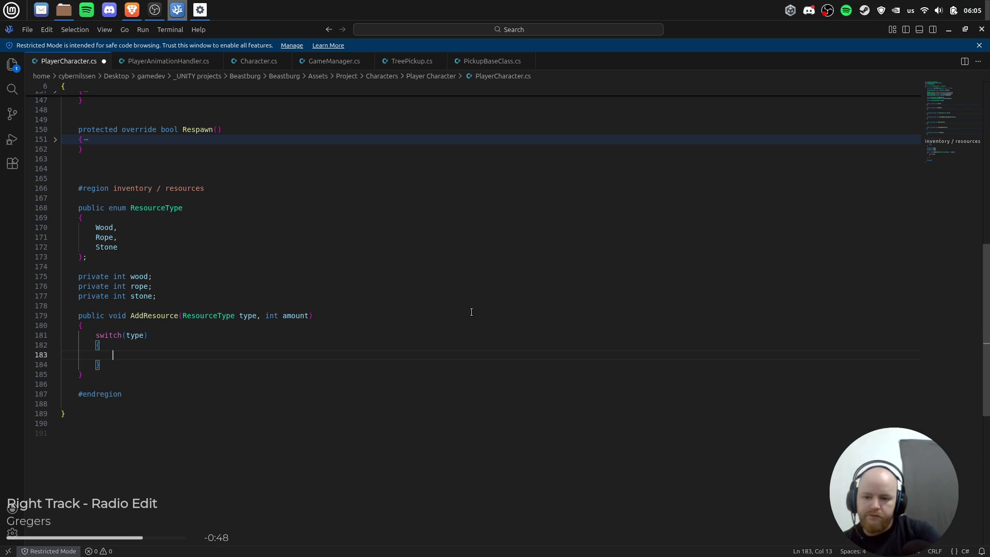
pyautogui.write('case Res')
pyautogui.press('Tab')
pyautogui.write('wo')
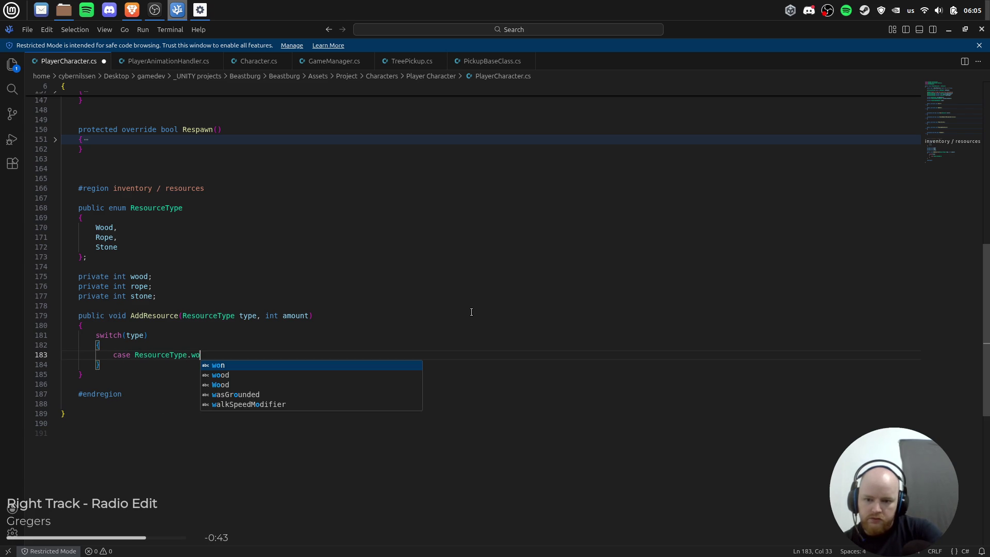
pyautogui.press('Down')
pyautogui.press('Down')
pyautogui.press('Tab')
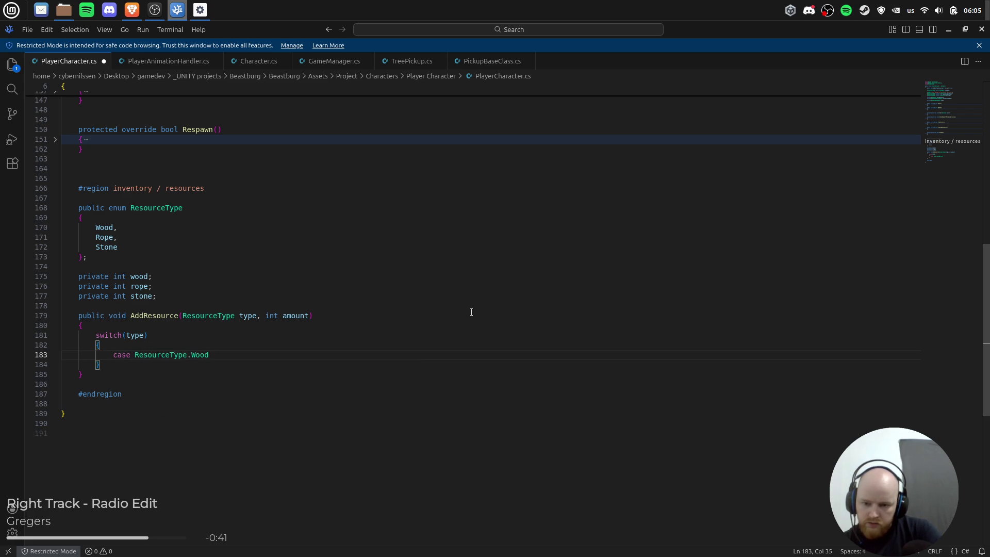
pyautogui.write('::')
# - Give the Wood case this.wood += amount; and break;, then begin a case ResourceType.Rope
pyautogui.press('Return')
pyautogui.write('b')
pyautogui.press('Tab')
pyautogui.hotkey('ctrl', 'shift', 'Return')
pyautogui.press('Tab')
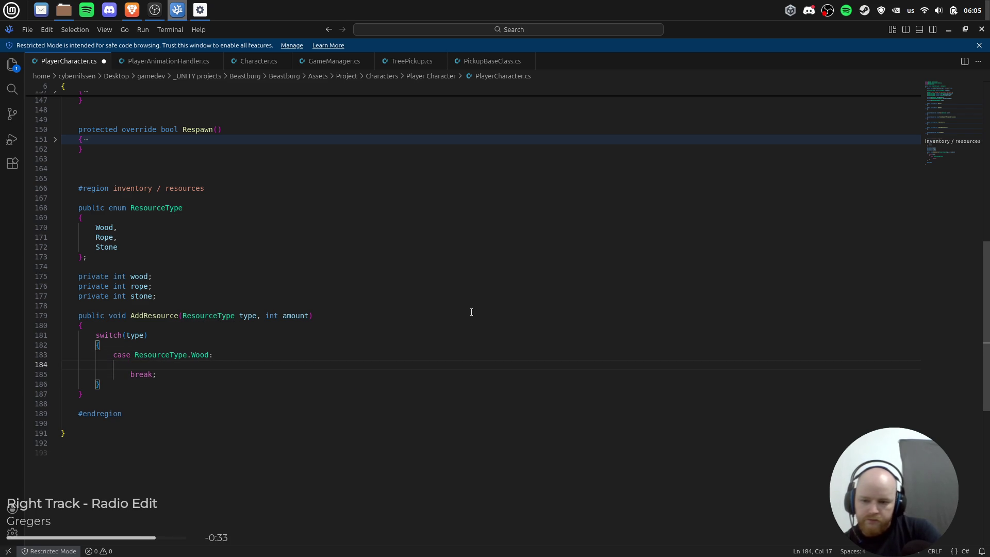
pyautogui.write('this.wood +=')
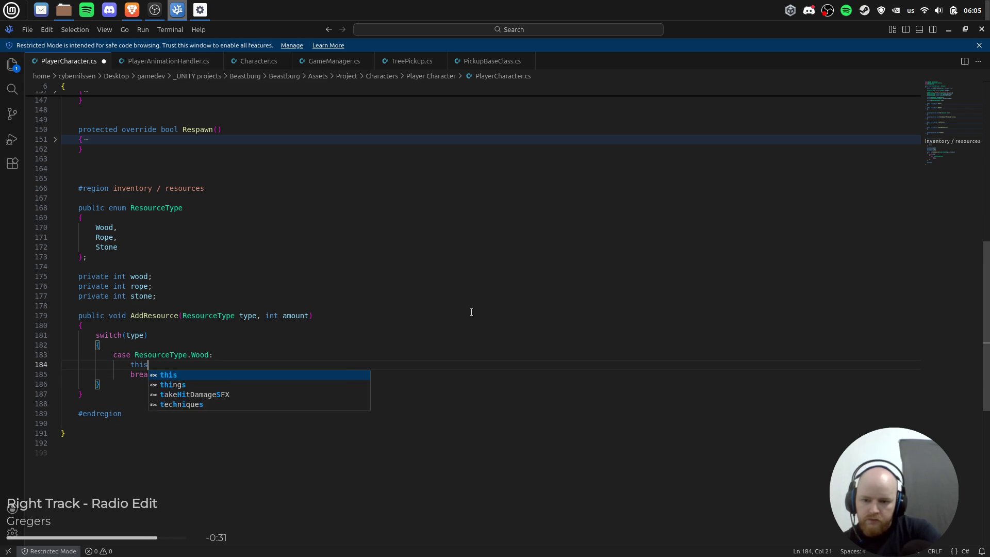
pyautogui.write(' amount;')
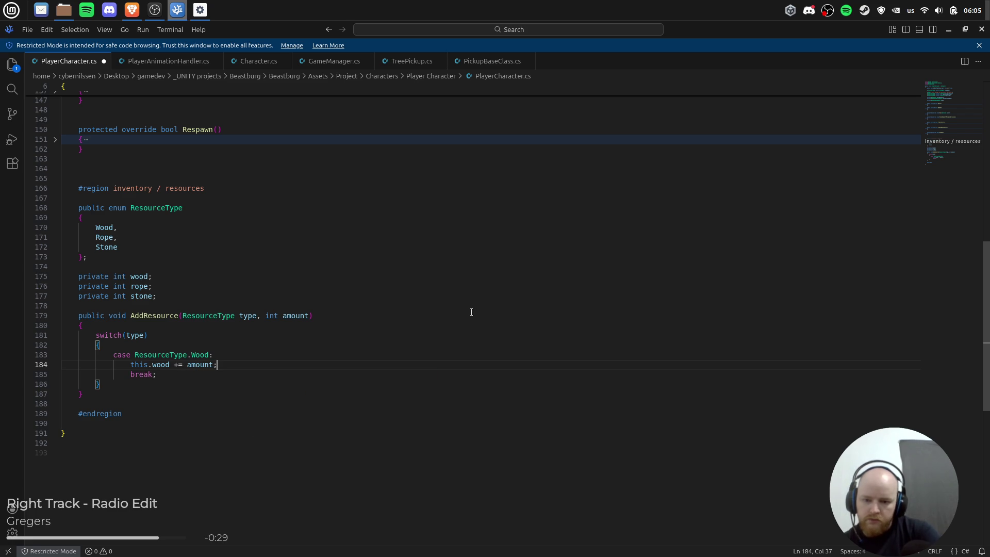
pyautogui.press('Down')
pyautogui.press('Return')
pyautogui.write('case ResourceType.')
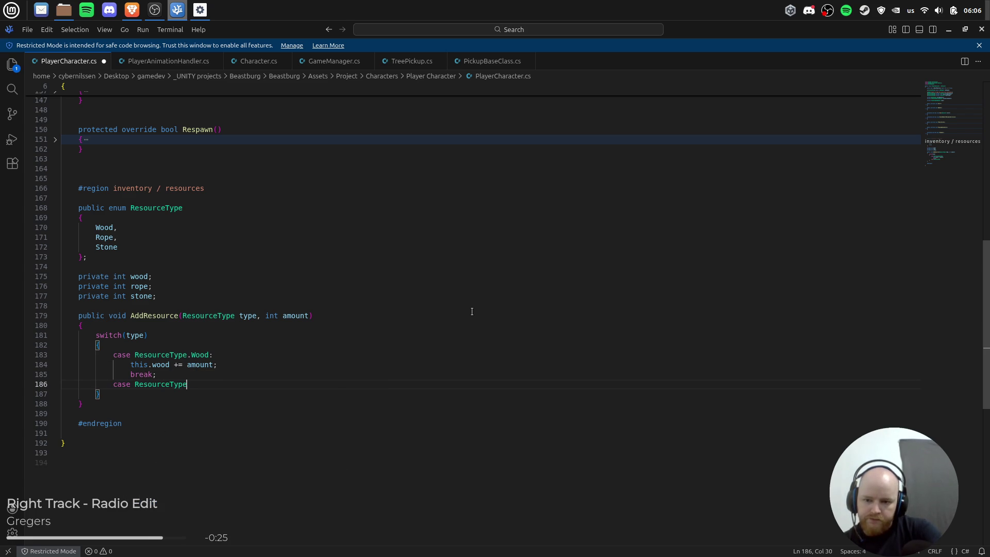
pyautogui.write('ro')
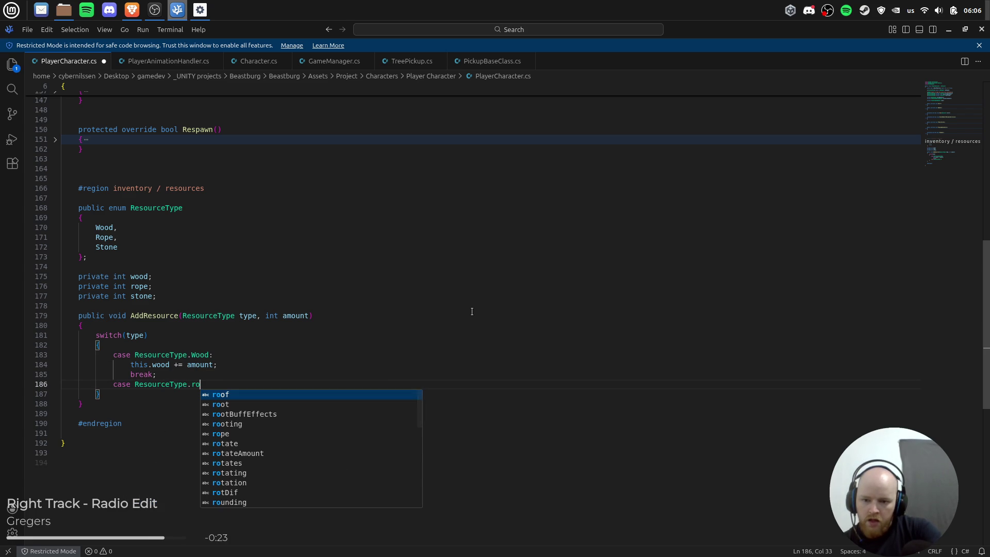
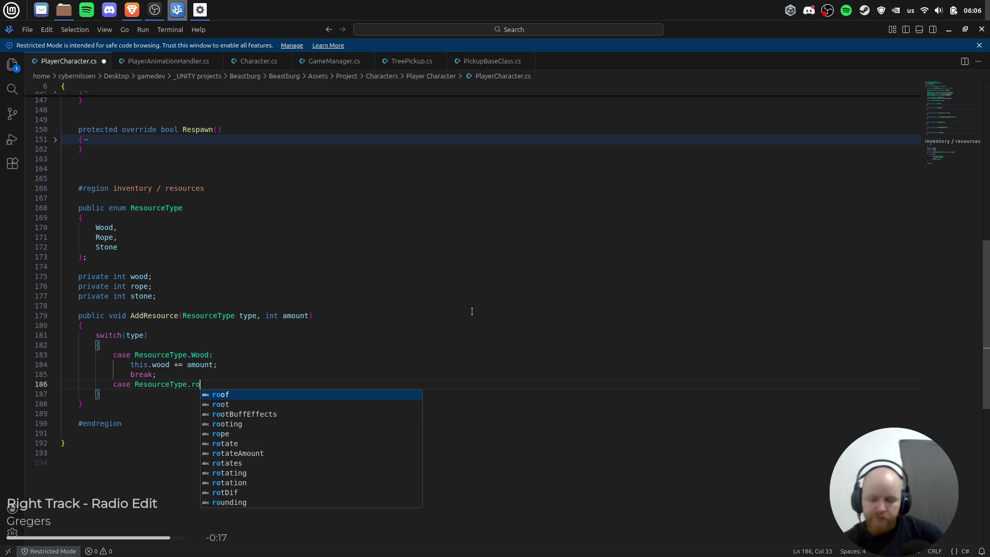
# - Add a ResourceType.Rope case that does this.rope += amount; then break;
pyautogui.press('BackSpace')
pyautogui.press('BackSpace')
pyautogui.write('Ro')
pyautogui.press('Return')
pyautogui.write(':')
pyautogui.press('Return')
pyautogui.write('this.rope +=')
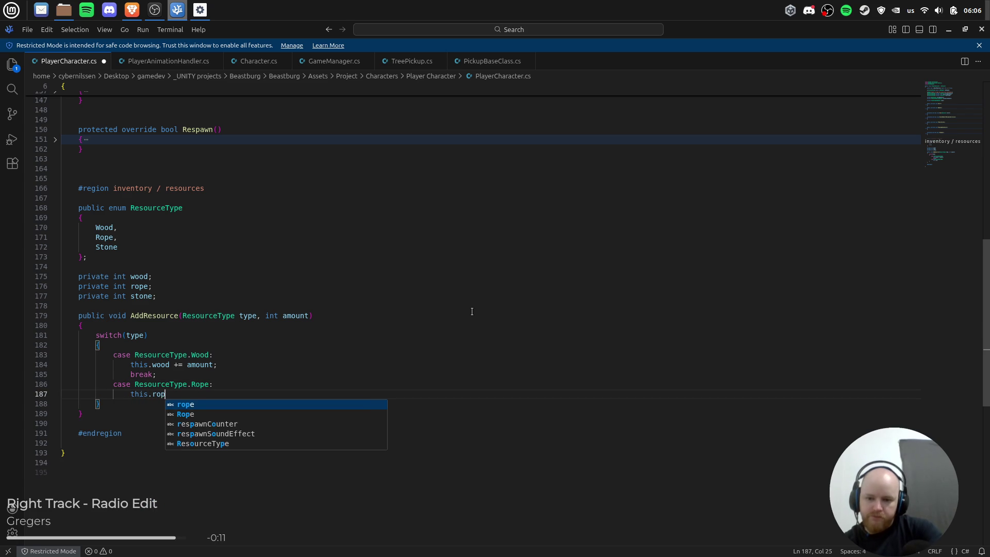
pyautogui.write(' amount;')
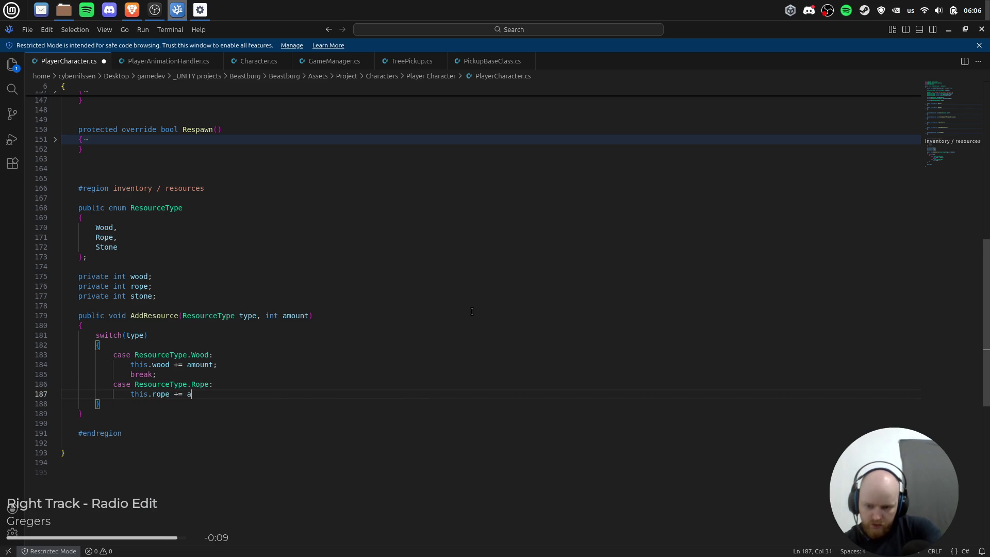
pyautogui.press('Return')
pyautogui.write('break;')
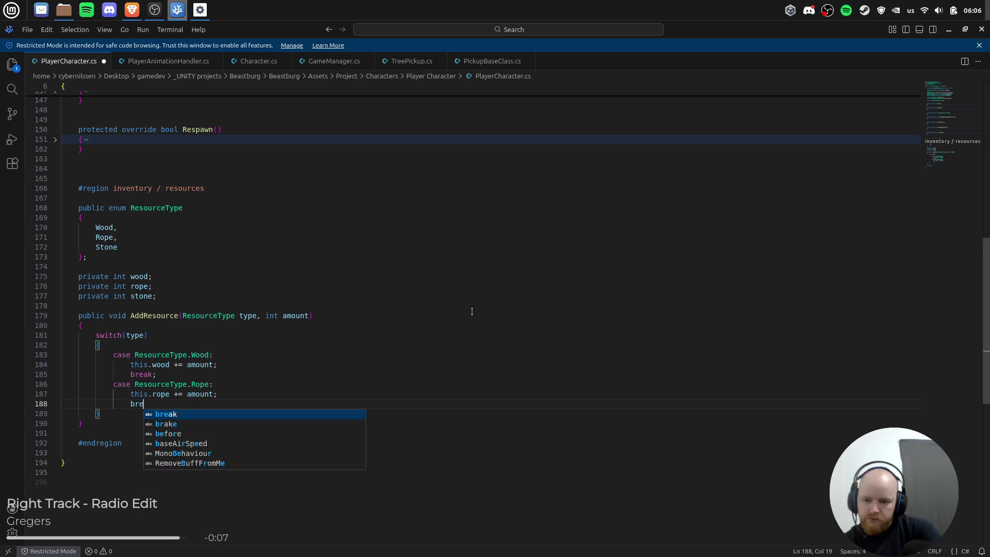
pyautogui.press('Return')
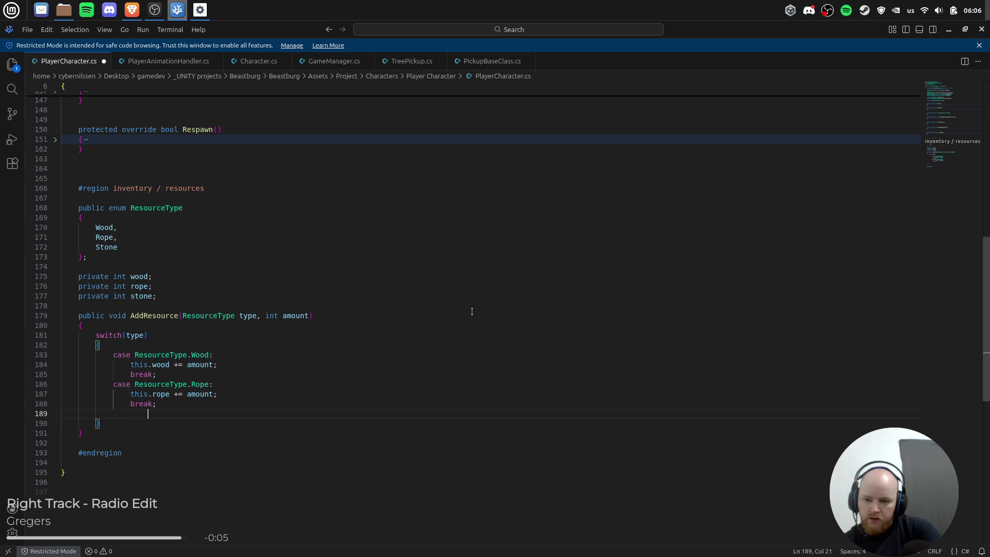
# - Add a ResourceType.Stone case that does this.stone += amount; then break;
pyautogui.write('case ')
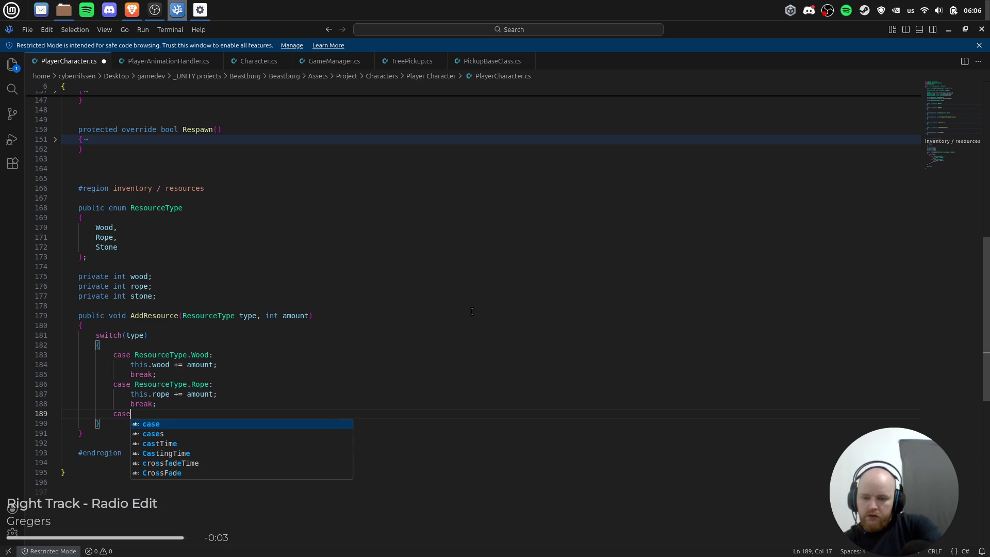
pyautogui.write('Reosu')
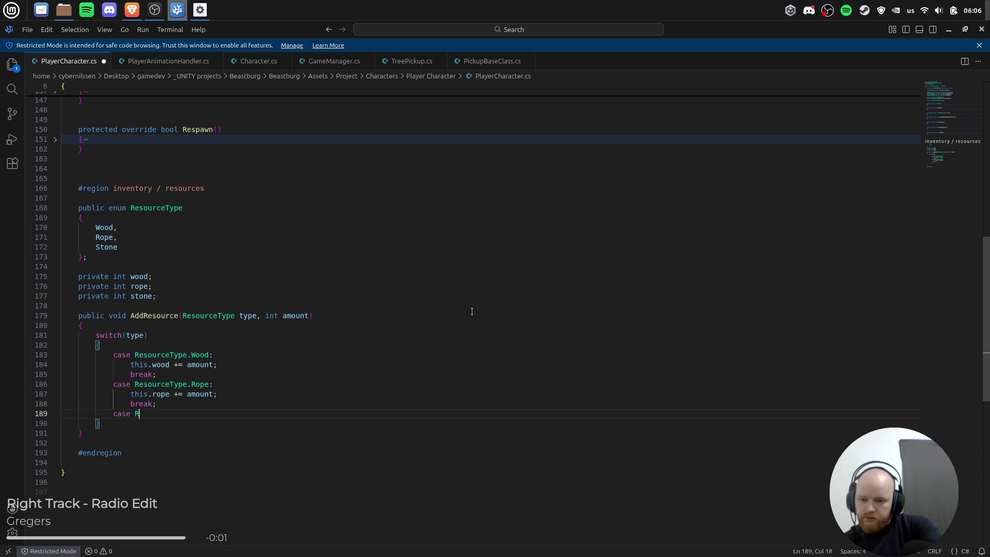
pyautogui.press('Tab')
pyautogui.write('.ston')
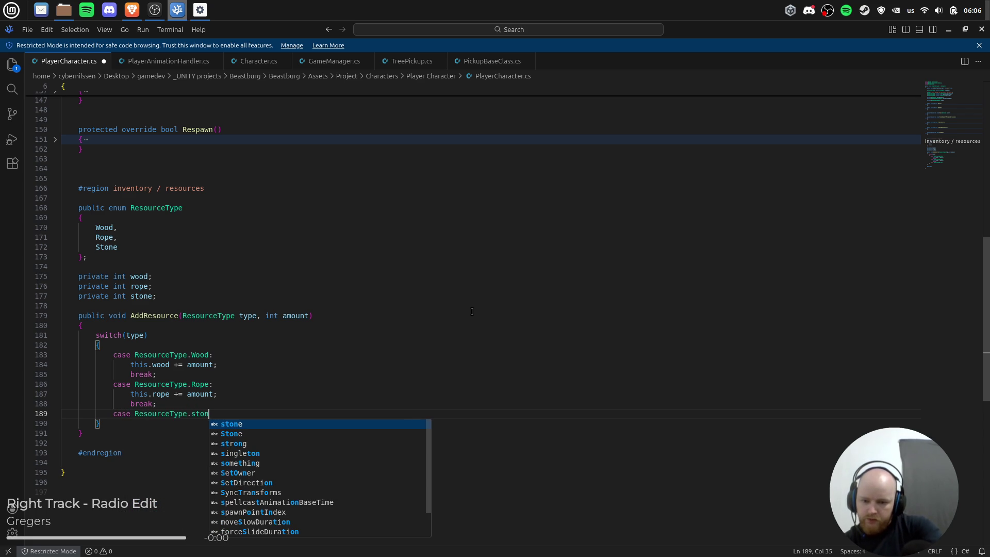
pyautogui.press('Down')
pyautogui.press('Tab')
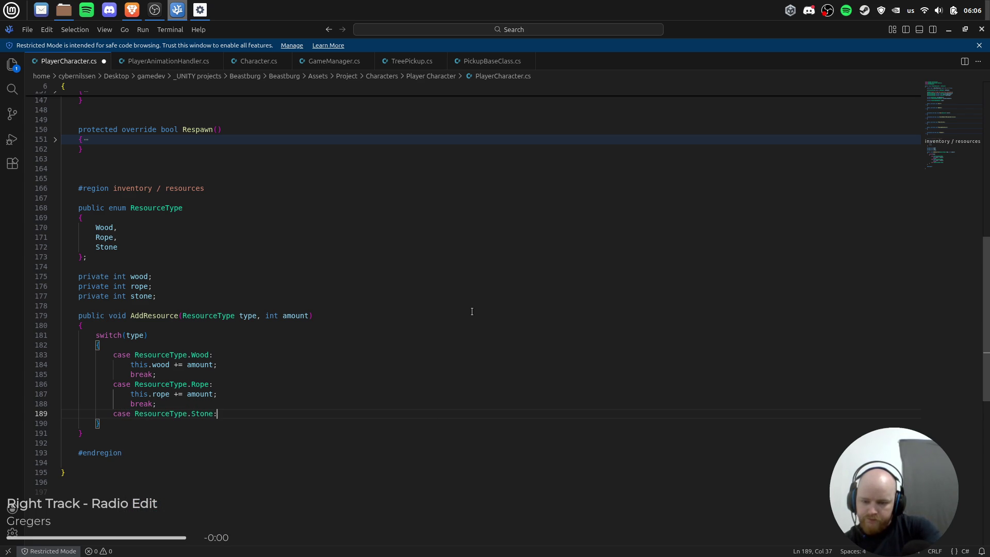
pyautogui.press('Return')
pyautogui.write('this.stone += amount;')
pyautogui.press('Return')
pyautogui.write('break;')
pyautogui.press('Return')
# - Add an indented default: break; case and a return; after the switch
pyautogui.press('BackSpace')
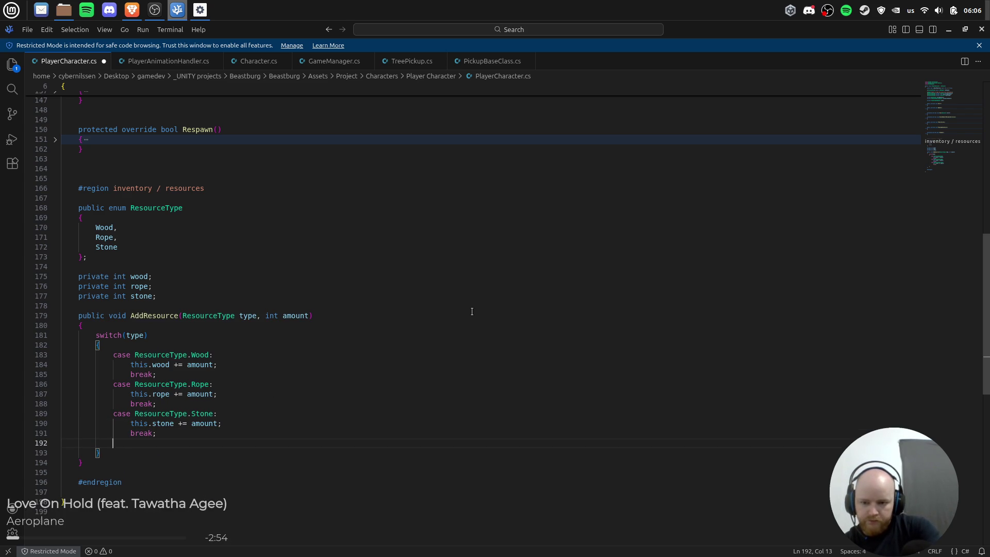
pyautogui.write('default:')
pyautogui.press('Return')
pyautogui.write('break;')
pyautogui.press('Home')
pyautogui.press('Tab')
pyautogui.press('Down')
pyautogui.press('Return')
pyautogui.press('Return')
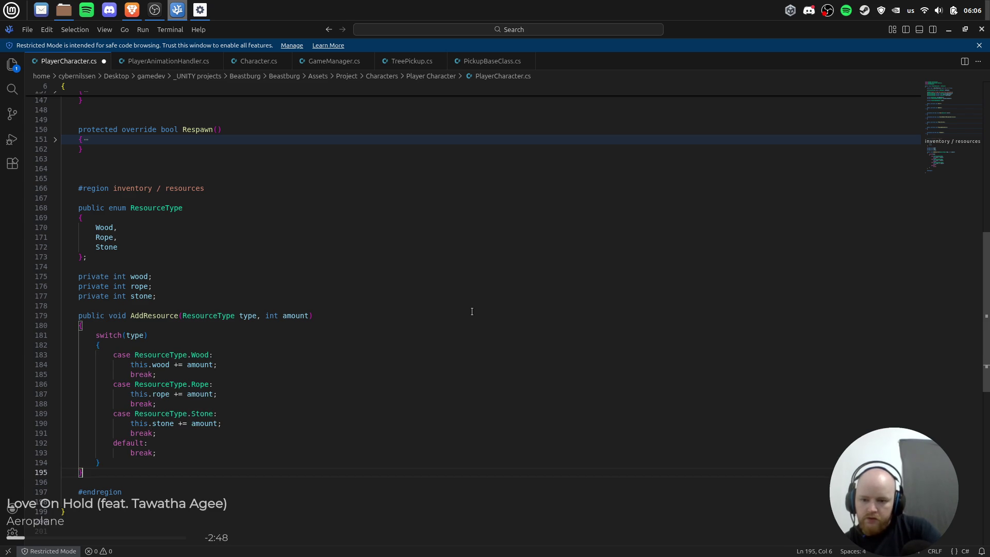
pyautogui.write("return'")
pyautogui.press('BackSpace')
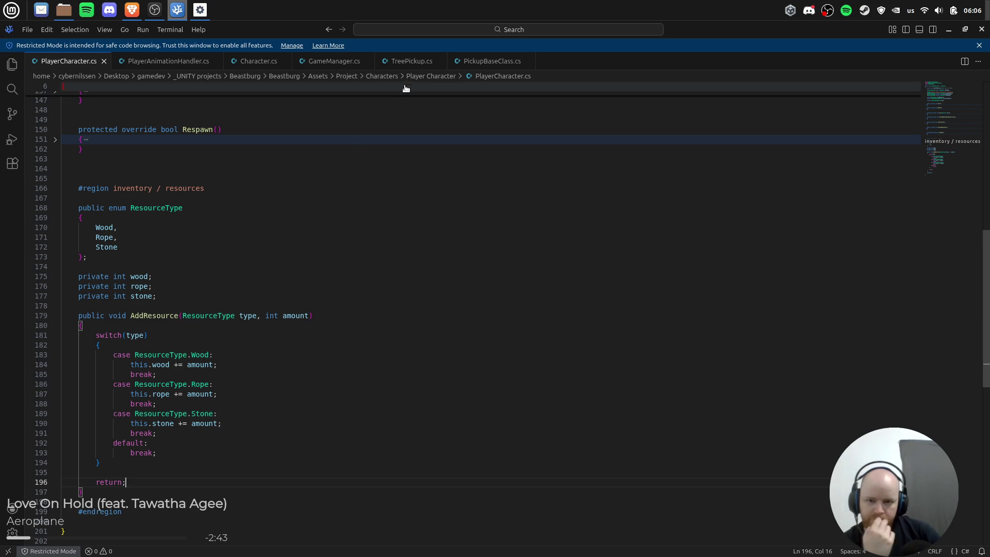
pyautogui.click(413, 65)
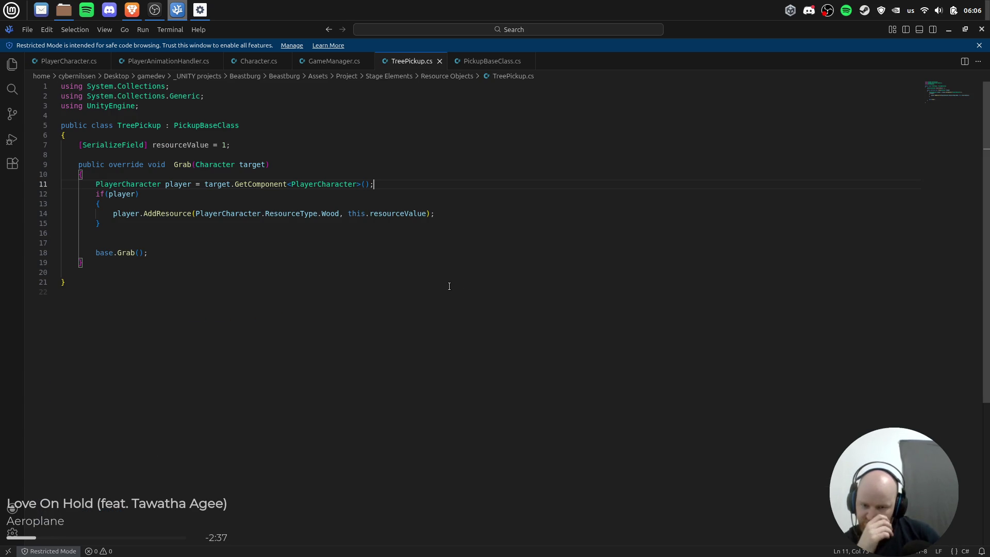
# - Add else { return; } after TreePickup's if(player) block and save the file
pyautogui.click(214, 227)
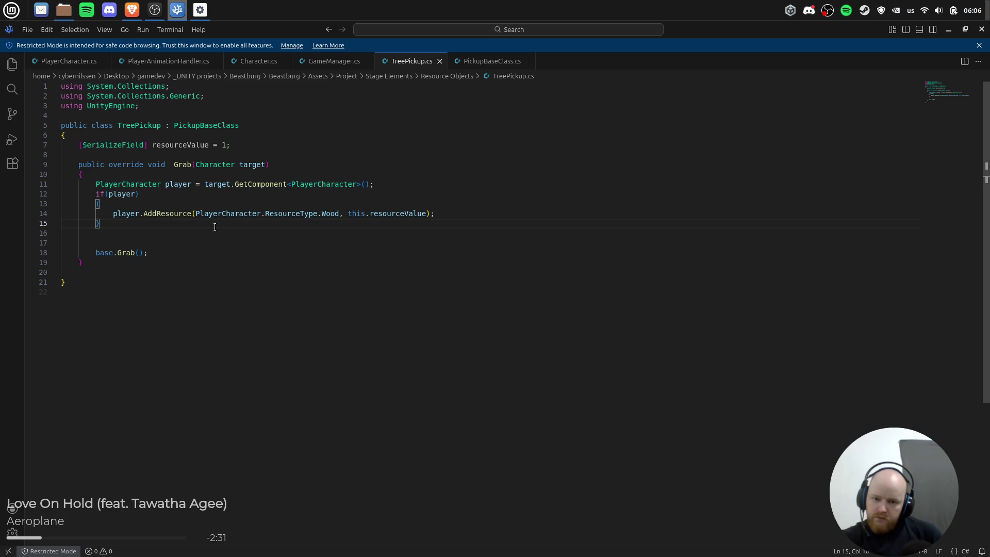
pyautogui.press('Down')
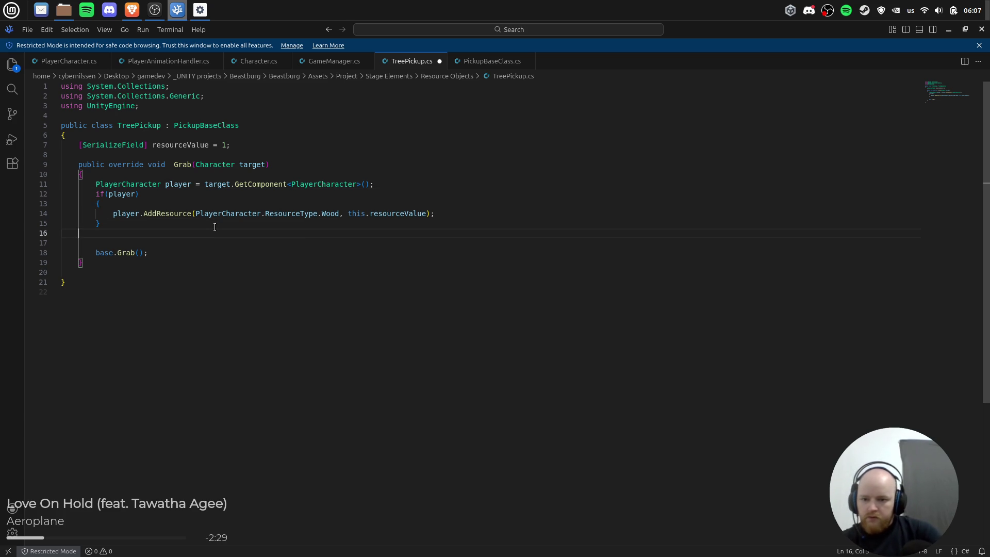
pyautogui.write('else{')
pyautogui.press('Return')
pyautogui.write('return;')
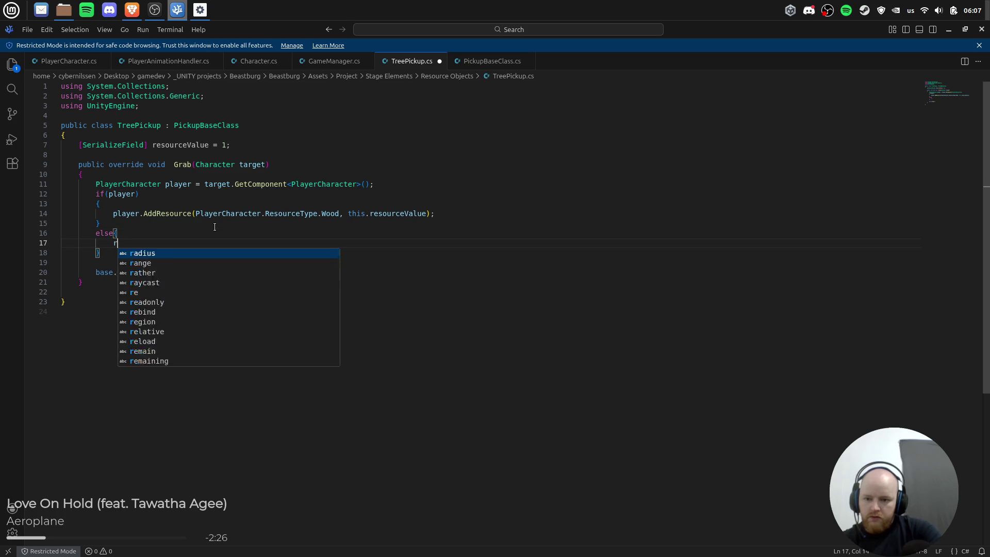
pyautogui.hotkey('ctrl', 's')
pyautogui.press('Up')
pyautogui.press('Up')
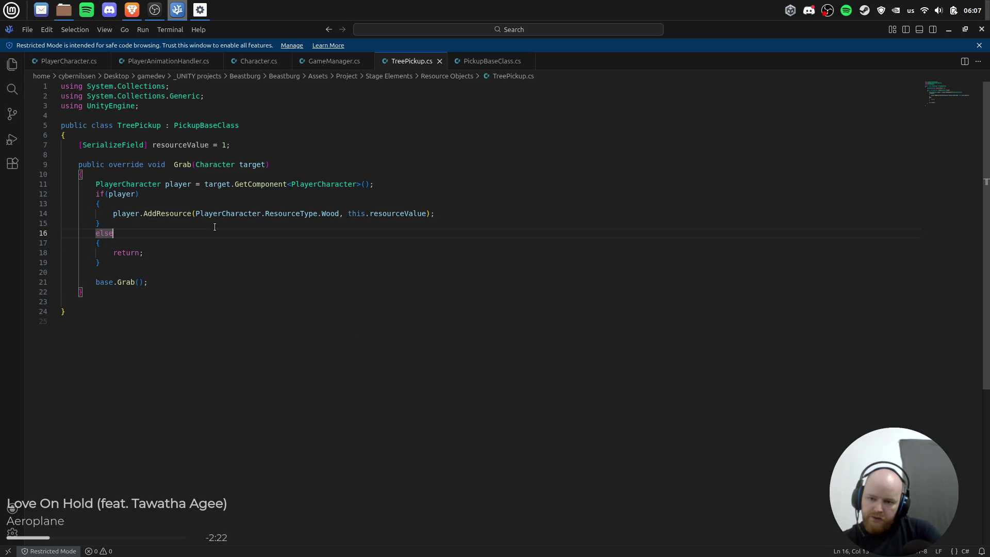
# - Go through Character.cs back to PlayerCharacter.cs, then bring OBS Studio forward
pyautogui.hotkey('alt', 'Tab')
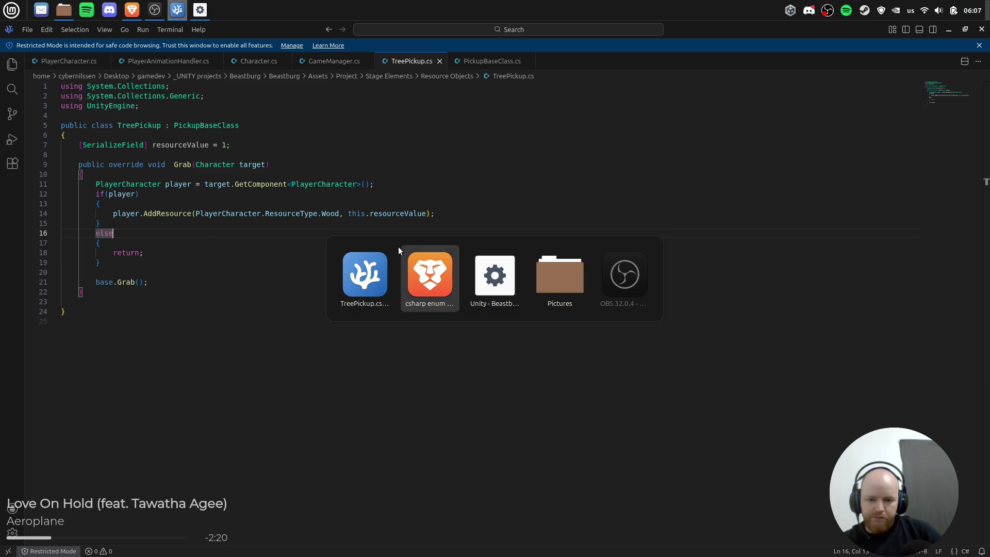
pyautogui.hotkey('alt', 'Tab')
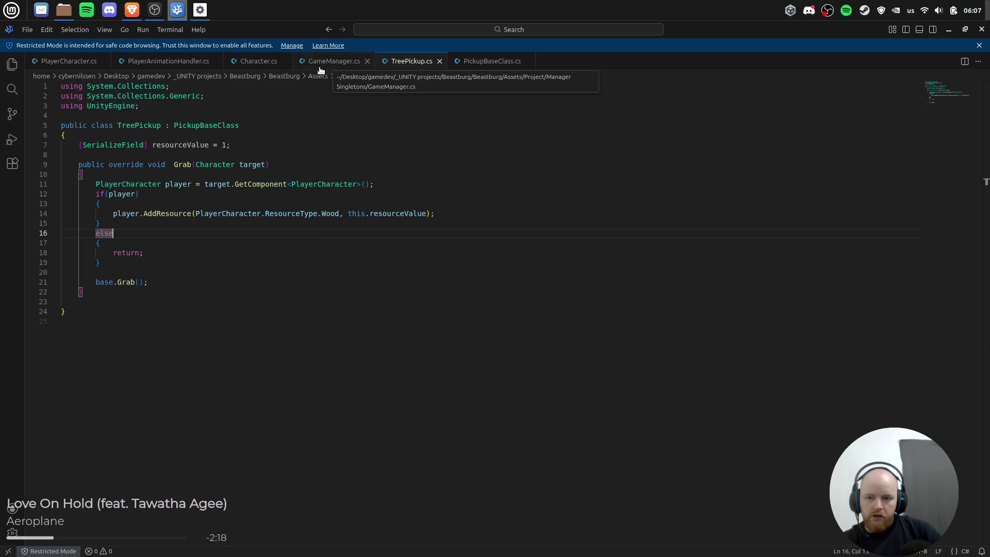
pyautogui.click(252, 62)
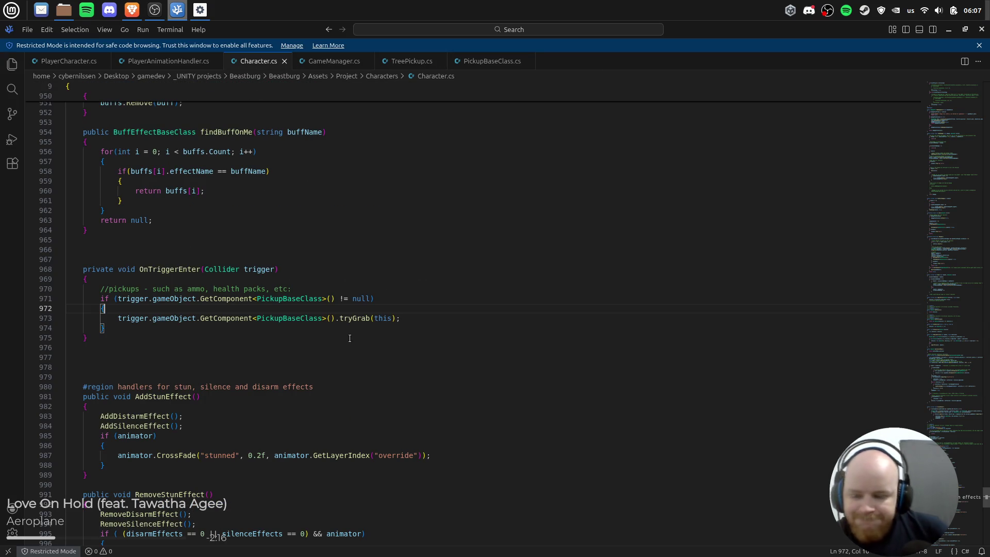
pyautogui.click(69, 61)
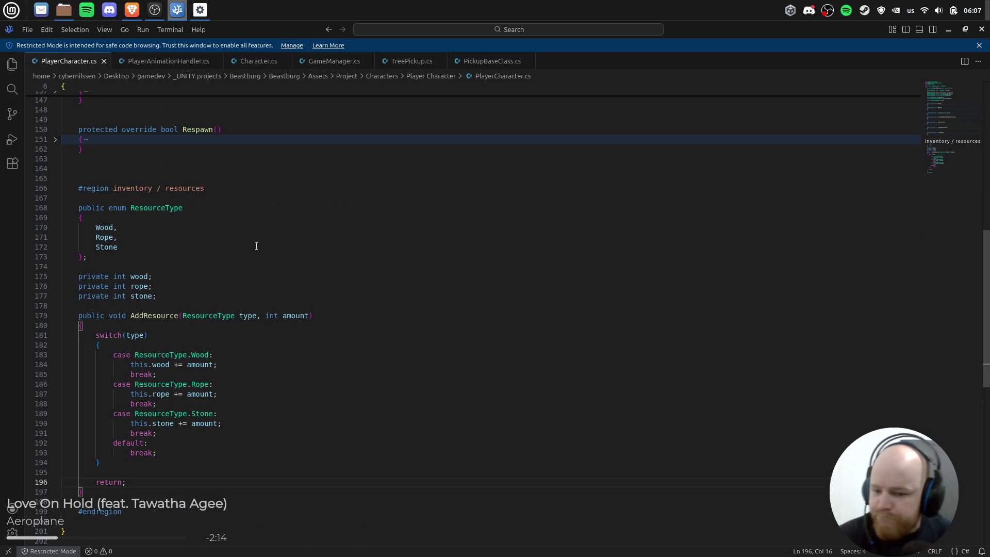
pyautogui.scroll(-4, 310, 305)
pyautogui.scroll(3, 311, 328)
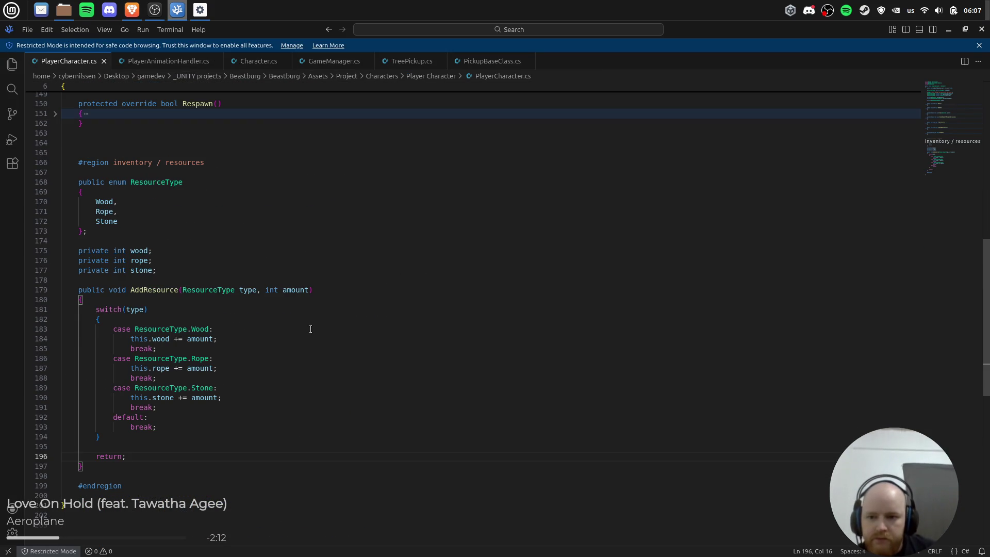
pyautogui.moveTo(155, 10)
pyautogui.click(187, 77)
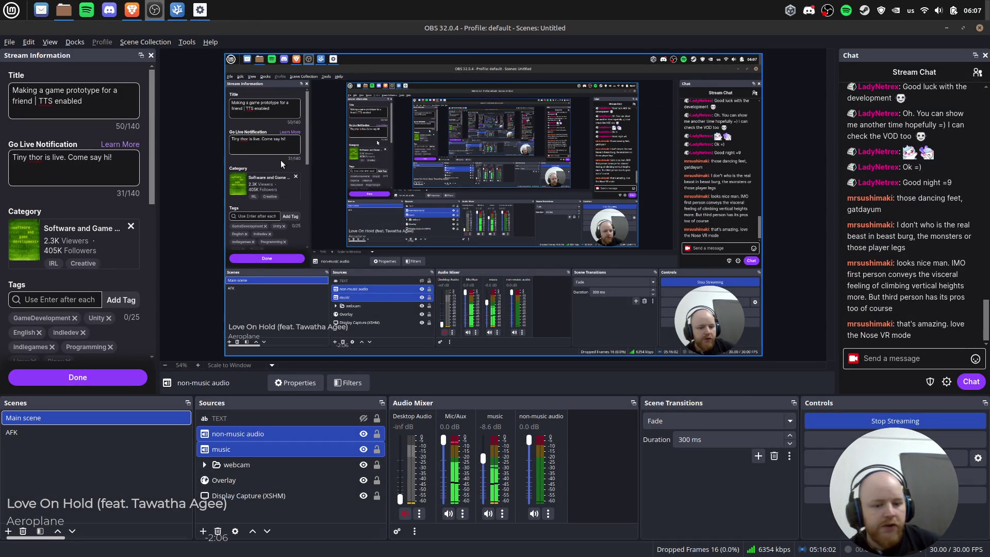
# - Open the failing TreePickup script from Unity's console, type resourceValue as int, and save
pyautogui.moveTo(197, 10)
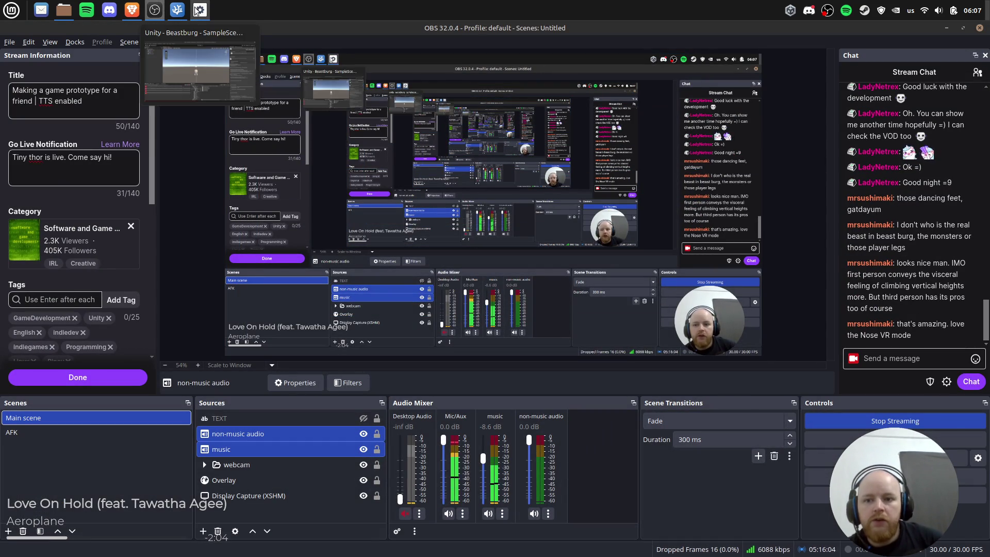
pyautogui.click(203, 61)
pyautogui.click(189, 424)
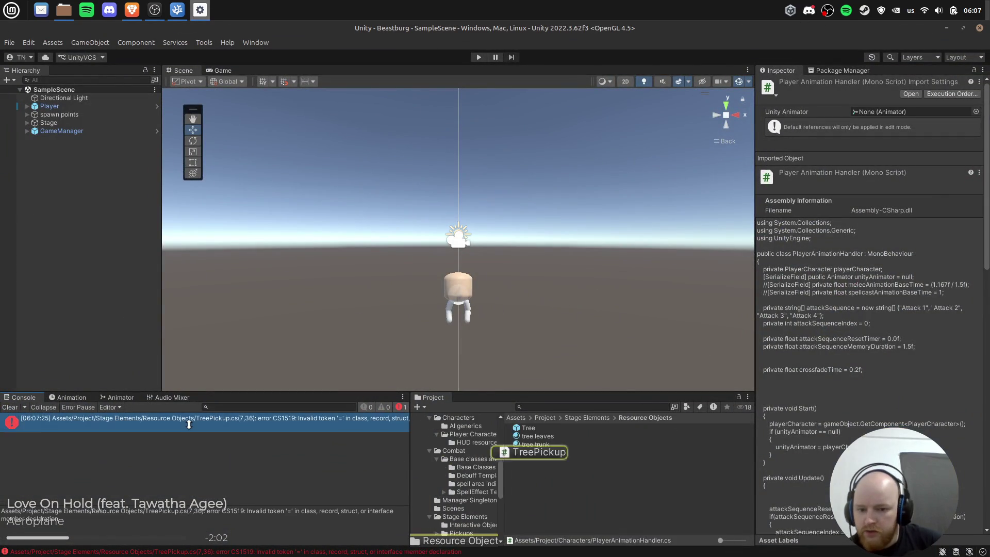
pyautogui.doubleClick(189, 424)
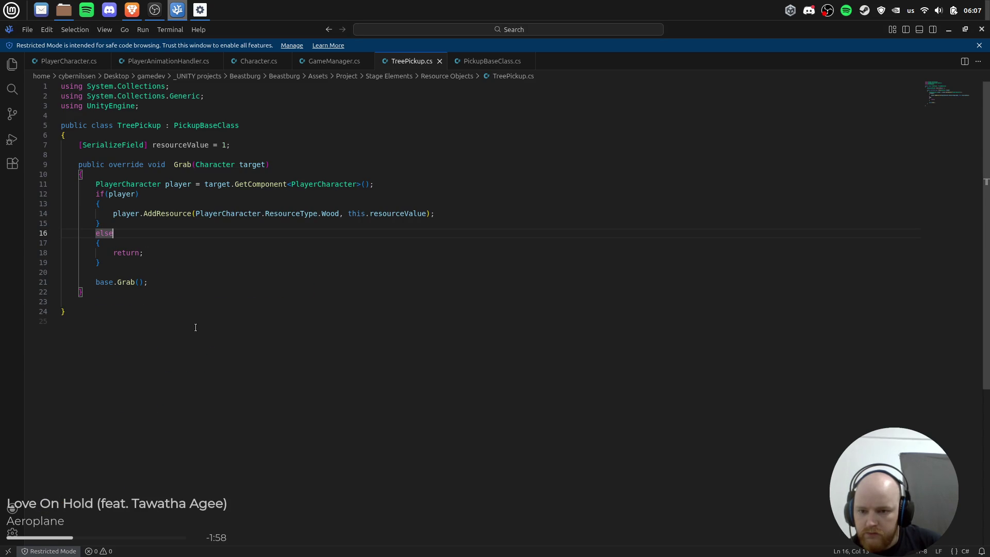
pyautogui.click(192, 253)
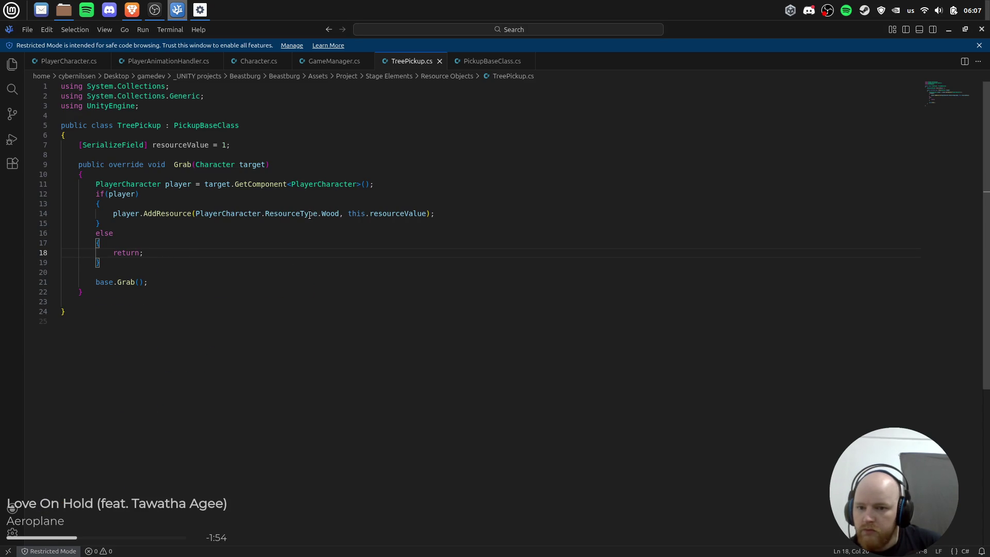
pyautogui.hotkey('alt', 'Tab')
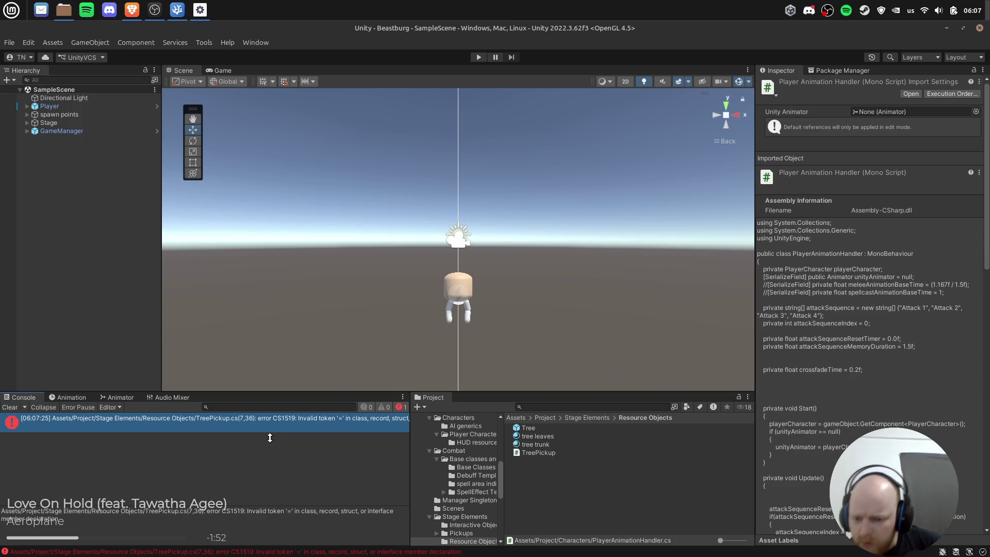
pyautogui.hotkey('alt', 'Tab')
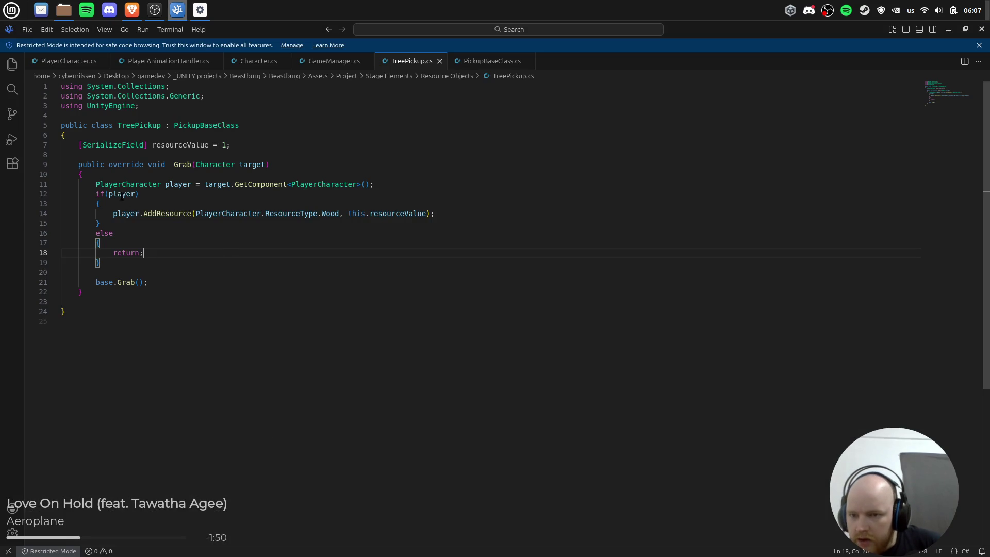
pyautogui.click(89, 147)
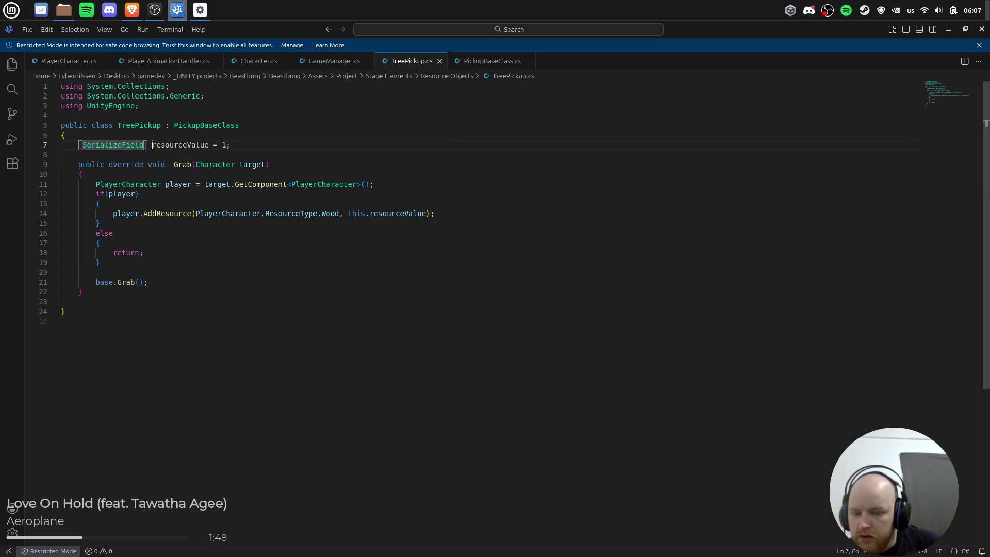
pyautogui.click(154, 145)
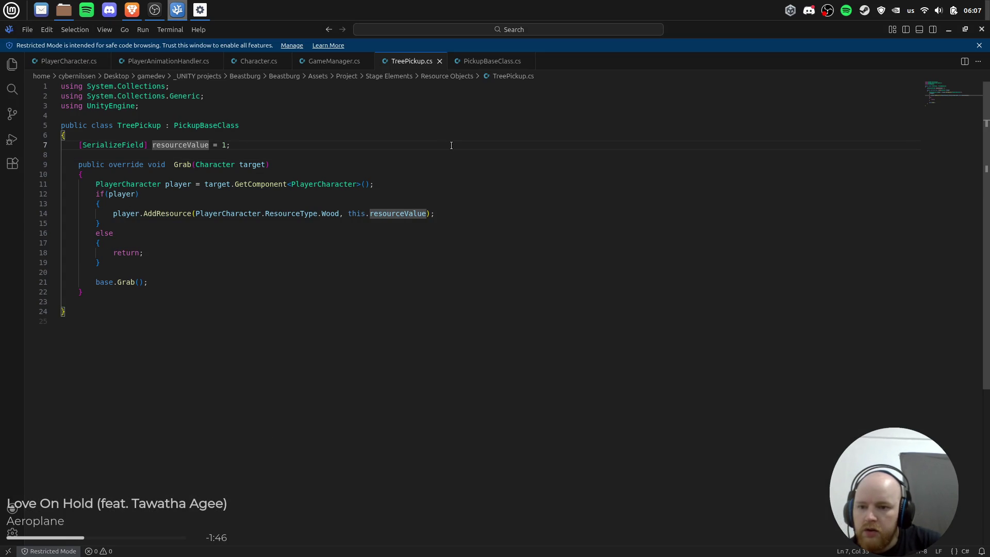
pyautogui.write('int')
pyautogui.hotkey('ctrl', 's')
pyautogui.hotkey('alt', 'Tab')
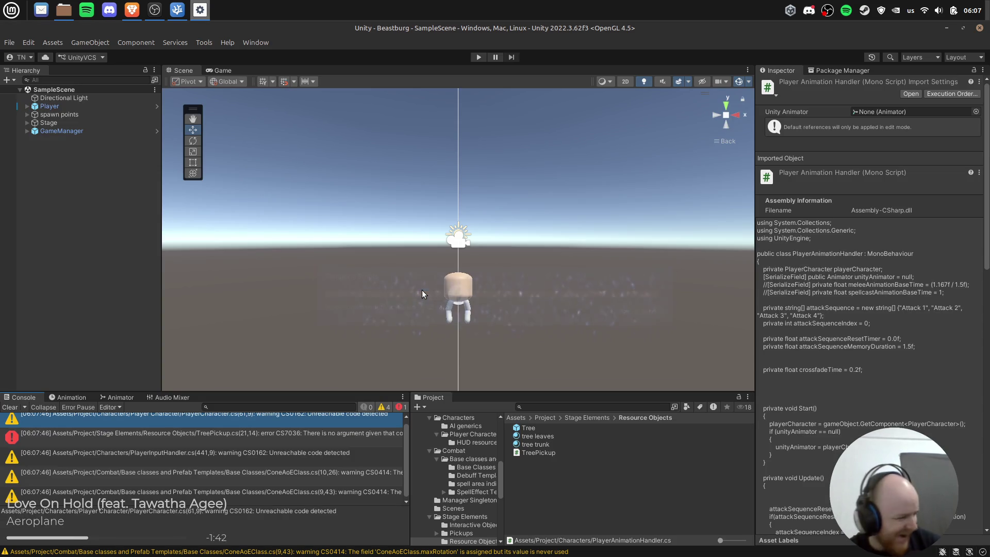
# - Change base.Grab() to base.Grab(target) to fix the CS7036 error, then recompile in Unity
pyautogui.click(142, 440)
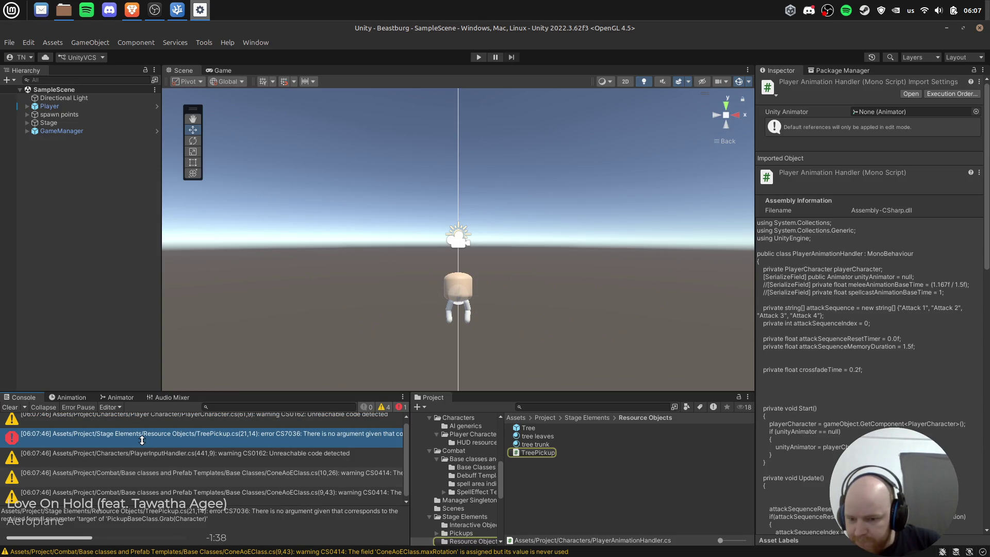
pyautogui.hotkey('alt', 'Tab')
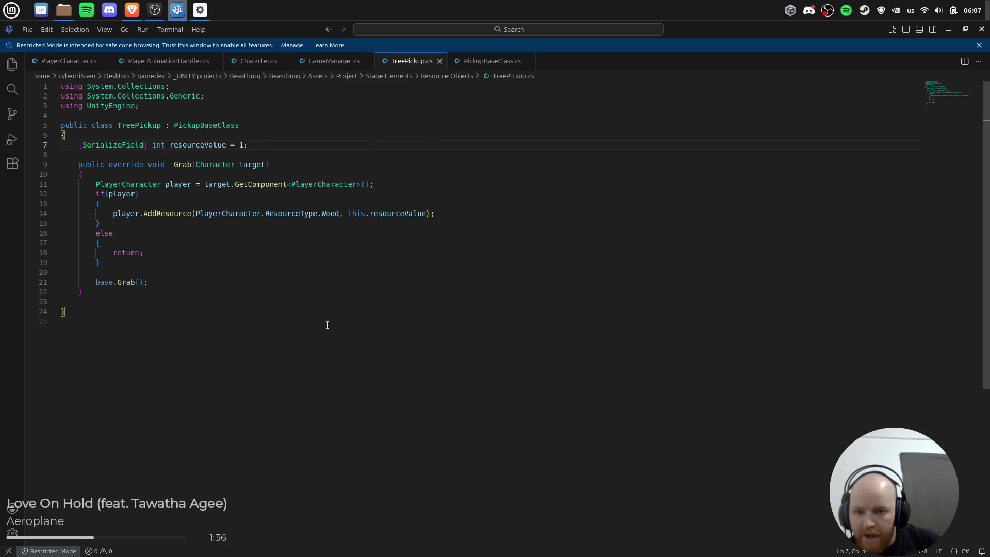
pyautogui.click(139, 282)
pyautogui.write('target')
pyautogui.click(197, 276)
pyautogui.hotkey('alt', 'Tab')
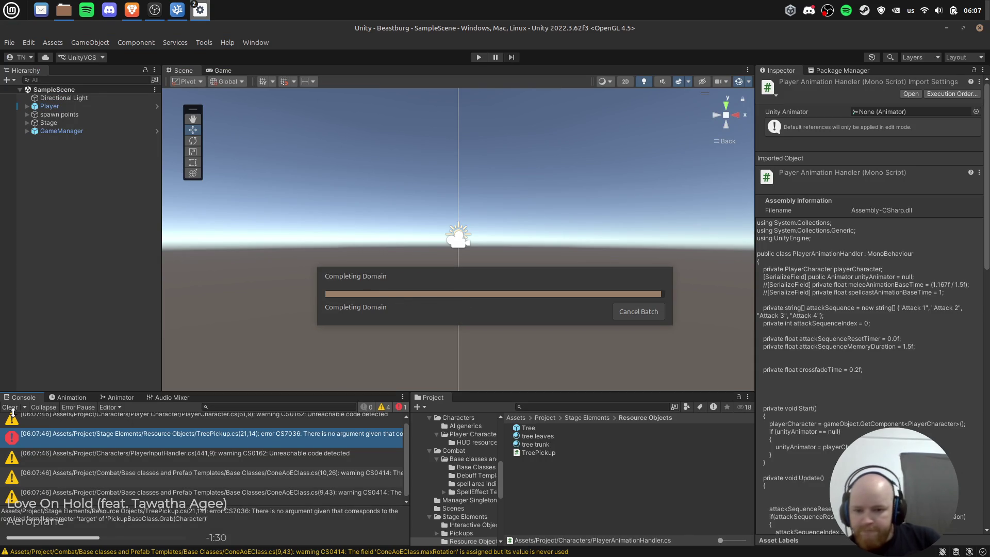
# - Dismiss the chat window and clear all messages from Unity's Console
pyautogui.click(809, 10)
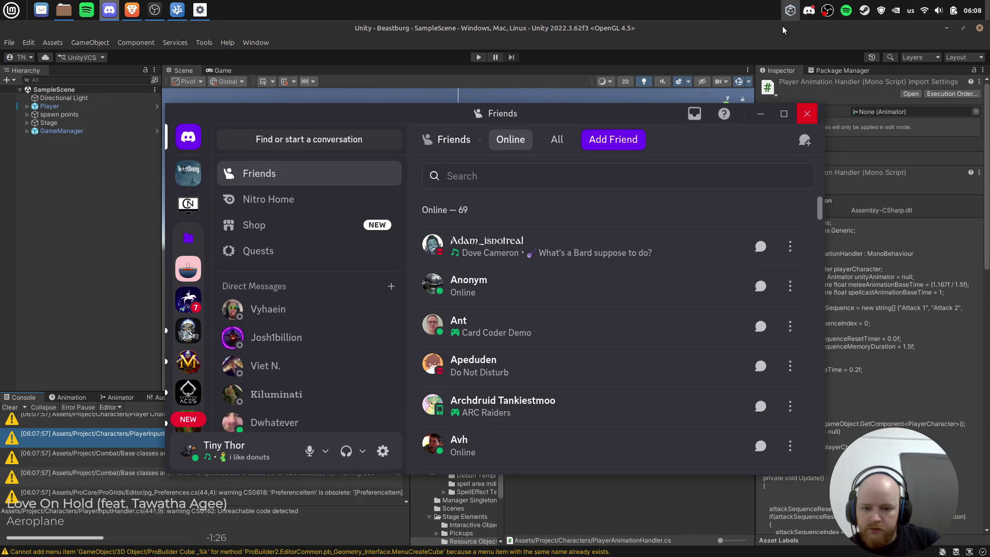
pyautogui.click(47, 264)
pyautogui.scroll(-5, 270, 458)
pyautogui.click(17, 408)
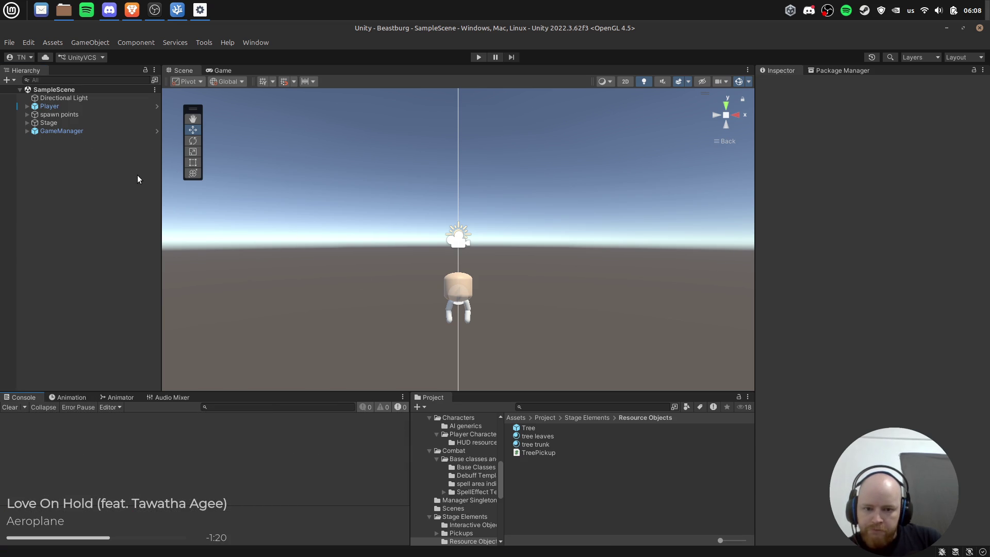
# - Confirm the Player's Ui Manager field is None, then reopen PlayerCharacter.cs in VSCodium
pyautogui.click(78, 106)
pyautogui.scroll(-5, 877, 257)
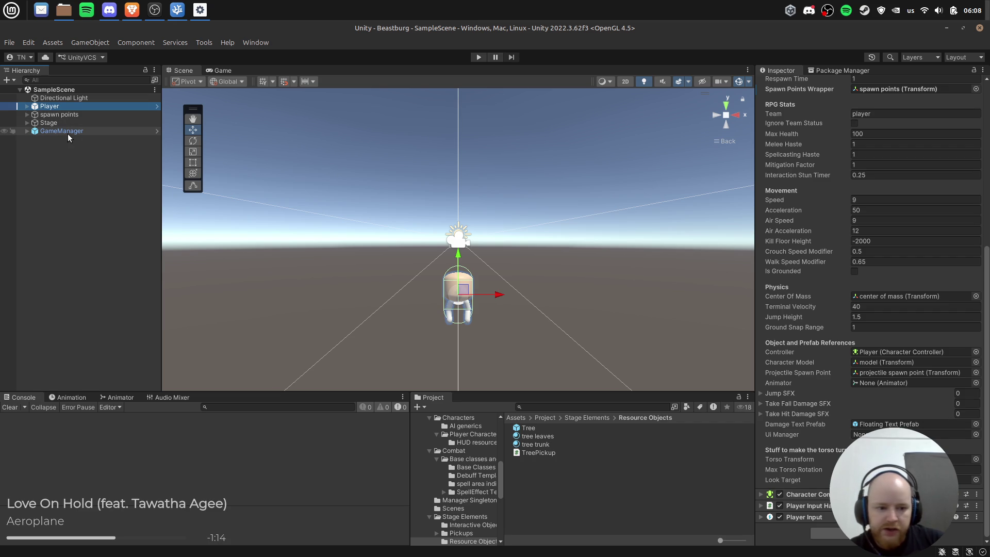
pyautogui.click(897, 434)
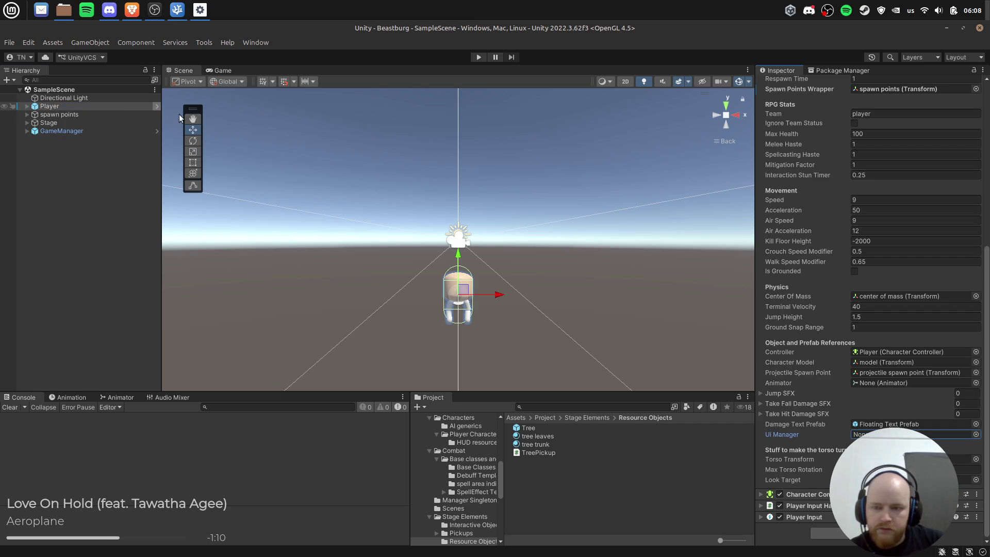
pyautogui.click(177, 10)
pyautogui.click(36, 62)
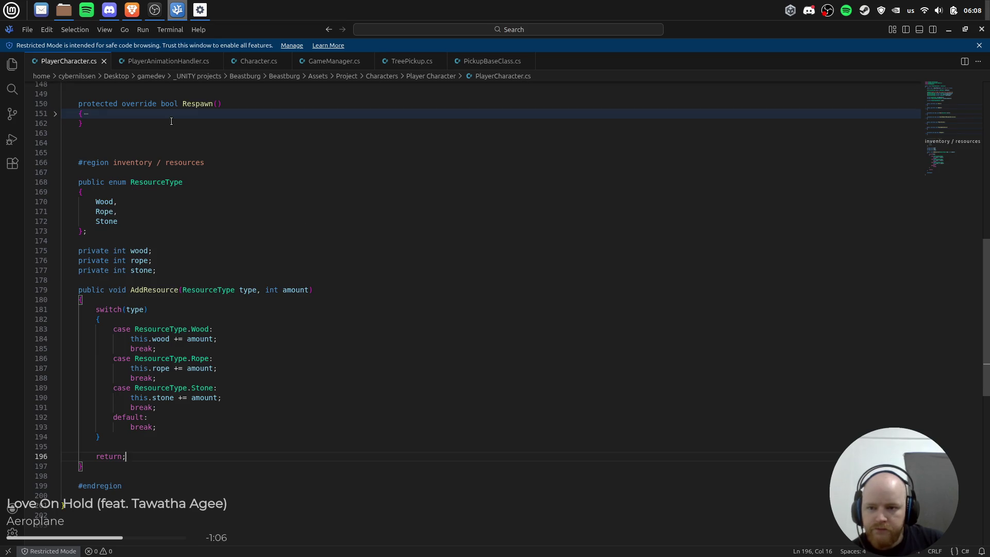
# - Find 'uimanager' and uncomment uiManager.gameObject.SetActive(true) on line 25, then return to Unity
pyautogui.hotkey('ctrl', 'f')
pyautogui.write('uimanager')
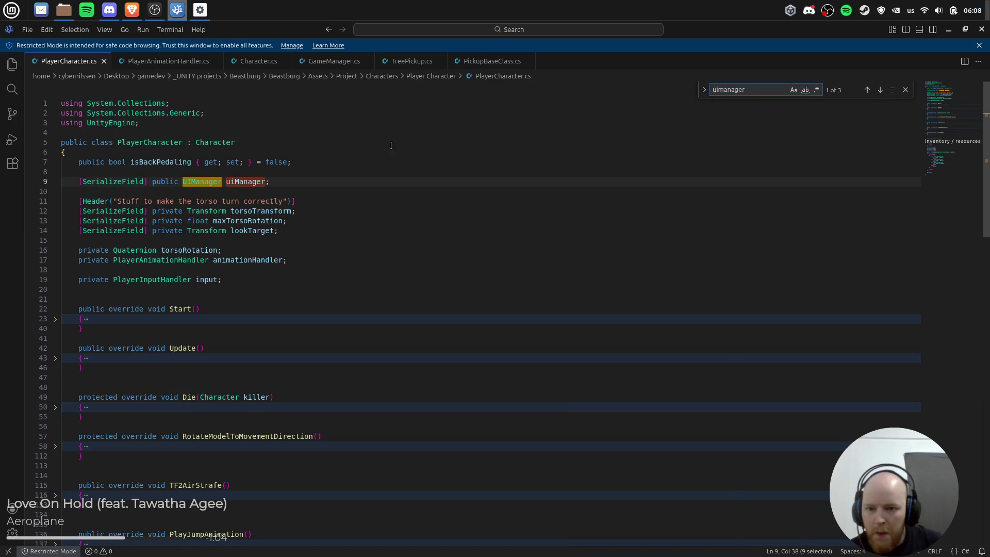
pyautogui.click(877, 91)
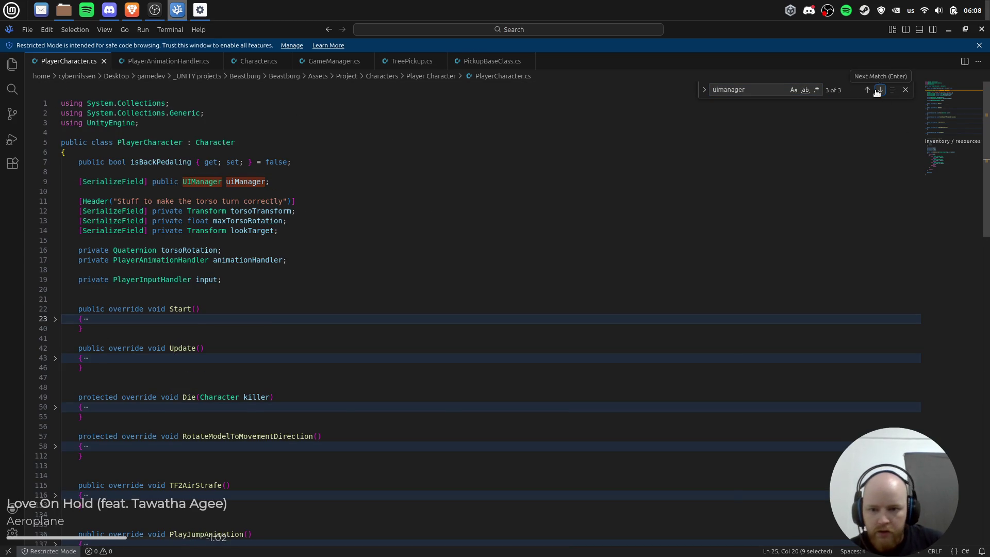
pyautogui.click(877, 92)
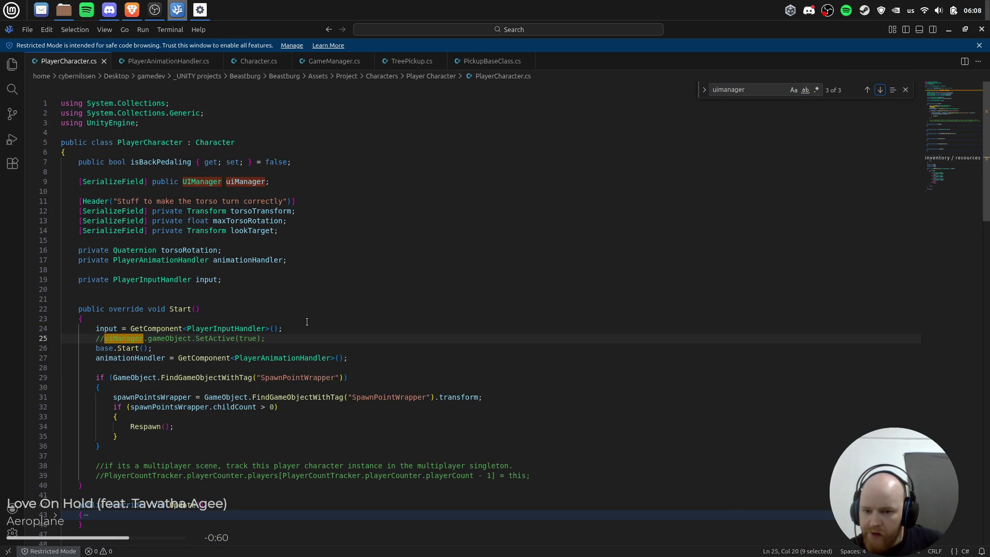
pyautogui.click(108, 340)
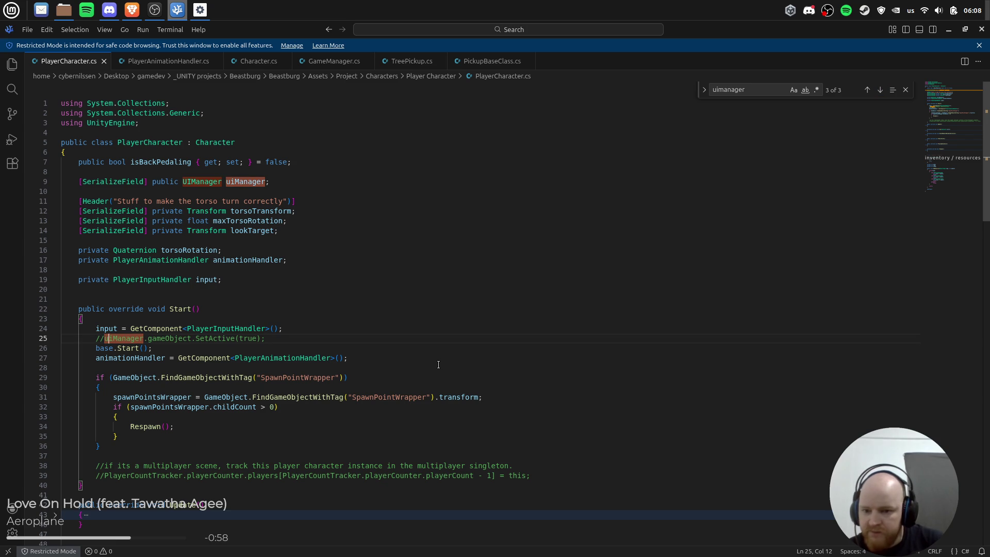
pyautogui.press('Home')
pyautogui.press('Delete')
pyautogui.press('Delete')
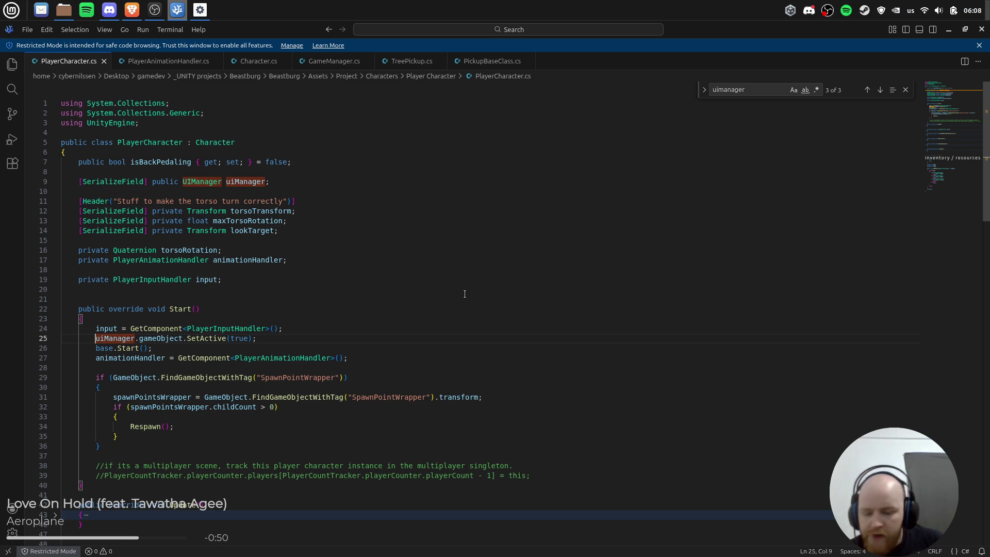
pyautogui.click(879, 90)
pyautogui.click(879, 90)
pyautogui.click(880, 90)
pyautogui.click(880, 90)
pyautogui.hotkey('alt', 'Tab')
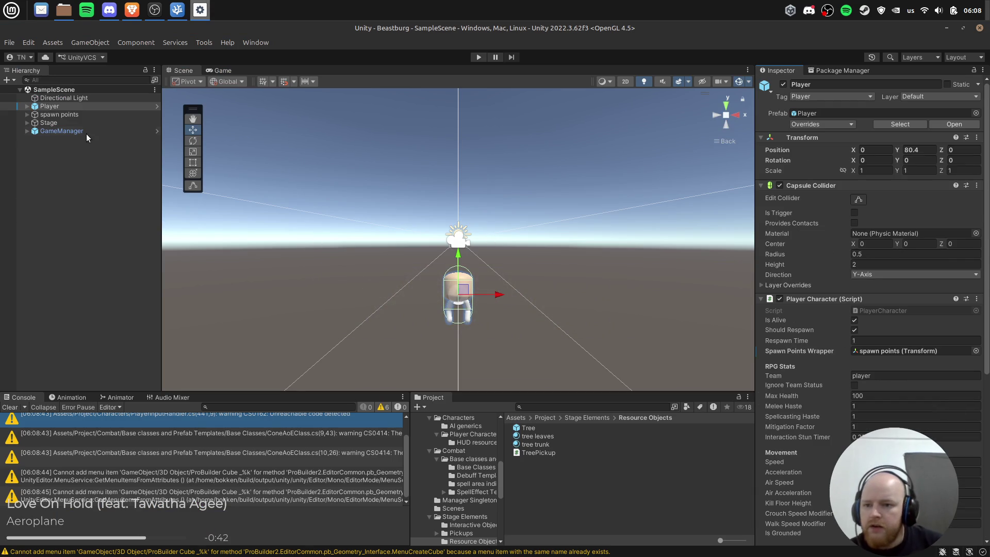
# - Expand Player in the Hierarchy, enter Player prefab mode, and open its HUD object
pyautogui.click(86, 132)
pyautogui.press('Right')
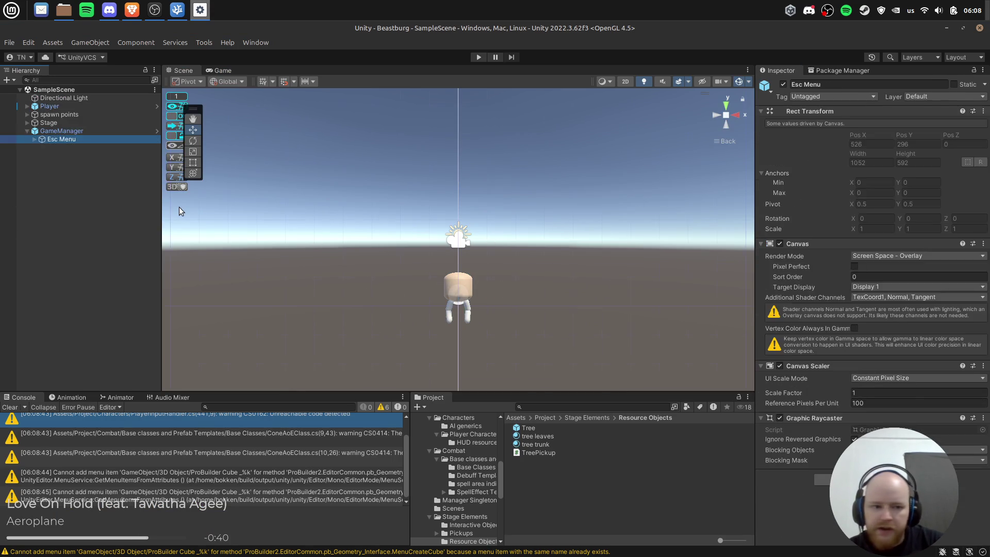
pyautogui.press('Left')
pyautogui.press('Up')
pyautogui.press('Up')
pyautogui.press('Up')
pyautogui.press('Right')
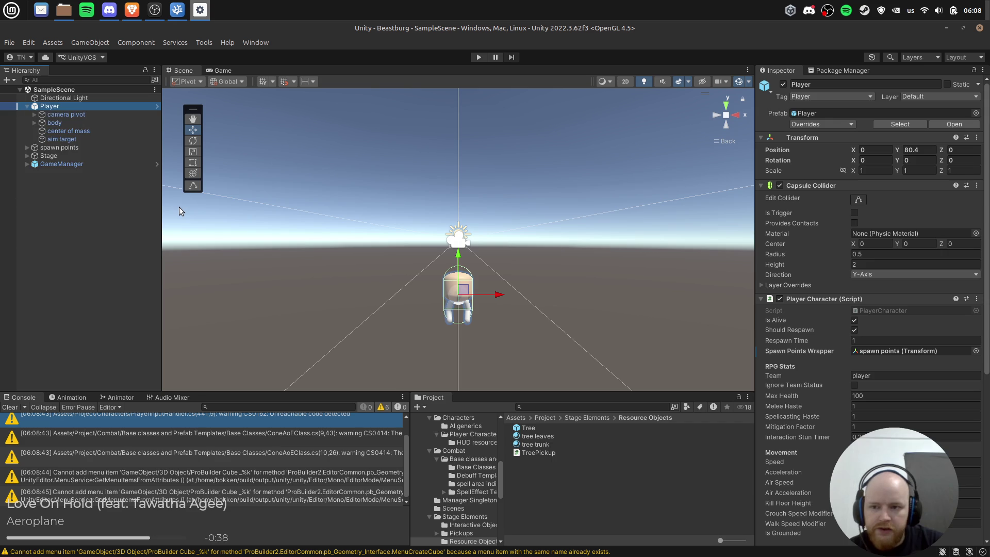
pyautogui.press('Down')
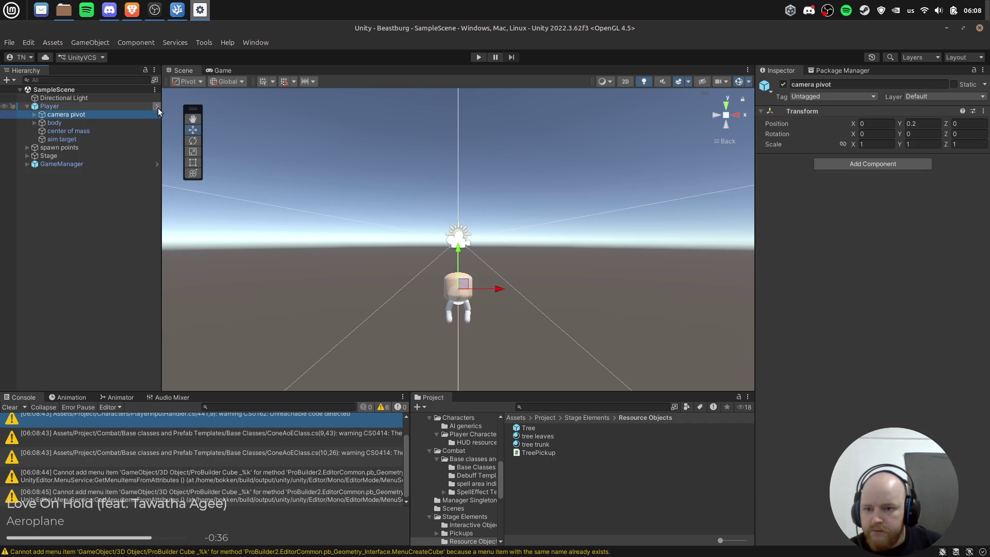
pyautogui.click(156, 106)
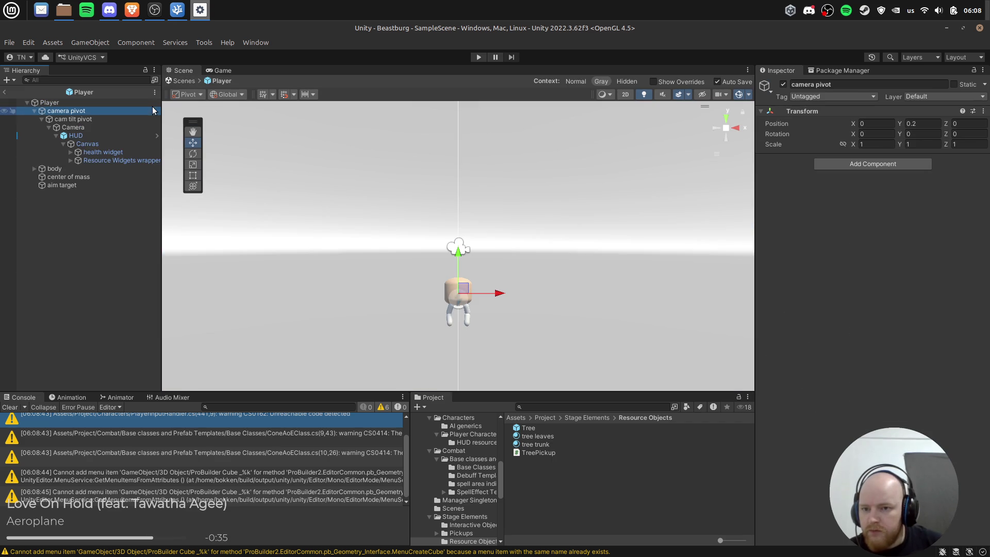
pyautogui.click(104, 133)
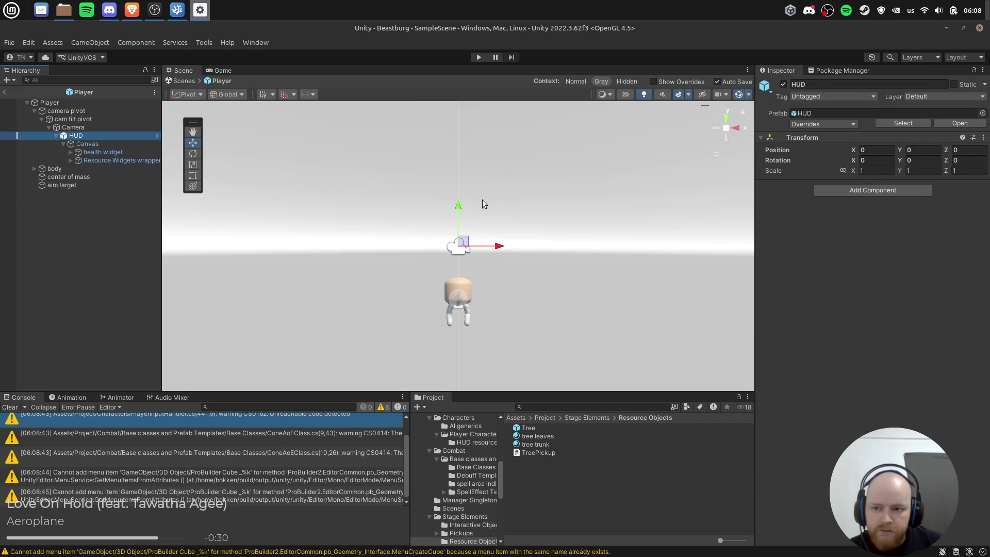
pyautogui.click(157, 135)
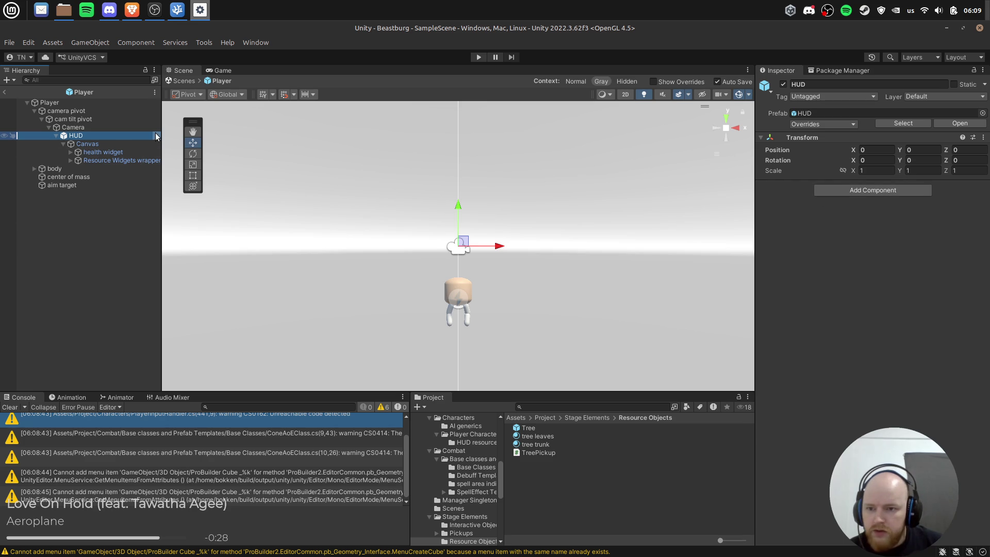
# - Add a UI Manager script component to the HUD and select its Status Text reference
pyautogui.click(883, 164)
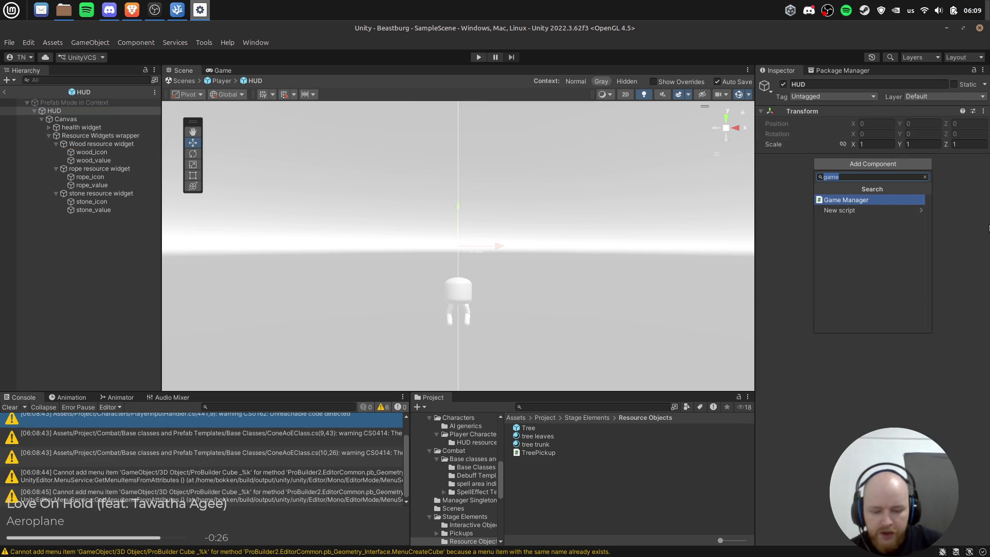
pyautogui.write('UI')
pyautogui.click(885, 207)
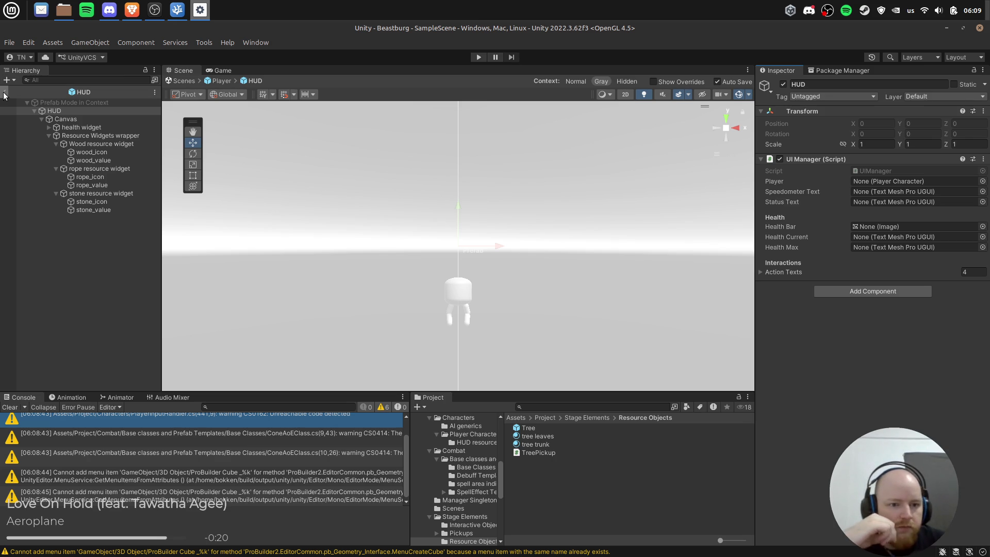
pyautogui.click(796, 203)
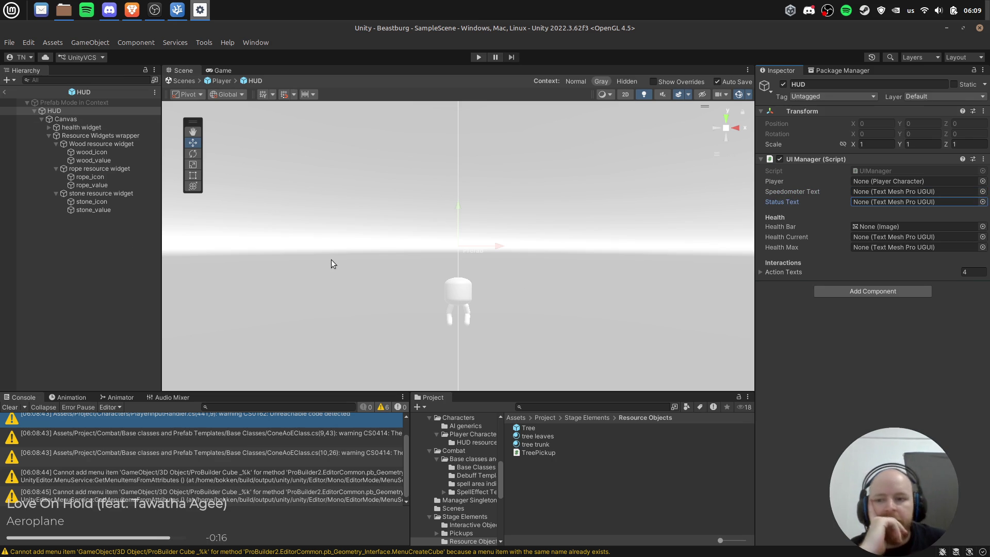
# - Open the HUD prefab in isolation from the Project window
pyautogui.scroll(-3, 317, 240)
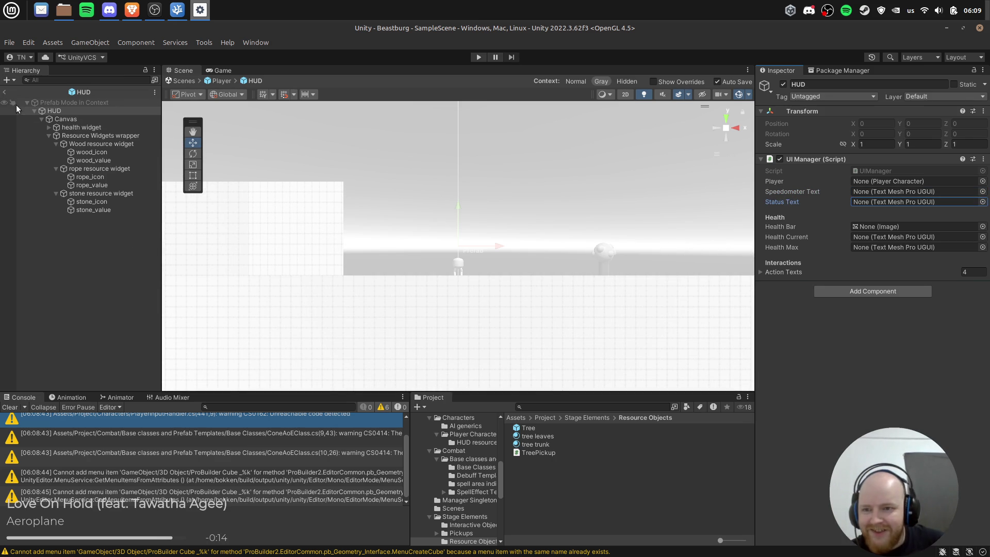
pyautogui.click(82, 91)
pyautogui.doubleClick(527, 447)
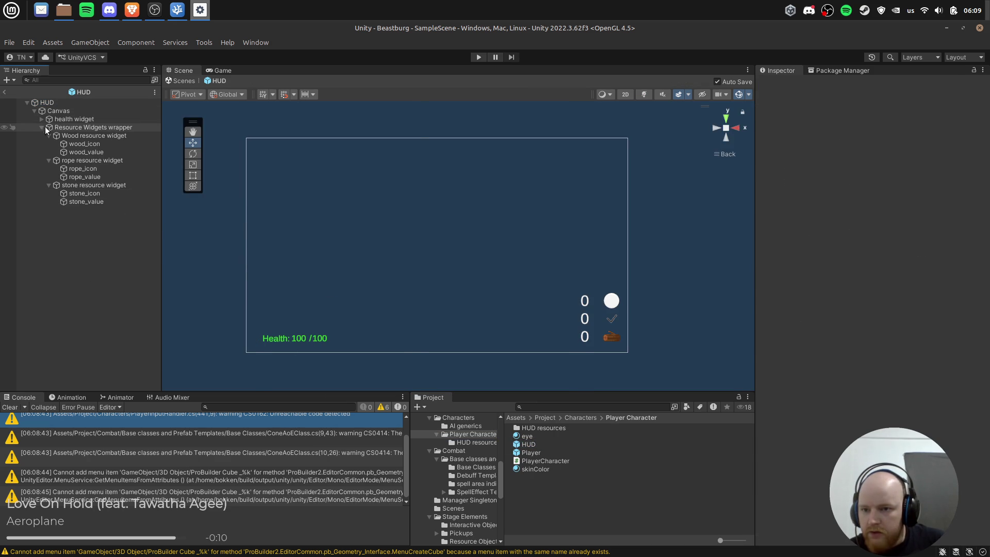
# - Create an empty Canvas child named 'Speedometer widget' and move it down to Pos Y -241.2162
pyautogui.click(77, 127)
pyautogui.click(41, 127)
pyautogui.click(57, 111)
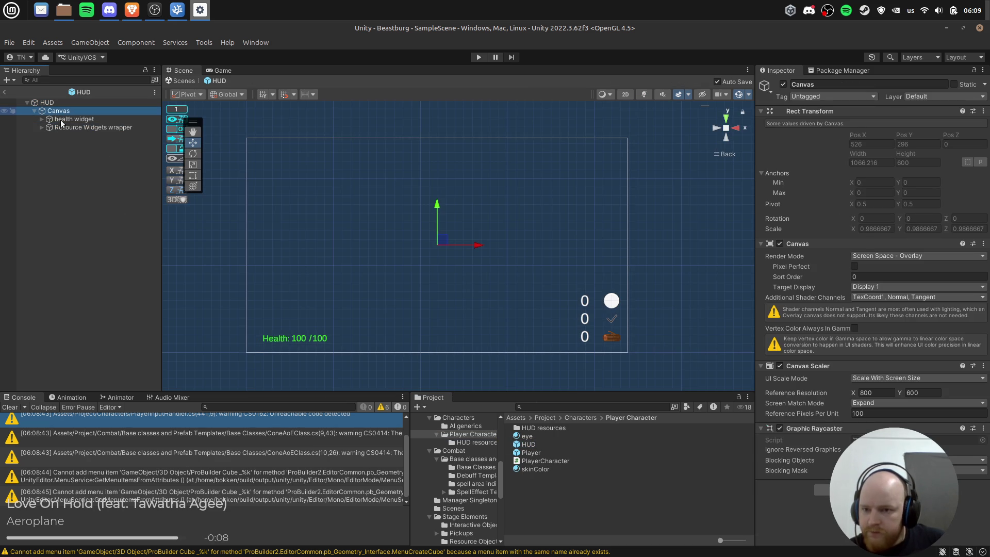
pyautogui.rightClick(56, 112)
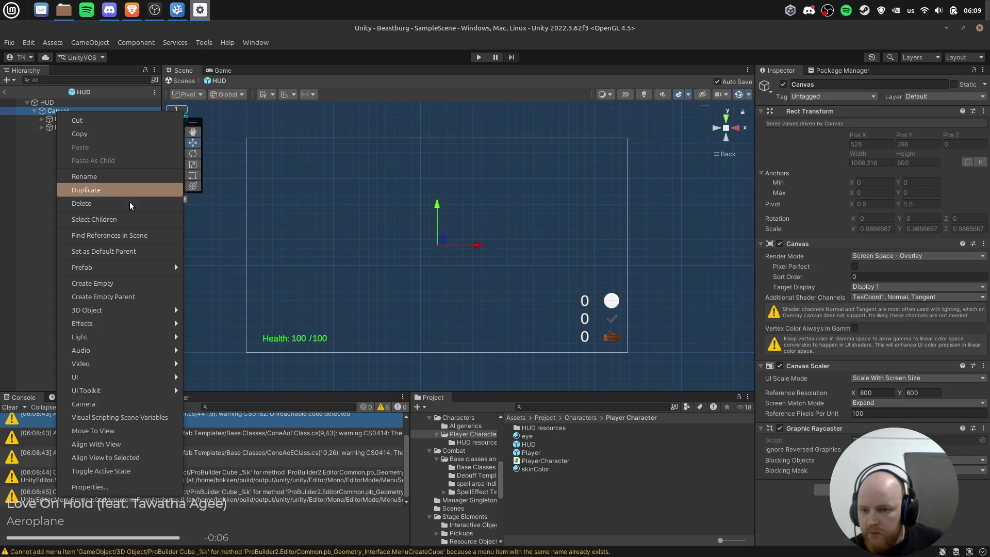
pyautogui.click(140, 285)
pyautogui.write('Speedomert')
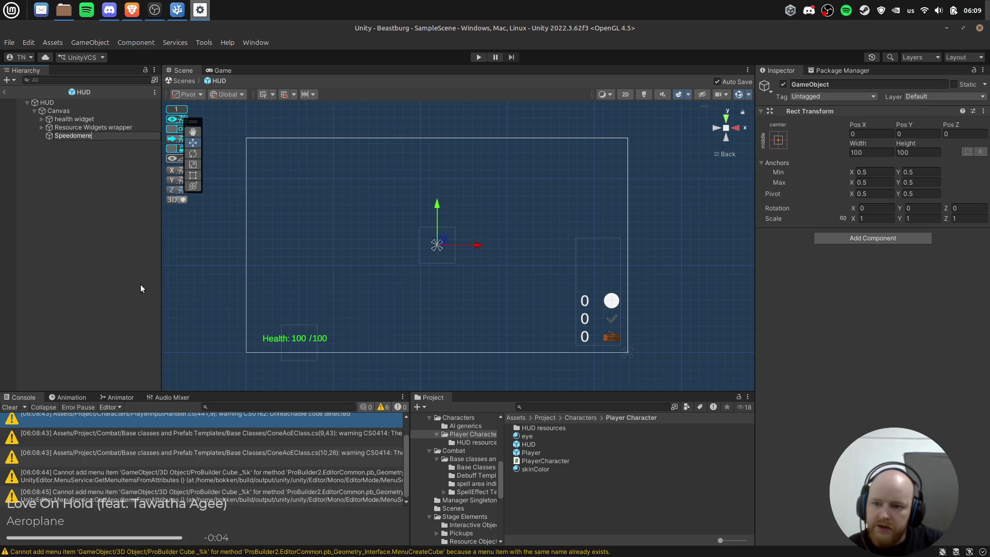
pyautogui.press('BackSpace')
pyautogui.press('BackSpace')
pyautogui.write('ter widget')
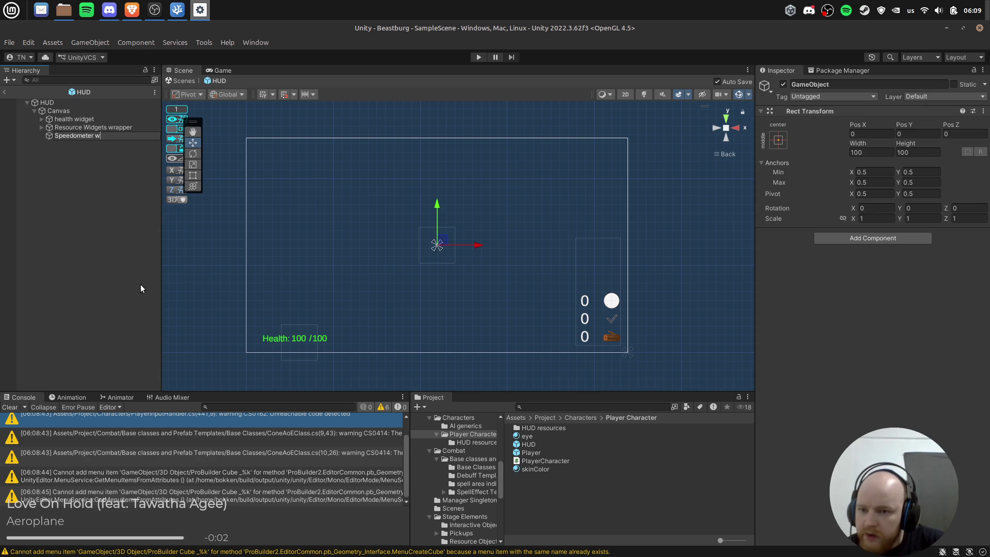
pyautogui.press('Return')
pyautogui.moveTo(435, 204); pyautogui.dragTo(445, 290)
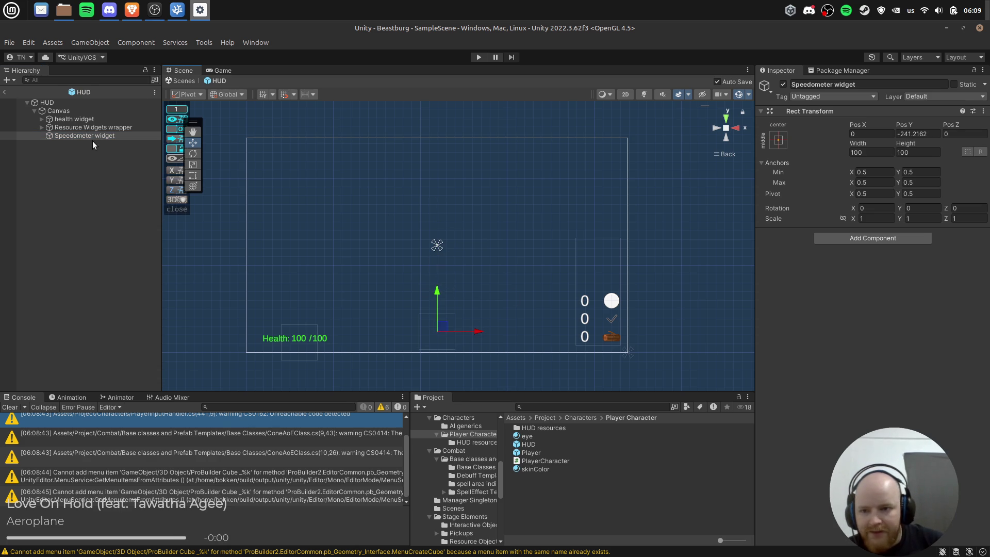
# - Add a UI Text - TextMeshPro object reading 'New Text' inside the Speedometer widget
pyautogui.rightClick(92, 139)
pyautogui.moveTo(159, 349)
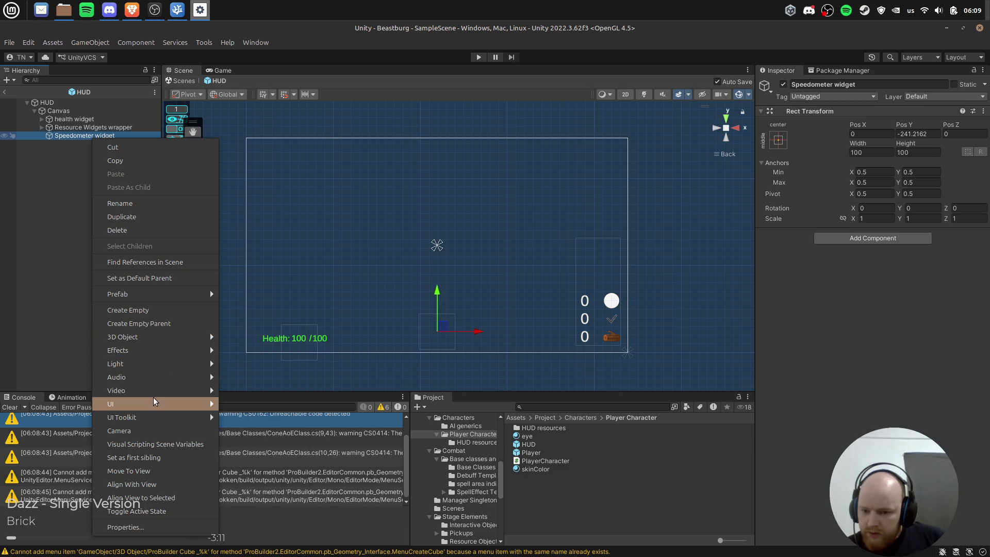
pyautogui.moveTo(153, 401)
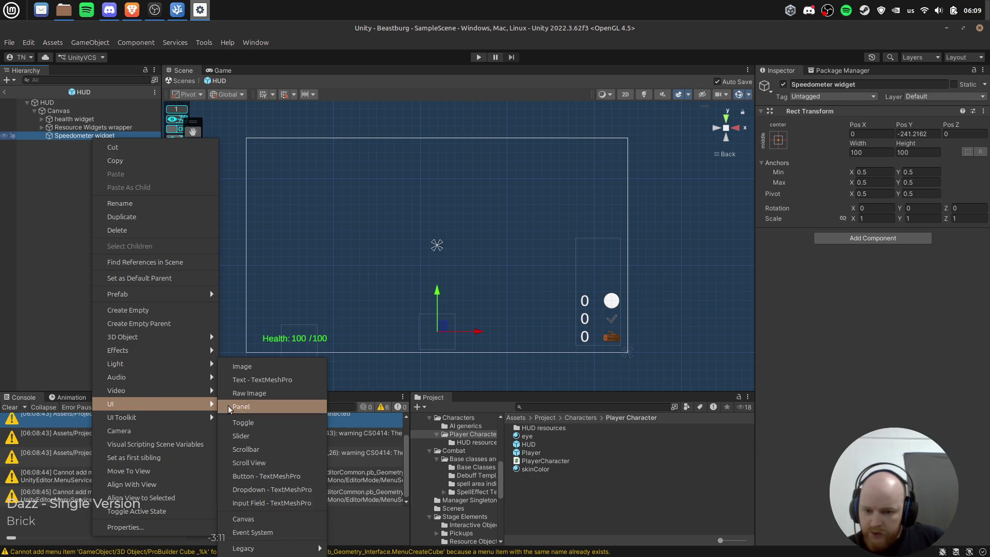
pyautogui.click(287, 381)
# - Rename the text object to Label, give it the text Speed, and enable Auto Size
pyautogui.write('Spe')
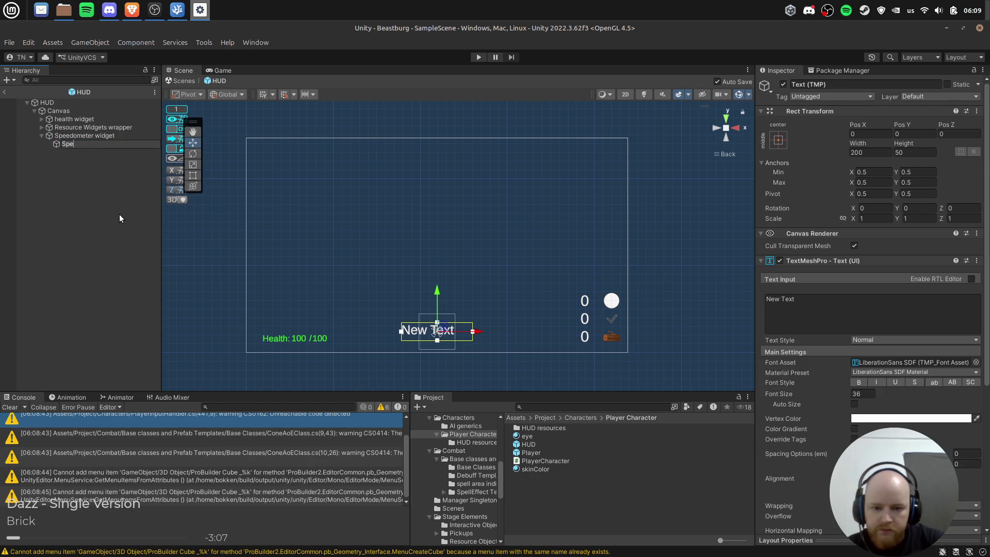
pyautogui.press('BackSpace')
pyautogui.press('BackSpace')
pyautogui.press('BackSpace')
pyautogui.write('Label')
pyautogui.press('Return')
pyautogui.click(878, 312)
pyautogui.write('Speed:')
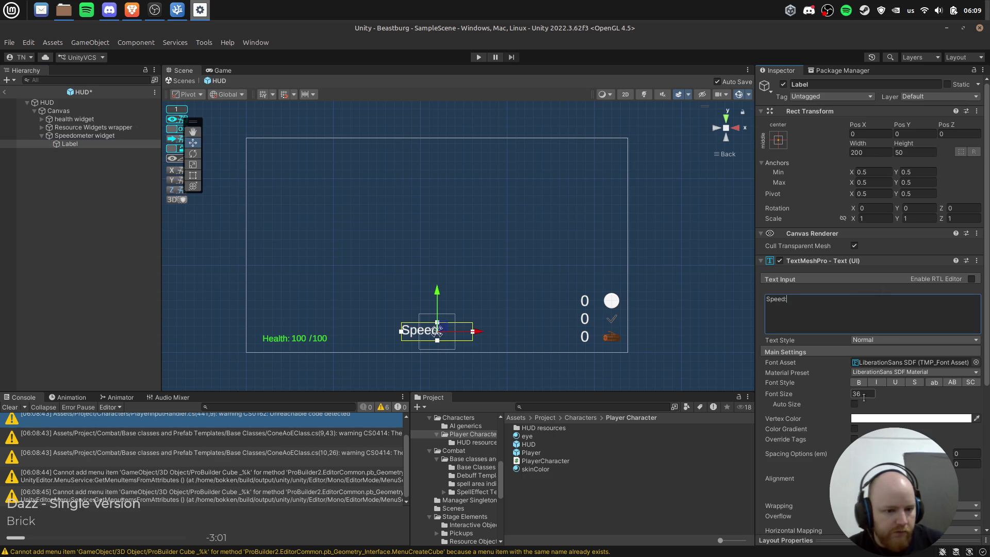
pyautogui.click(863, 407)
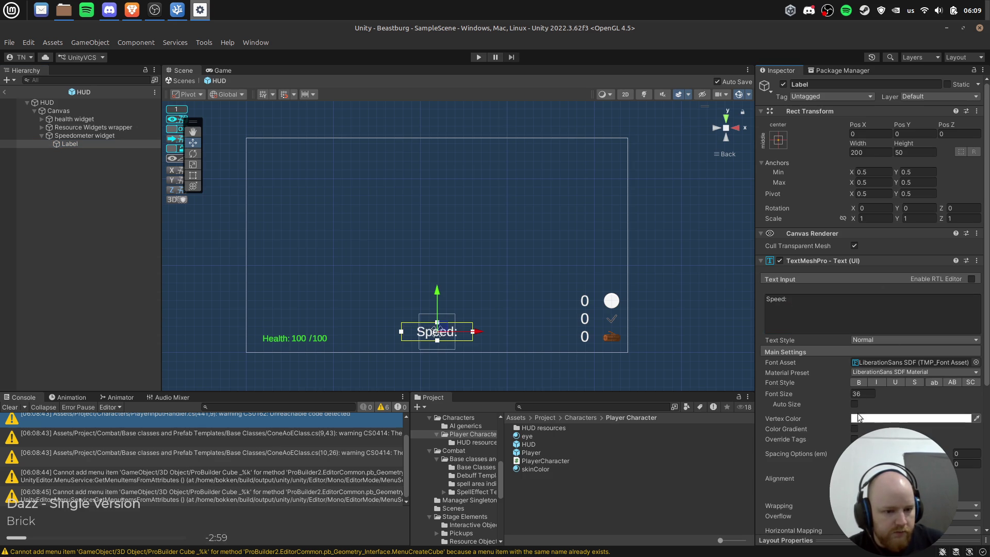
pyautogui.click(854, 405)
# - Narrow the label to about 91 wide and remove the colon so it reads 'Speed'
pyautogui.moveTo(858, 144); pyautogui.dragTo(825, 150)
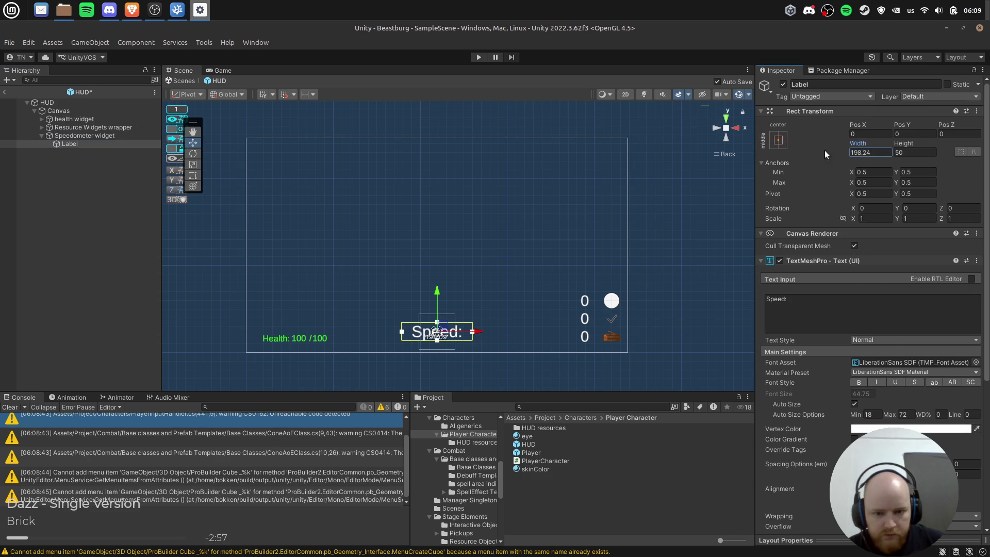
pyautogui.moveTo(747, 163)
pyautogui.mouseDown()
pyautogui.moveTo(638, 274)
pyautogui.moveTo(217, 294)
pyautogui.moveTo(889, 294)
pyautogui.moveTo(442, 324)
pyautogui.moveTo(460, 246)
pyautogui.mouseUp()
pyautogui.scroll(2, 442, 324)
pyautogui.scroll(1, 493, 281)
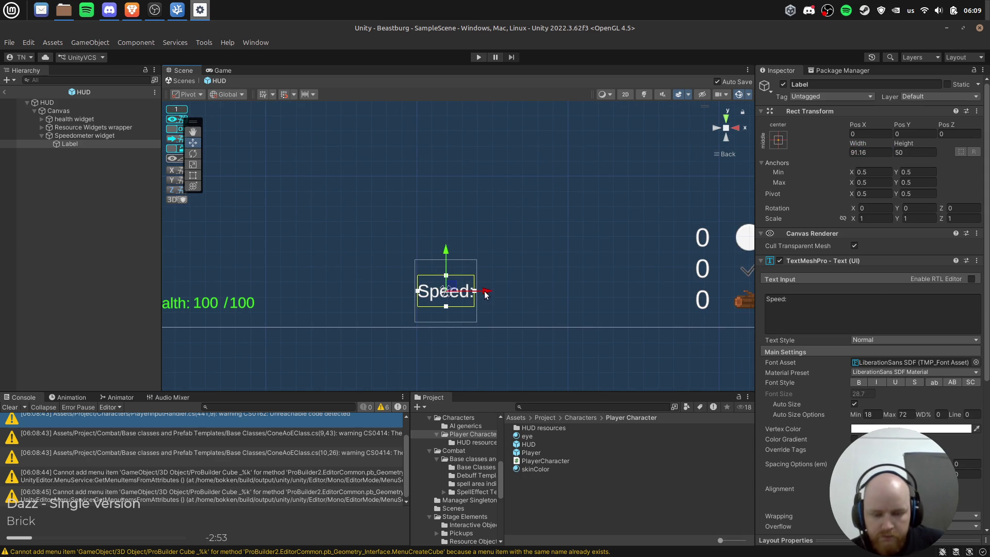
pyautogui.click(832, 303)
pyautogui.press('BackSpace')
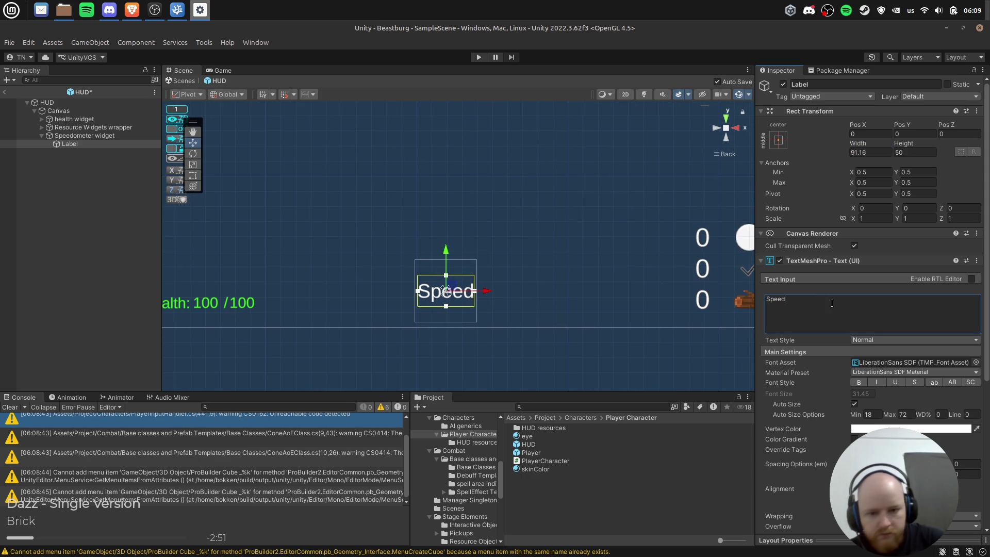
# - Anchor the Label across the widget's top with left, right and Pos Y offsets of 0
pyautogui.click(774, 143)
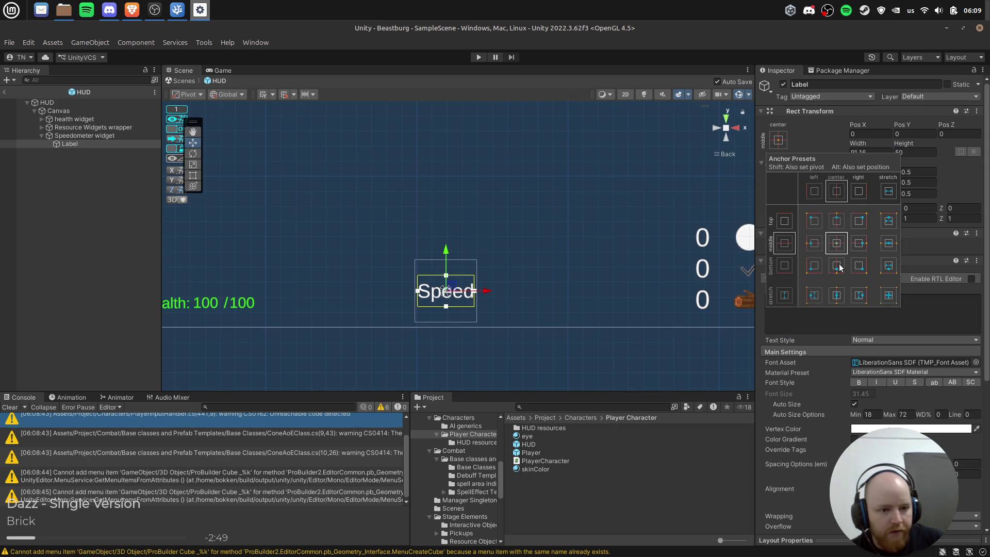
pyautogui.keyDown('shift'); pyautogui.click(889, 222); pyautogui.keyUp('shift')
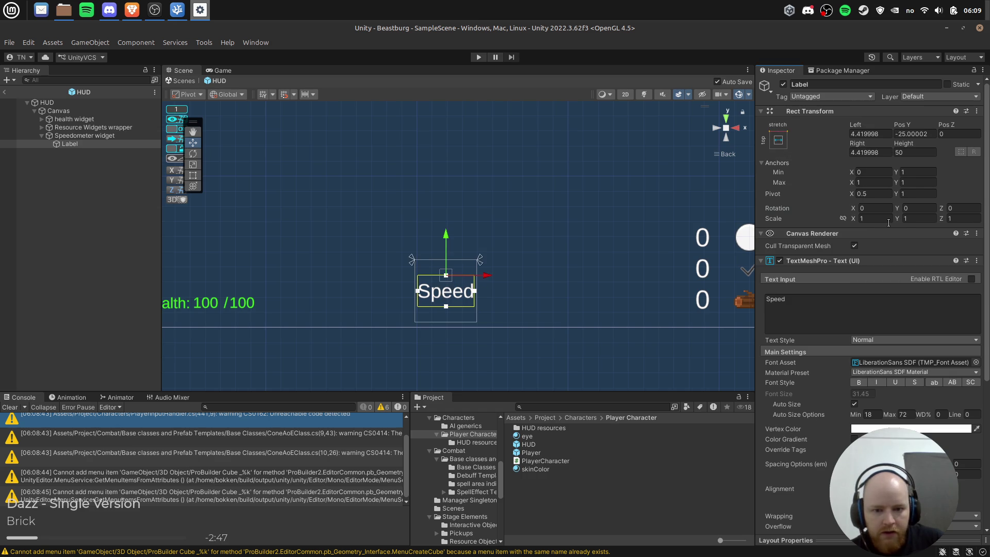
pyautogui.click(866, 134)
pyautogui.write('0')
pyautogui.press('Tab')
pyautogui.write('0')
pyautogui.click(878, 153)
pyautogui.write('0')
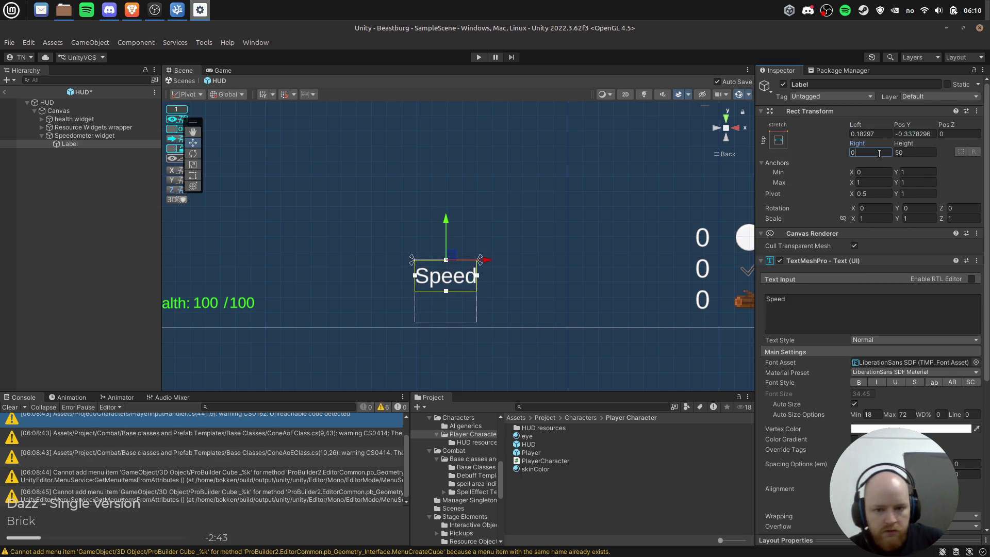
pyautogui.click(900, 134)
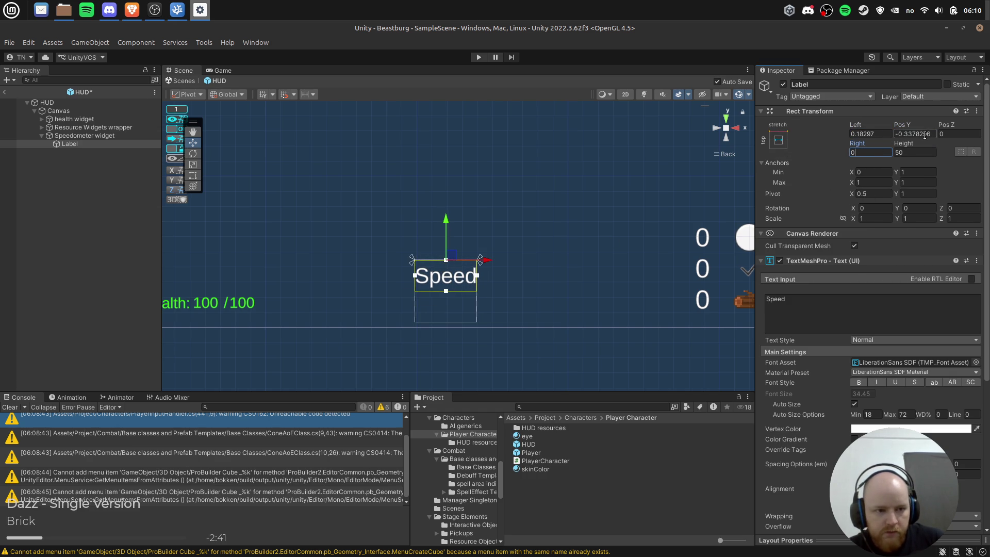
pyautogui.click(877, 151)
pyautogui.press('Tab')
pyautogui.click(540, 207)
# - Duplicate the Label object and start renaming the copy
pyautogui.click(87, 146)
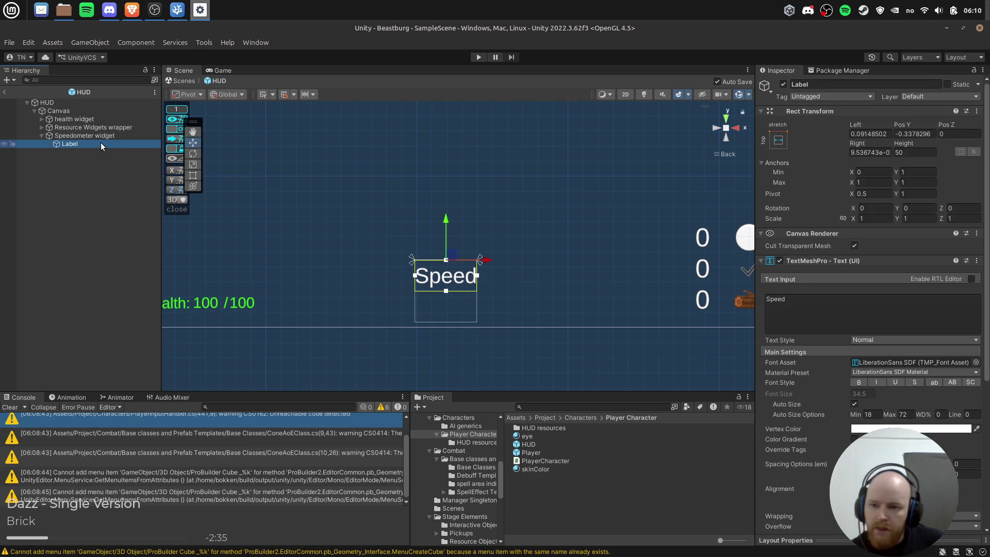
pyautogui.hotkey('ctrl', 'd')
pyautogui.press('F2')
# - Name the copy Value and stretch it along the widget's bottom with Pos Y and Right at 0
pyautogui.write('Value')
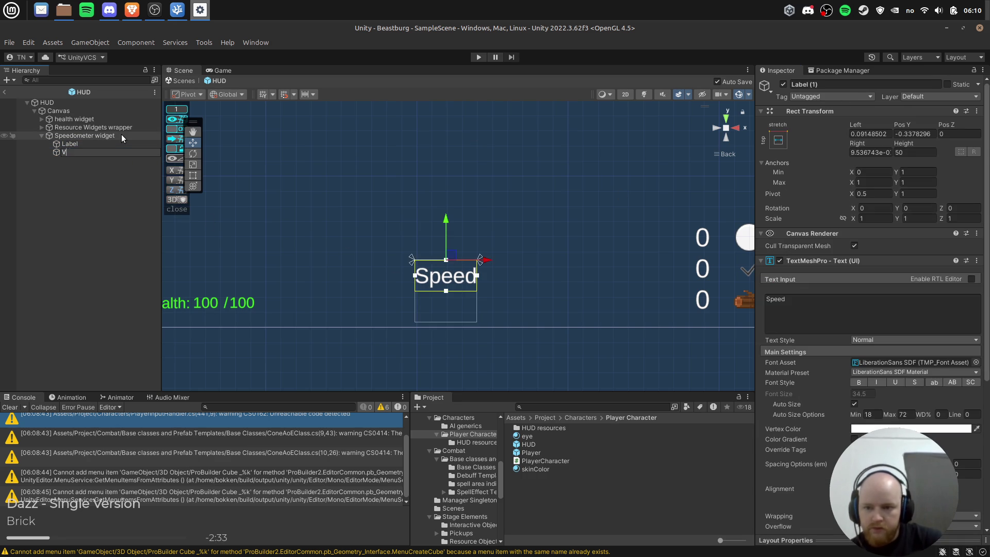
pyautogui.press('Return')
pyautogui.click(778, 141)
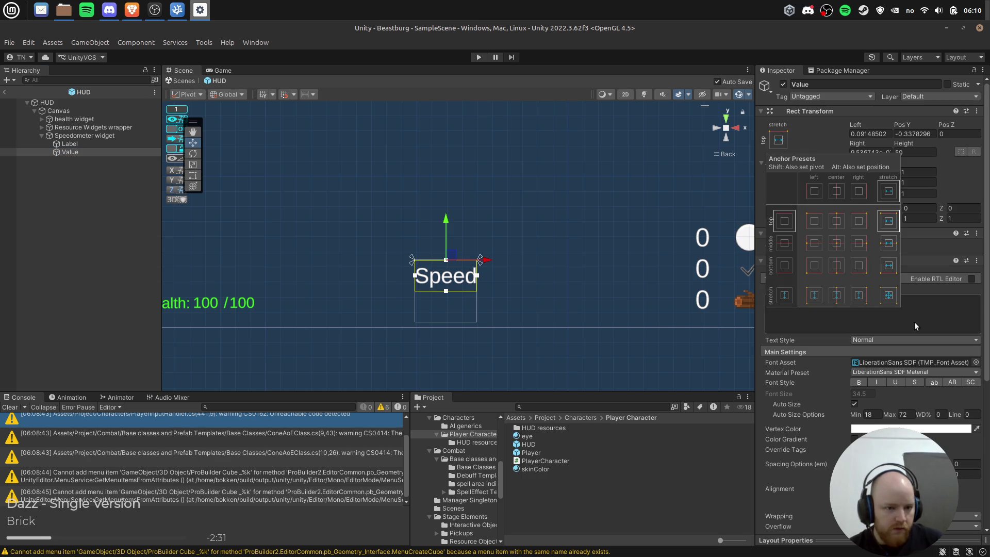
pyautogui.click(836, 267)
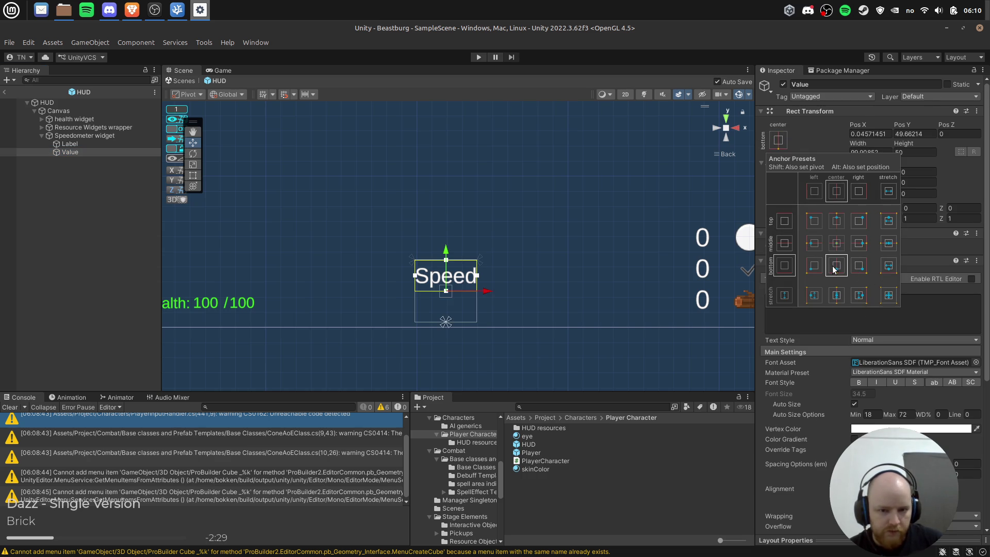
pyautogui.click(892, 269)
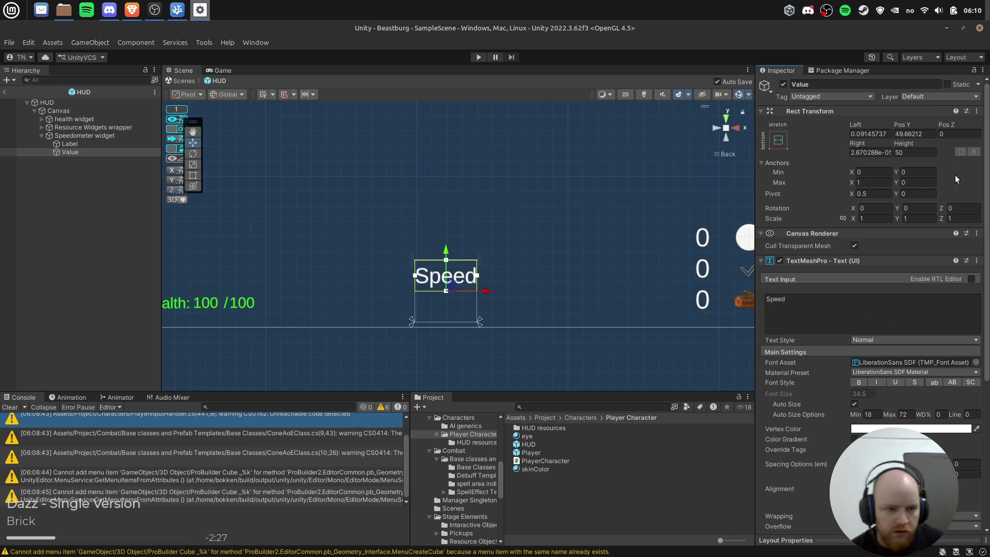
pyautogui.write('0')
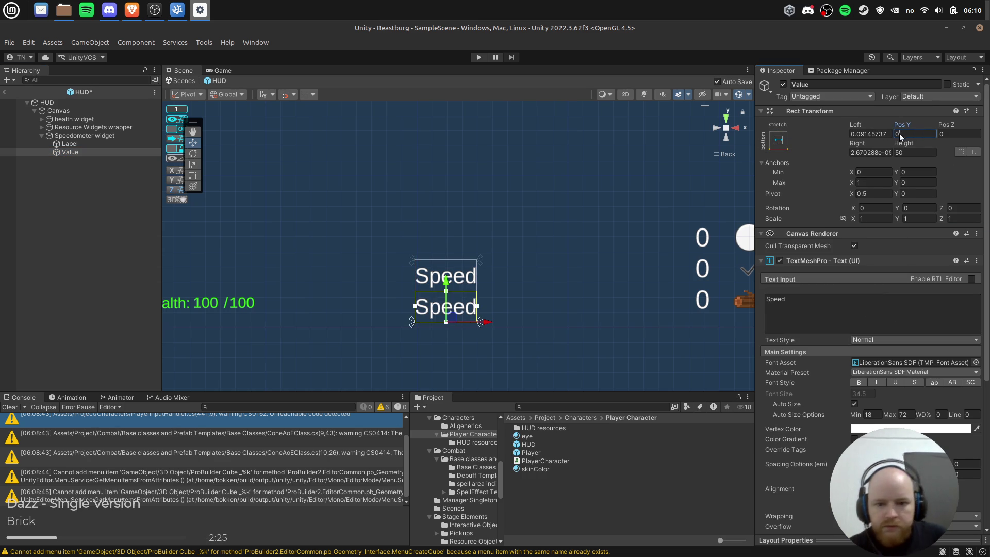
pyautogui.click(871, 152)
pyautogui.write('0')
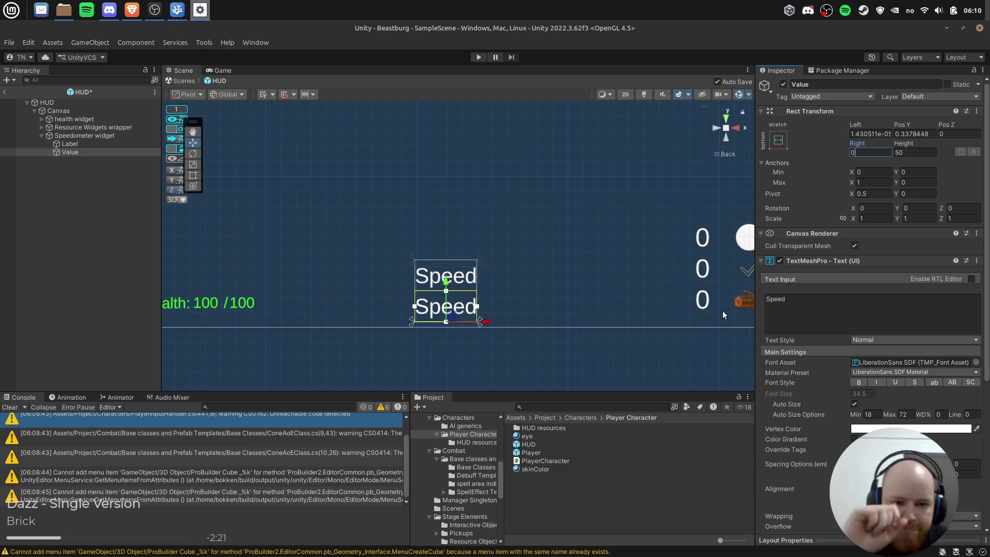
# - Change Value's displayed text to 0
pyautogui.click(871, 303)
pyautogui.write('0')
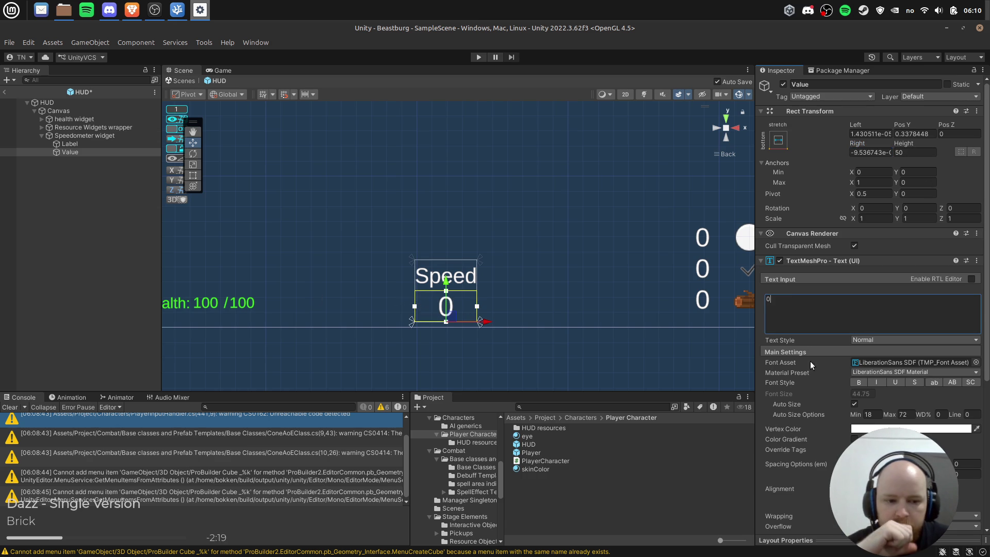
pyautogui.click(877, 414)
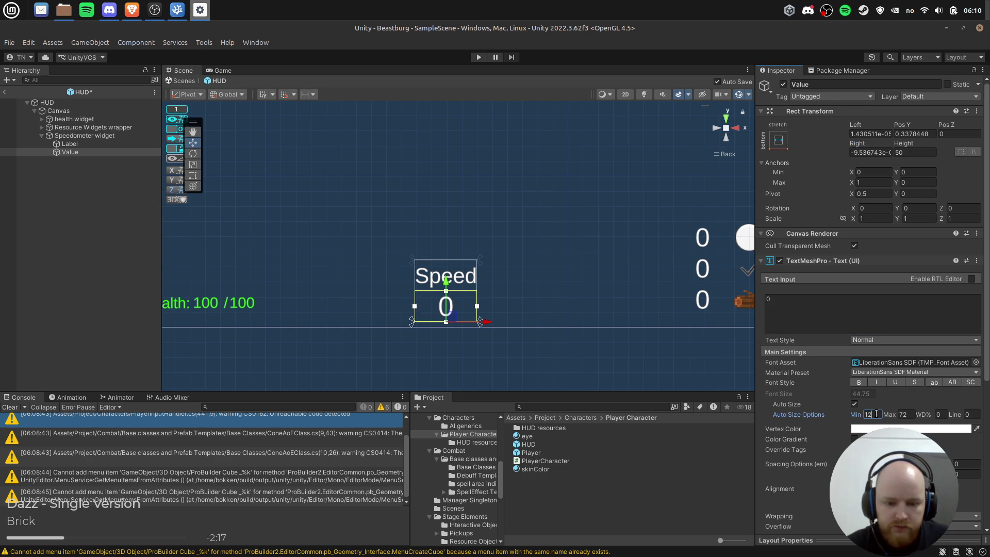
pyautogui.click(40, 250)
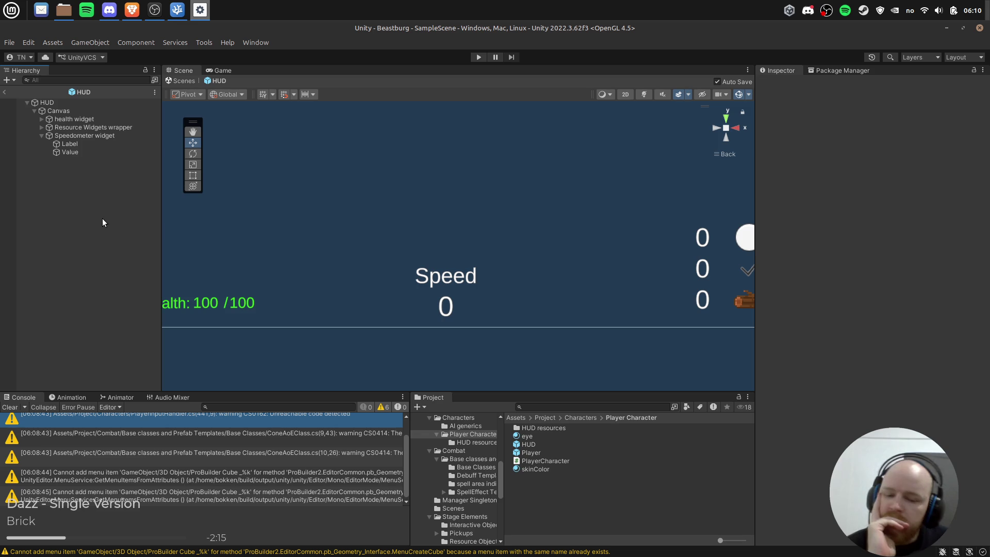
# - Link the Value text into the HUD UI Manager as the speedometer readout
pyautogui.click(79, 102)
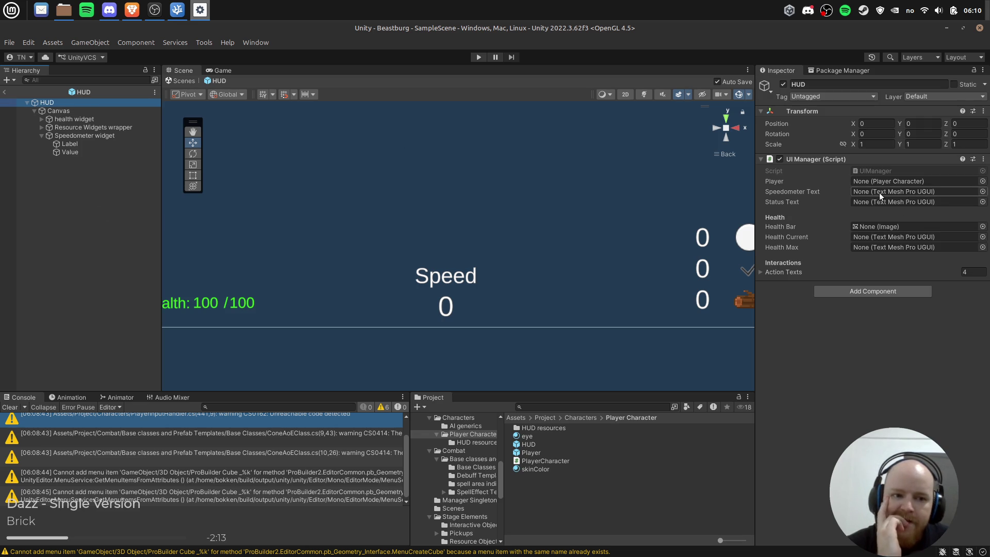
pyautogui.moveTo(67, 152)
pyautogui.mouseDown()
pyautogui.moveTo(680, 171)
pyautogui.moveTo(888, 204)
pyautogui.moveTo(889, 193)
pyautogui.mouseUp()
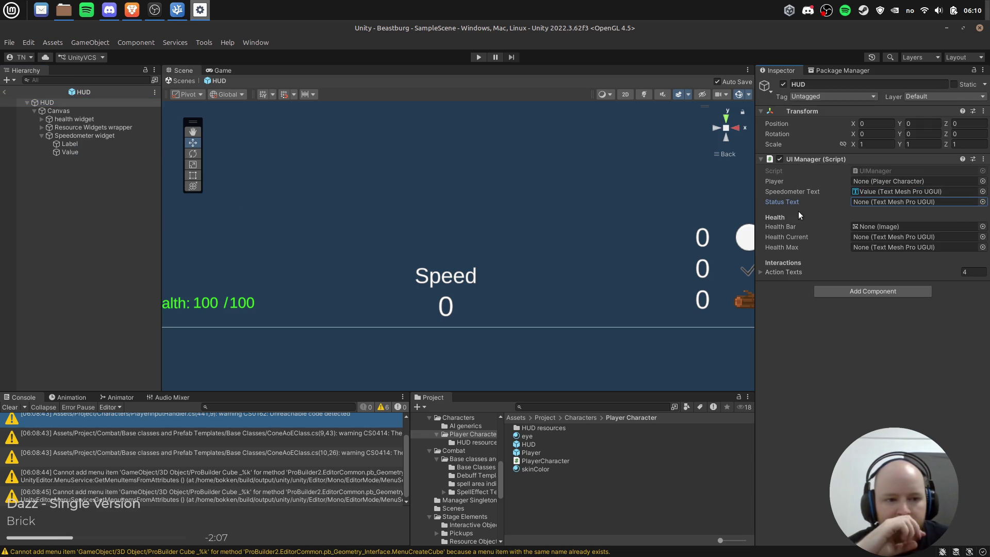
pyautogui.click(787, 225)
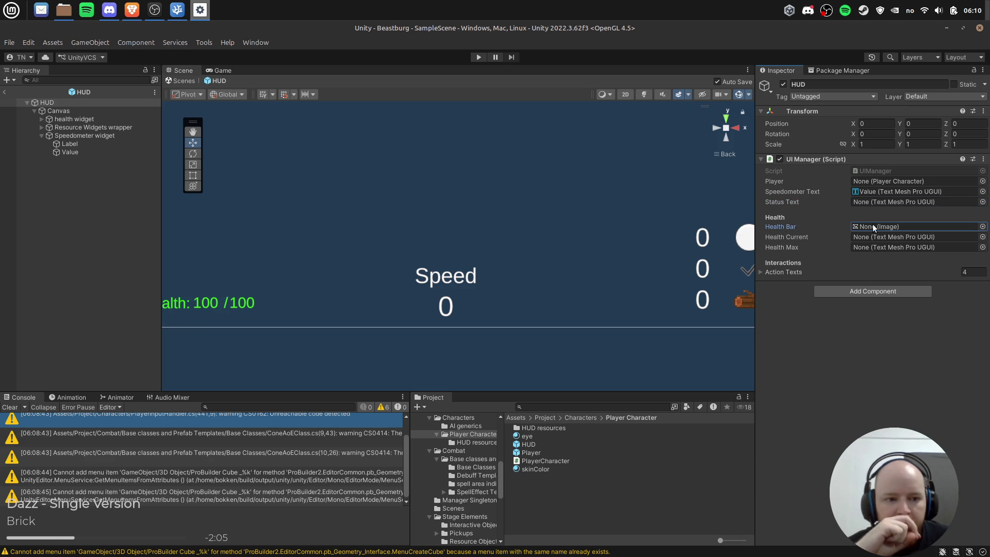
pyautogui.scroll(-2, 550, 245)
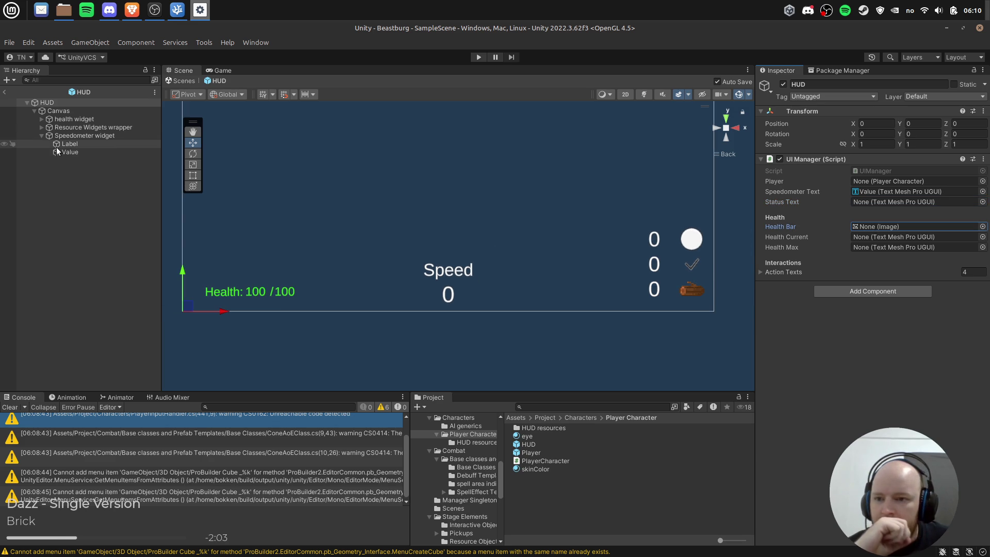
# - Link hp max as Health Max and hp min as Health Current, then rename hp min to 'hp value'
pyautogui.click(47, 119)
pyautogui.click(41, 119)
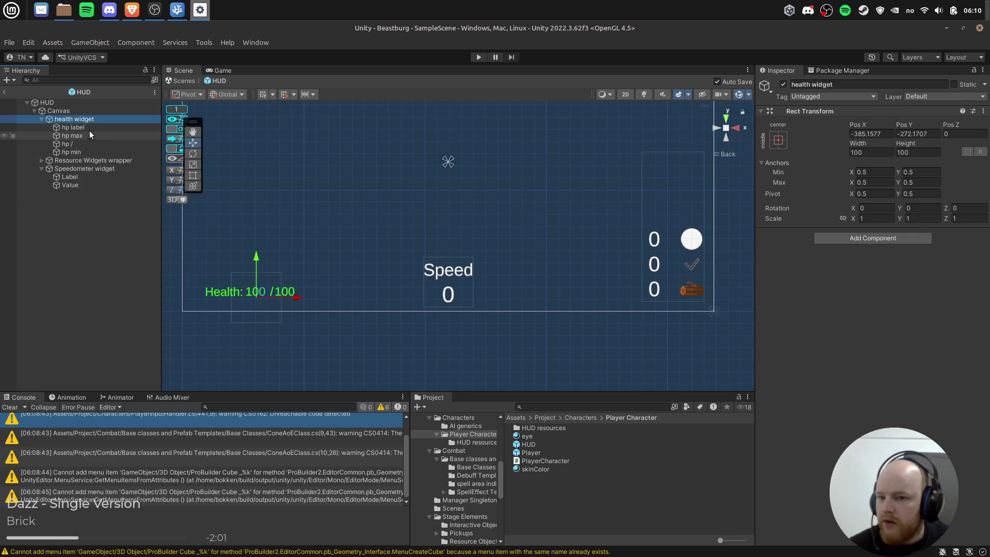
pyautogui.click(61, 103)
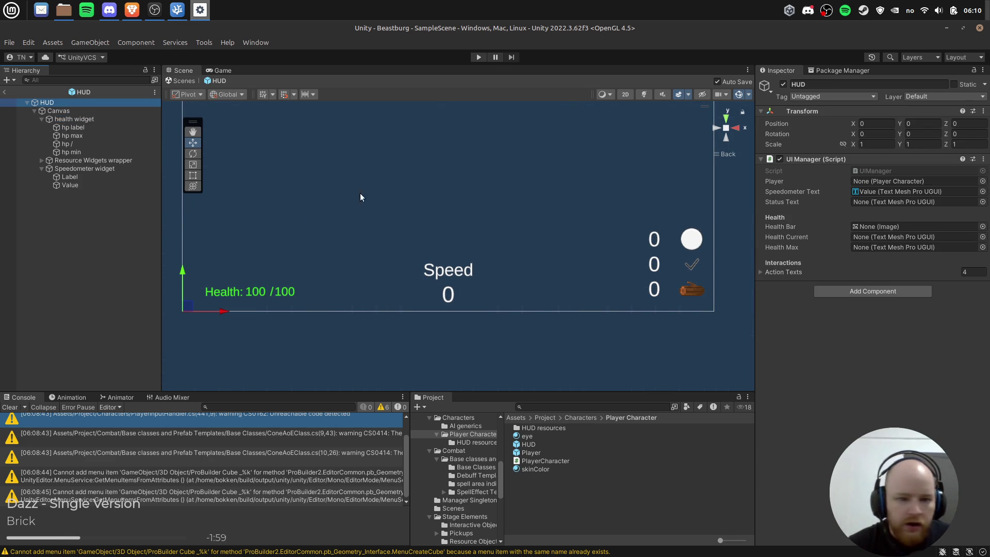
pyautogui.moveTo(75, 135); pyautogui.dragTo(918, 247)
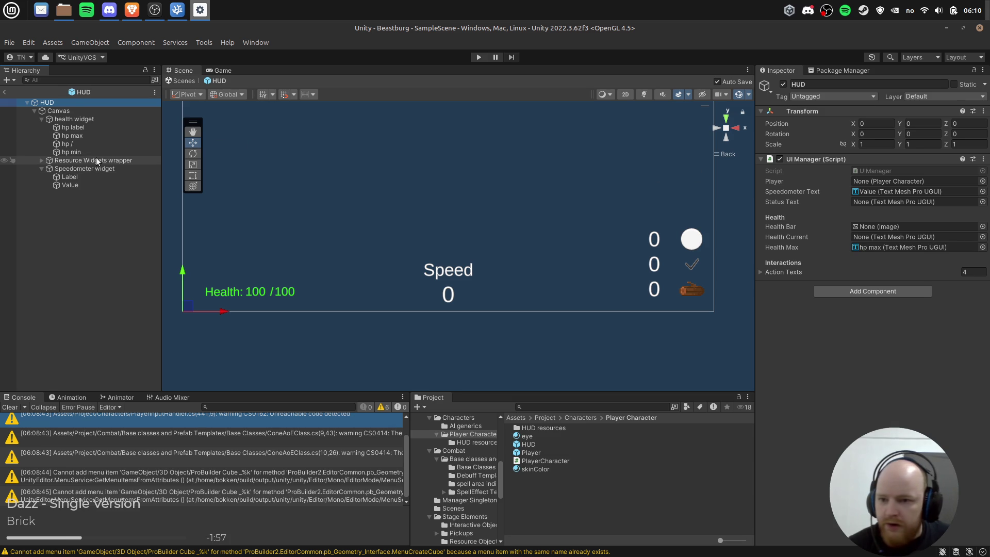
pyautogui.moveTo(77, 152)
pyautogui.mouseDown()
pyautogui.moveTo(896, 230)
pyautogui.moveTo(892, 238)
pyautogui.mouseUp()
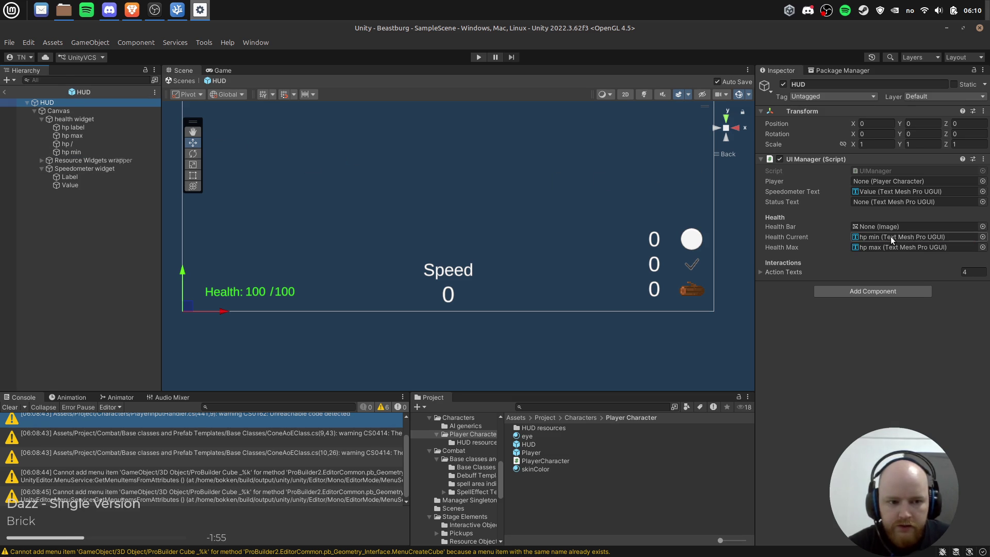
pyautogui.click(72, 152)
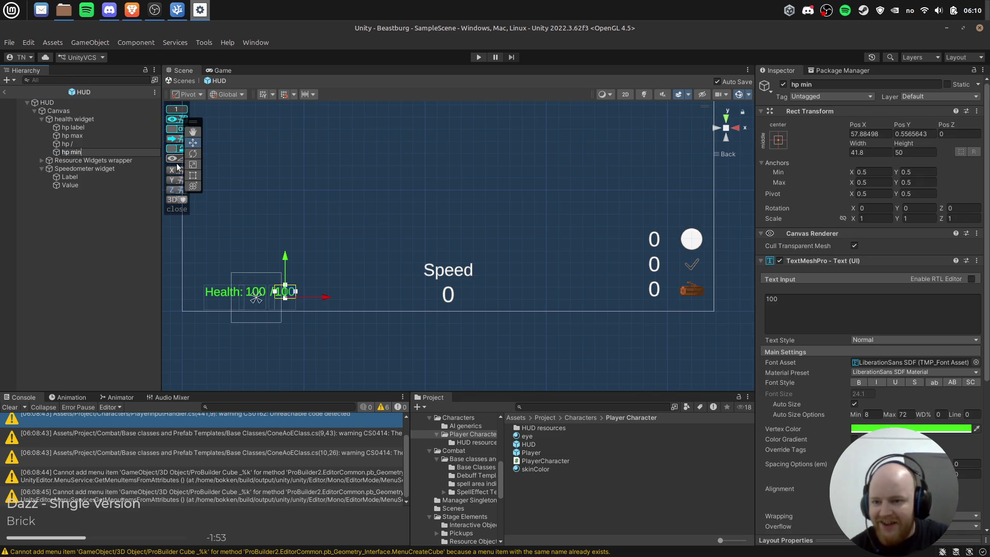
pyautogui.write('value')
pyautogui.press('Return')
# - Reduce the UI Manager's Action Texts list to 0 entries
pyautogui.click(47, 102)
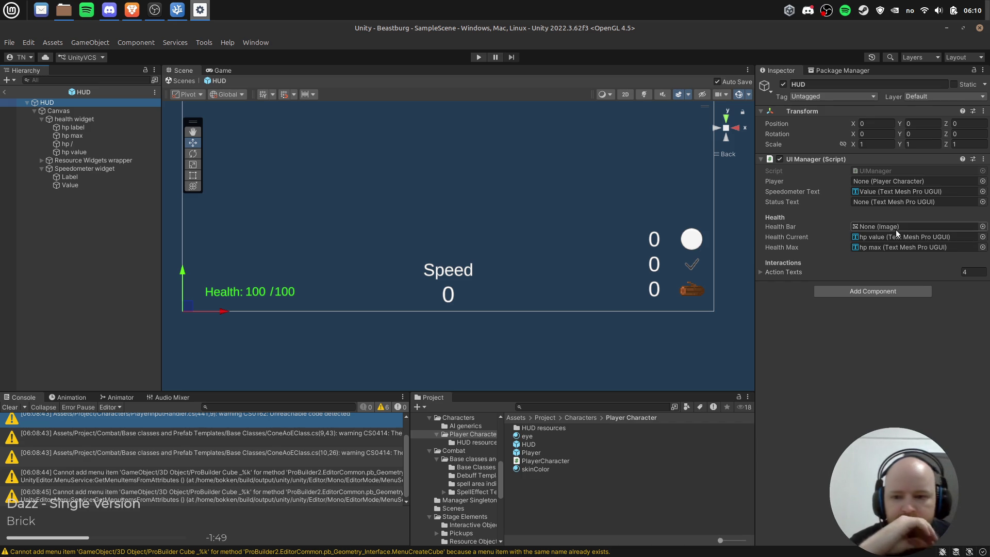
pyautogui.click(896, 230)
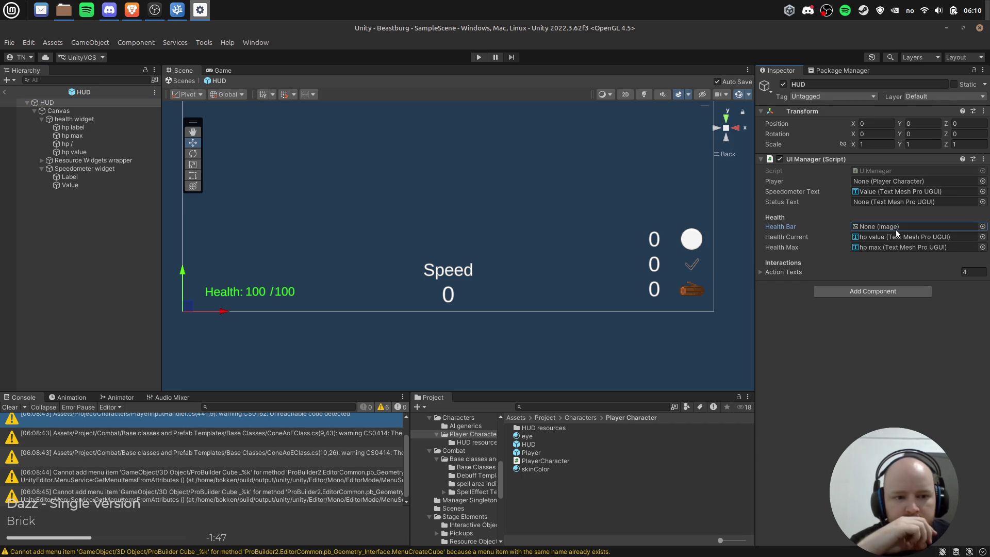
pyautogui.click(761, 272)
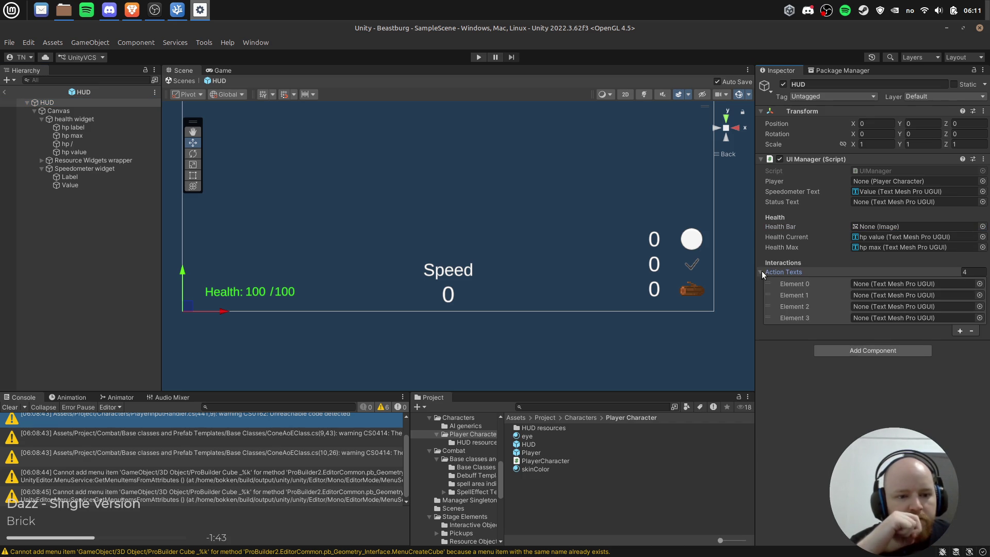
pyautogui.scroll(-2, 522, 234)
pyautogui.moveTo(522, 234); pyautogui.dragTo(510, 289)
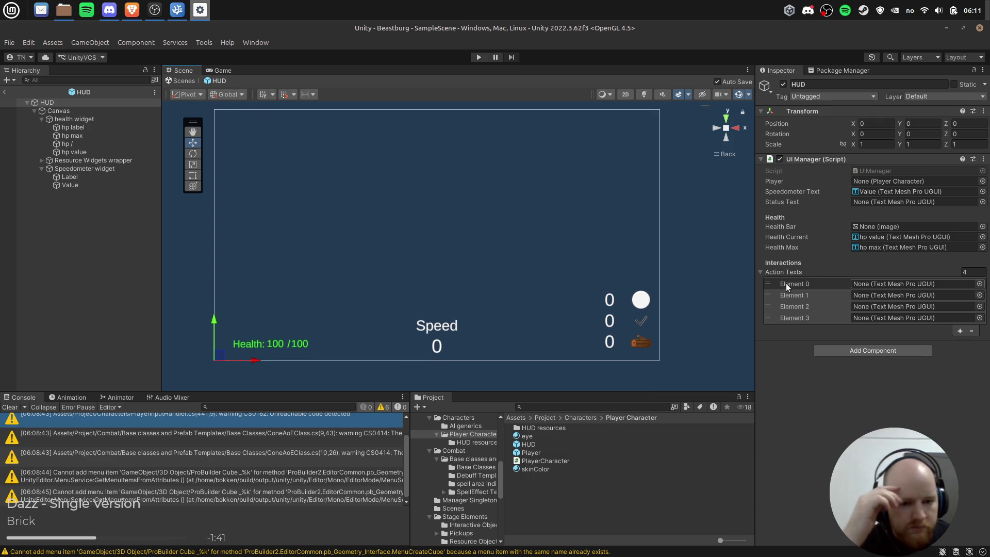
pyautogui.click(958, 287)
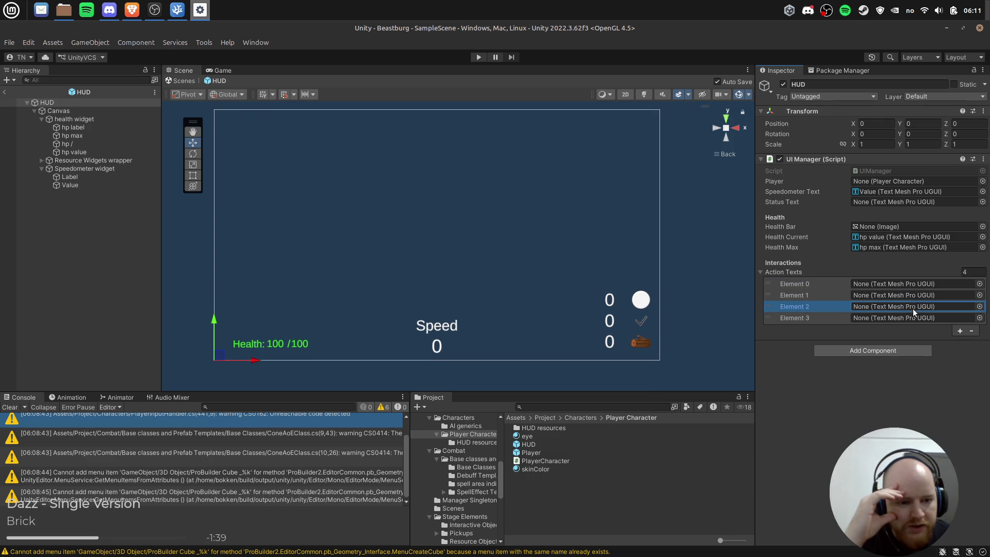
pyautogui.click(973, 272)
pyautogui.click(902, 383)
pyautogui.click(758, 271)
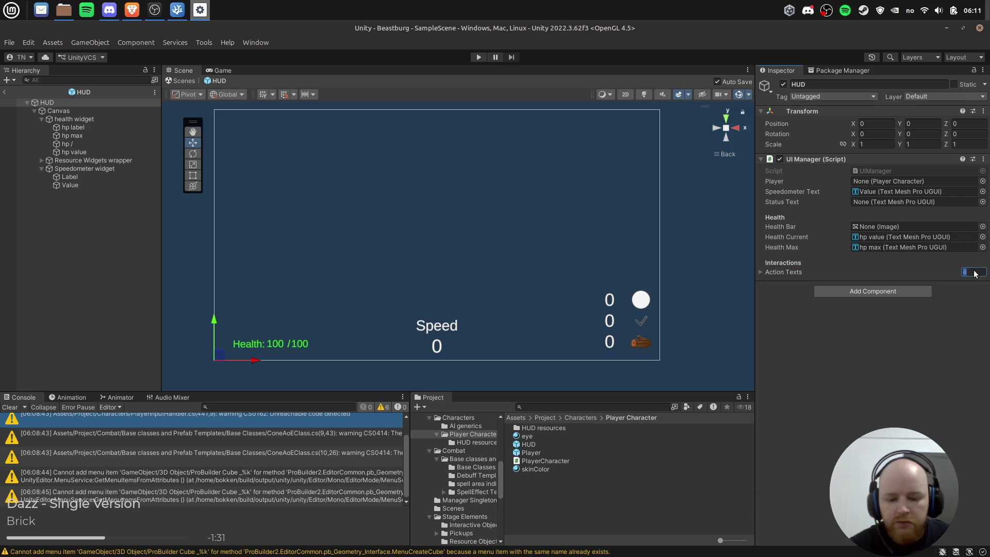
pyautogui.click(864, 391)
pyautogui.click(884, 201)
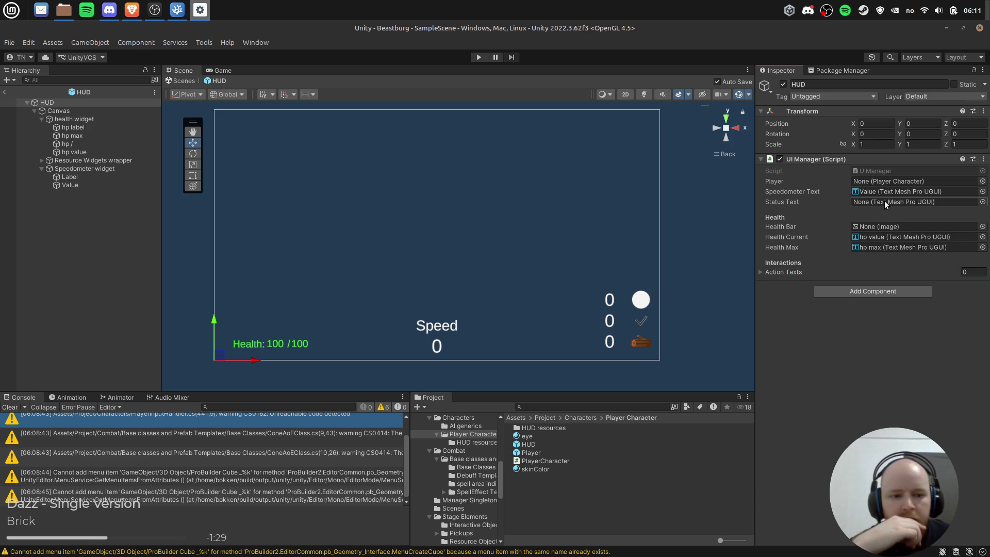
pyautogui.click(92, 111)
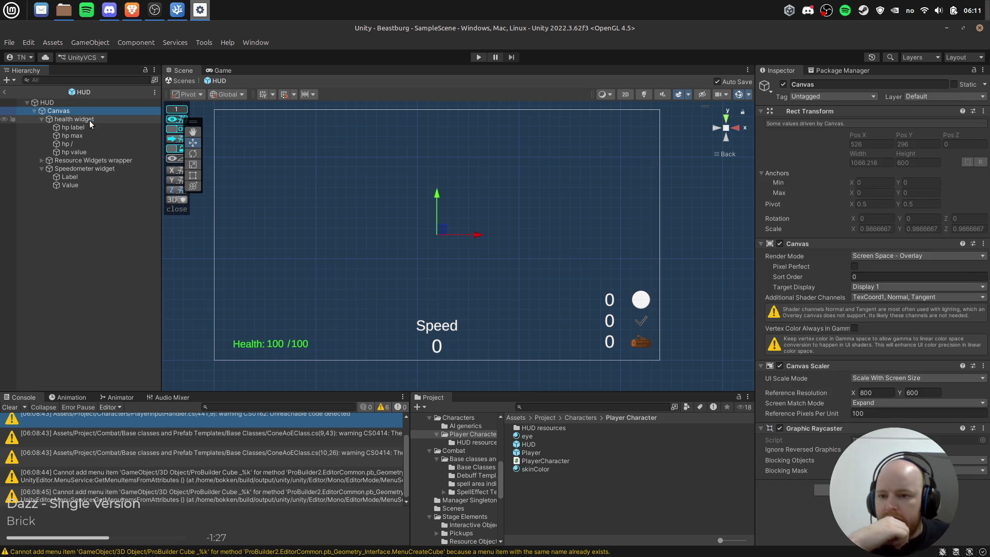
# - Create an empty 'Status widget' under the Canvas, place it at the top, and set its width to 500
pyautogui.click(41, 119)
pyautogui.rightClick(55, 112)
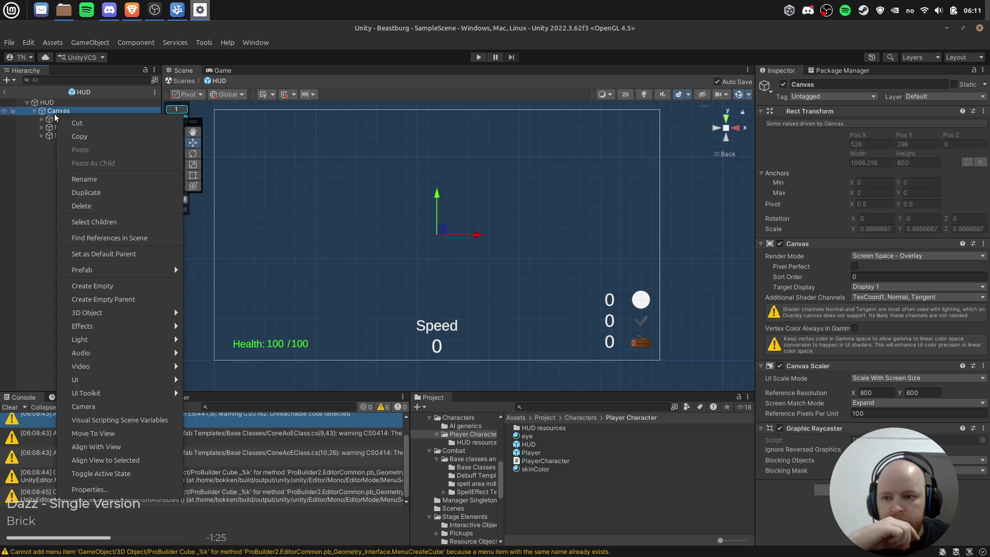
pyautogui.click(117, 285)
pyautogui.write('Status')
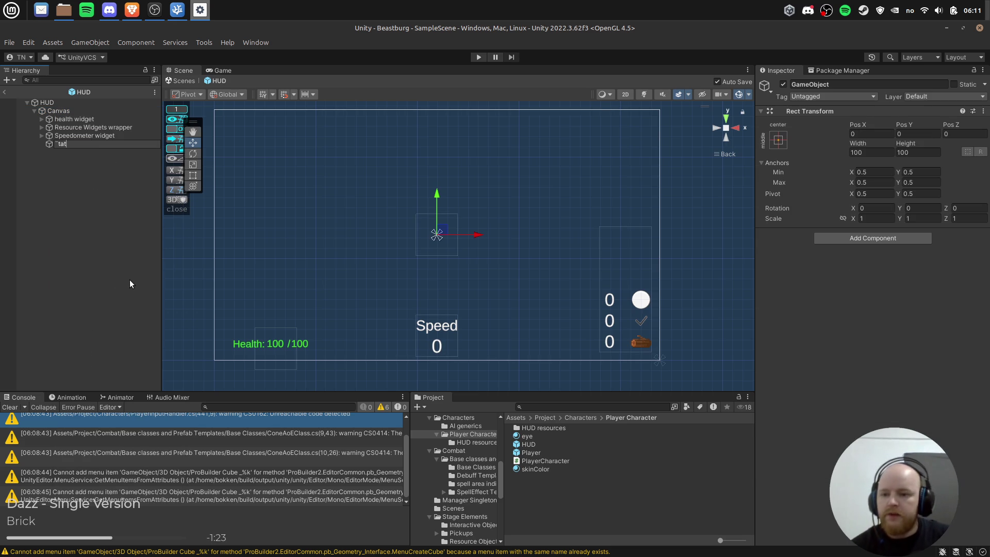
pyautogui.write('widget')
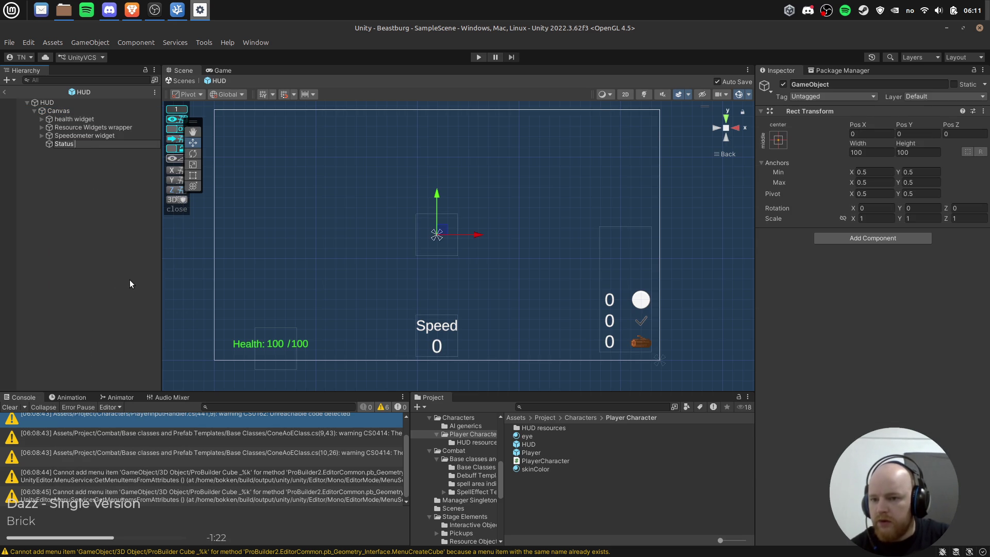
pyautogui.press('Return')
pyautogui.moveTo(72, 147); pyautogui.dragTo(72, 116)
pyautogui.moveTo(437, 196)
pyautogui.mouseDown()
pyautogui.moveTo(445, 109)
pyautogui.moveTo(439, 117)
pyautogui.mouseUp()
pyautogui.click(877, 153)
pyautogui.write('500')
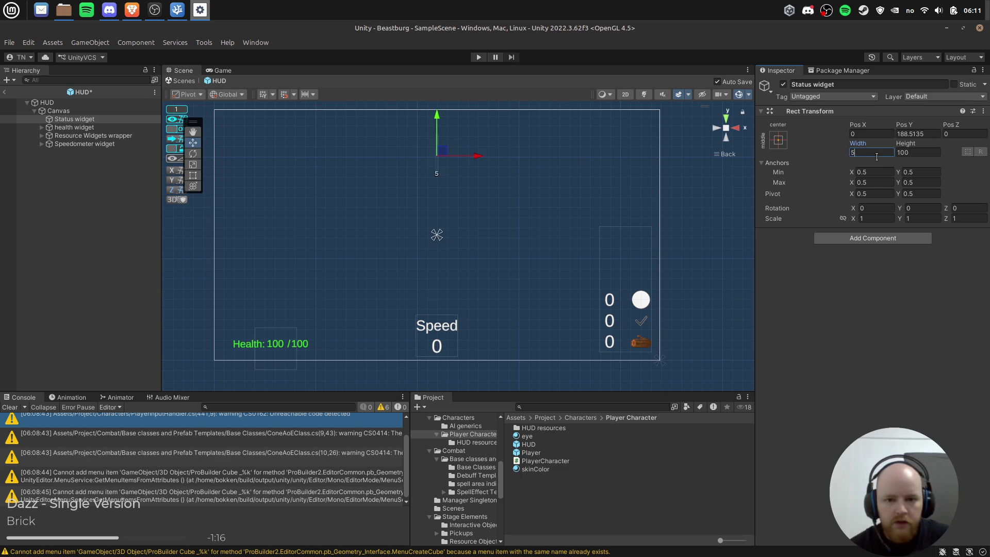
# - Add a 500×100 TextMeshPro text inside the Status widget, centred both ways, with its placeholder text cleared
pyautogui.rightClick(101, 121)
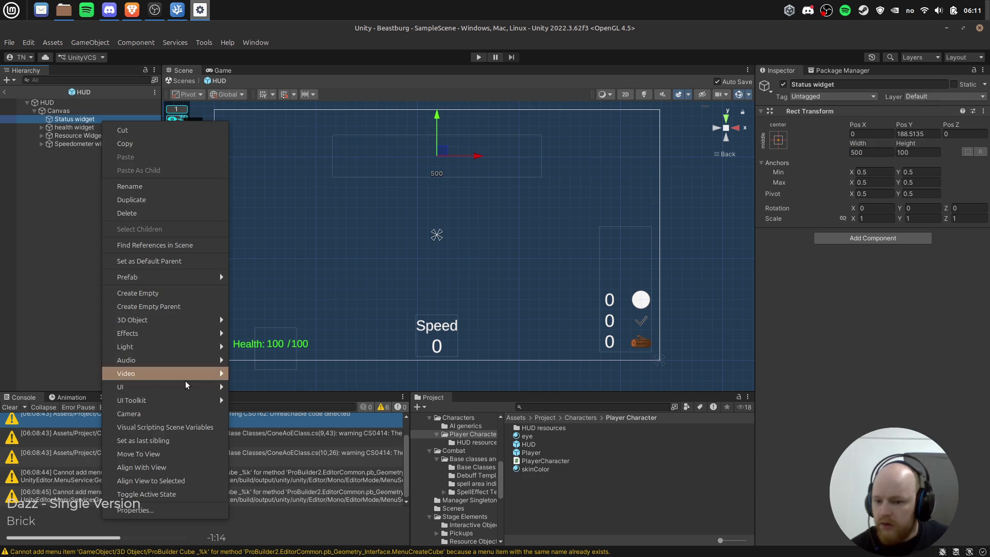
pyautogui.moveTo(207, 387)
pyautogui.click(319, 385)
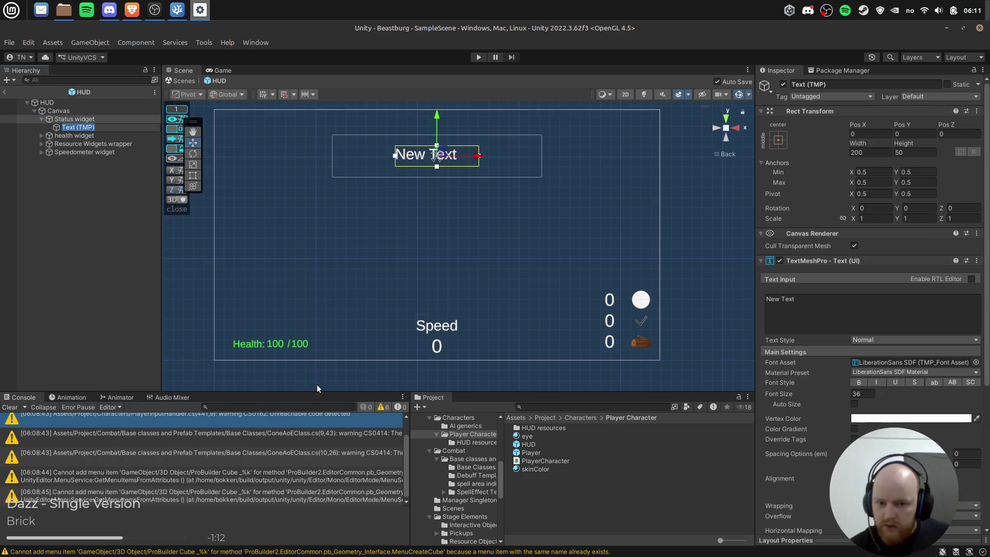
pyautogui.click(884, 150)
pyautogui.write('500')
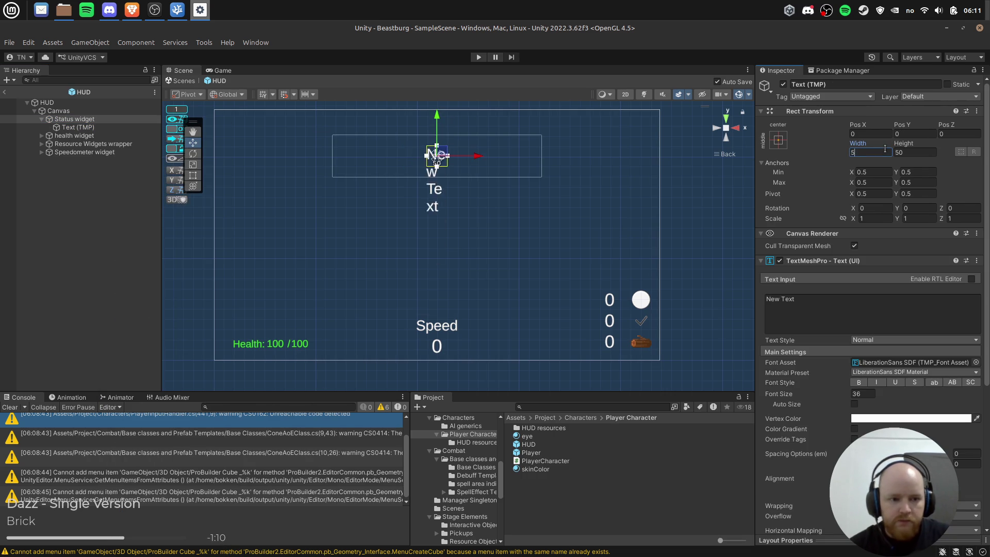
pyautogui.press('Tab')
pyautogui.write('100')
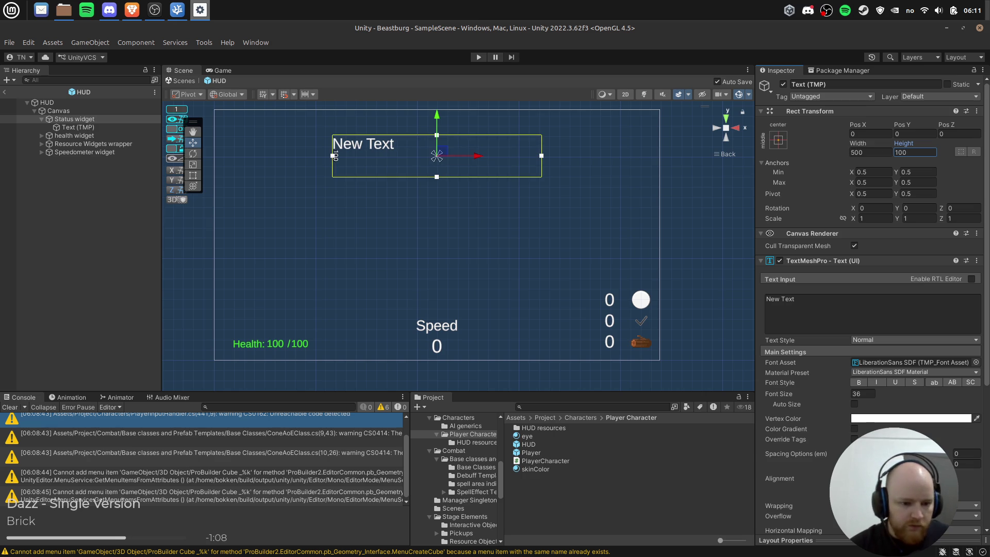
pyautogui.click(870, 479)
pyautogui.click(870, 491)
pyautogui.click(850, 306)
pyautogui.press('BackSpace')
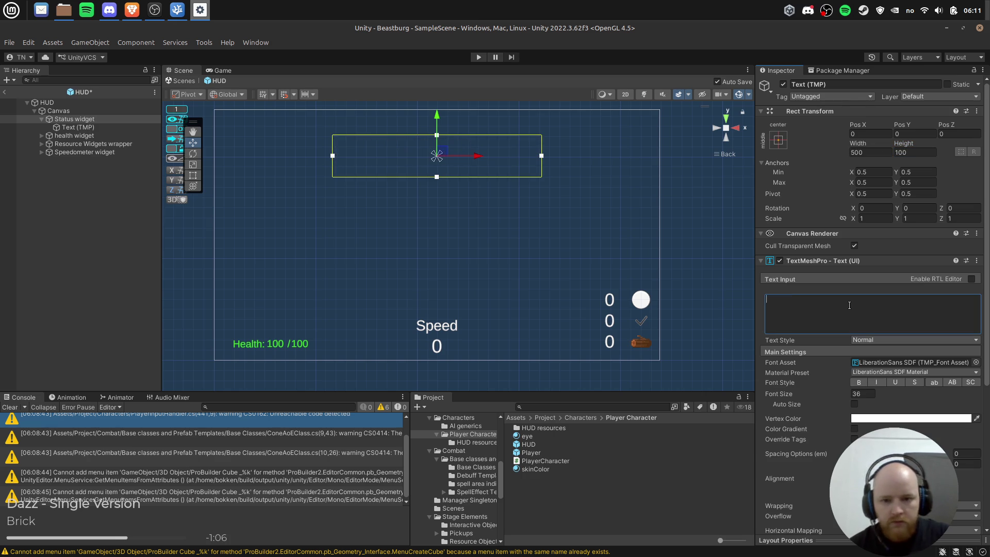
# - Rename the text to 'status text' and assign it as the HUD UI Manager's Status Text
pyautogui.click(75, 119)
pyautogui.click(82, 128)
pyautogui.press('F2')
pyautogui.write('status text')
pyautogui.press('Return')
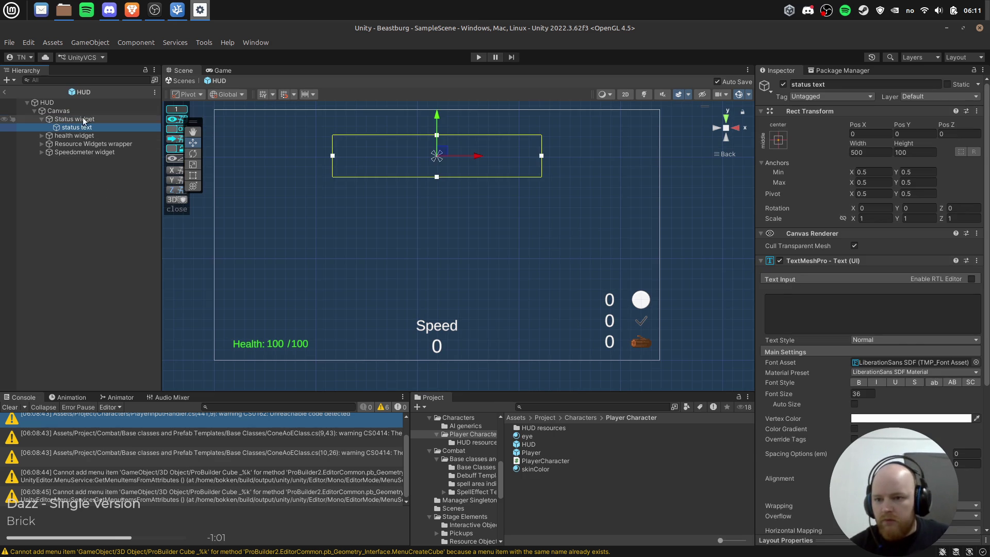
pyautogui.click(47, 103)
pyautogui.moveTo(76, 127)
pyautogui.mouseDown()
pyautogui.moveTo(838, 214)
pyautogui.moveTo(895, 235)
pyautogui.moveTo(893, 202)
pyautogui.mouseUp()
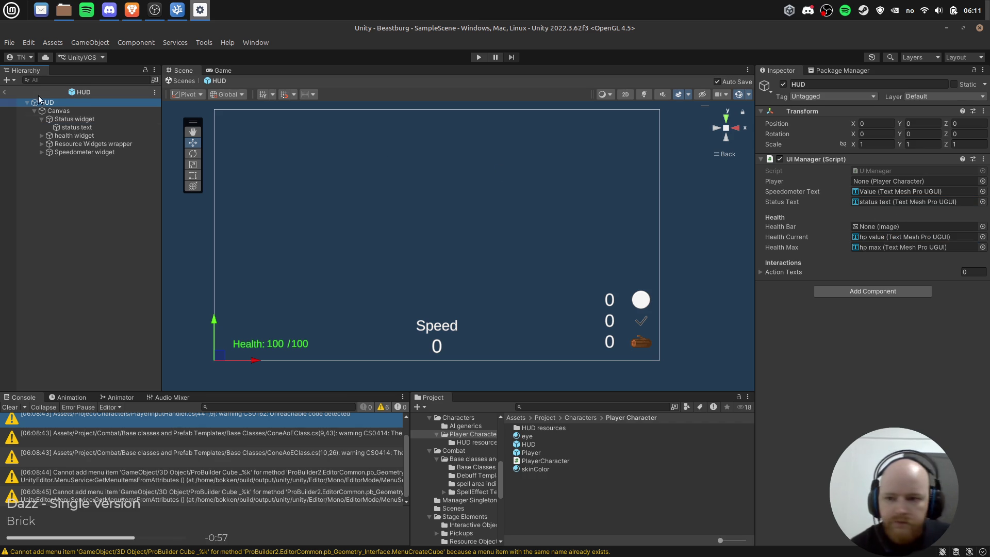
# - In the Player prefab, assign the Player to the HUD UI Manager's Player field
pyautogui.click(4, 92)
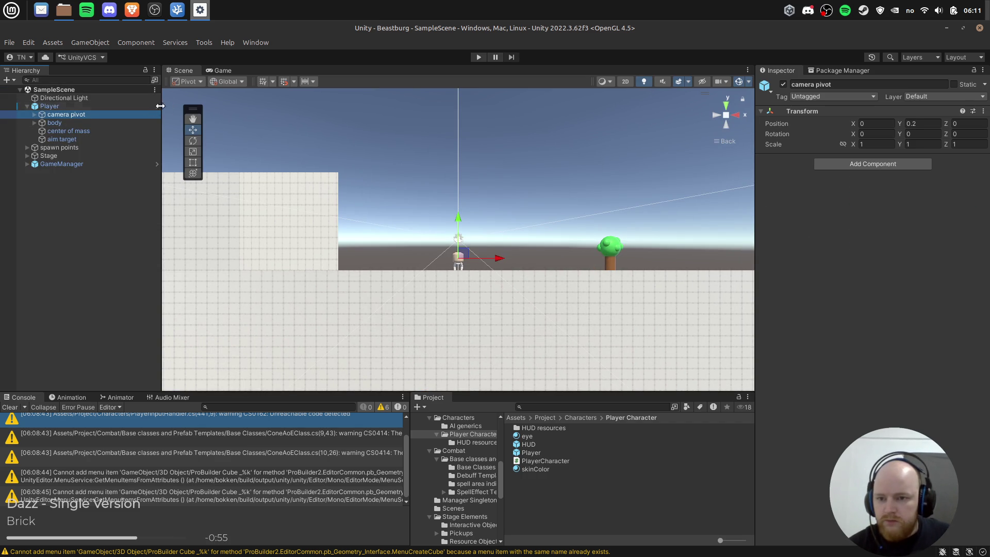
pyautogui.doubleClick(100, 105)
pyautogui.click(76, 135)
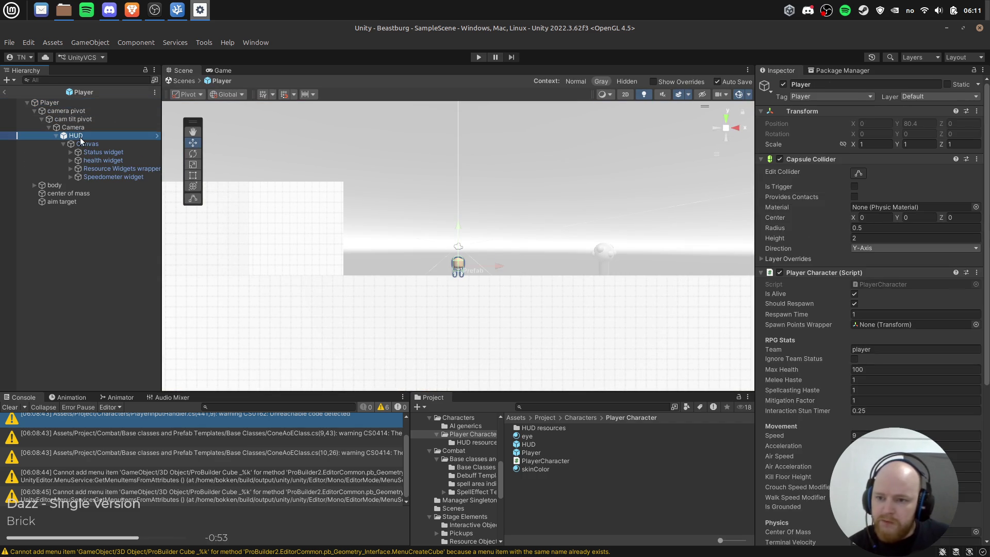
pyautogui.moveTo(50, 102)
pyautogui.mouseDown()
pyautogui.moveTo(914, 177)
pyautogui.moveTo(900, 207)
pyautogui.mouseUp()
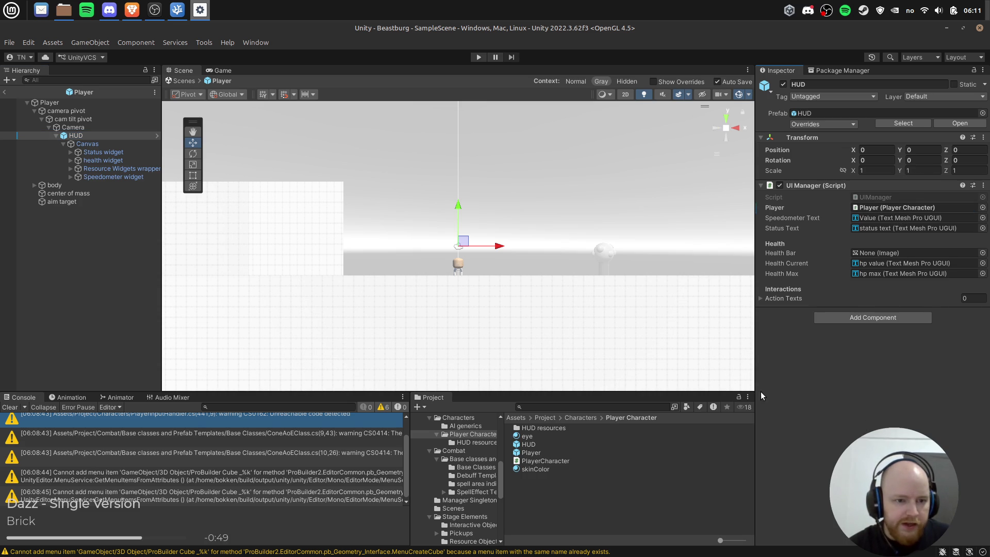
# - Open the HUD prefab for editing on its own
pyautogui.click(32, 276)
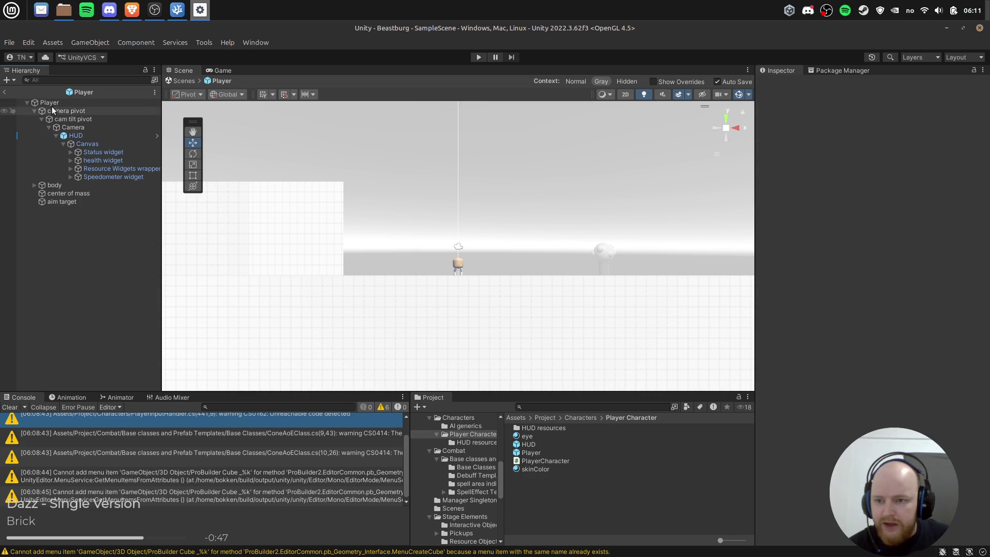
pyautogui.click(151, 135)
pyautogui.click(157, 136)
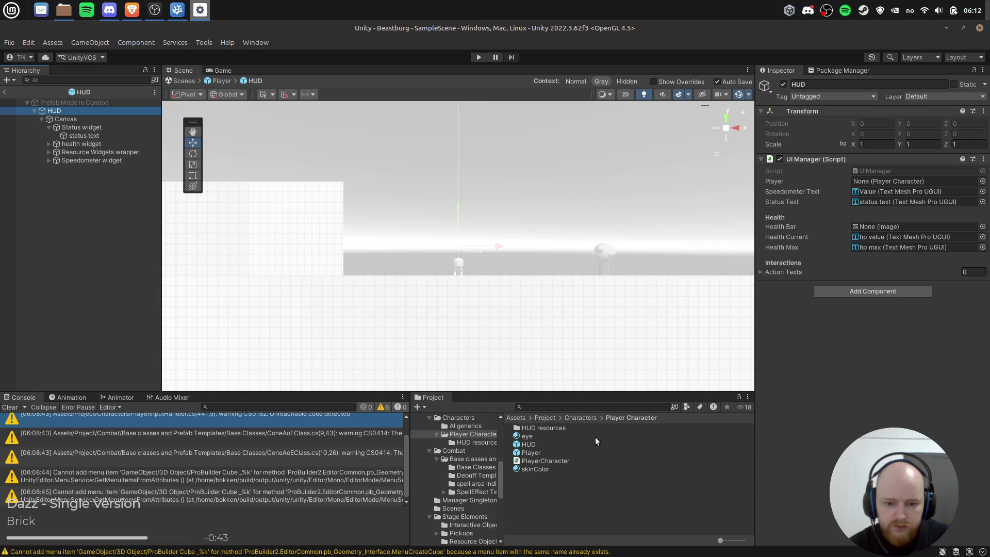
pyautogui.doubleClick(528, 444)
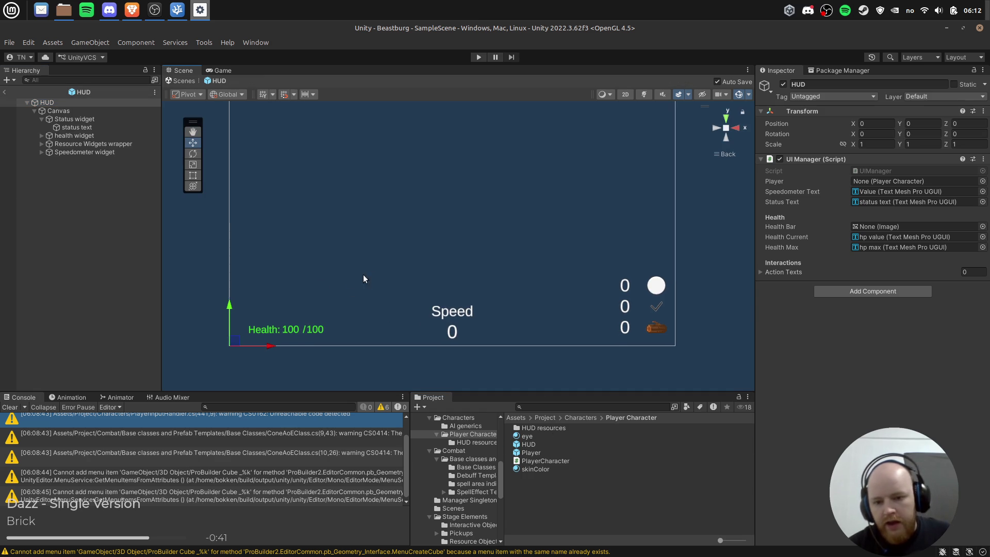
# - Set the health widget's width to 200
pyautogui.click(97, 135)
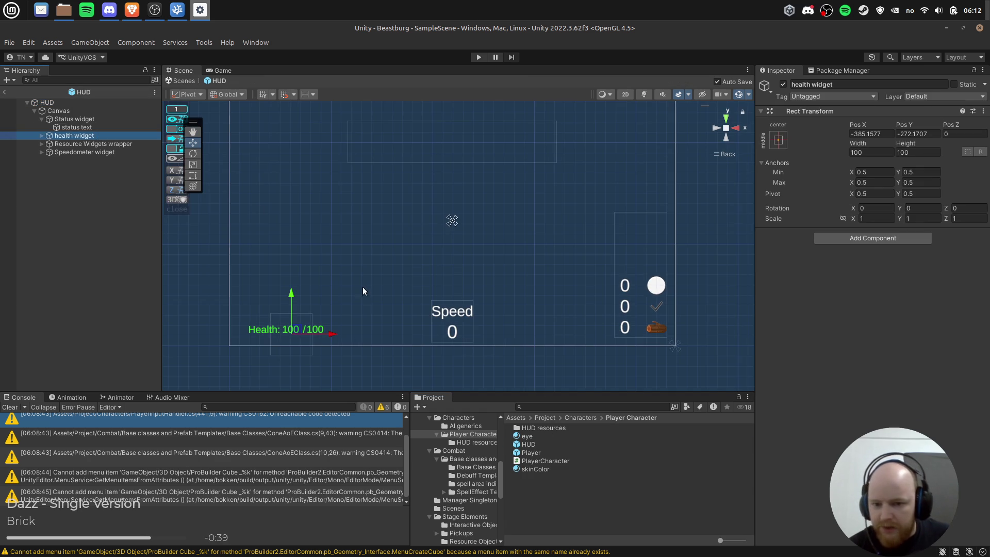
pyautogui.press('Right')
pyautogui.click(97, 144)
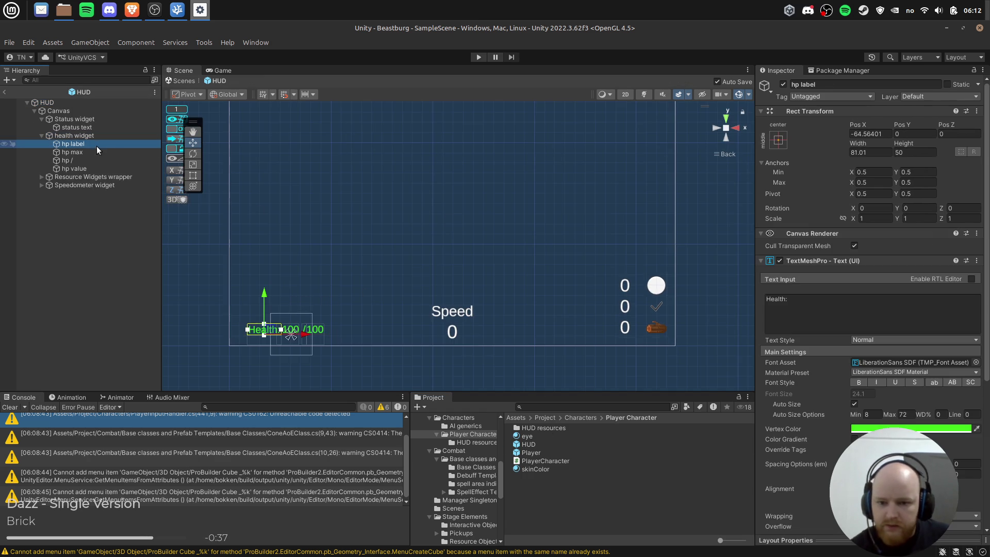
pyautogui.click(103, 138)
pyautogui.click(871, 152)
pyautogui.write('200')
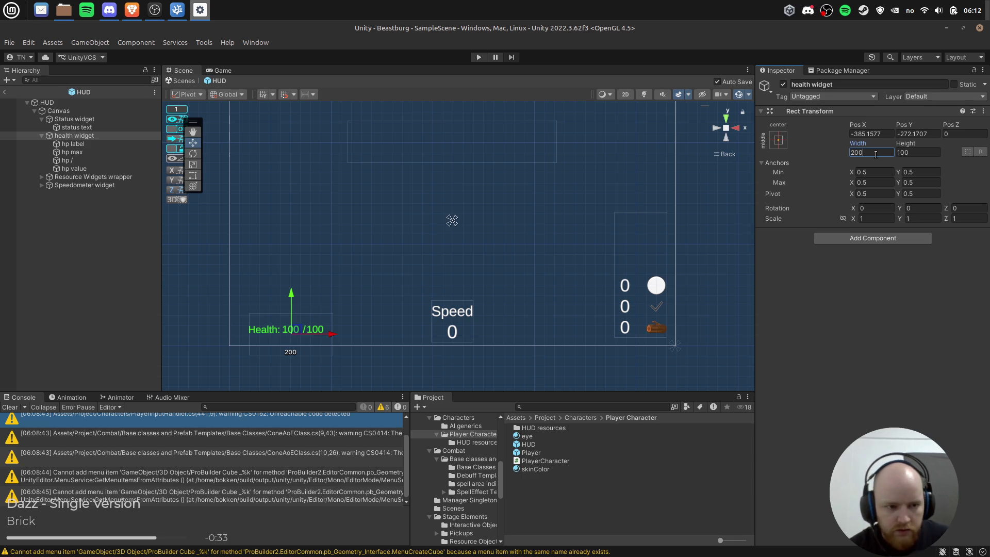
pyautogui.press('Tab')
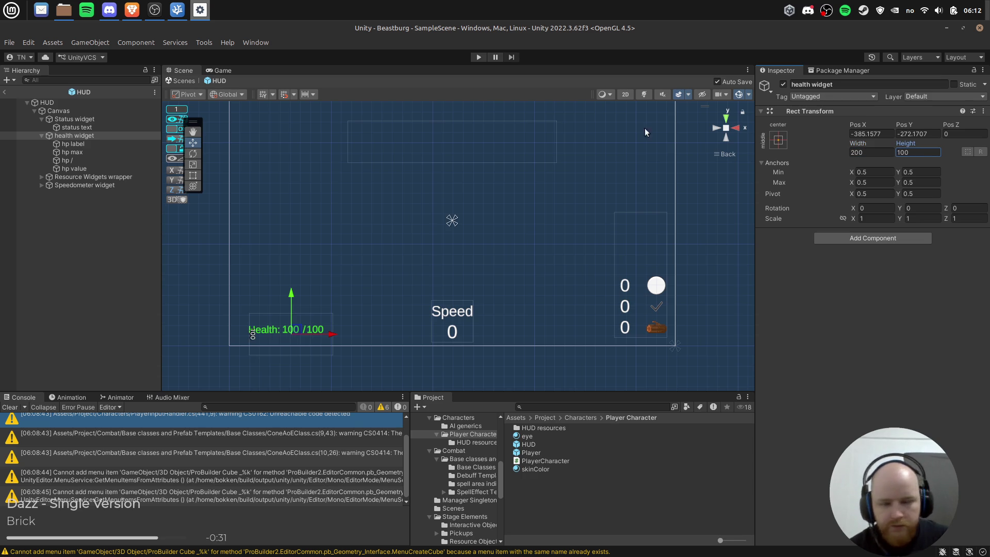
# - Anchor the four HP texts (hp label through hp value) to top centre with Pos Y 0
pyautogui.click(98, 143)
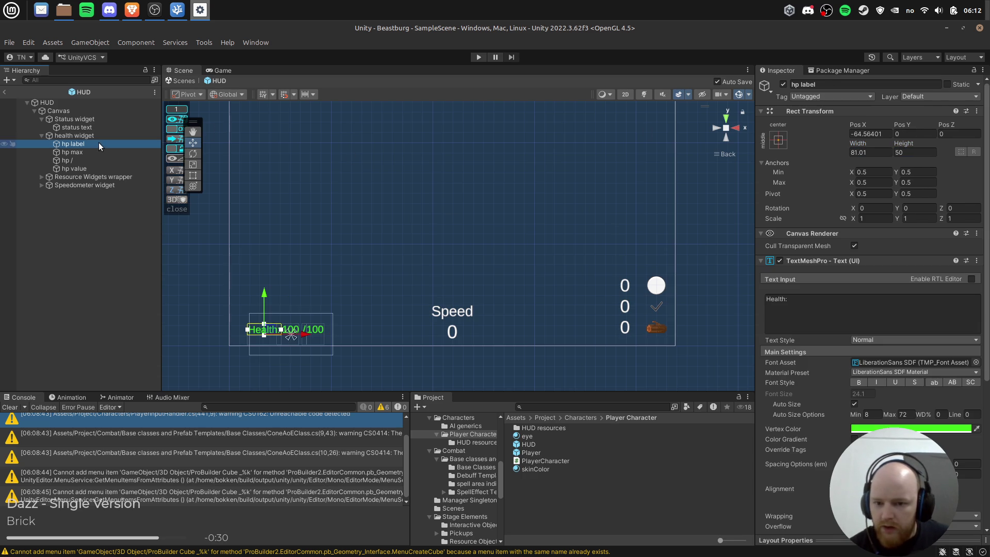
pyautogui.keyDown('shift'); pyautogui.click(91, 169); pyautogui.keyUp('shift')
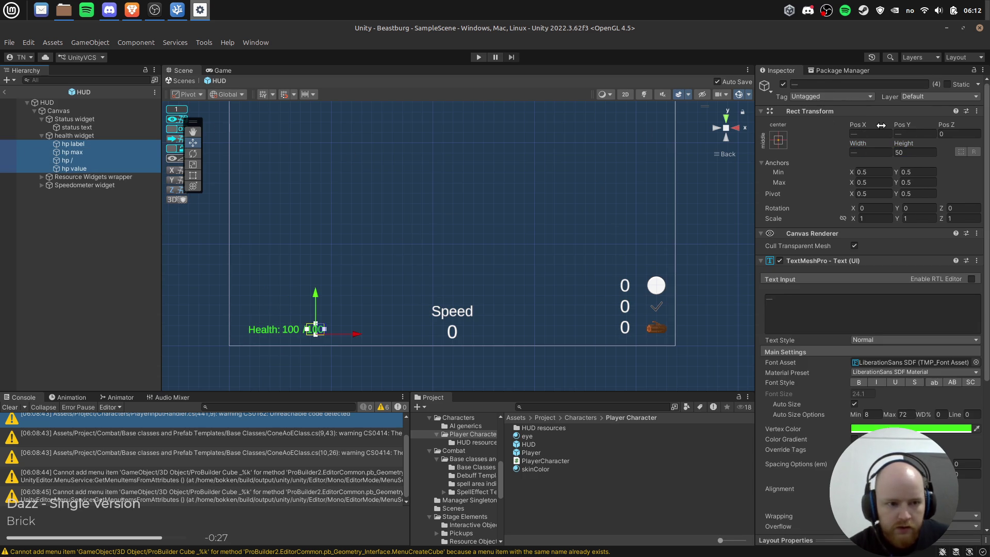
pyautogui.click(908, 134)
pyautogui.write('0')
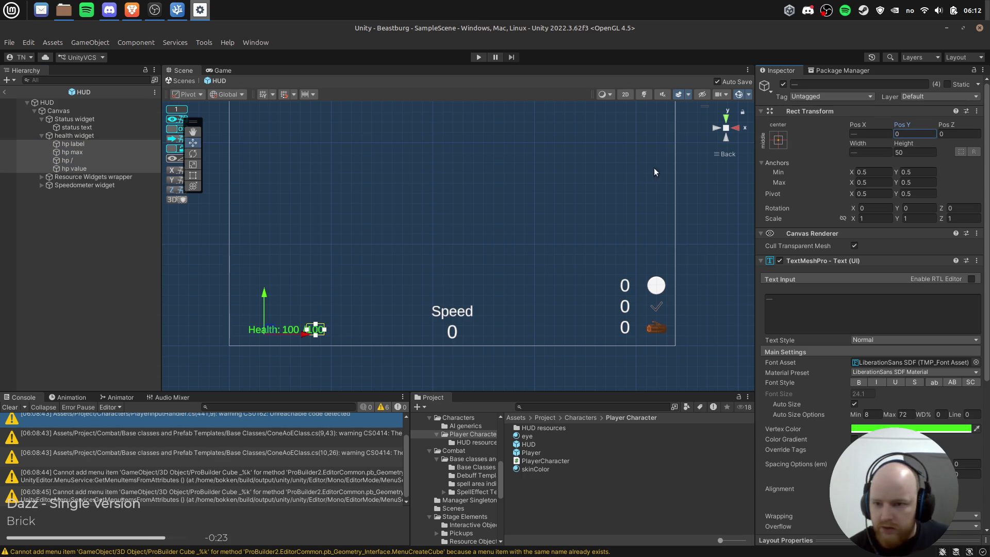
pyautogui.click(96, 144)
pyautogui.keyDown('shift'); pyautogui.click(75, 168); pyautogui.keyUp('shift')
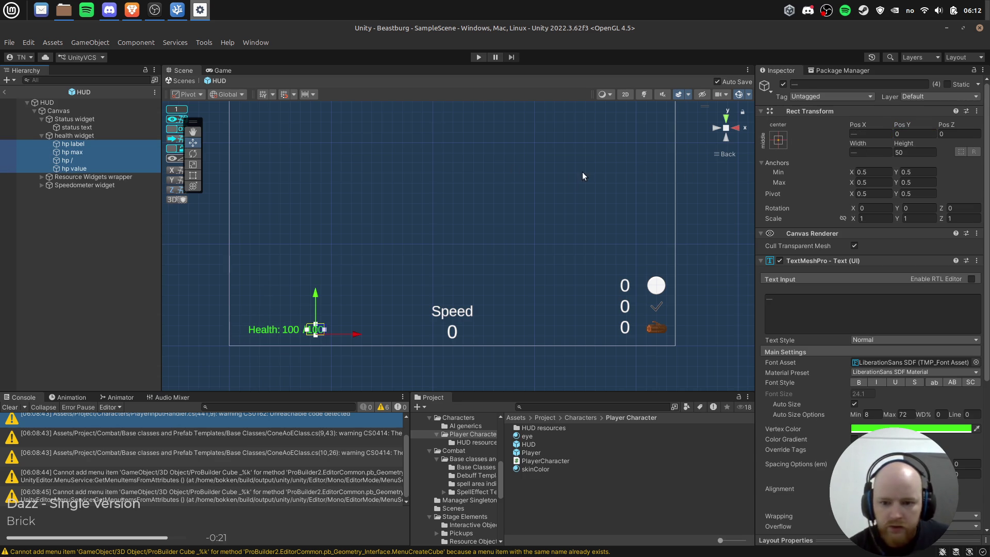
pyautogui.click(780, 144)
pyautogui.click(838, 221)
pyautogui.click(919, 144)
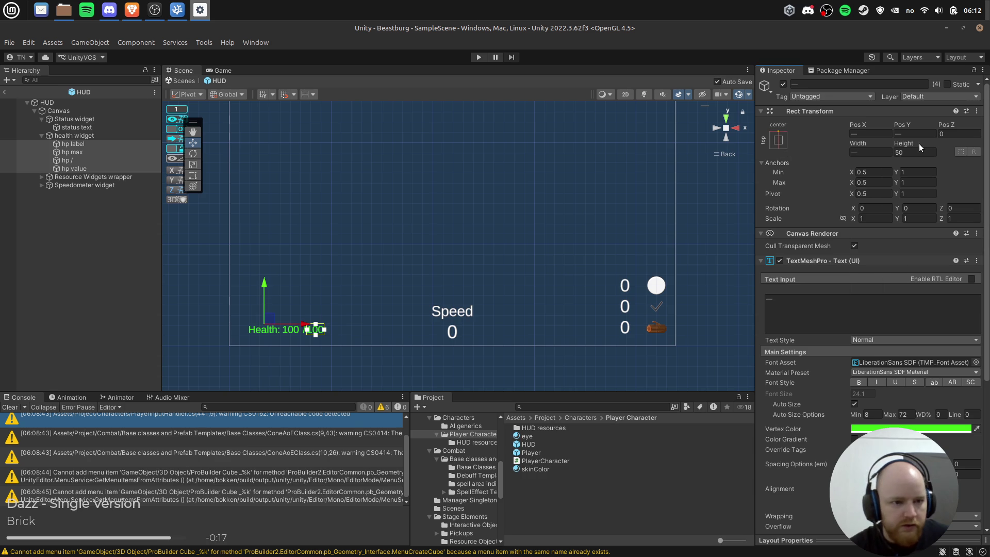
pyautogui.write('0')
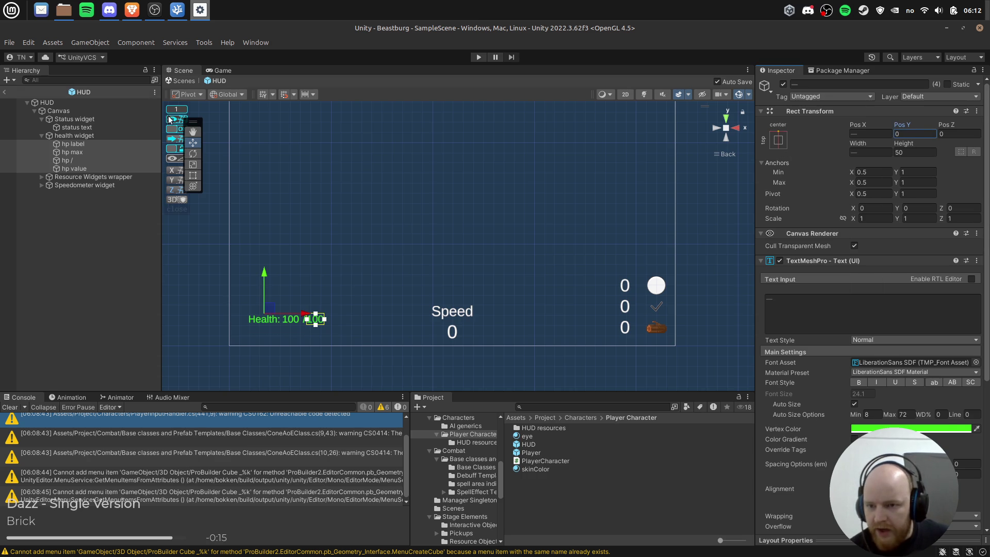
# - Set the health widget's height to 50
pyautogui.click(170, 119)
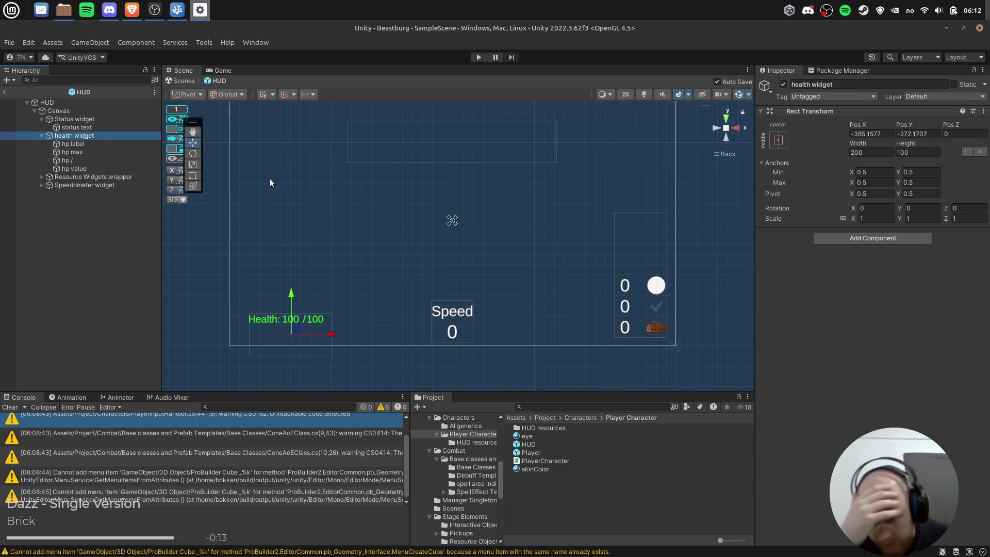
pyautogui.click(920, 153)
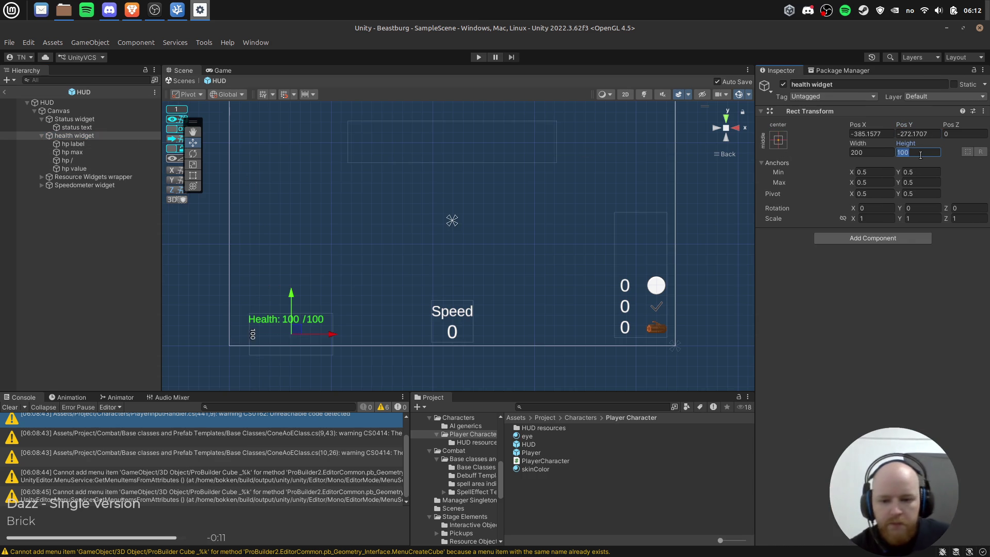
pyautogui.write('50')
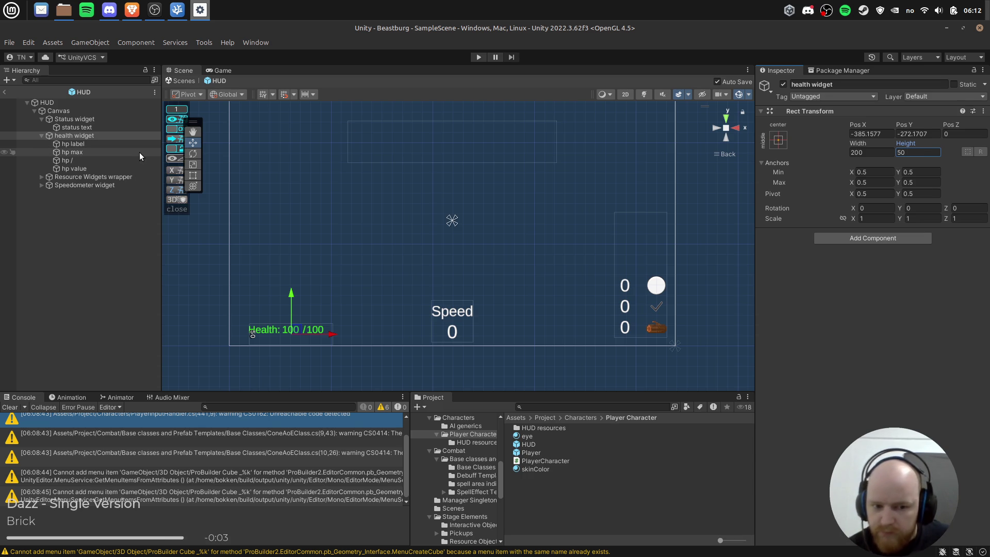
# - Remove the colon from the hp label text so it reads 'Health'
pyautogui.click(119, 145)
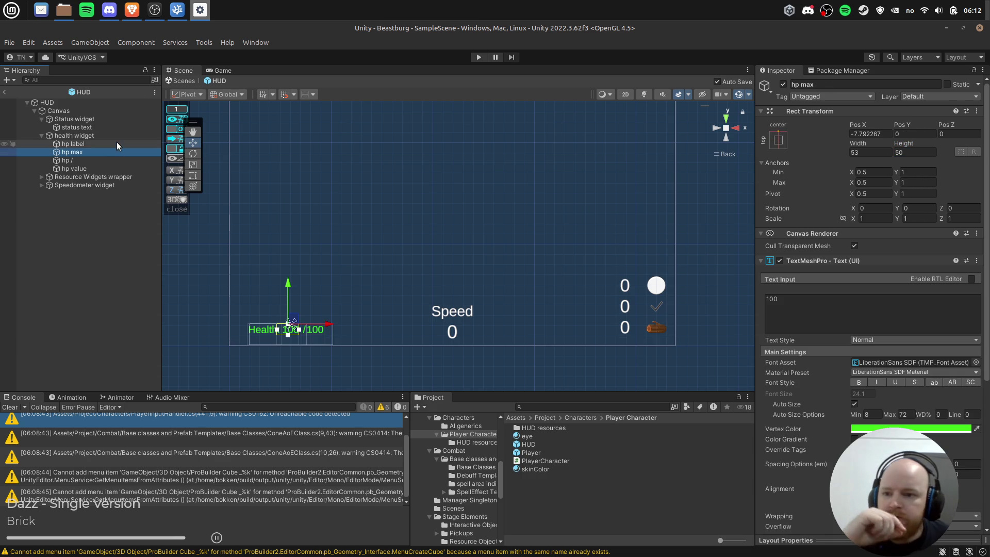
pyautogui.click(830, 314)
pyautogui.press('End')
pyautogui.press('BackSpace')
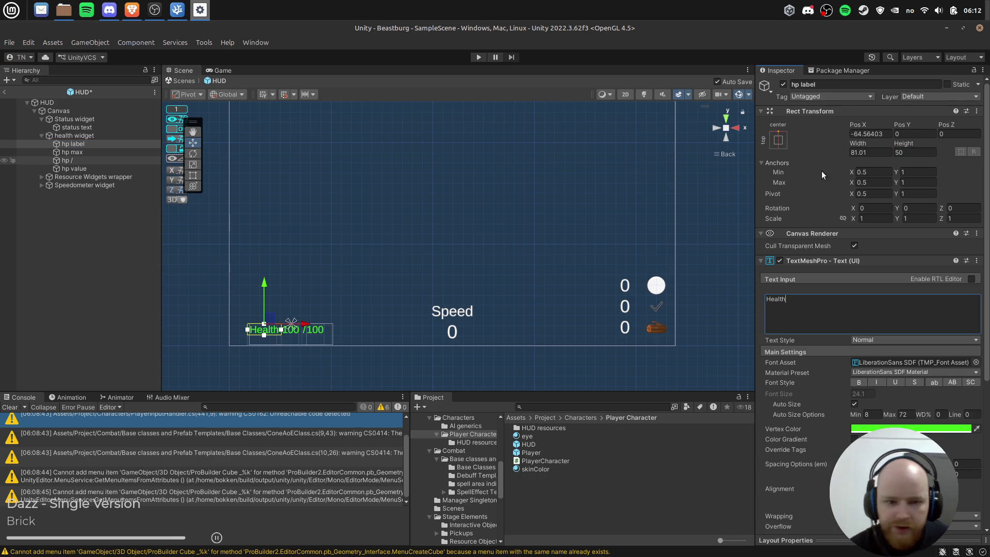
# - Stretch the Health label across the widget's top with left and right offsets of 0
pyautogui.click(779, 141)
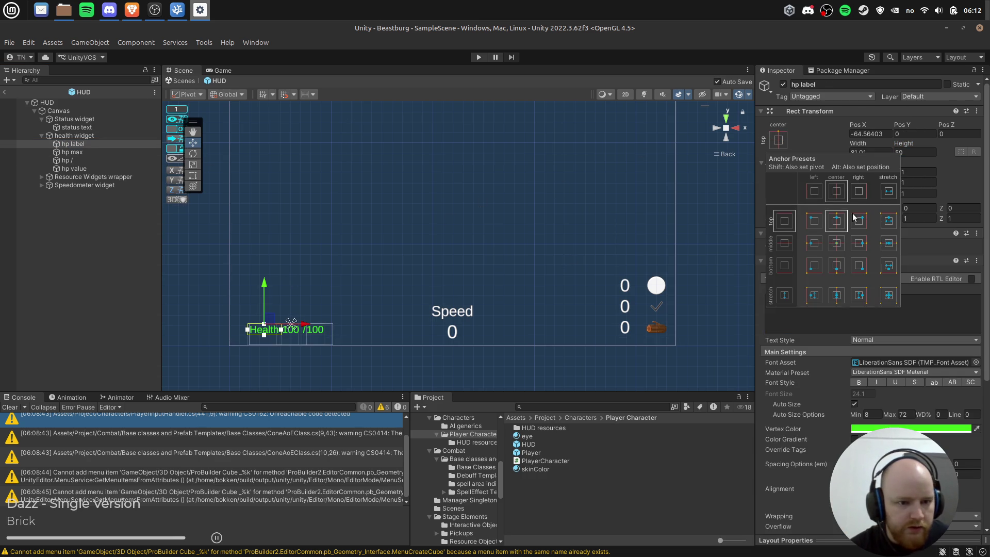
pyautogui.click(888, 222)
pyautogui.write('0')
pyautogui.press('Tab')
pyautogui.write('0')
pyautogui.press('Tab')
pyautogui.press('Tab')
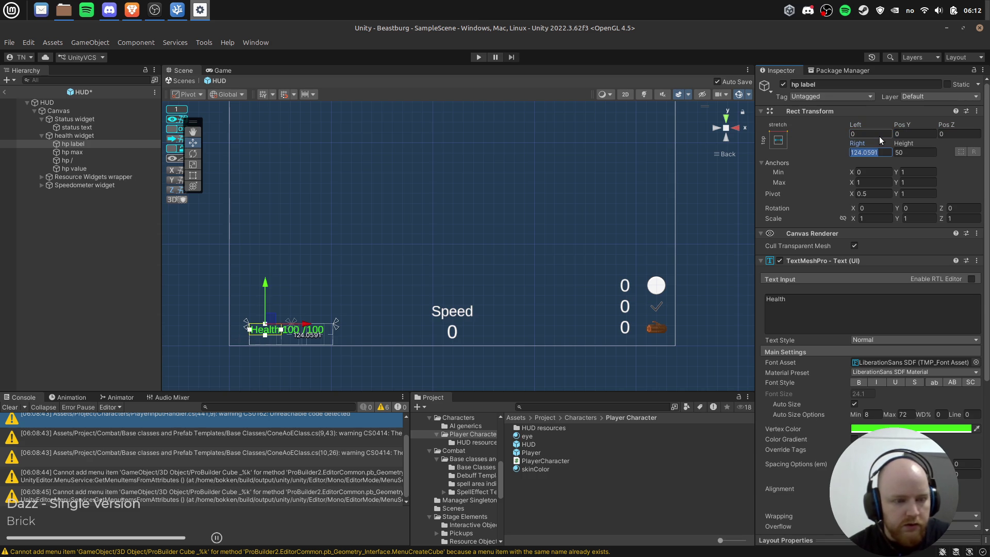
pyautogui.write('0')
pyautogui.press('Tab')
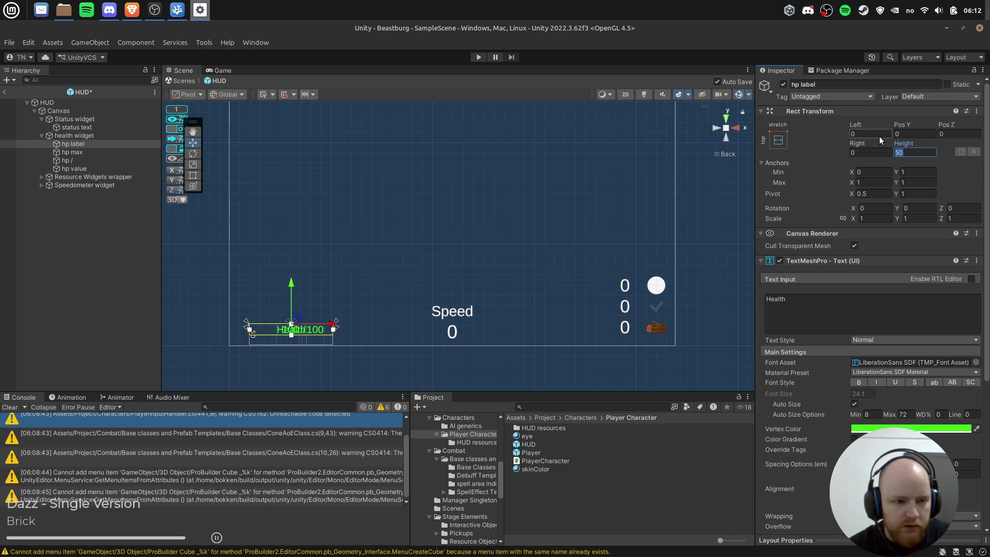
# - Anchor the hp max, hp / and hp value texts to bottom centre
pyautogui.click(73, 152)
pyautogui.keyDown('shift'); pyautogui.click(82, 169); pyautogui.keyUp('shift')
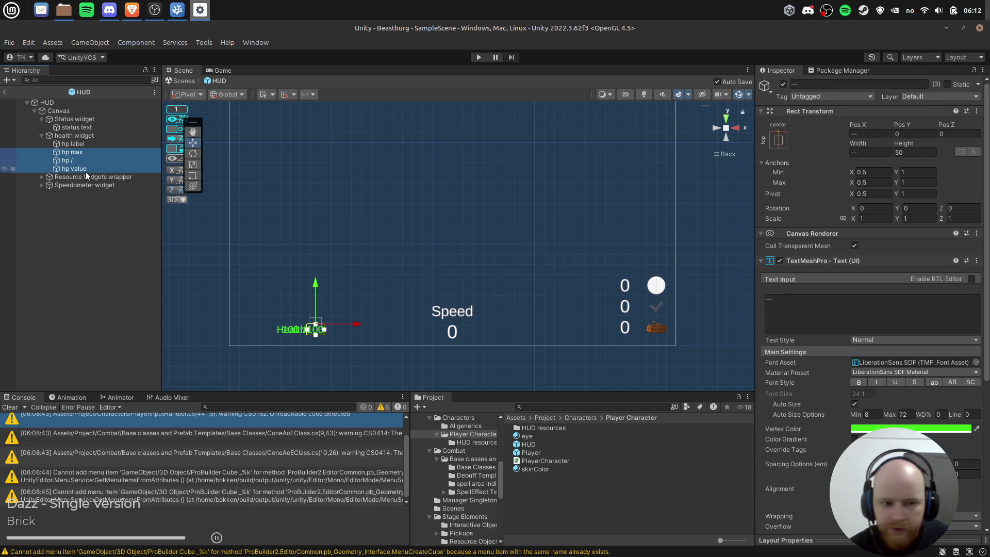
pyautogui.click(778, 139)
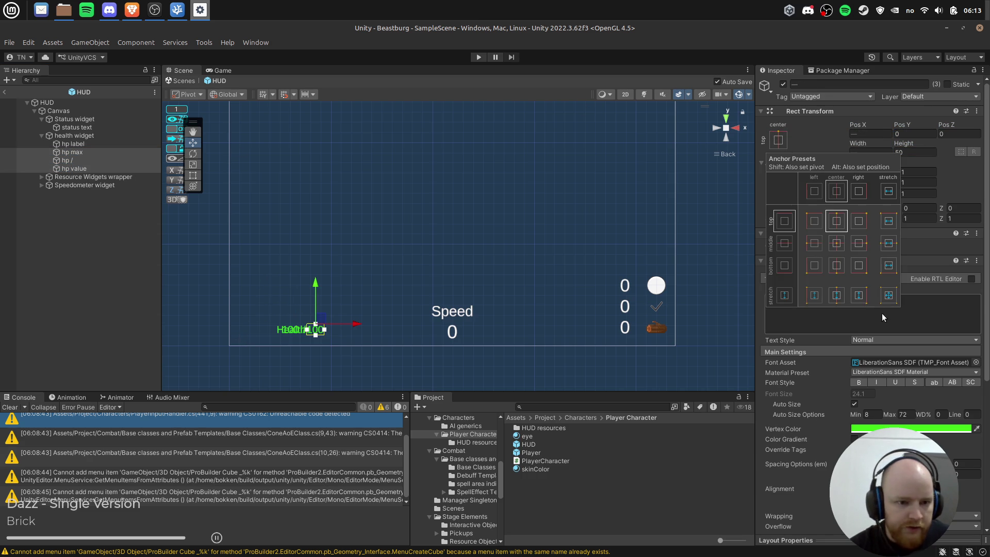
pyautogui.click(838, 270)
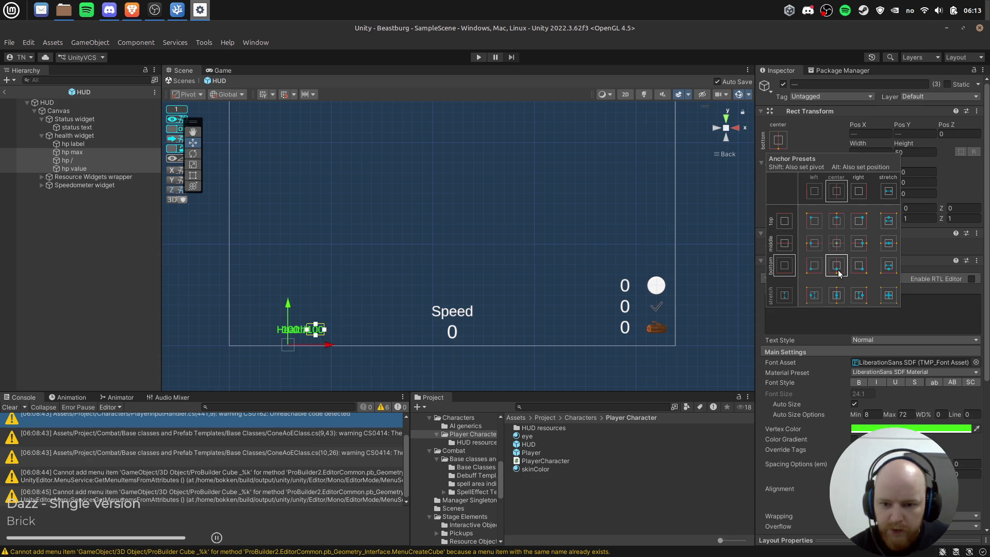
pyautogui.click(86, 151)
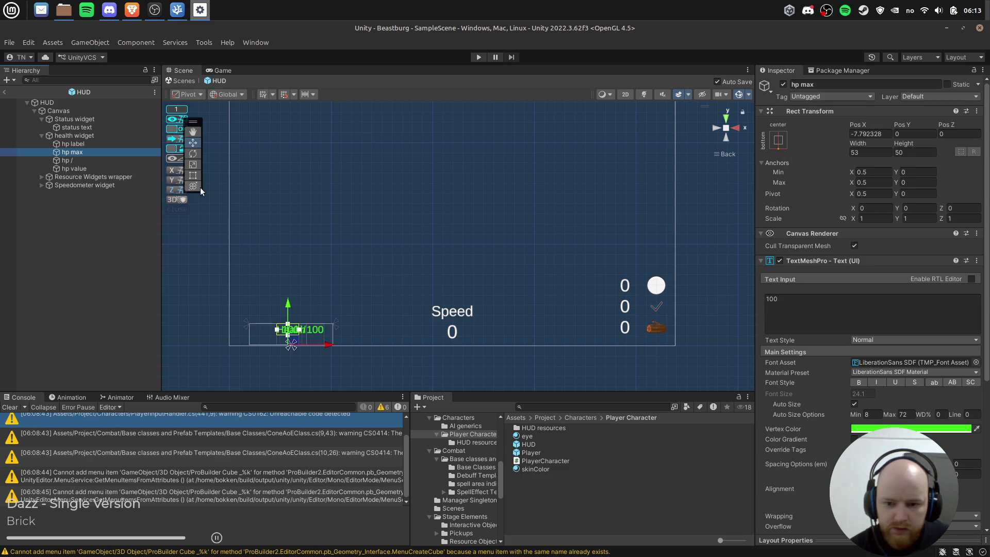
pyautogui.scroll(2, 336, 317)
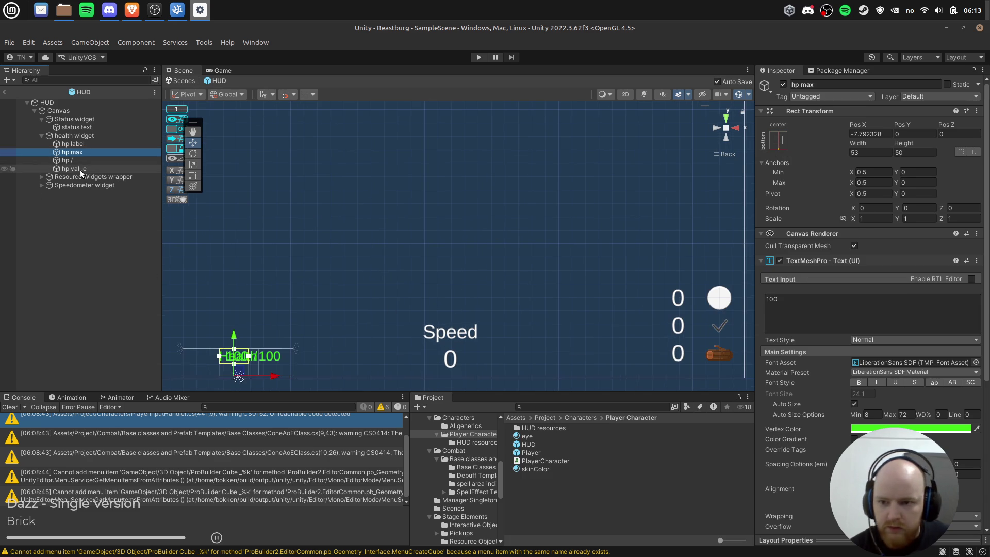
pyautogui.keyDown('shift'); pyautogui.click(80, 170); pyautogui.keyUp('shift')
pyautogui.click(914, 134)
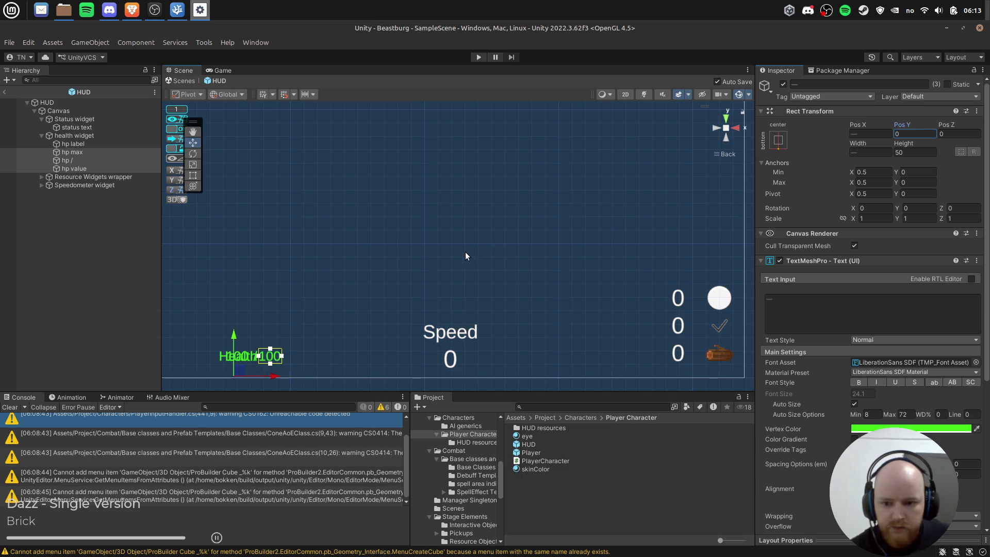
# - Try a height of 25 on the three value texts, then undo it back to 50
pyautogui.click(83, 169)
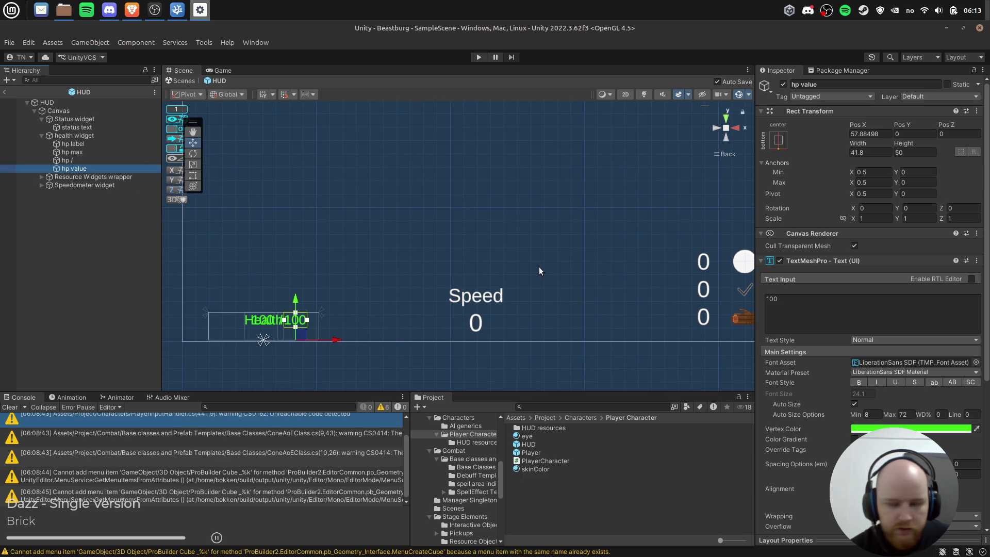
pyautogui.click(871, 135)
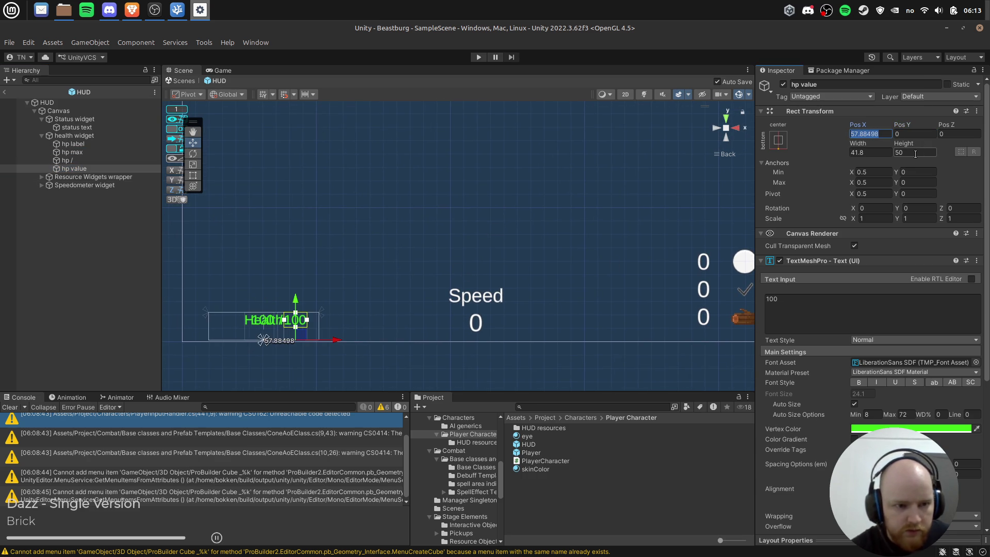
pyautogui.click(87, 152)
pyautogui.keyDown('shift'); pyautogui.click(89, 166); pyautogui.keyUp('shift')
pyautogui.click(871, 134)
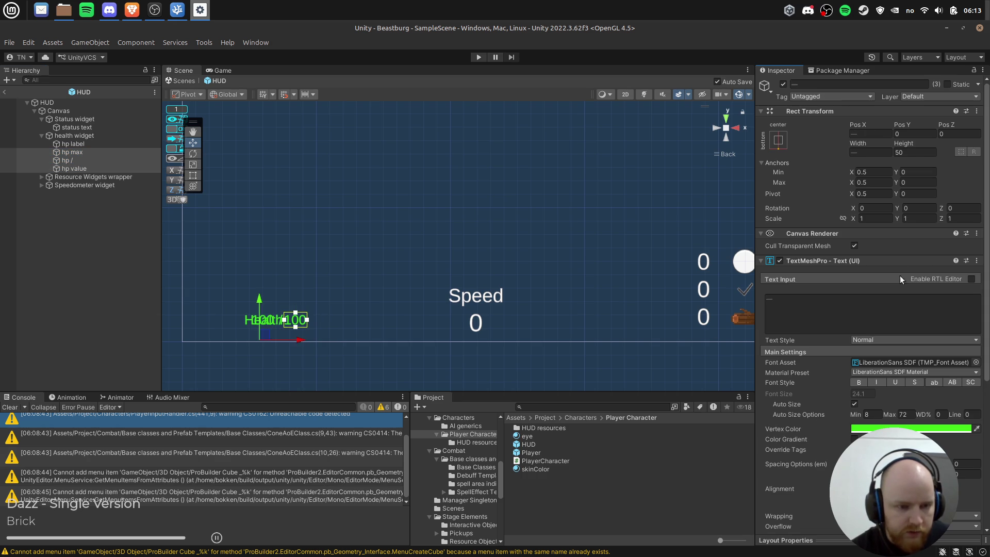
pyautogui.click(914, 154)
pyautogui.write('25')
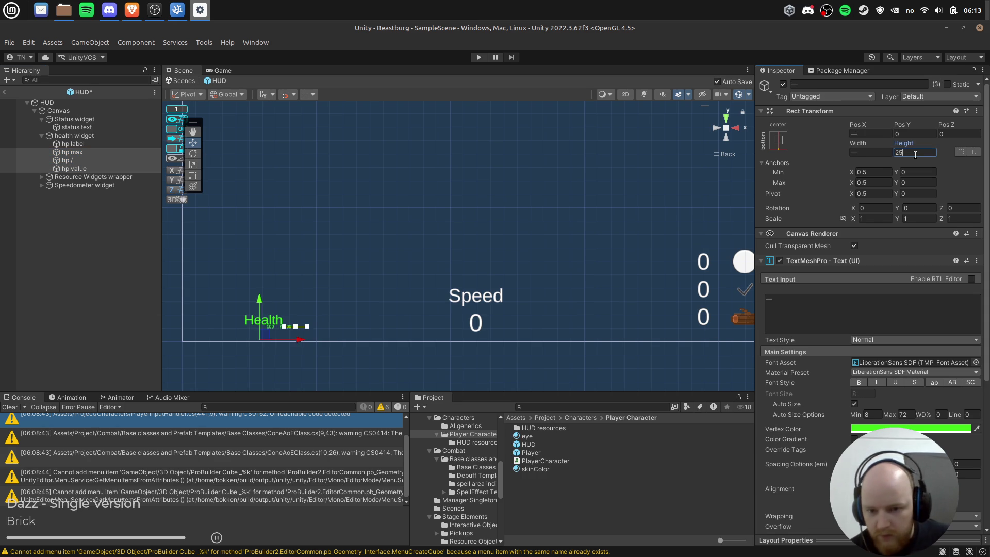
pyautogui.hotkey('ctrl', 'z')
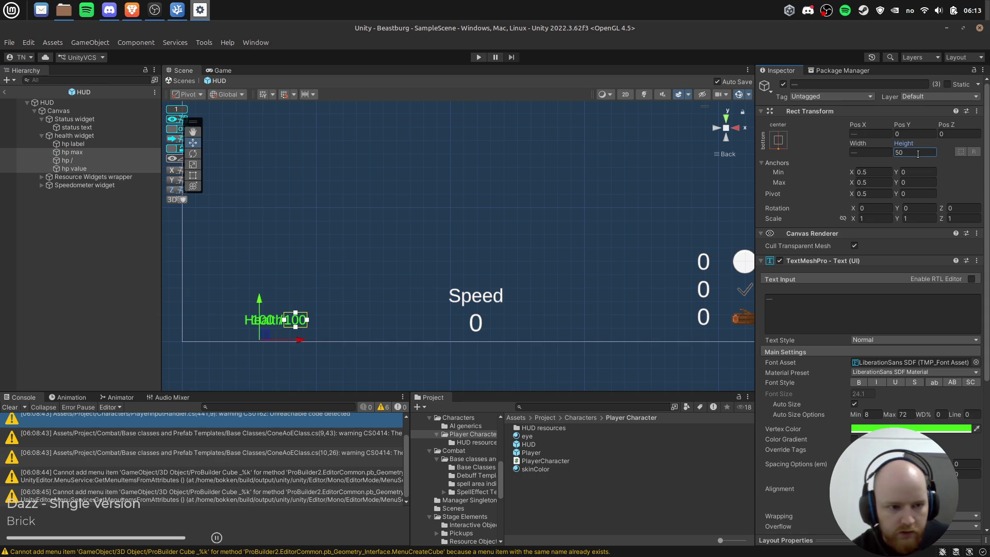
# - Set the Health label's height to 50 after trying 100 and 25
pyautogui.click(75, 154)
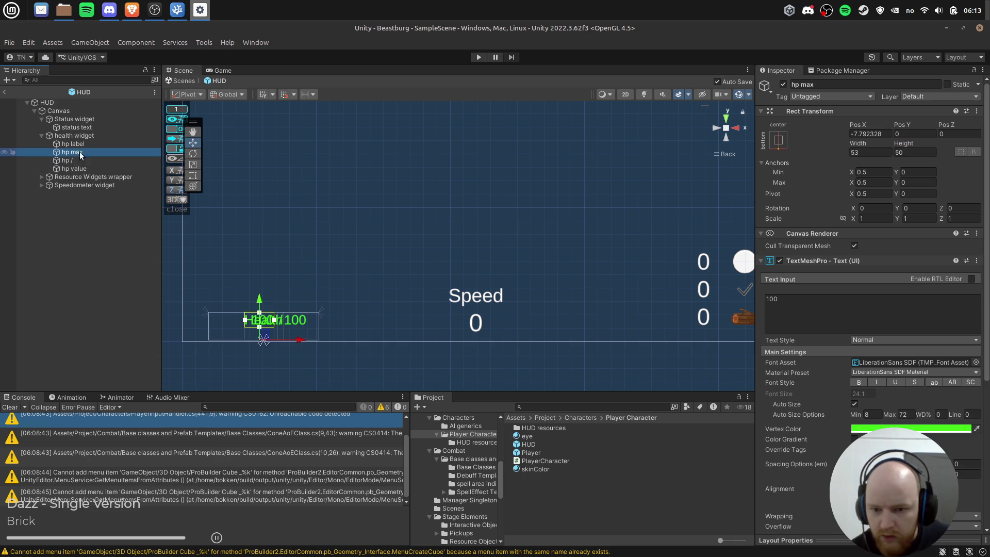
pyautogui.click(95, 136)
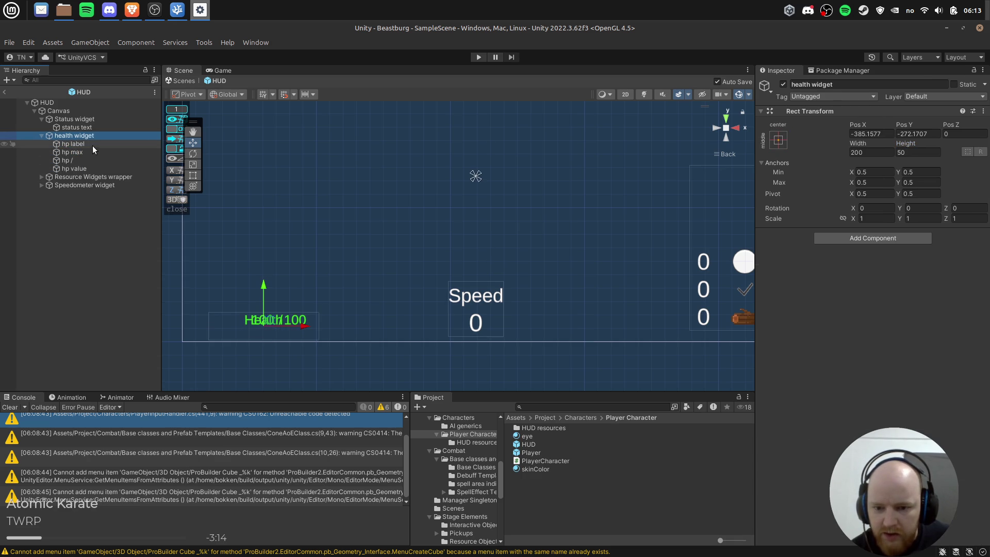
pyautogui.click(921, 152)
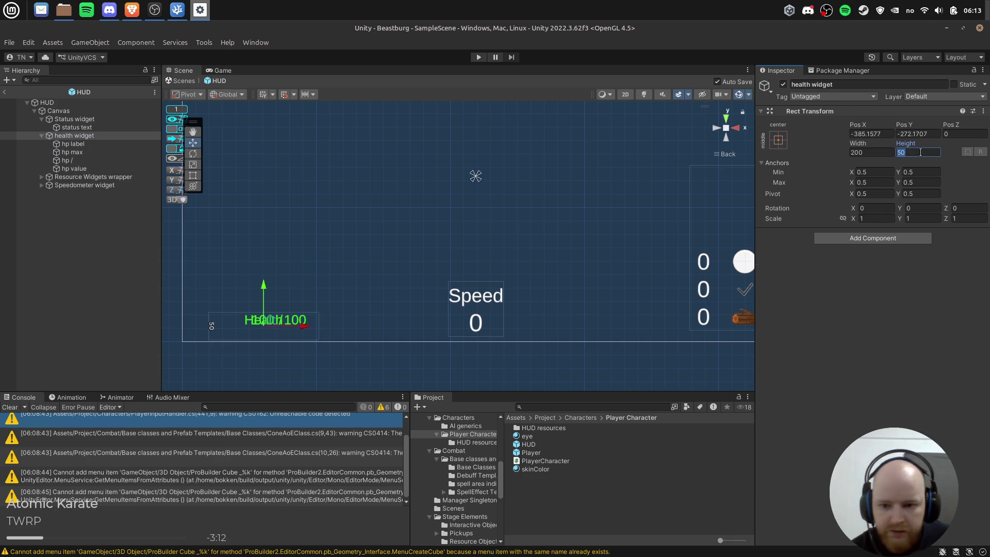
pyautogui.click(117, 144)
pyautogui.click(910, 152)
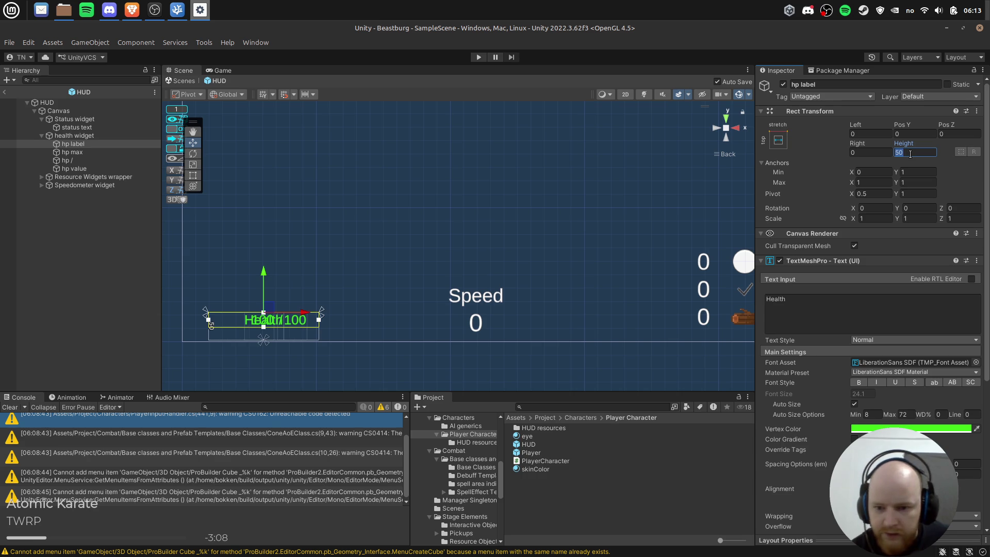
pyautogui.write('100')
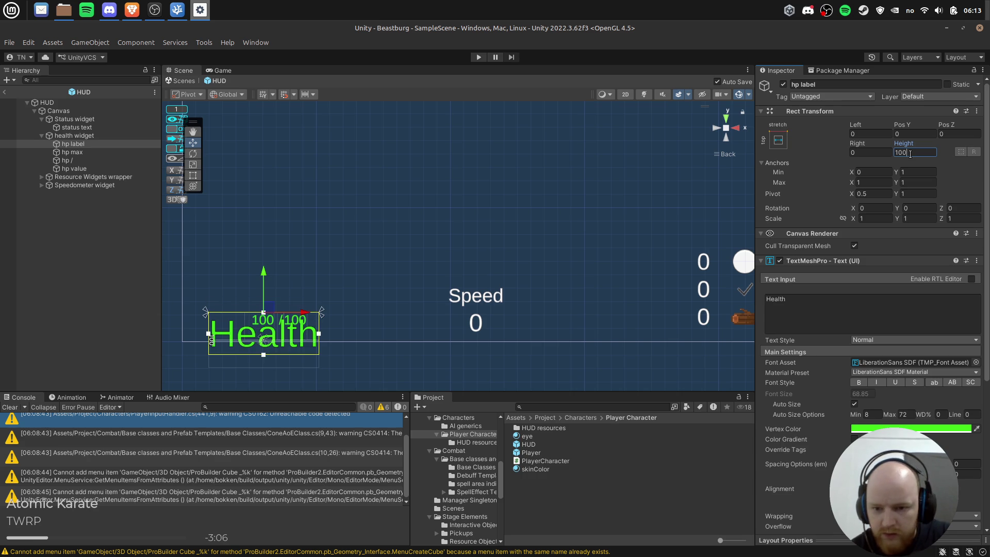
pyautogui.press('BackSpace')
pyautogui.press('BackSpace')
pyautogui.press('BackSpace')
pyautogui.write('50')
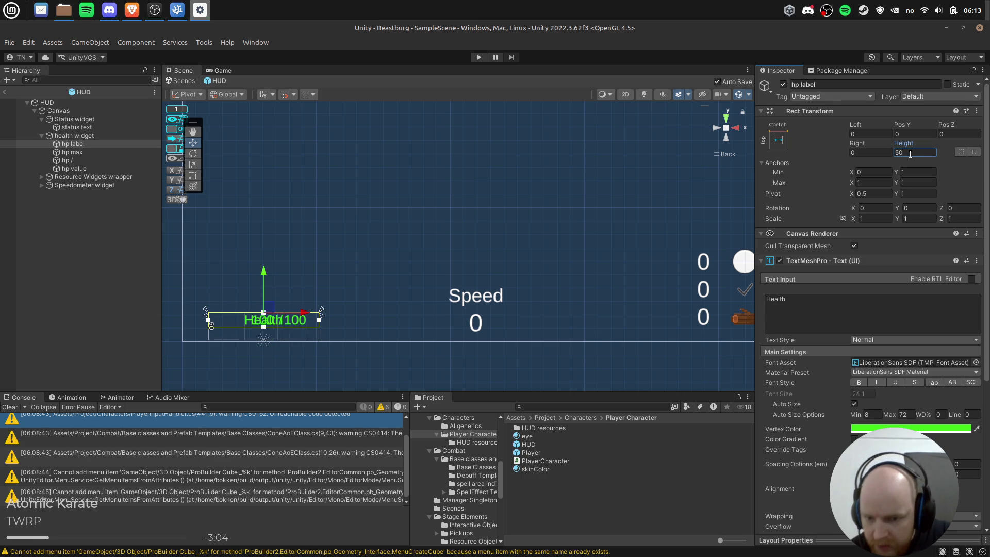
pyautogui.press('BackSpace')
pyautogui.press('BackSpace')
pyautogui.write('25')
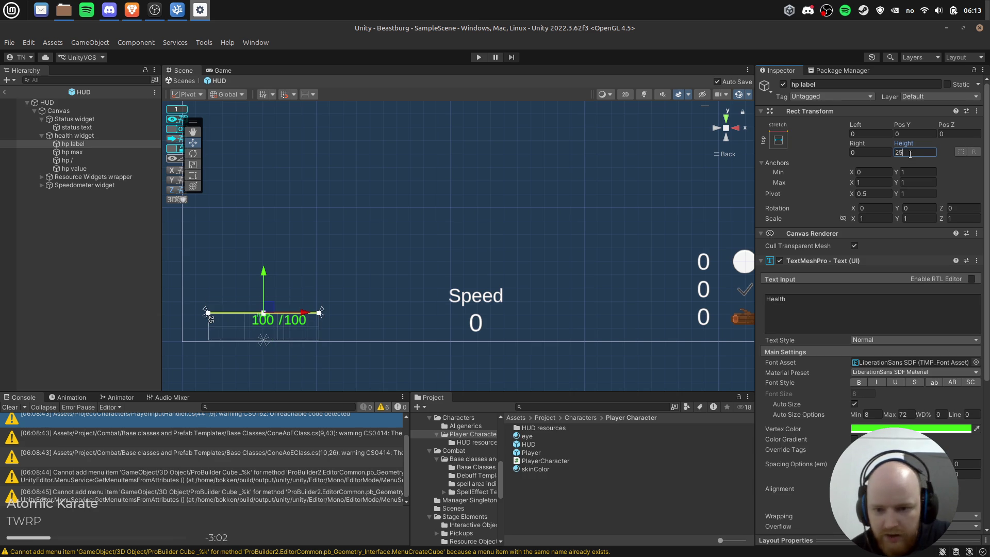
pyautogui.write('50')
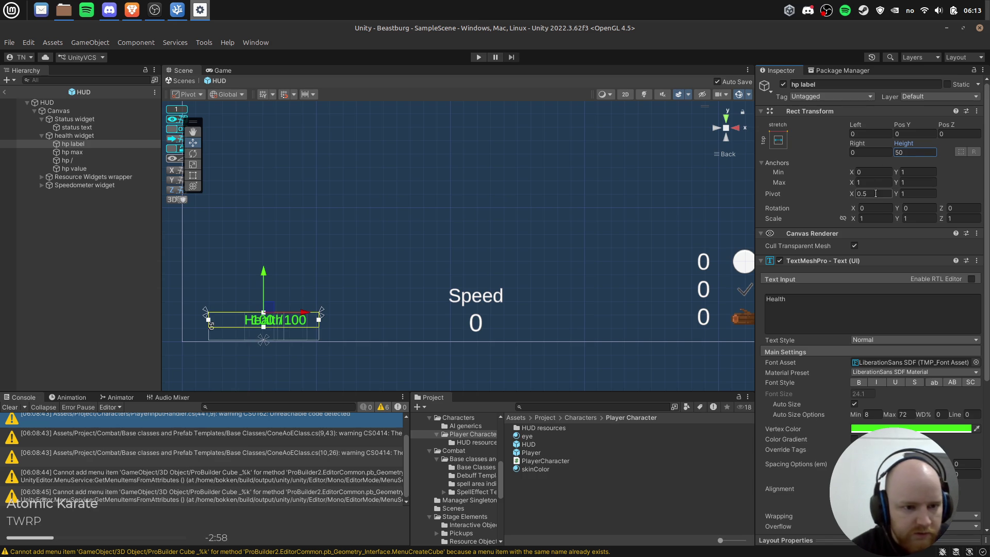
pyautogui.click(119, 159)
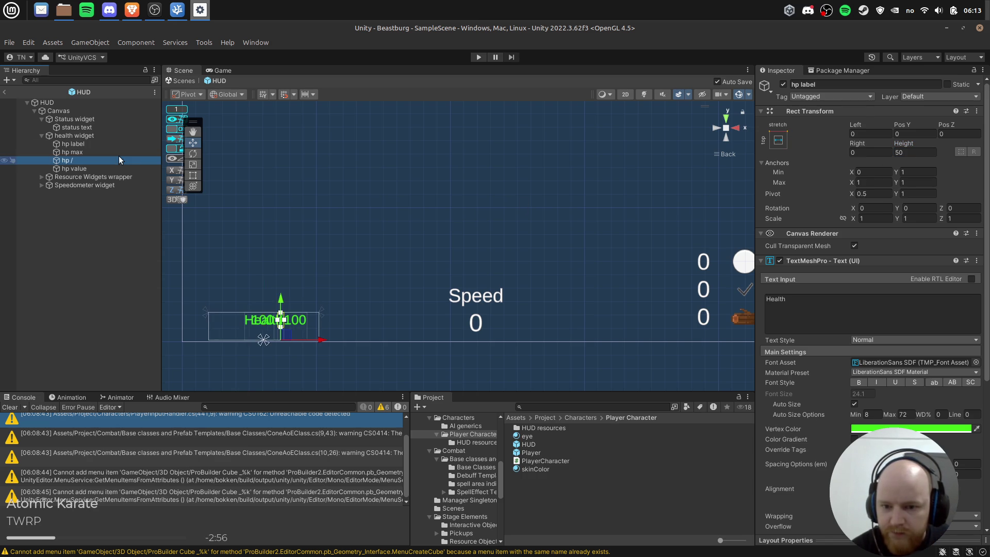
# - Drag the hp max, hp / and hp value texts down below the Health label
pyautogui.press('f')
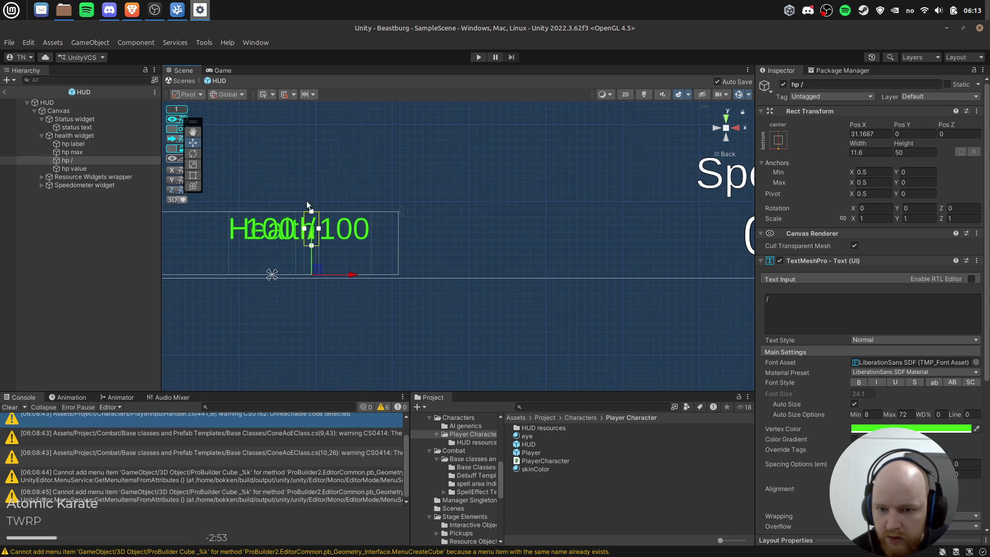
pyautogui.click(98, 153)
pyautogui.keyDown('shift'); pyautogui.click(124, 168); pyautogui.keyUp('shift')
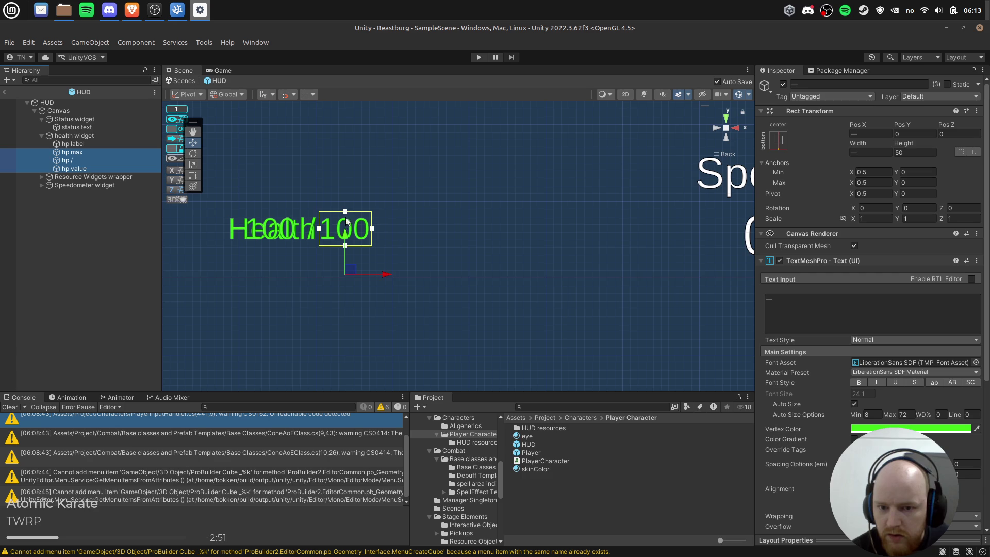
pyautogui.moveTo(345, 235); pyautogui.dragTo(345, 265)
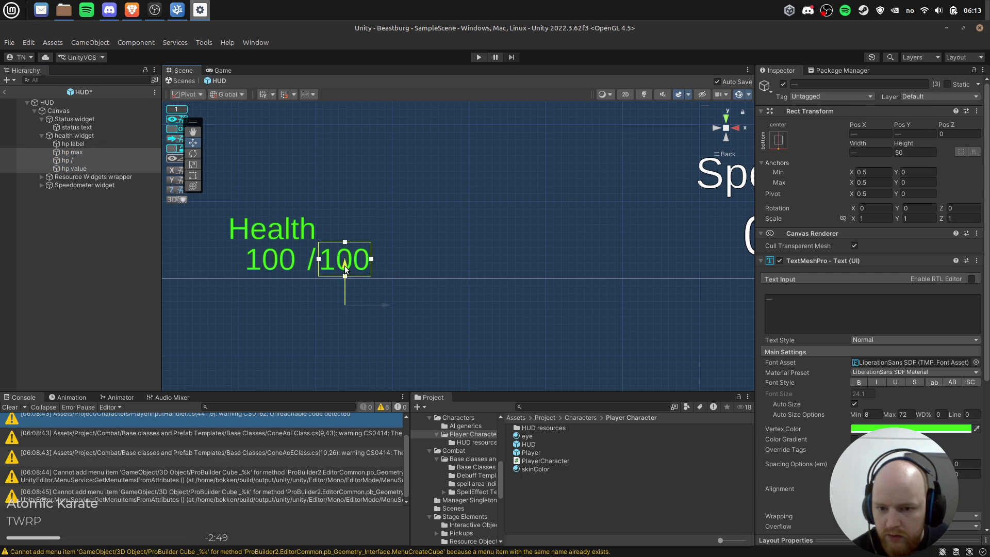
pyautogui.click(110, 143)
pyautogui.moveTo(453, 177); pyautogui.dragTo(500, 180)
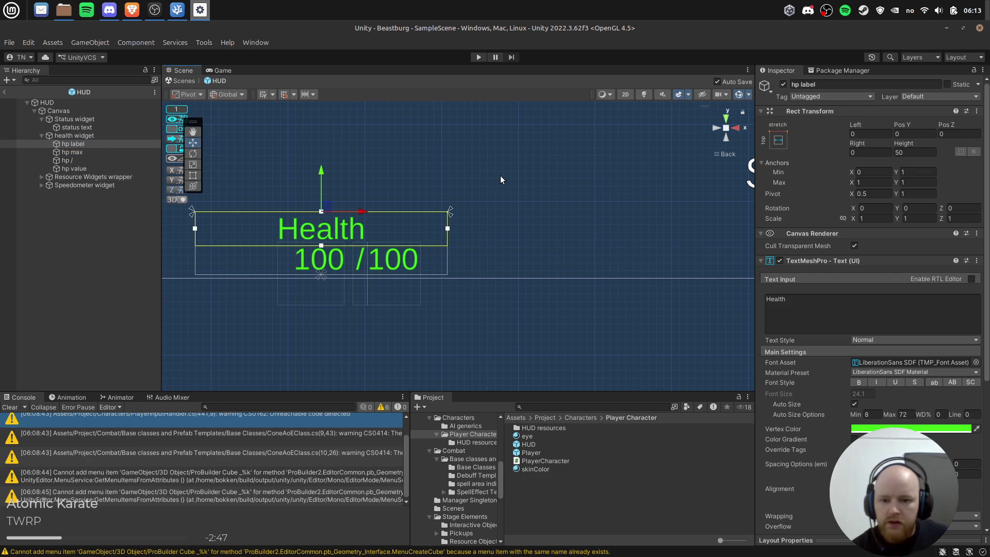
# - Shift the 100 / 100 readout left so it is centred under Health
pyautogui.click(84, 152)
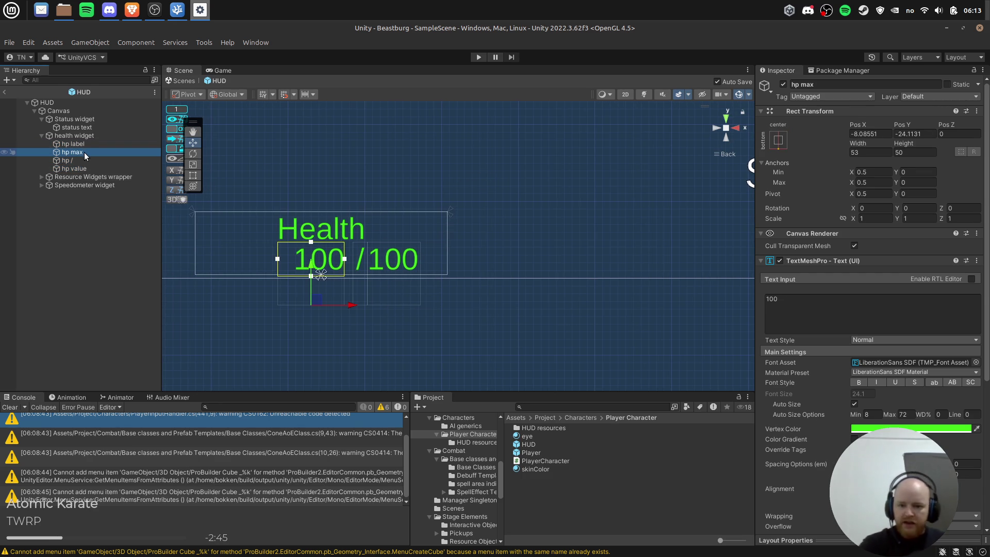
pyautogui.click(84, 160)
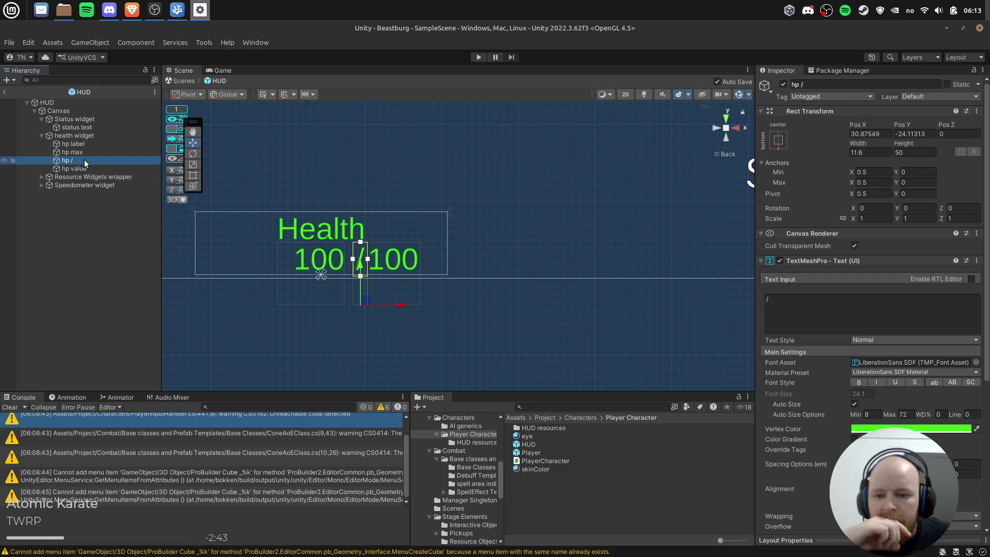
pyautogui.click(82, 169)
pyautogui.click(85, 152)
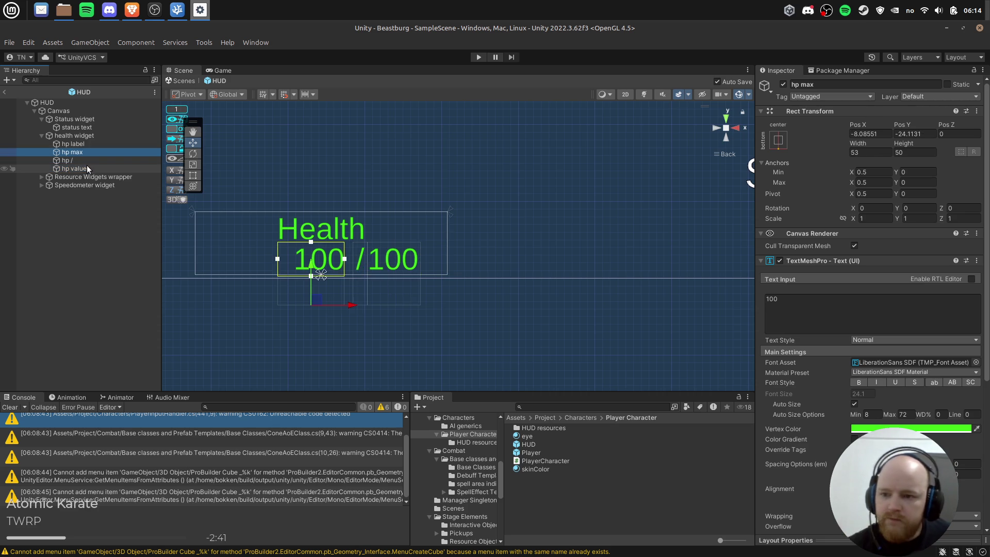
pyautogui.keyDown('shift'); pyautogui.click(87, 168); pyautogui.keyUp('shift')
pyautogui.moveTo(433, 307); pyautogui.dragTo(400, 308)
# - Set the hp value text's height to 50
pyautogui.click(103, 150)
pyautogui.click(94, 160)
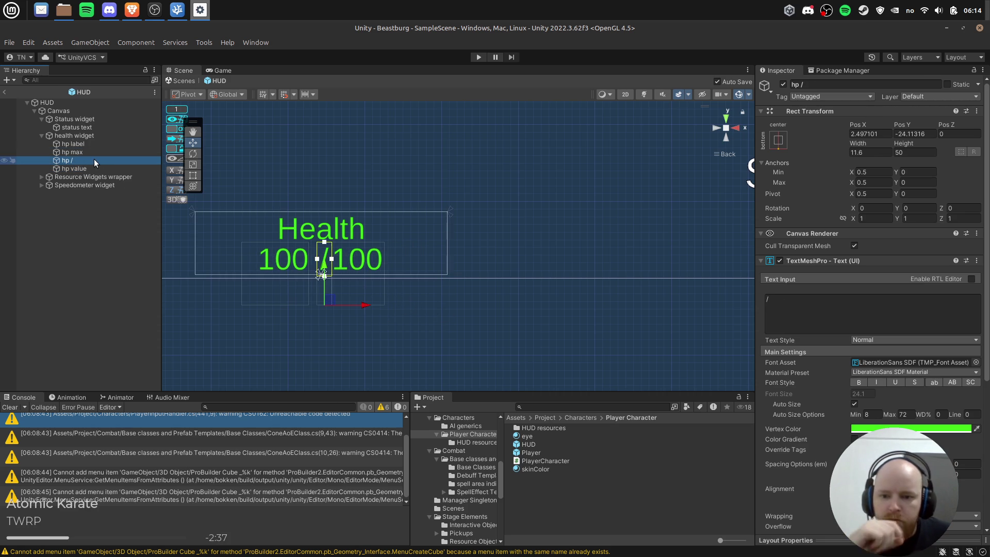
pyautogui.click(94, 168)
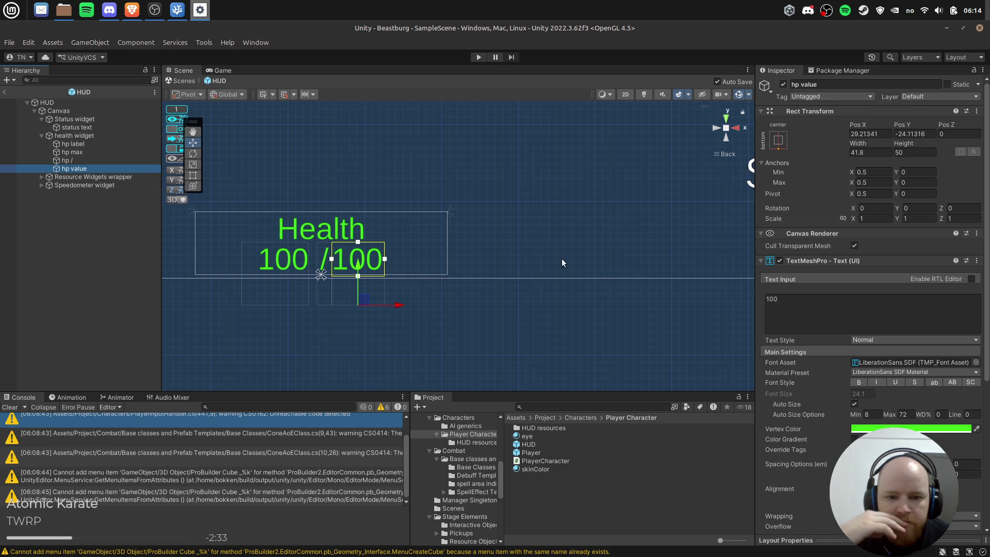
pyautogui.moveTo(910, 143); pyautogui.dragTo(781, 150)
pyautogui.click(919, 152)
pyautogui.write('50')
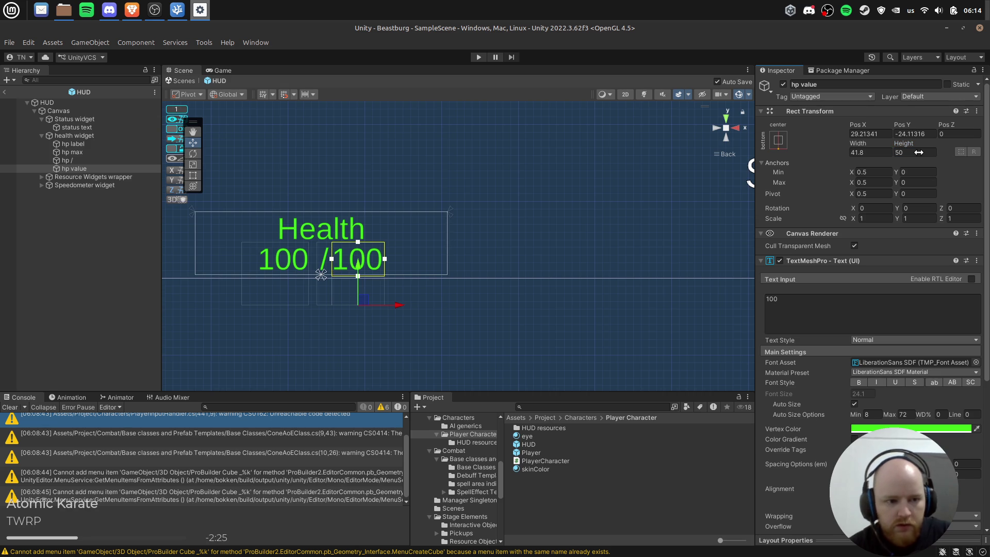
pyautogui.write('-')
pyautogui.press('BackSpace')
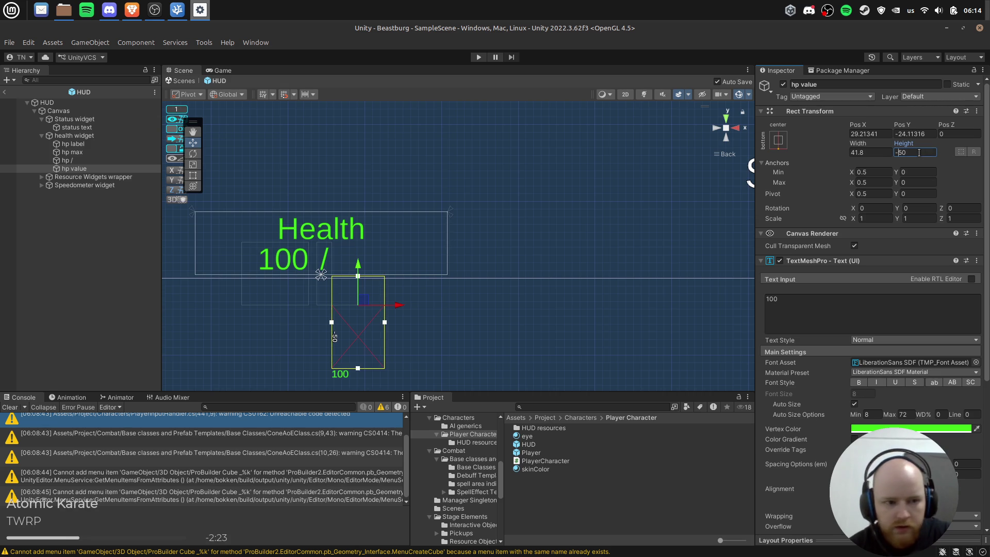
pyautogui.press('BackSpace')
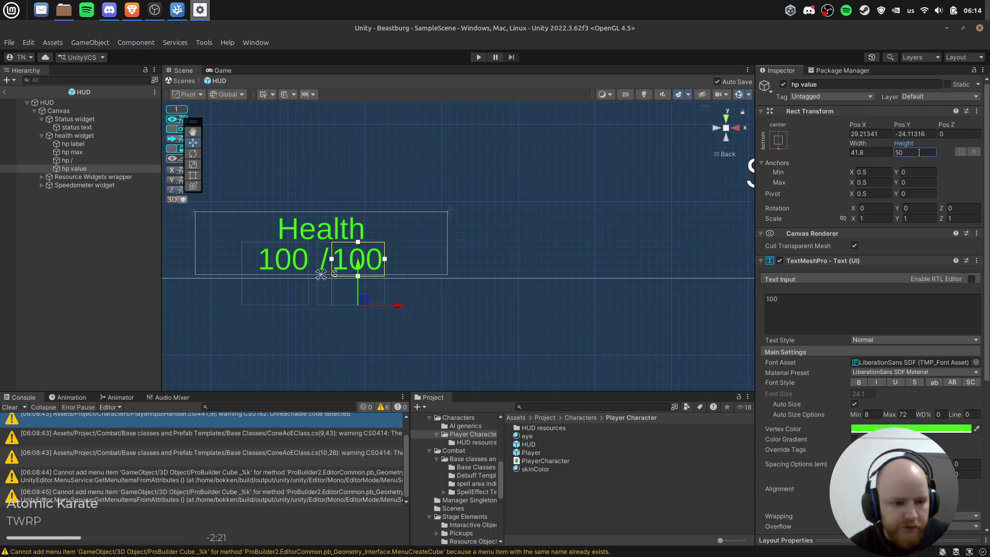
pyautogui.press('Return')
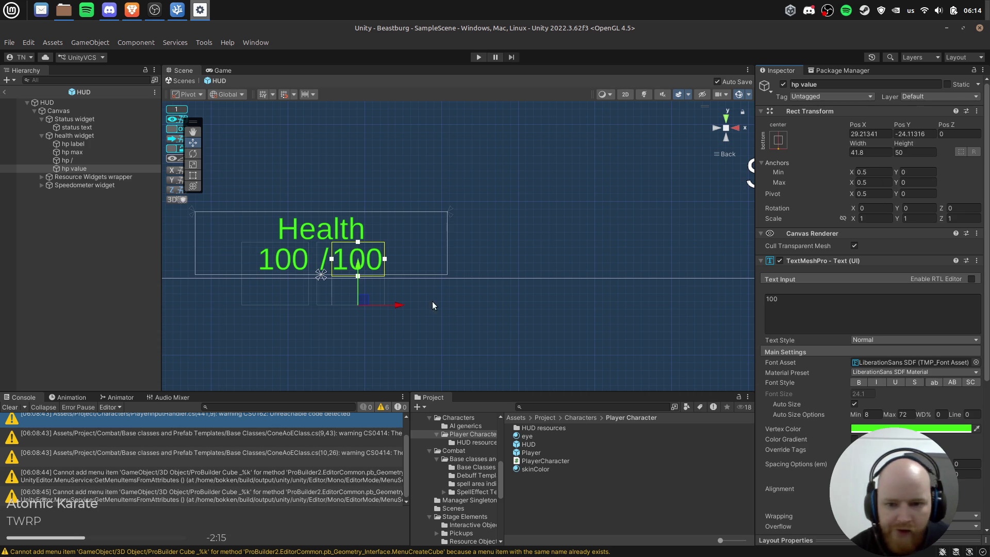
pyautogui.moveTo(358, 242)
pyautogui.mouseDown()
pyautogui.moveTo(383, 164)
pyautogui.moveTo(395, 236)
pyautogui.mouseUp()
pyautogui.scroll(-2, 944, 438)
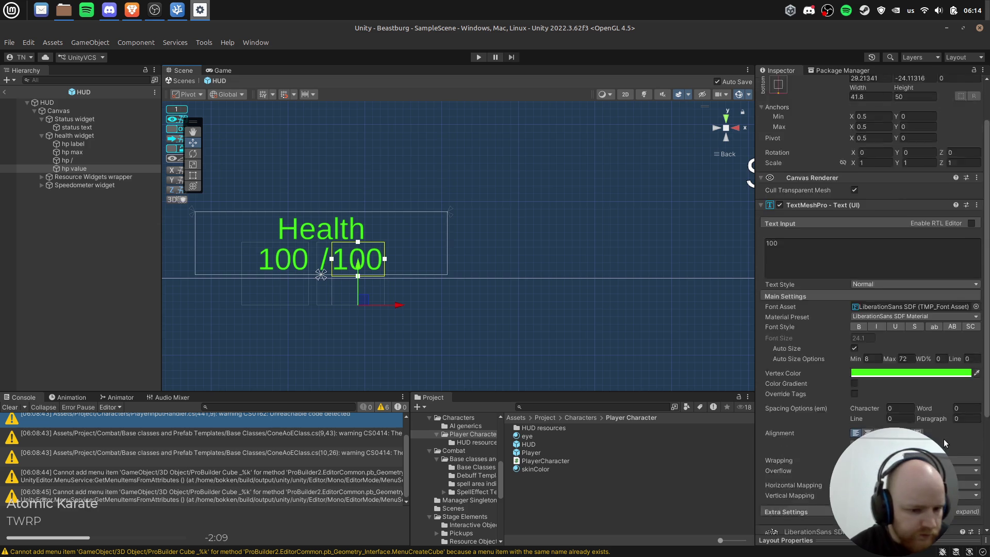
pyautogui.scroll(-3, 944, 438)
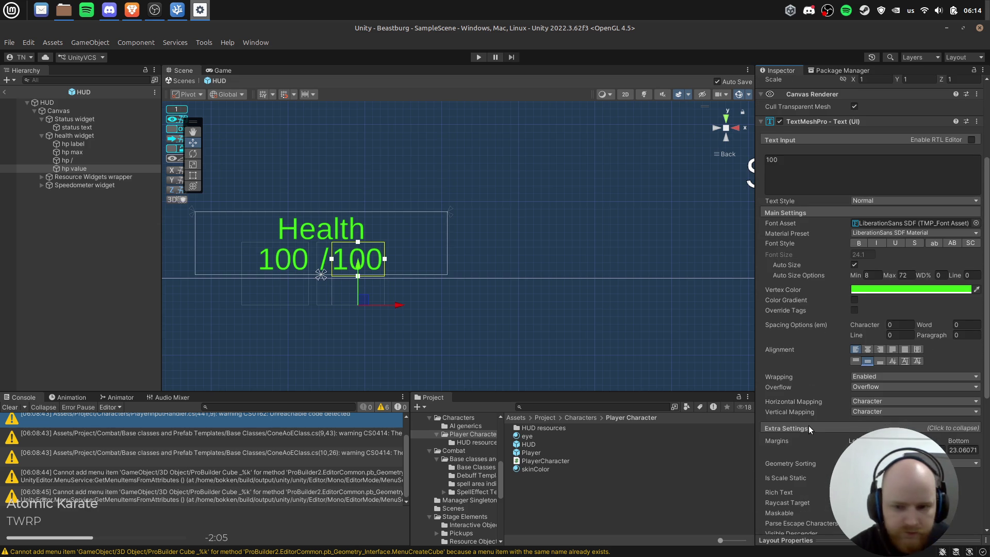
pyautogui.scroll(5, 834, 219)
# - Anchor the hp value text to bottom centre with pivot, after briefly trying top centre
pyautogui.click(778, 139)
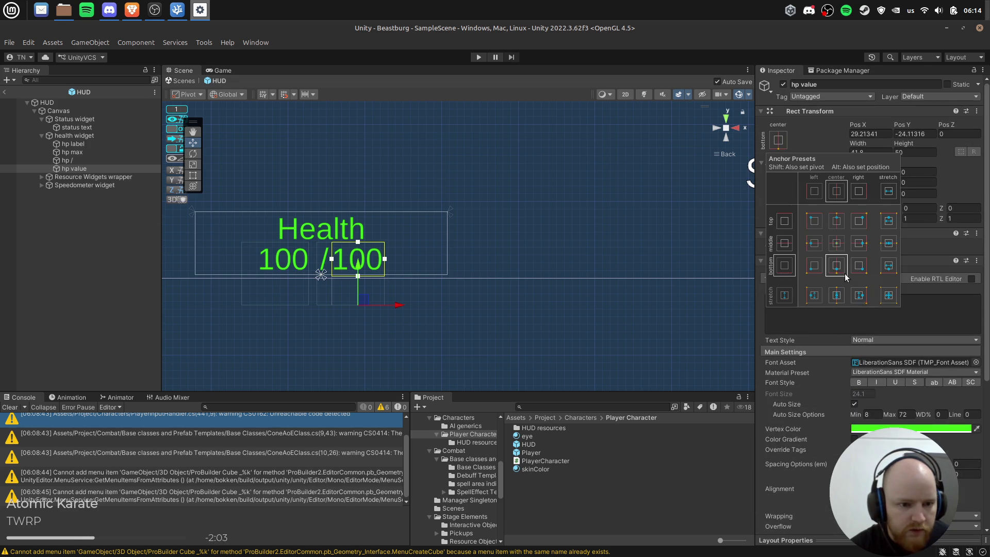
pyautogui.hotkey('shift', 'alt')
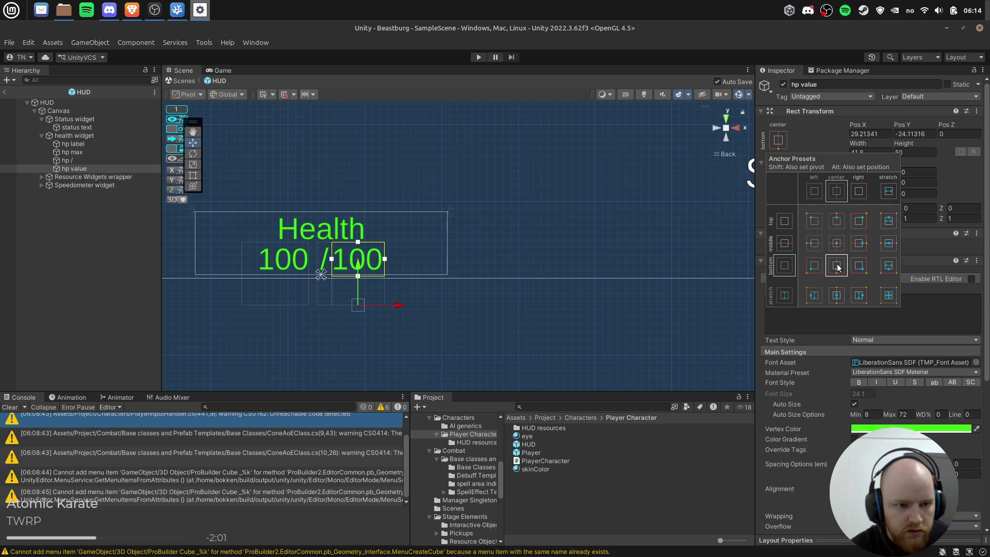
pyautogui.click(837, 266)
pyautogui.moveTo(360, 272); pyautogui.dragTo(363, 246)
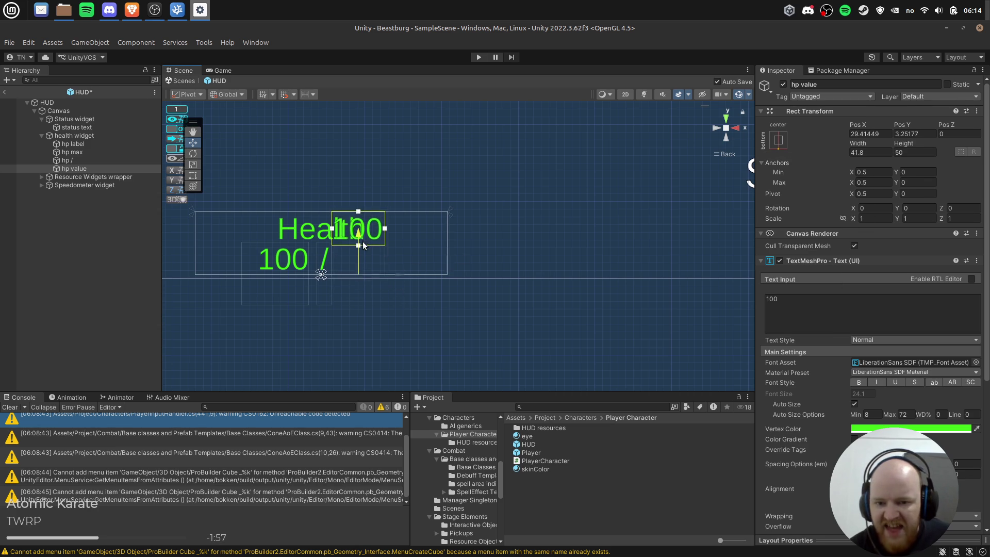
pyautogui.click(779, 140)
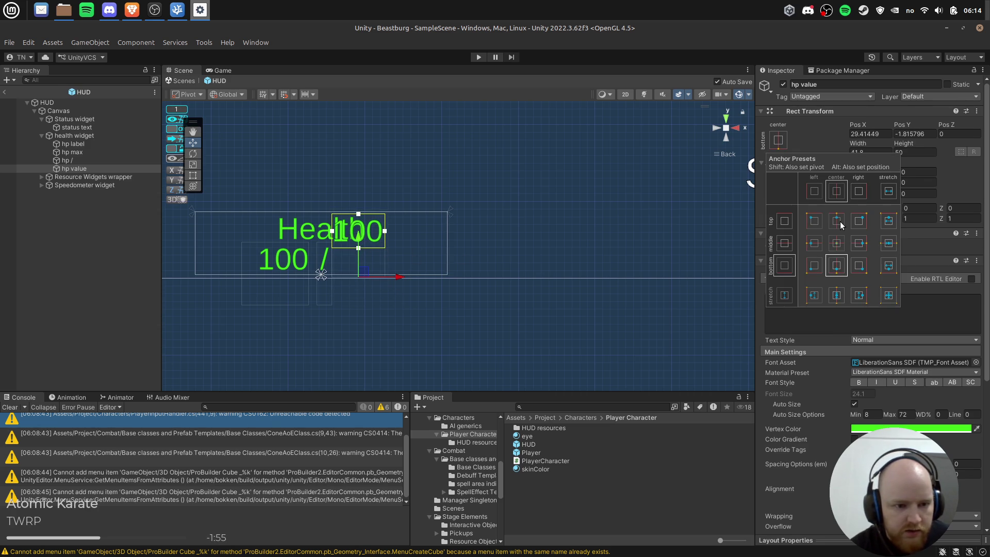
pyautogui.click(835, 221)
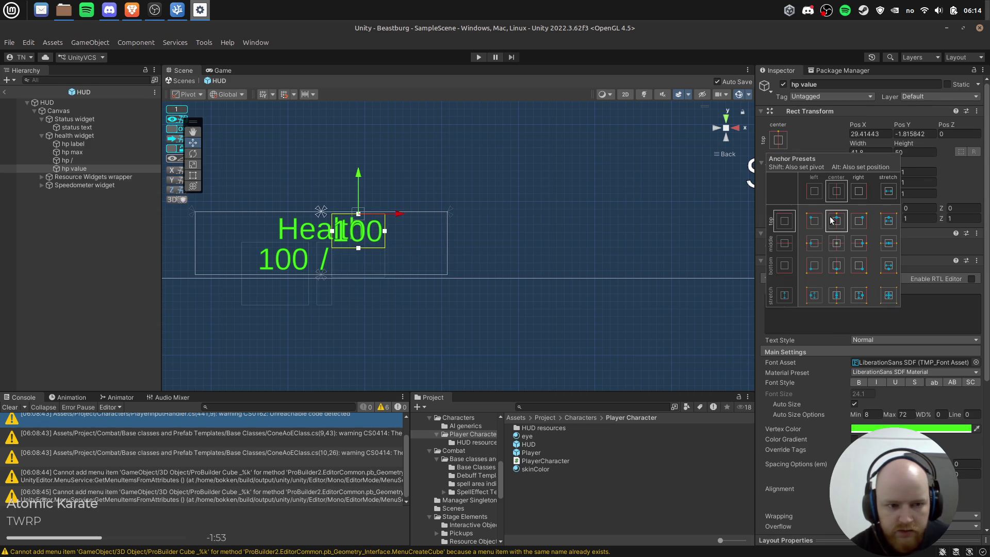
pyautogui.click(836, 265)
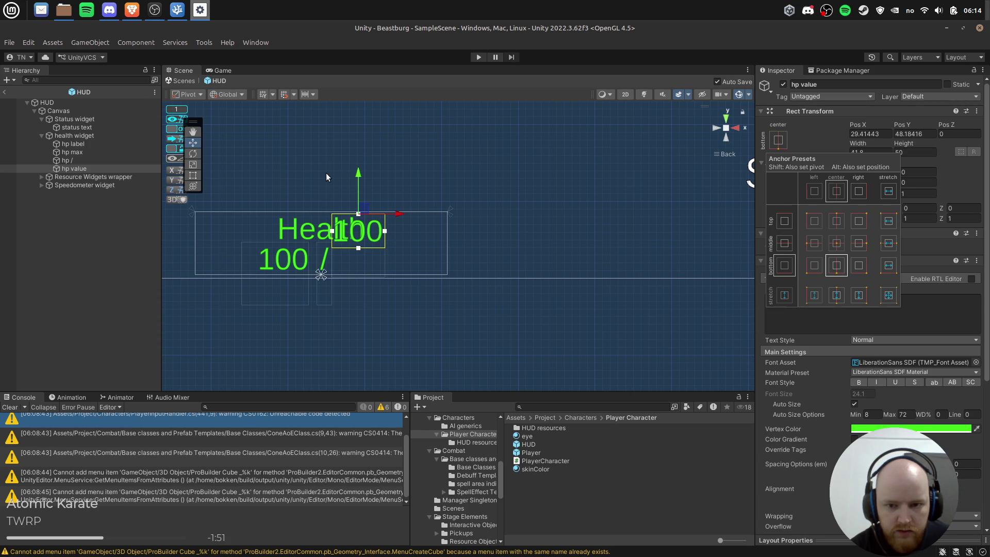
pyautogui.moveTo(359, 180); pyautogui.dragTo(360, 207)
# - Set the hp value text's Pos Y to 0, briefly trying 25 first
pyautogui.click(908, 134)
pyautogui.write('0')
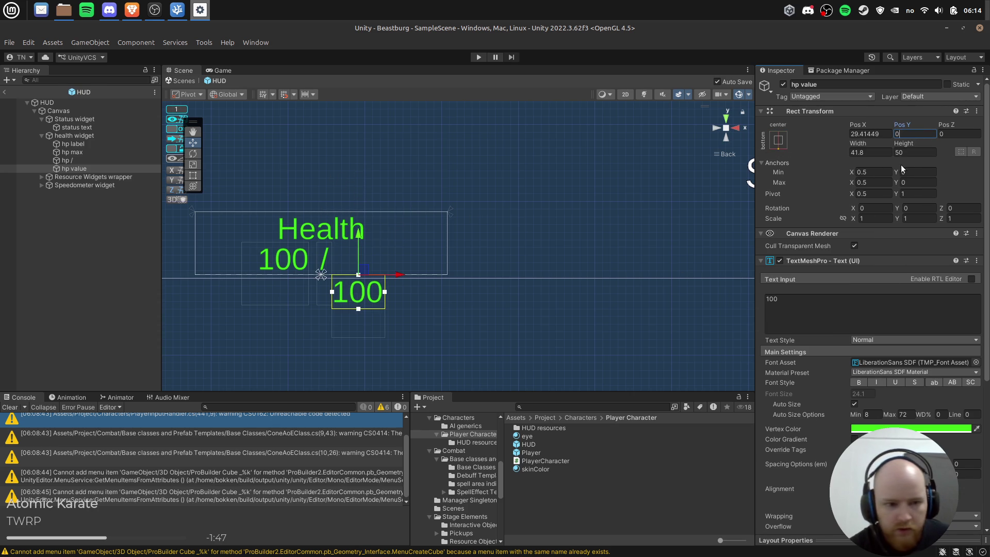
pyautogui.click(778, 141)
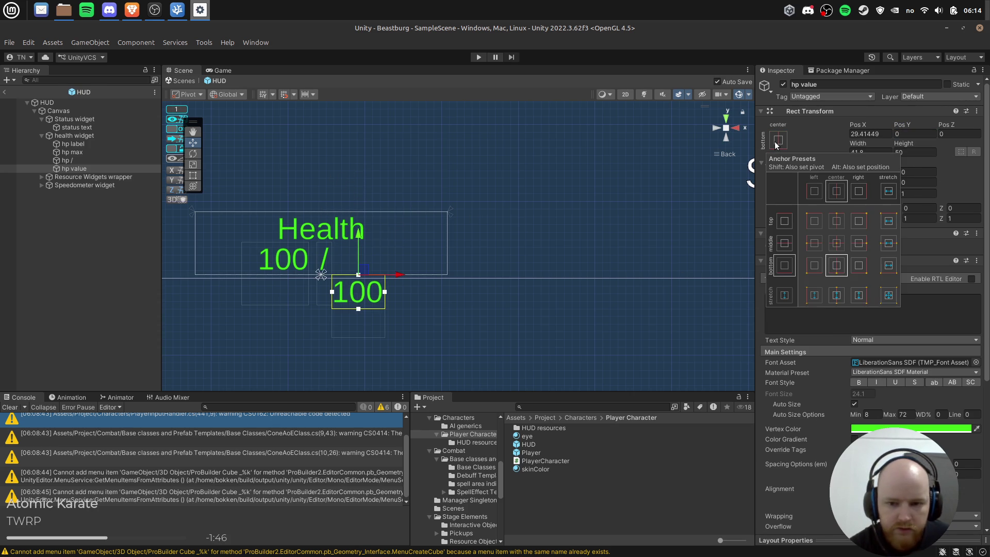
pyautogui.click(838, 269)
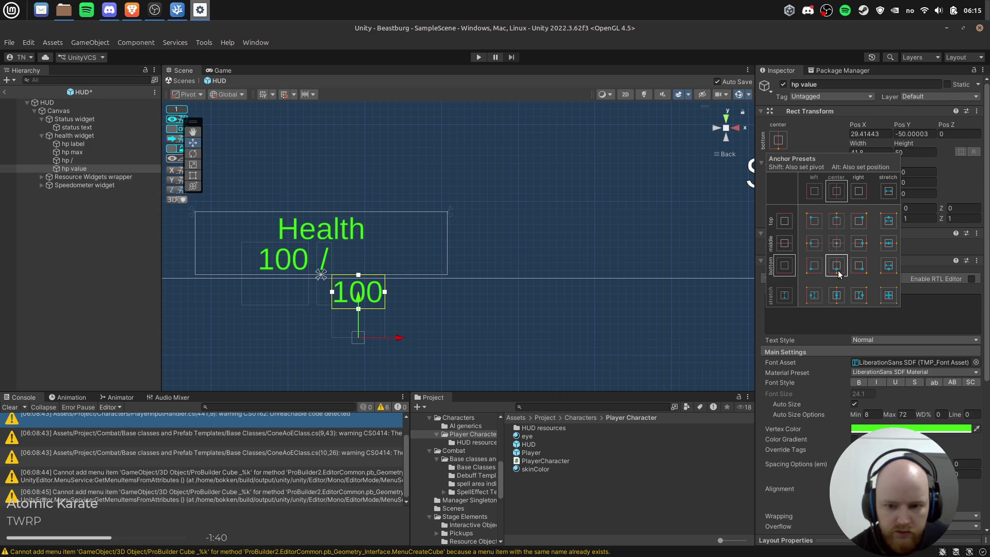
pyautogui.click(923, 134)
pyautogui.write('0')
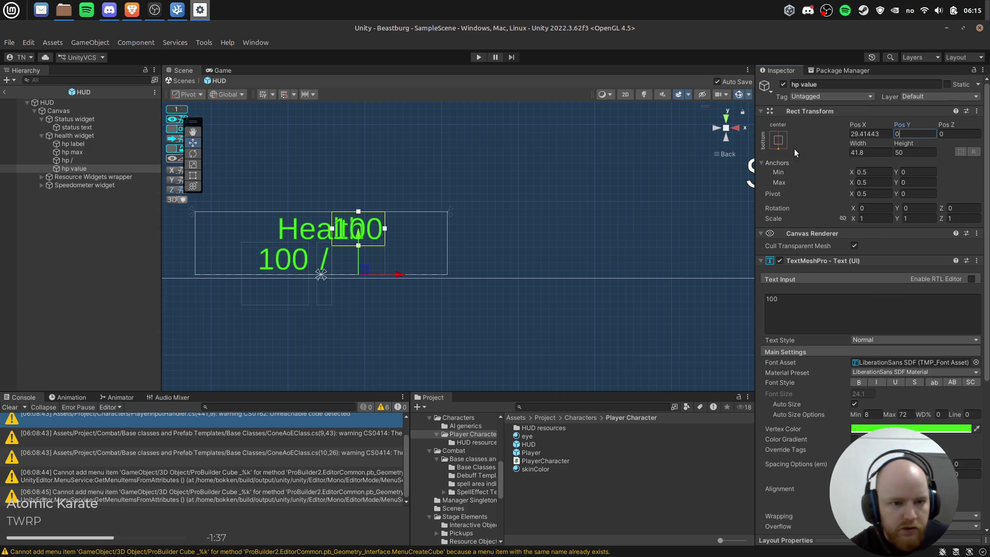
pyautogui.press('BackSpace')
pyautogui.write('25')
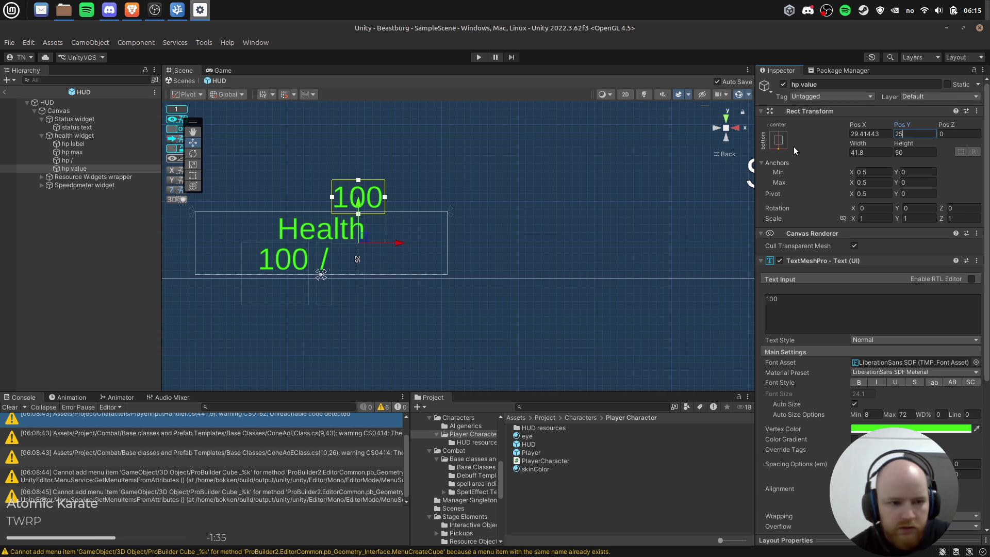
pyautogui.press('BackSpace')
pyautogui.press('BackSpace')
# - Anchor the hp value text to middle centre, then back to bottom centre, with Pos Y 0
pyautogui.write('0')
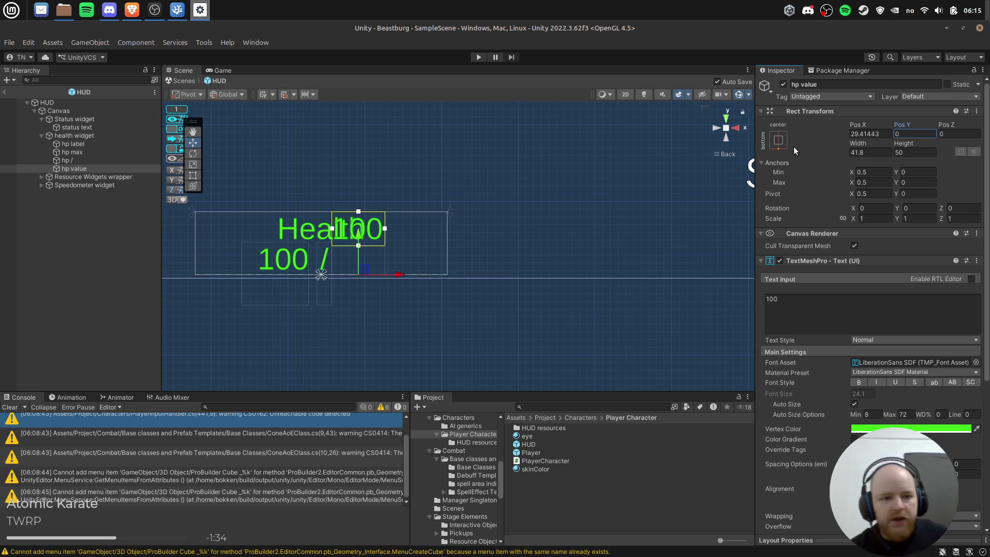
pyautogui.click(778, 140)
pyautogui.click(836, 243)
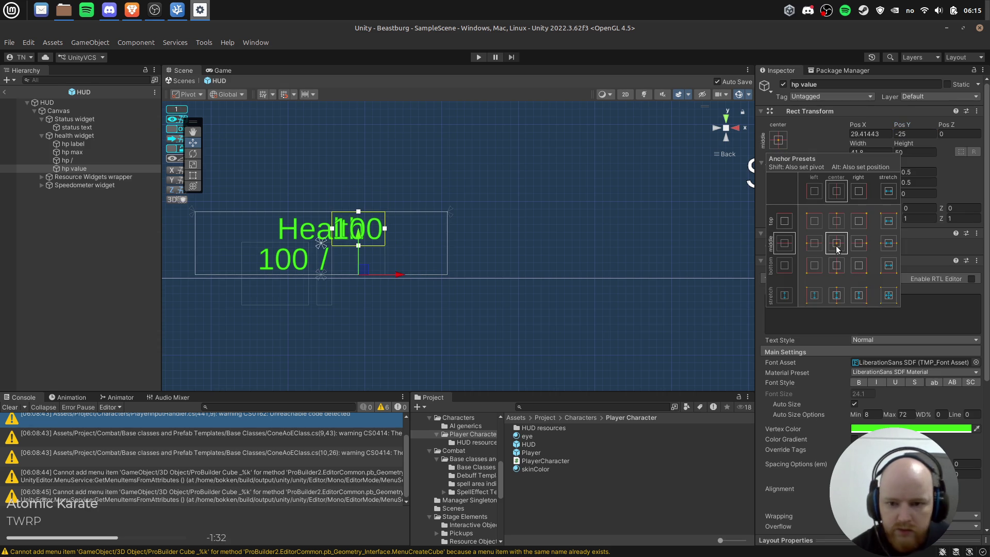
pyautogui.click(916, 133)
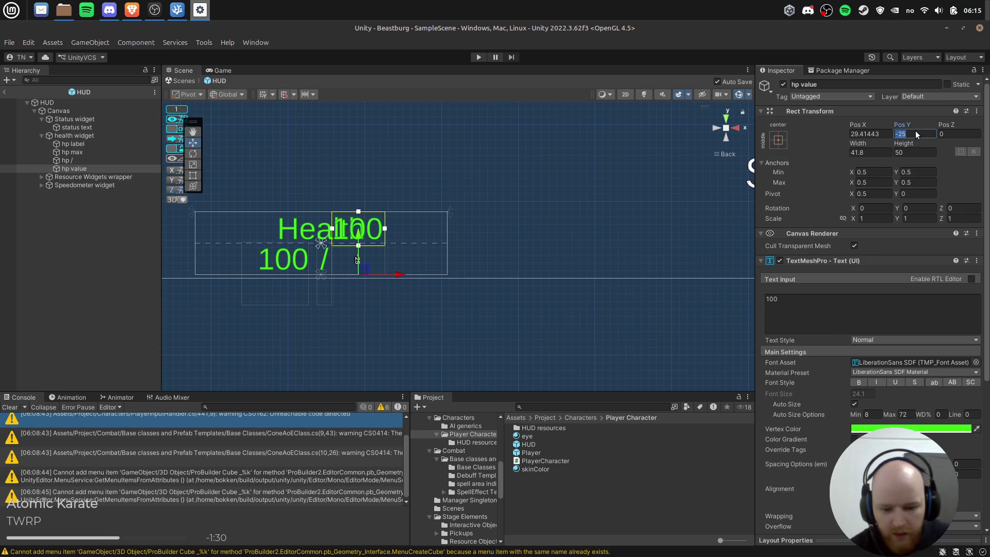
pyautogui.write('0')
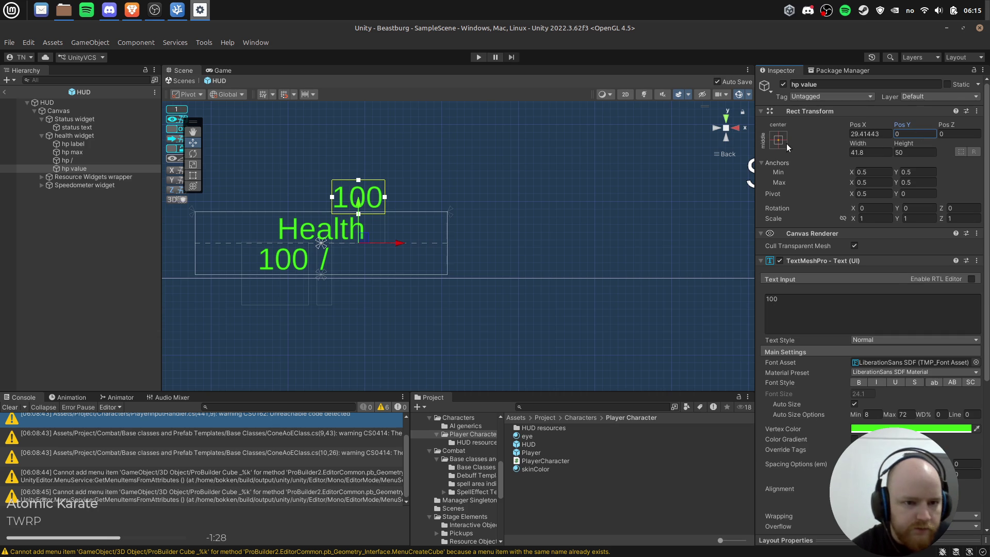
pyautogui.click(780, 143)
pyautogui.click(840, 268)
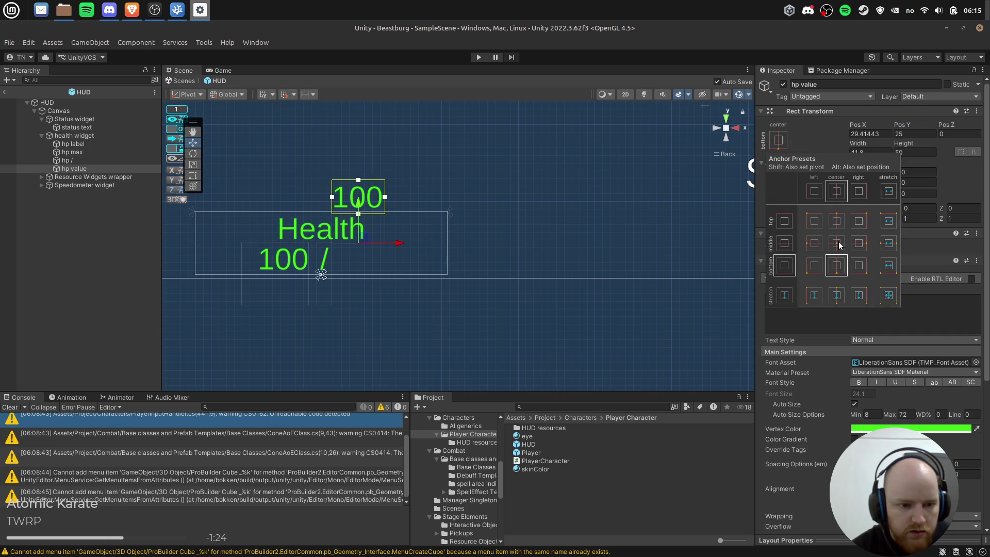
# - Set the hp value text's pivot Y to 0.5 and position to 0, then save the scene
pyautogui.click(955, 179)
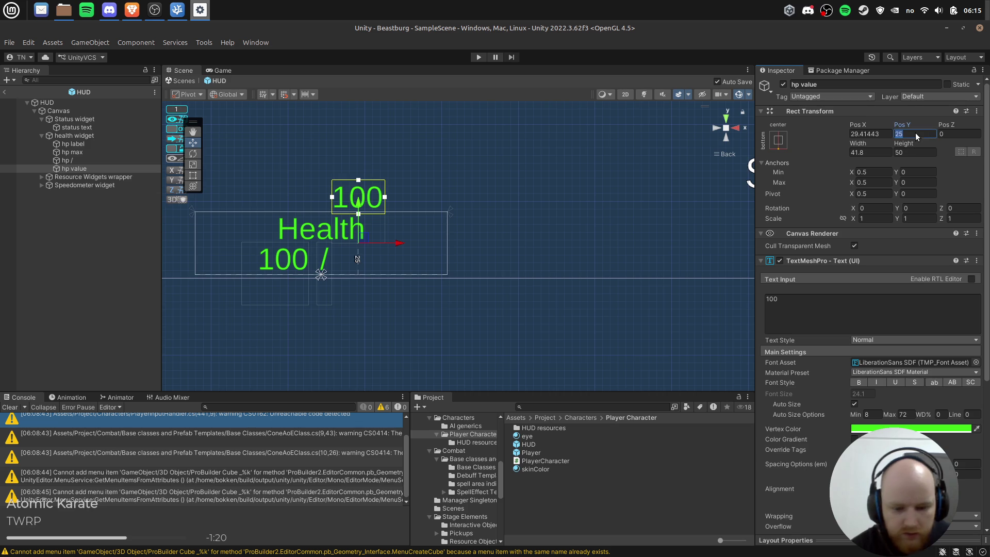
pyautogui.write('0')
pyautogui.hotkey('shift', 'Tab')
pyautogui.write('0')
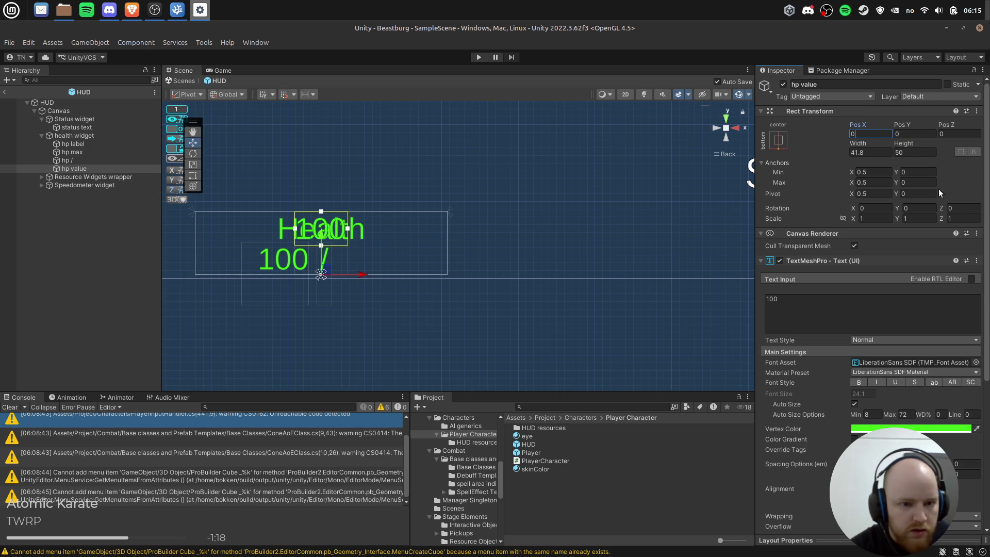
pyautogui.write('1')
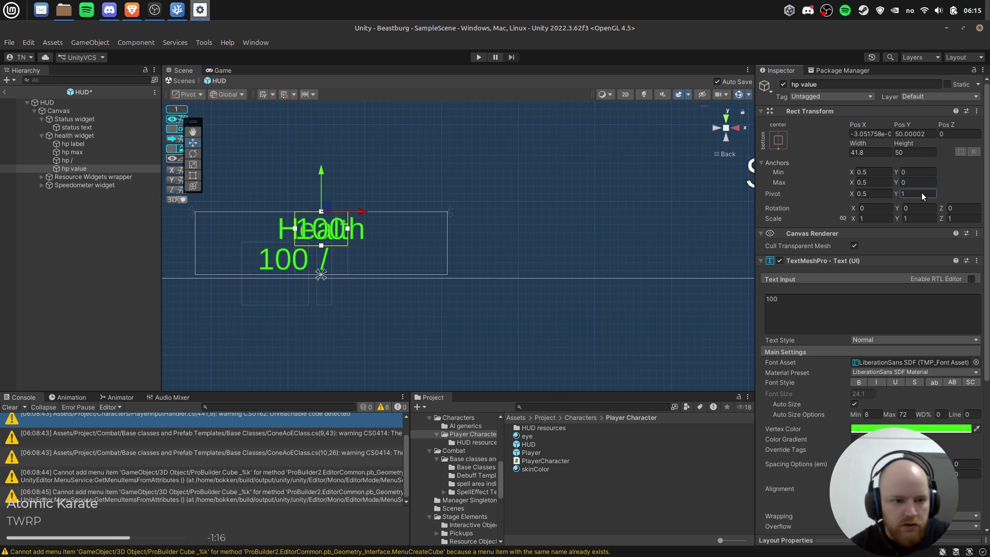
pyautogui.doubleClick(906, 137)
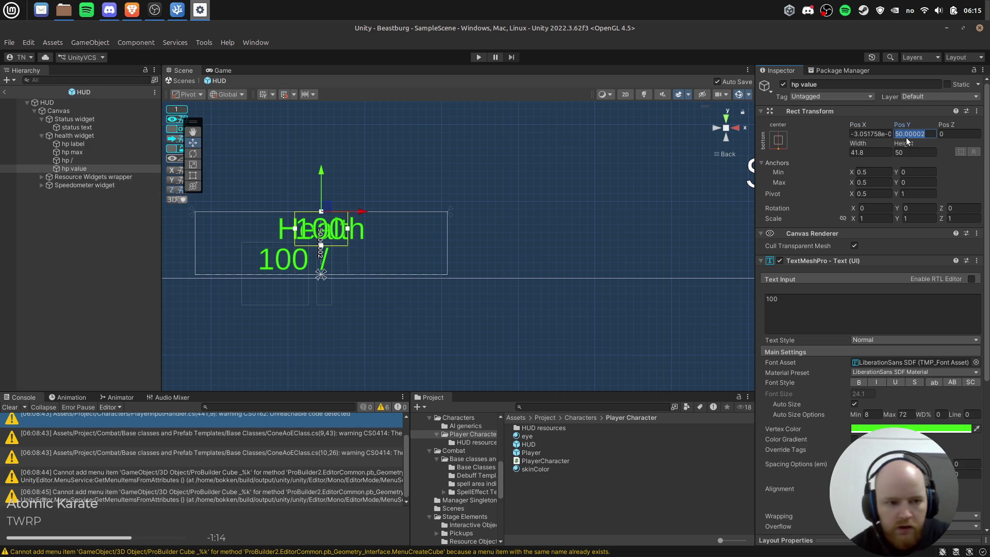
pyautogui.write('0')
pyautogui.click(916, 194)
pyautogui.write(',5')
pyautogui.press('Return')
pyautogui.hotkey('ctrl', 's')
# - Keep hp value at Pos Y 0, undoing trial moves of the hp value and hp max texts
pyautogui.click(917, 134)
pyautogui.write('0')
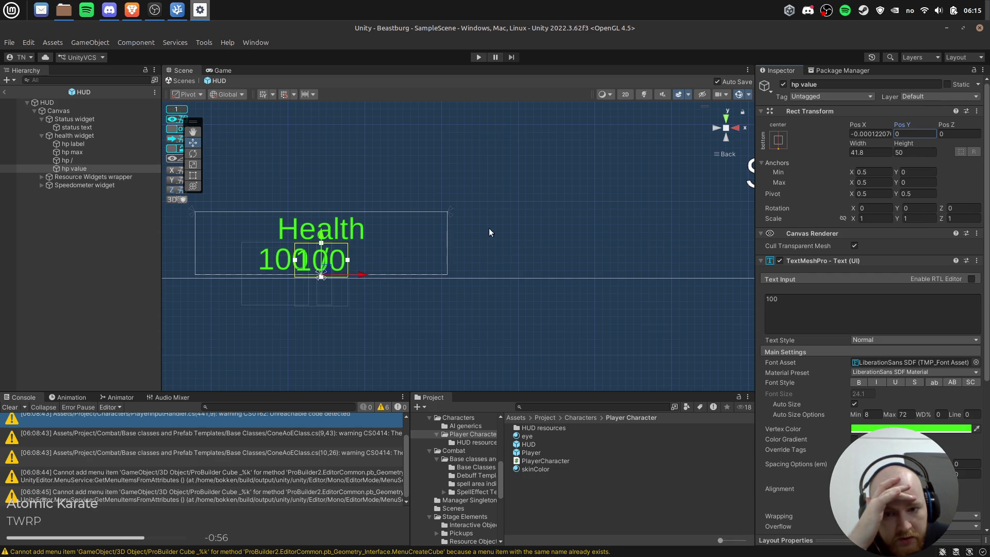
pyautogui.click(394, 274)
pyautogui.click(101, 169)
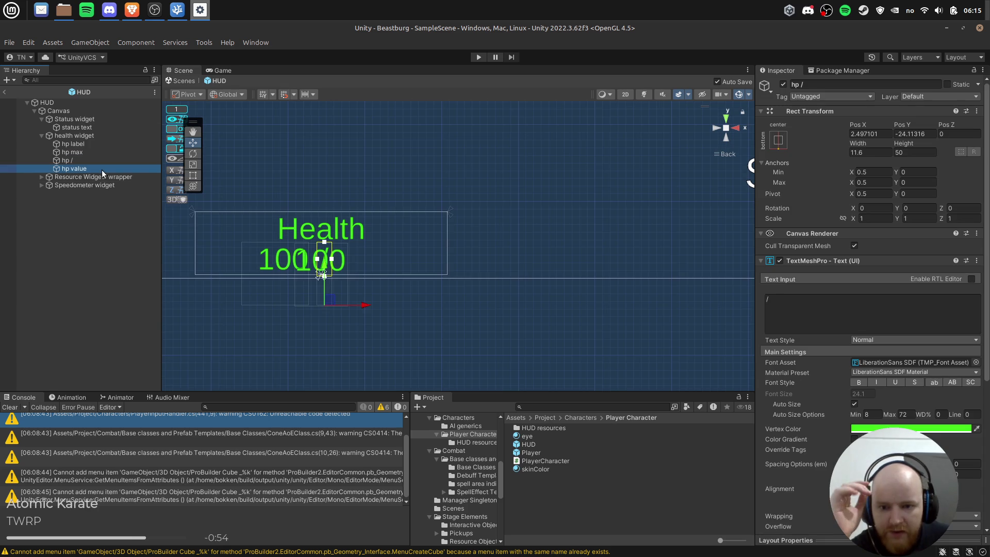
pyautogui.moveTo(364, 278)
pyautogui.mouseDown()
pyautogui.moveTo(410, 281)
pyautogui.moveTo(402, 287)
pyautogui.mouseUp()
pyautogui.hotkey('ctrl', 'z')
pyautogui.hotkey('ctrl', 'z')
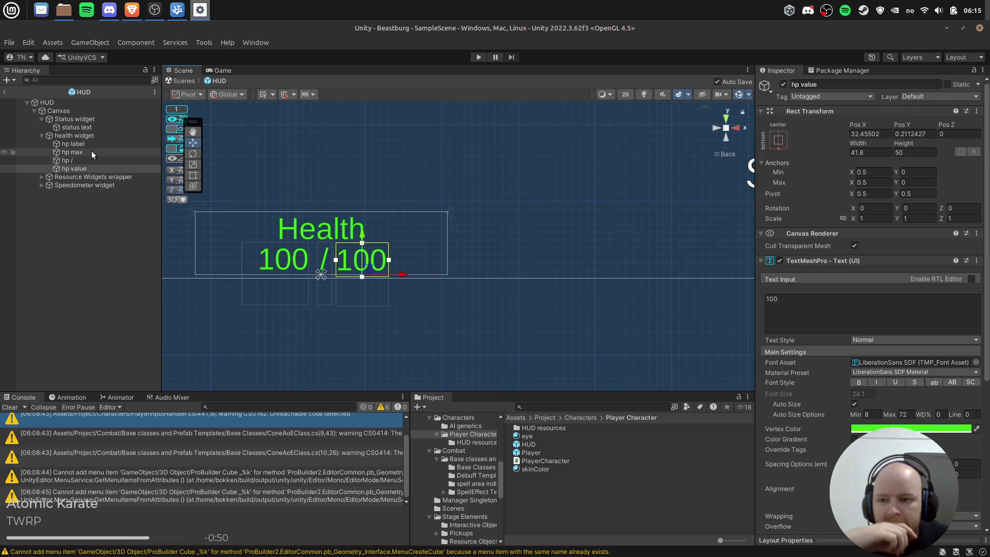
pyautogui.click(99, 161)
pyautogui.click(109, 153)
pyautogui.moveTo(316, 305); pyautogui.dragTo(320, 307)
pyautogui.hotkey('ctrl', 'z')
pyautogui.click(113, 136)
pyautogui.rightClick(107, 133)
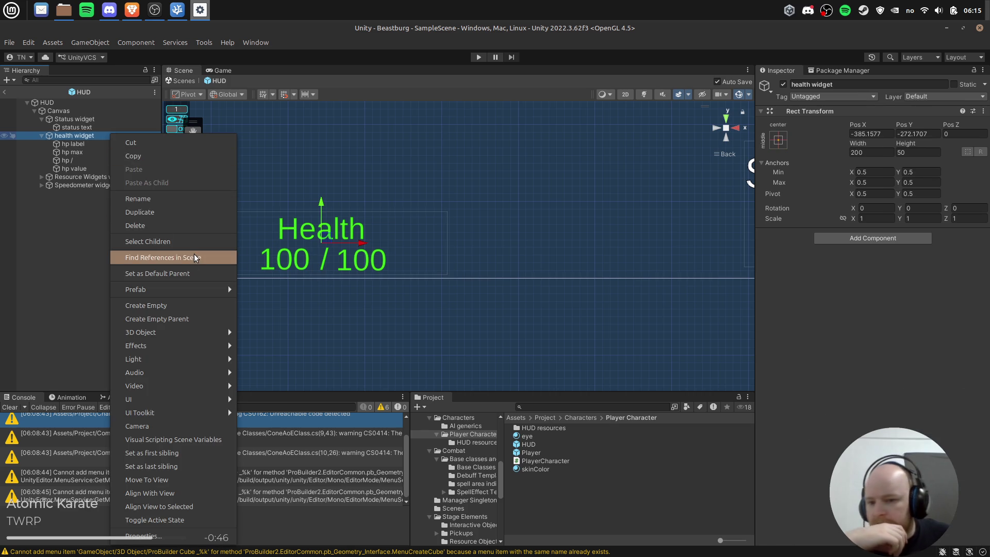
# - Add a 50 × 50 image named 'Health Bar' inside the health widget
pyautogui.moveTo(186, 399)
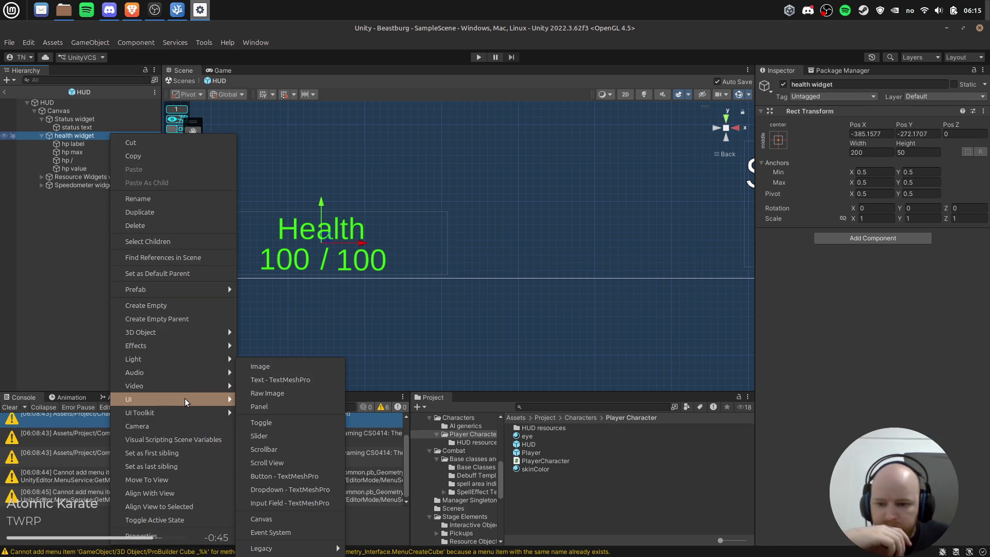
pyautogui.click(305, 367)
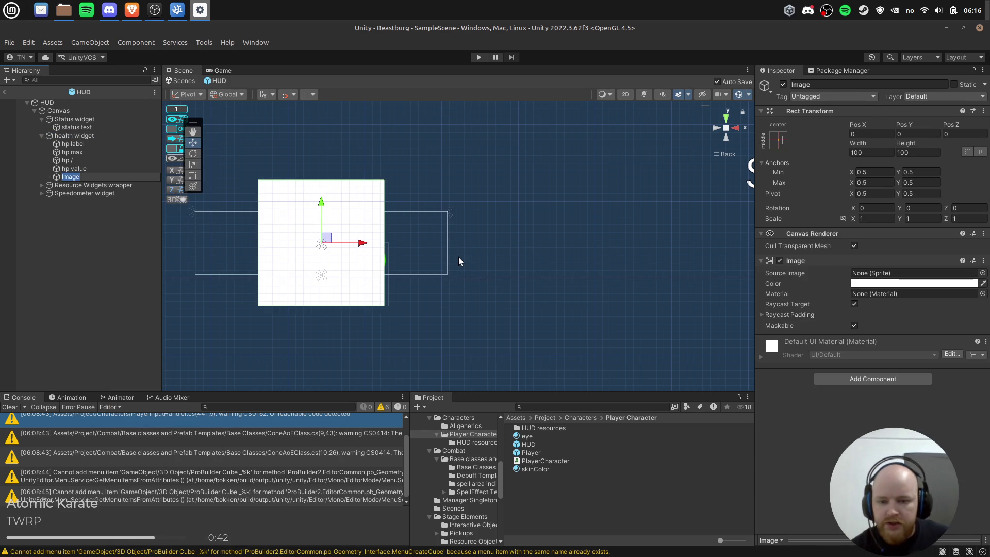
pyautogui.write('Health Bar')
pyautogui.press('Return')
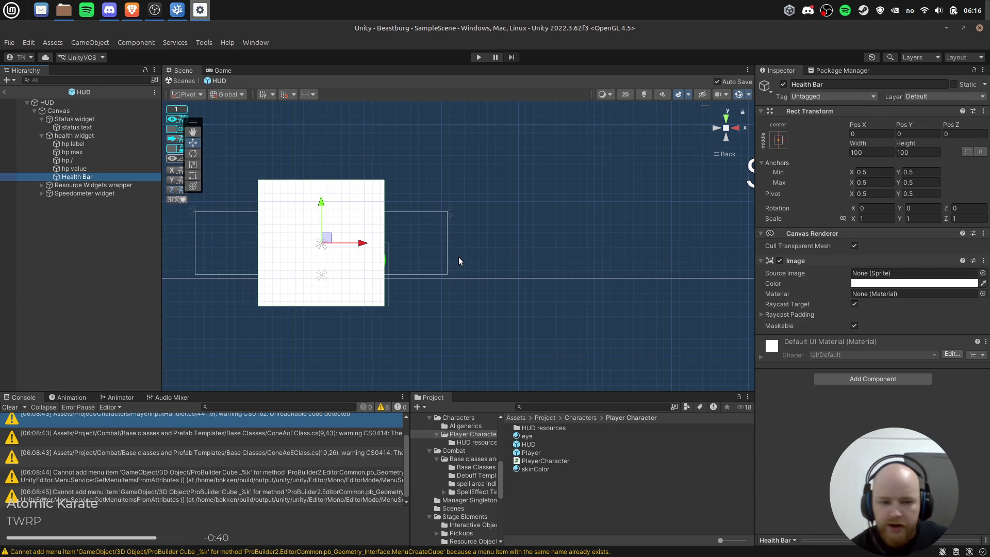
pyautogui.moveTo(75, 177); pyautogui.dragTo(99, 152)
pyautogui.click(886, 155)
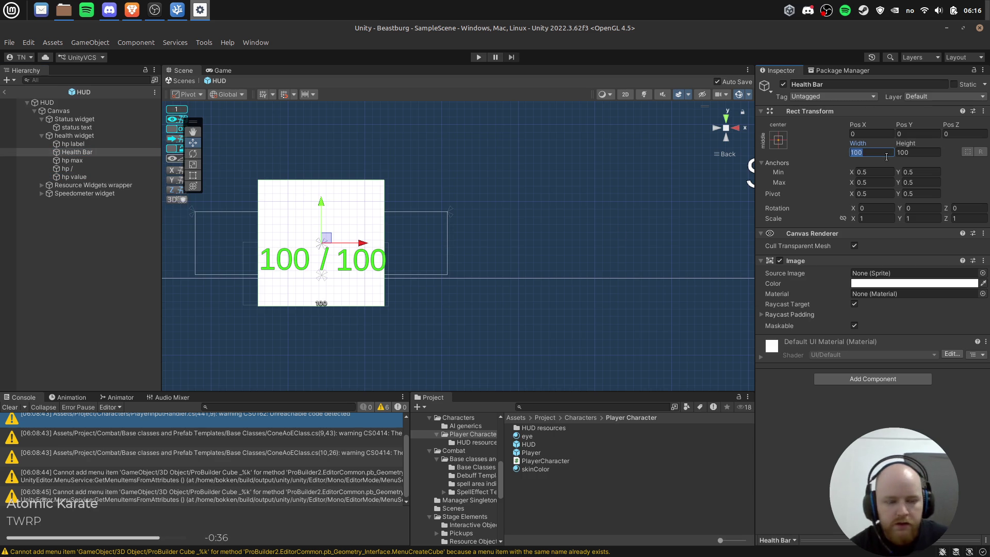
pyautogui.write('50')
pyautogui.press('Tab')
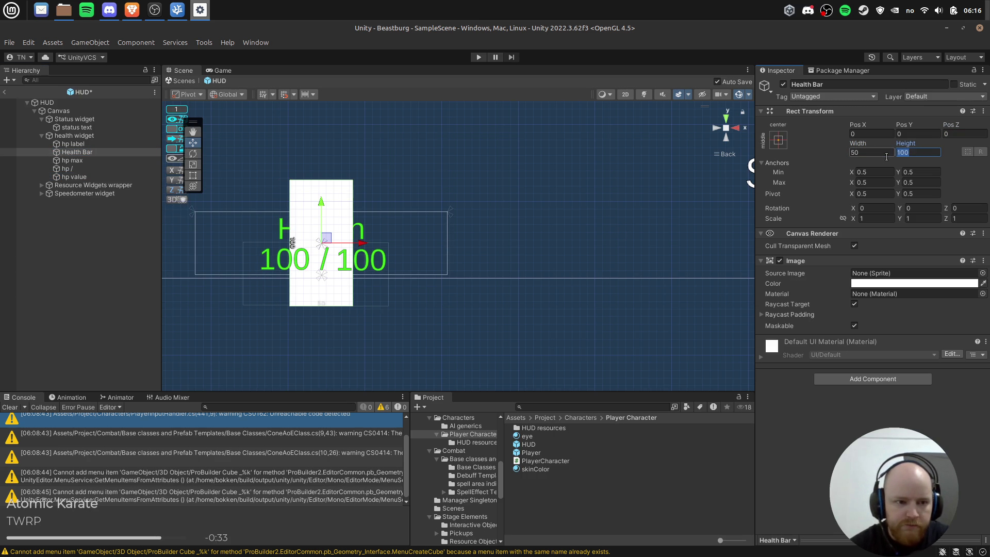
pyautogui.write('50')
pyautogui.click(886, 157)
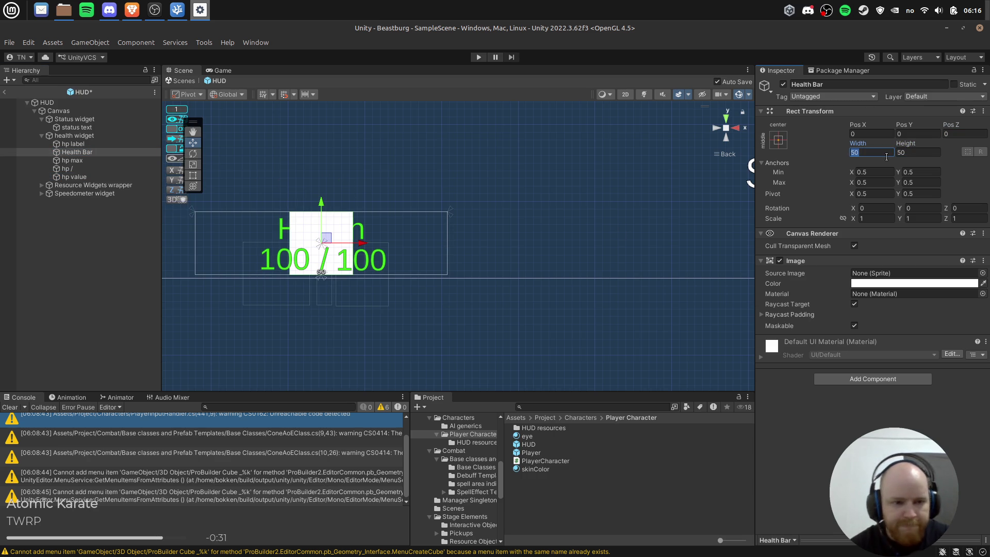
# - Stretch Health Bar horizontally with 0 left/right offsets and move it first so text draws over it
pyautogui.click(779, 140)
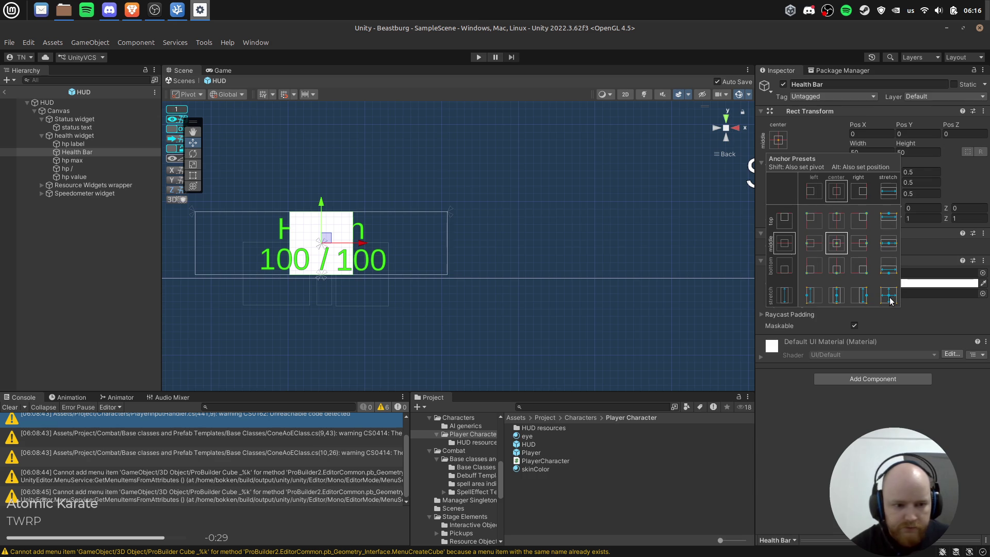
pyautogui.click(892, 247)
pyautogui.keyDown('shift'); pyautogui.click(893, 247); pyautogui.keyUp('shift')
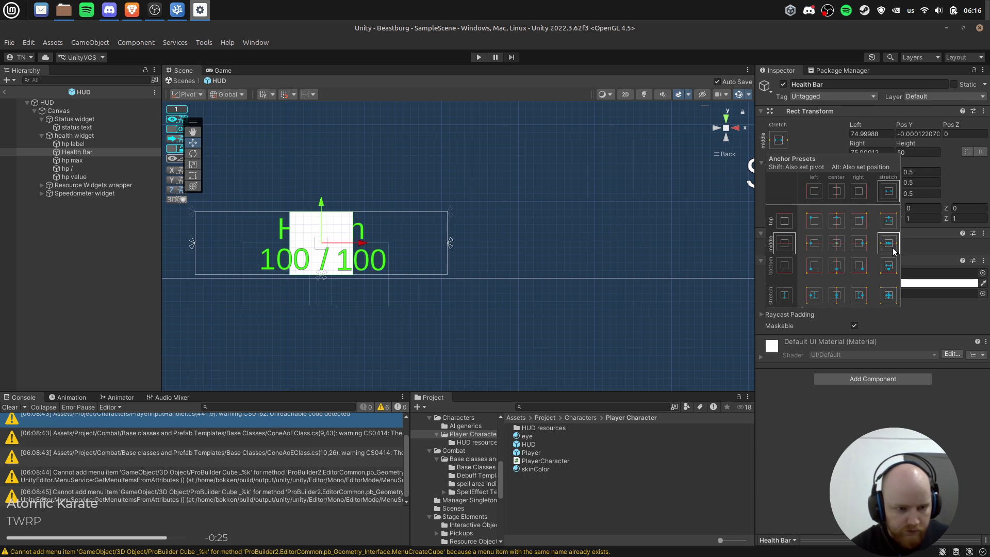
pyautogui.click(821, 451)
pyautogui.click(868, 153)
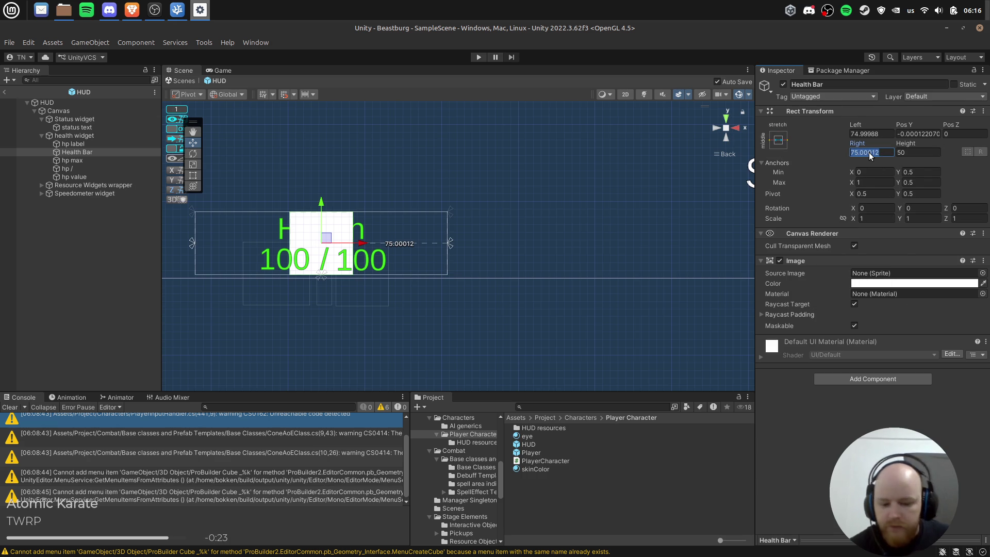
pyautogui.write('0')
pyautogui.click(868, 135)
pyautogui.write('0')
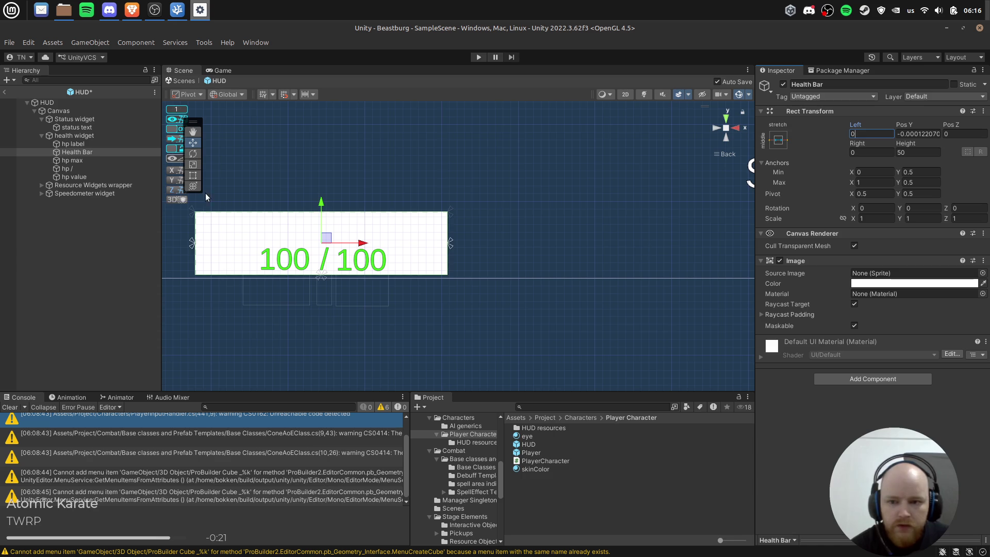
pyautogui.moveTo(79, 153); pyautogui.dragTo(83, 140)
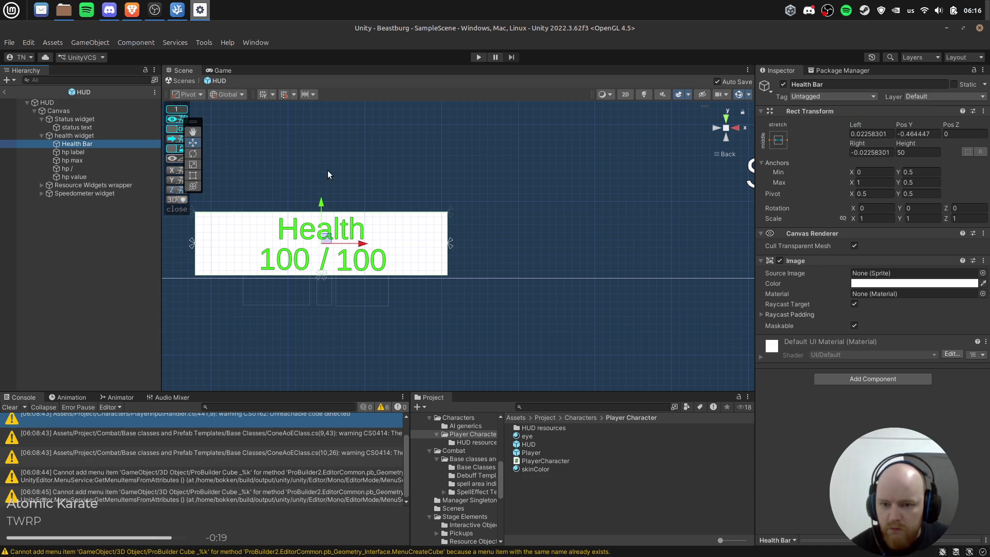
# - Give Health Bar height 25, bottom-stretch anchoring and Pos Y 0
pyautogui.click(918, 153)
pyautogui.write('25')
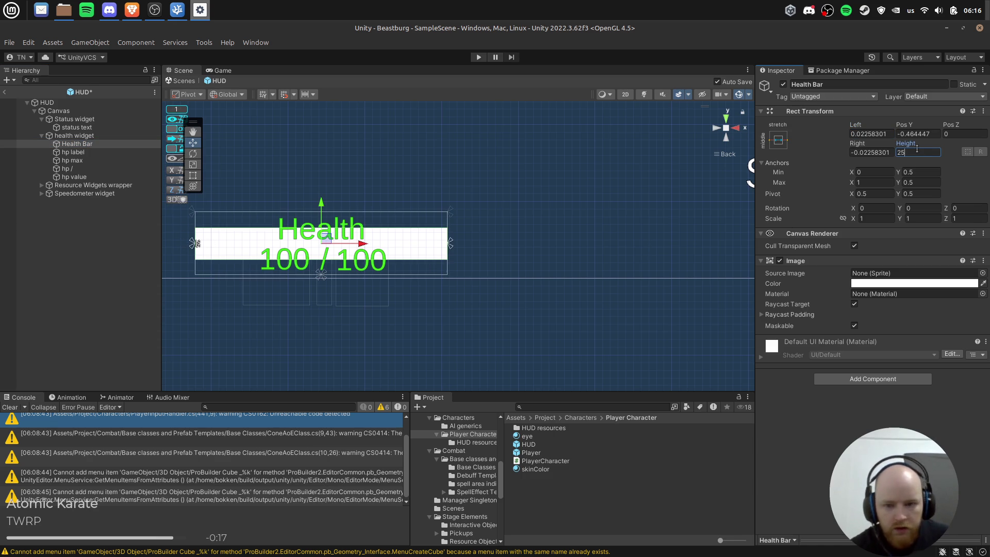
pyautogui.click(778, 140)
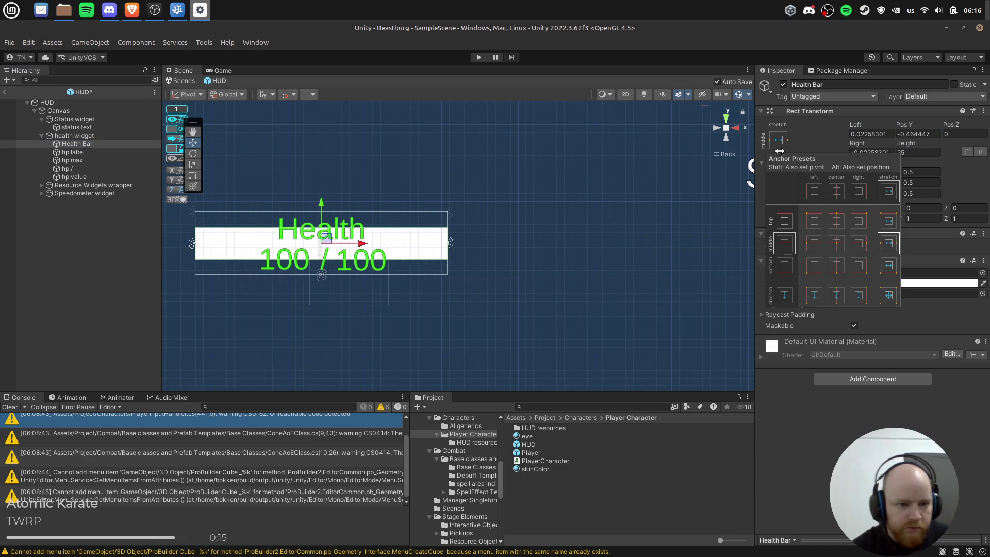
pyautogui.keyDown('shift'); pyautogui.click(888, 266); pyautogui.keyUp('shift')
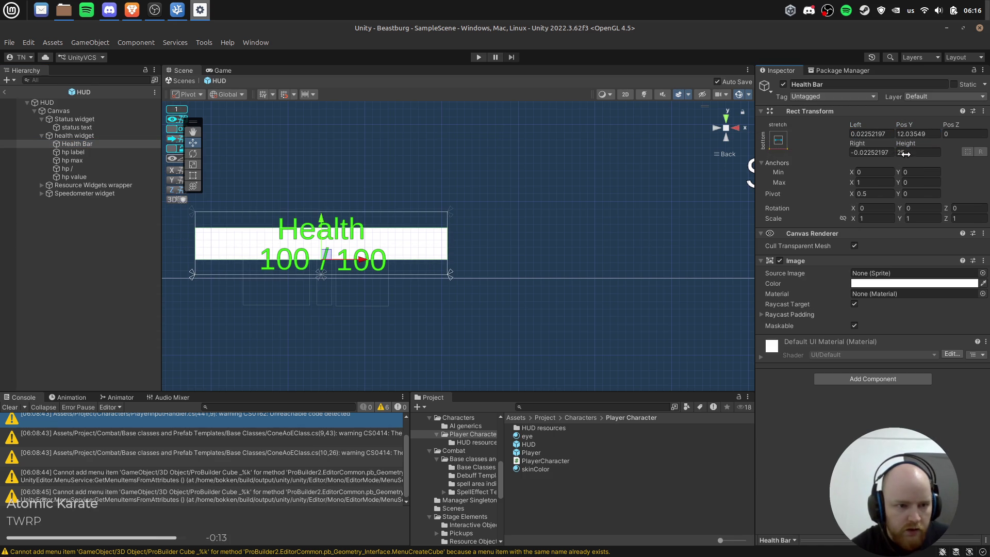
pyautogui.click(915, 135)
pyautogui.write('0')
pyautogui.press('Return')
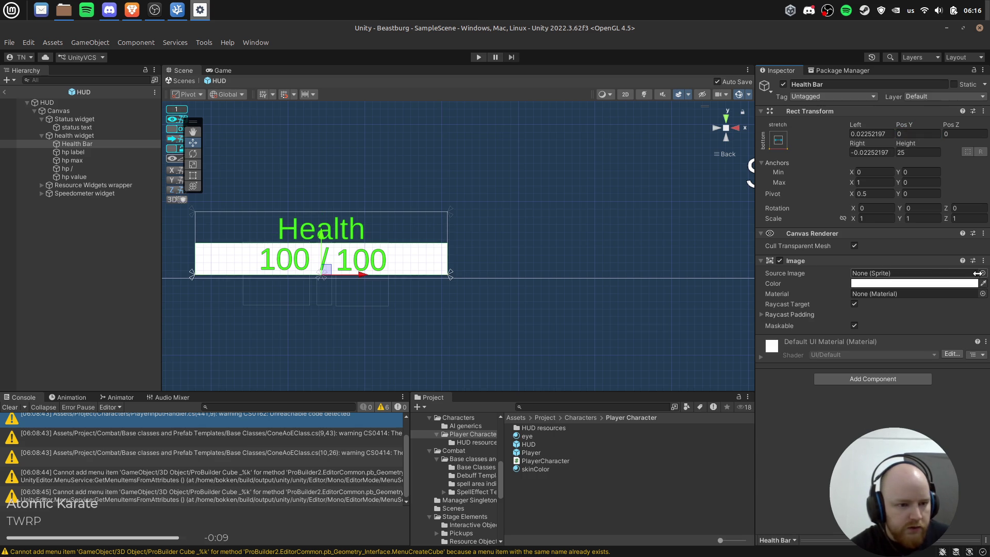
# - Set the Health Bar's Source Image to the InputFieldBackground sprite after previewing several others
pyautogui.click(983, 273)
pyautogui.click(805, 321)
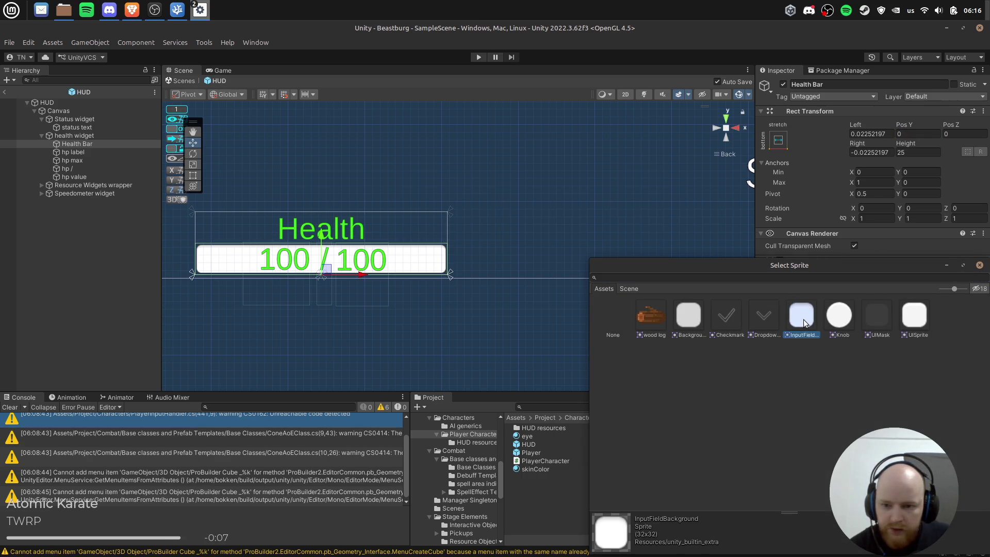
pyautogui.click(840, 324)
pyautogui.click(811, 325)
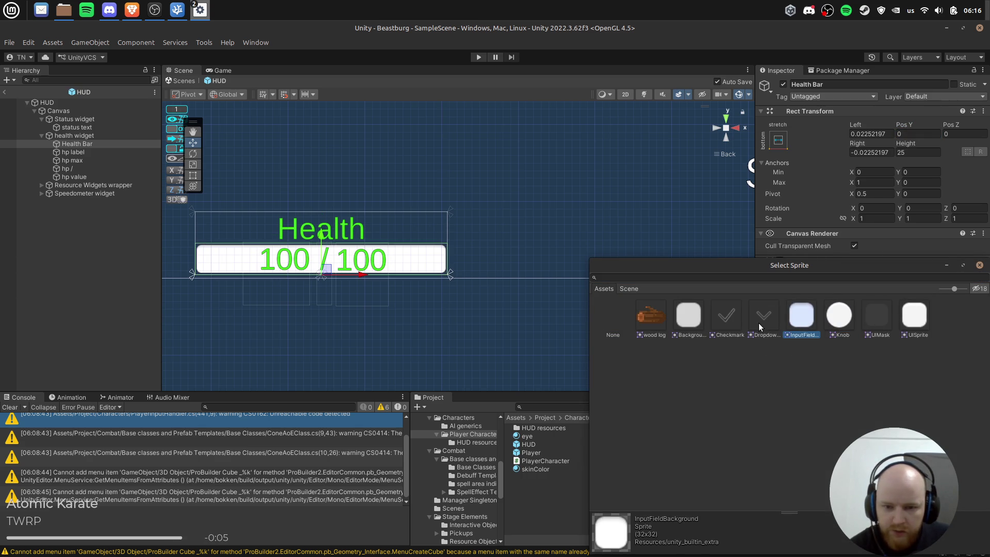
pyautogui.click(691, 313)
pyautogui.click(806, 322)
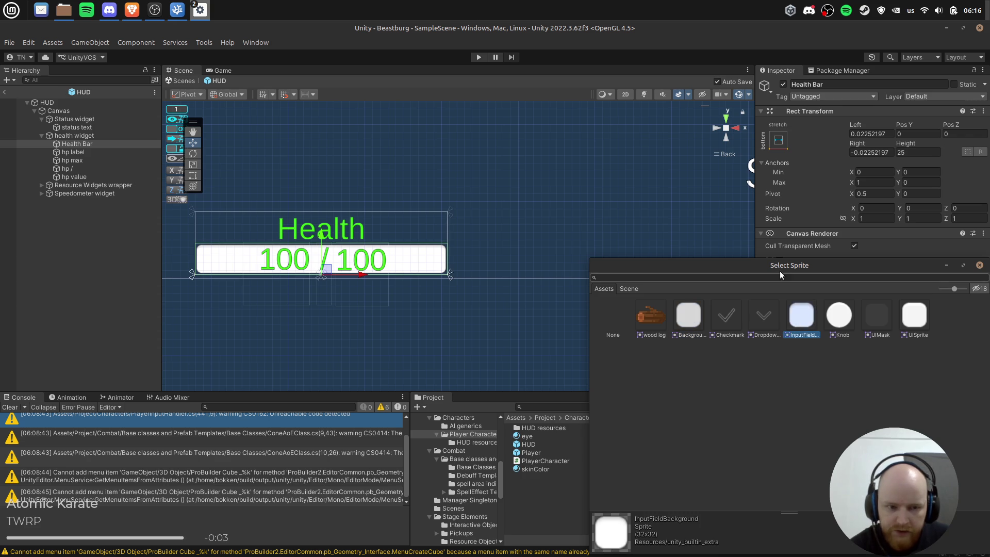
pyautogui.click(821, 213)
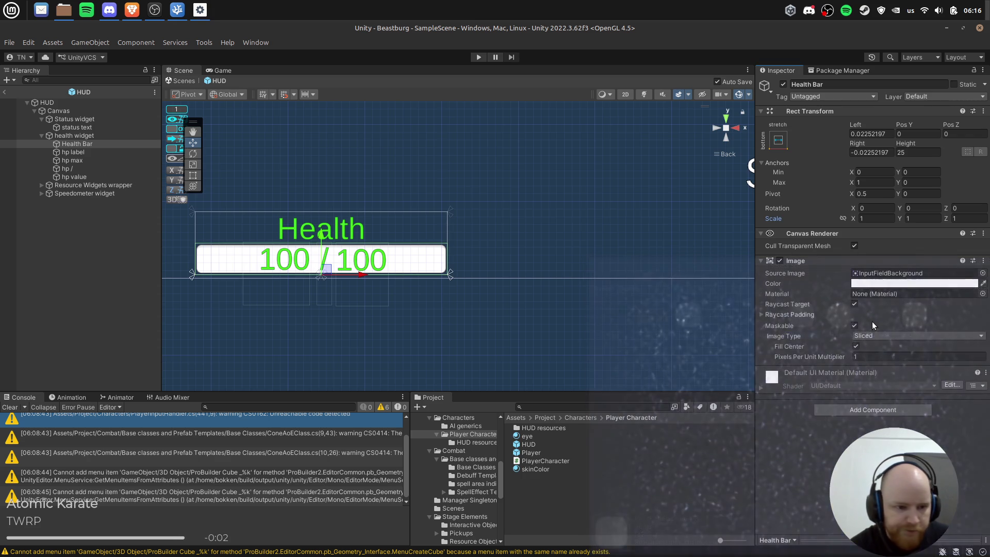
# - Tint the bar with the Health label's green, adjust the hue, and duplicate the Health Bar
pyautogui.click(983, 284)
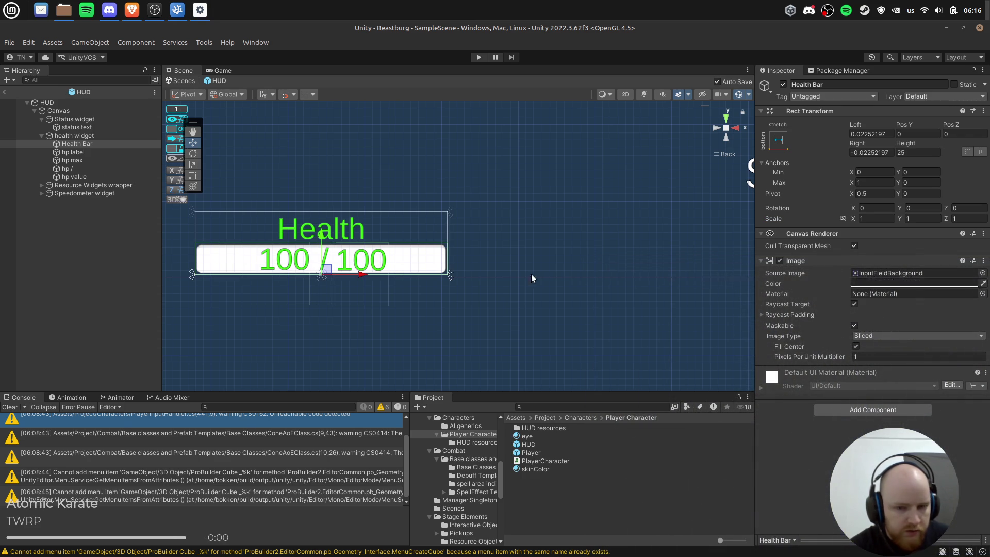
pyautogui.click(289, 233)
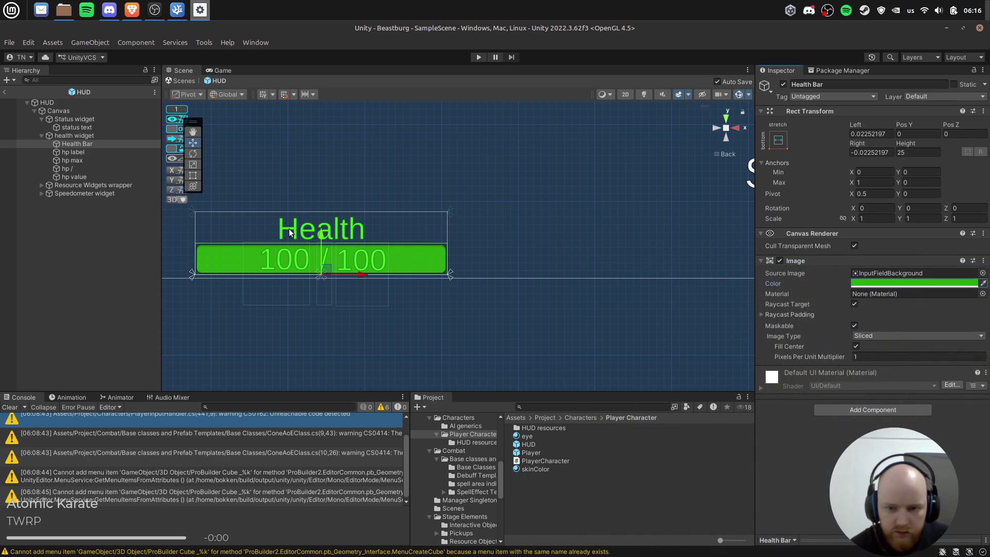
pyautogui.click(880, 282)
pyautogui.moveTo(974, 360)
pyautogui.mouseDown()
pyautogui.moveTo(963, 330)
pyautogui.moveTo(890, 274)
pyautogui.moveTo(891, 286)
pyautogui.moveTo(874, 292)
pyautogui.mouseUp()
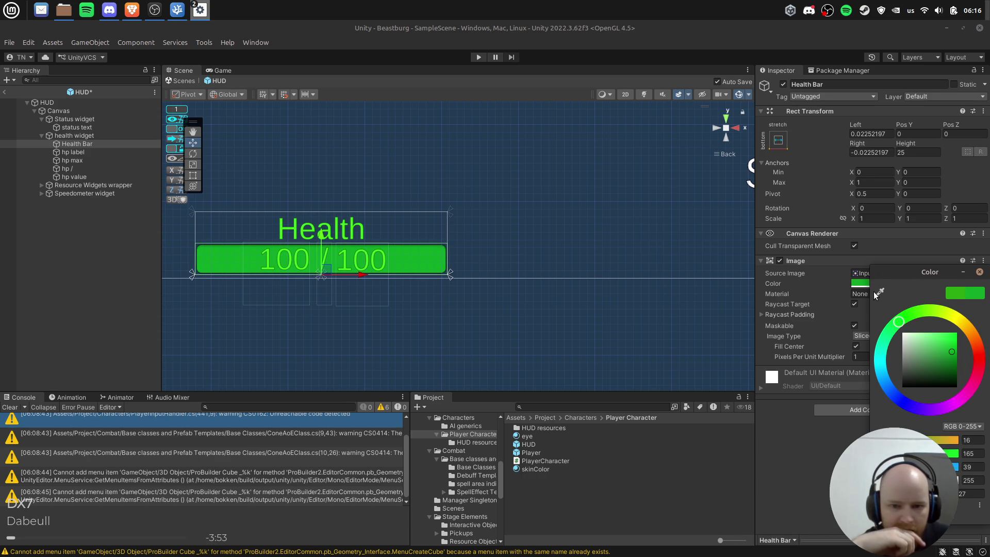
pyautogui.click(810, 453)
pyautogui.click(101, 147)
pyautogui.hotkey('ctrl', 'd')
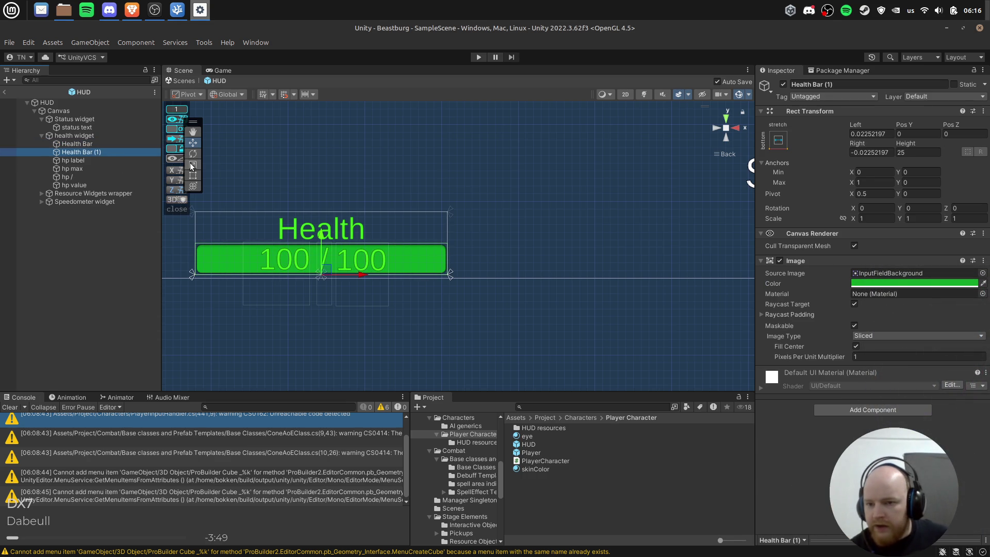
# - Rename the copy to Health_BG, move it above Health Bar to draw behind, and tint it dark red
pyautogui.press('BackSpace')
pyautogui.press('BackSpace')
pyautogui.press('BackSpace')
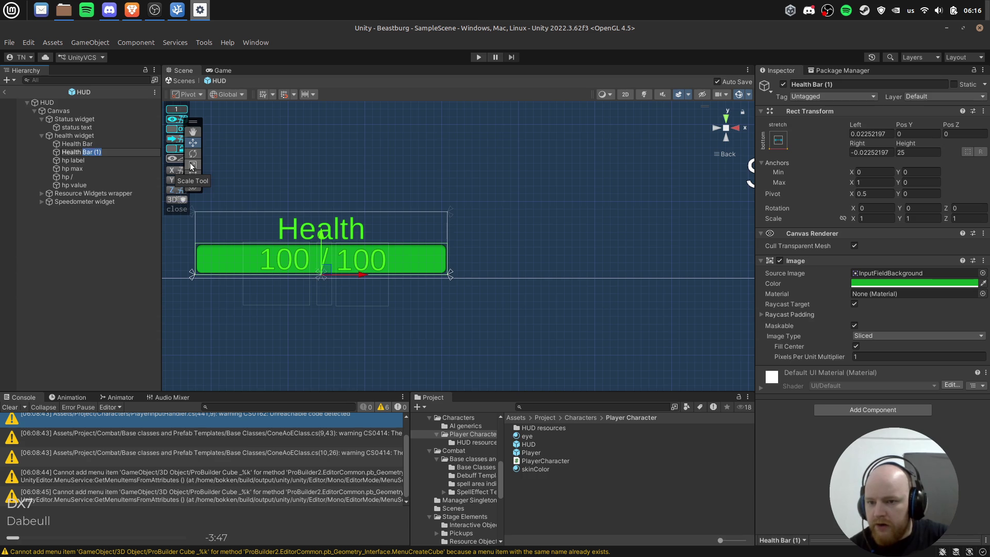
pyautogui.write('_BG')
pyautogui.press('Return')
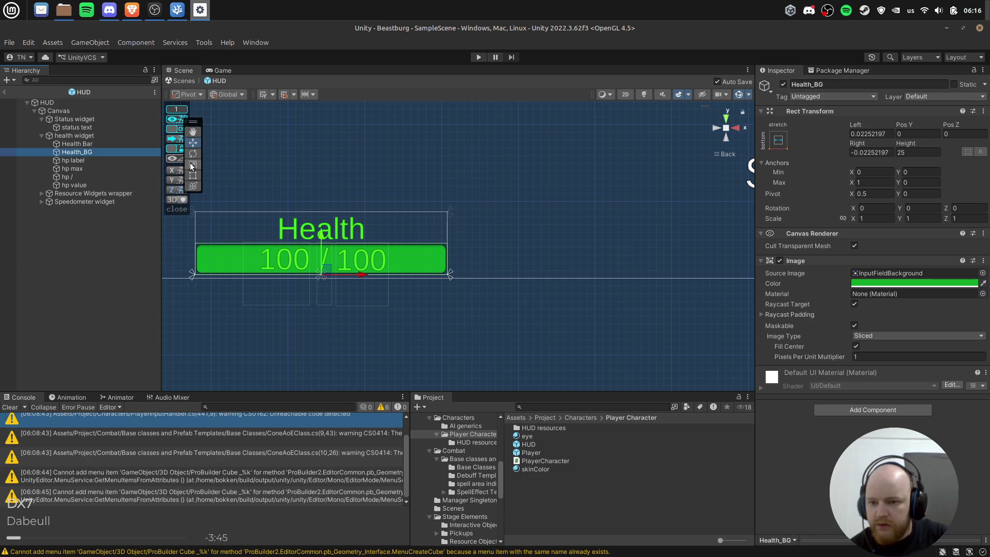
pyautogui.moveTo(92, 150); pyautogui.dragTo(97, 146)
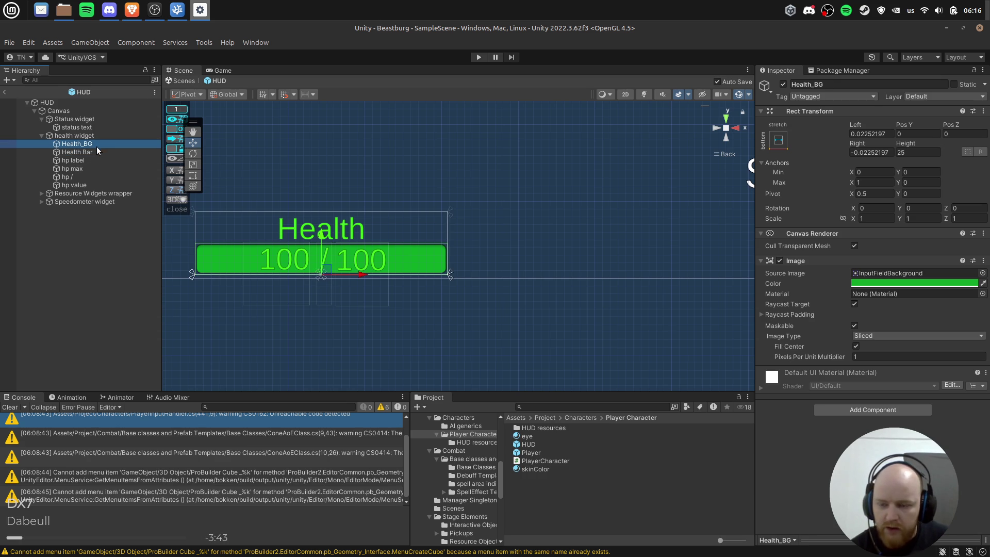
pyautogui.click(920, 283)
pyautogui.moveTo(934, 357); pyautogui.dragTo(942, 373)
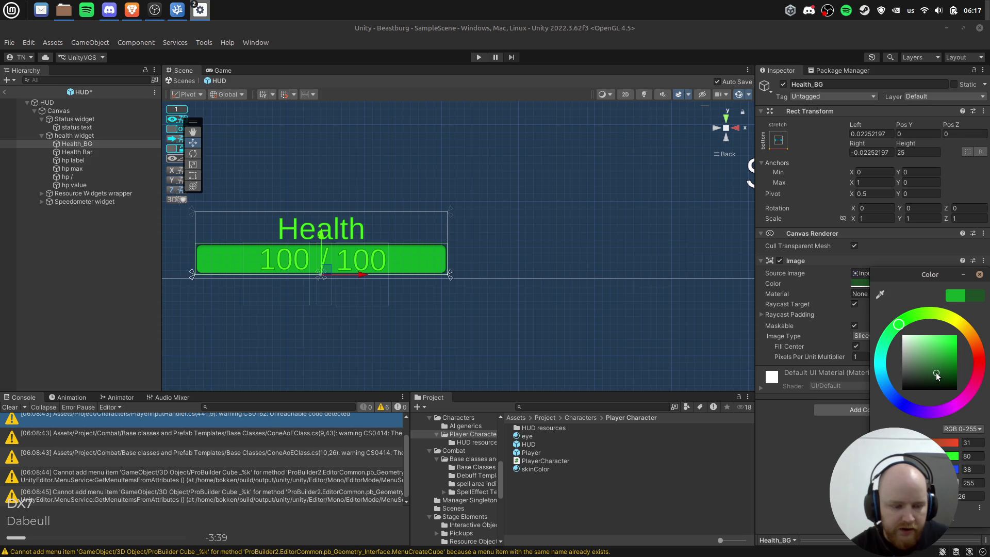
pyautogui.click(979, 373)
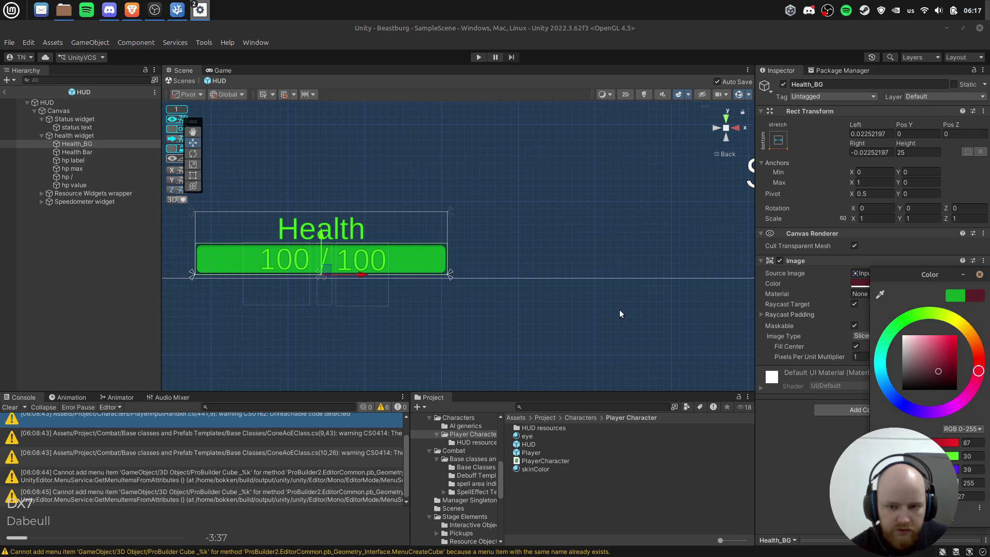
# - Keep Health Bar's image type Sliced and link it into the HUD's UI Manager health bar slot
pyautogui.click(88, 152)
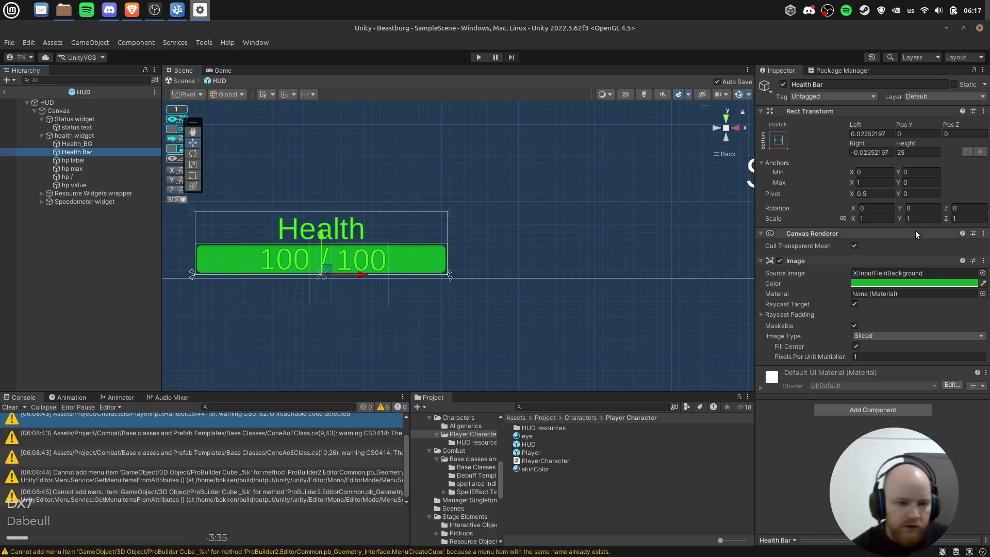
pyautogui.click(983, 294)
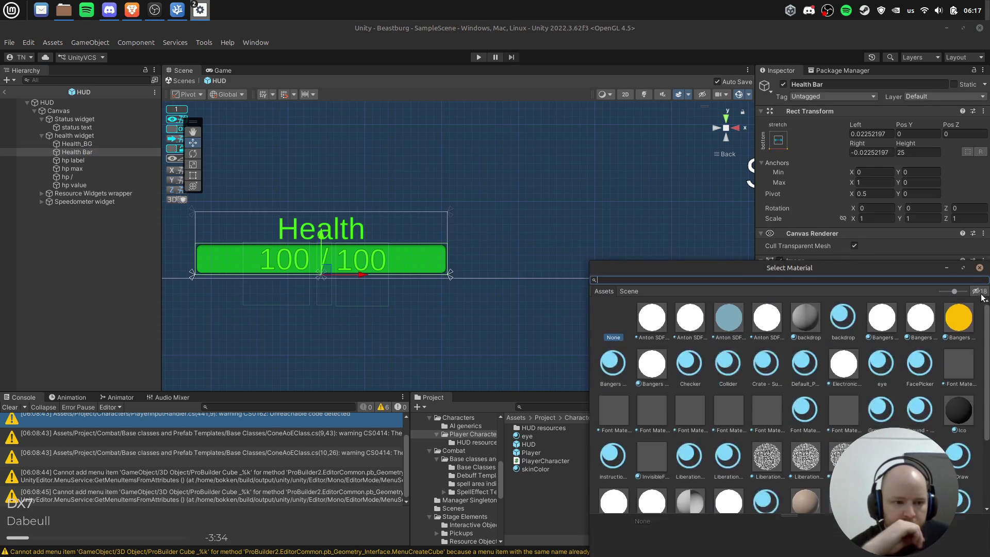
pyautogui.click(979, 268)
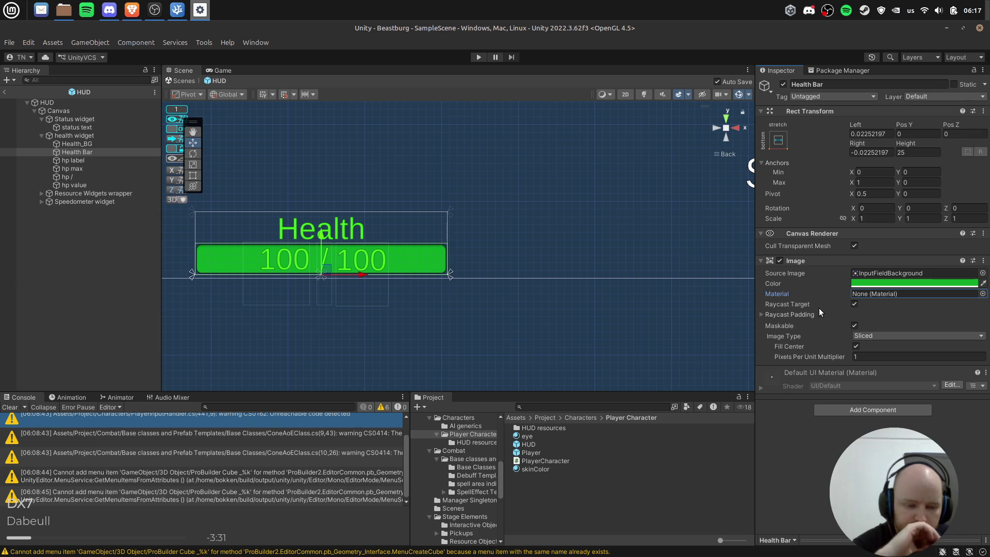
pyautogui.click(909, 336)
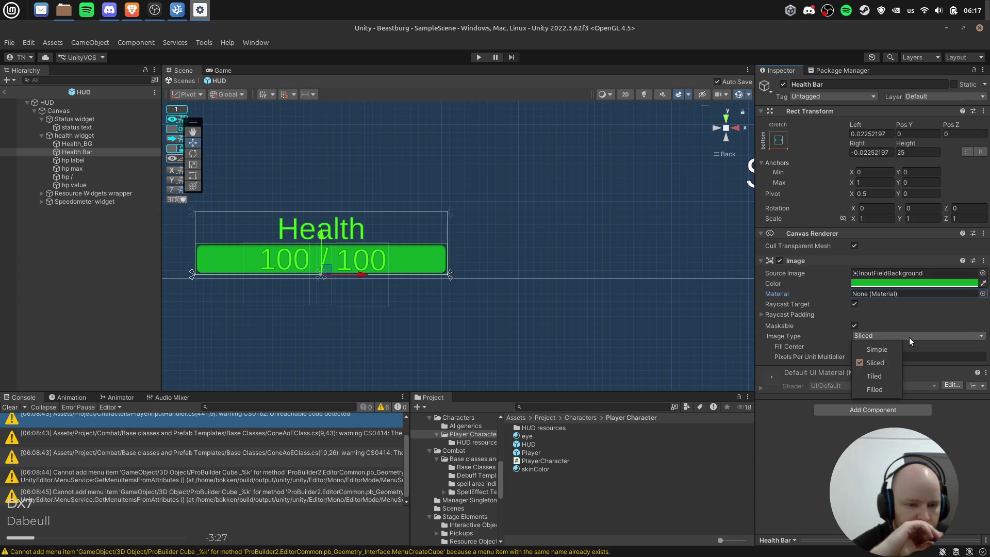
pyautogui.click(908, 337)
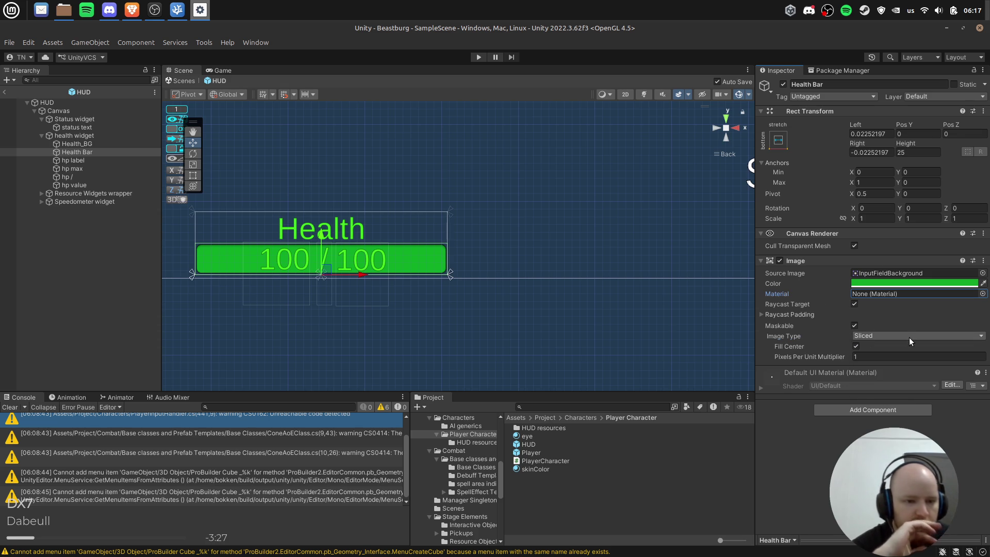
pyautogui.click(88, 103)
pyautogui.moveTo(77, 152)
pyautogui.mouseDown()
pyautogui.moveTo(876, 250)
pyautogui.moveTo(932, 230)
pyautogui.mouseUp()
pyautogui.click(49, 263)
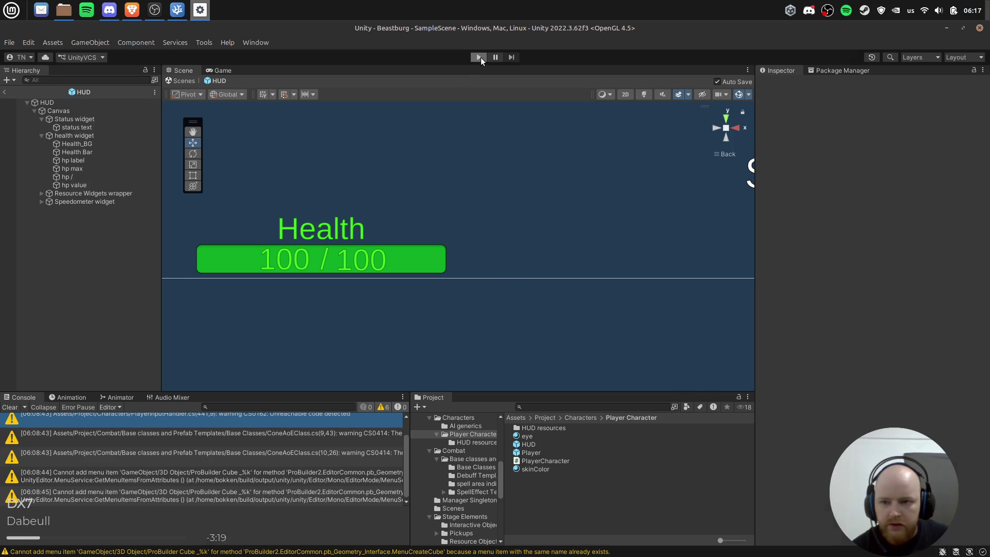
# - Play-test the HUD, inspect the NullReferenceException at PlayerCharacter.cs line 25, then return to SampleScene
pyautogui.click(480, 57)
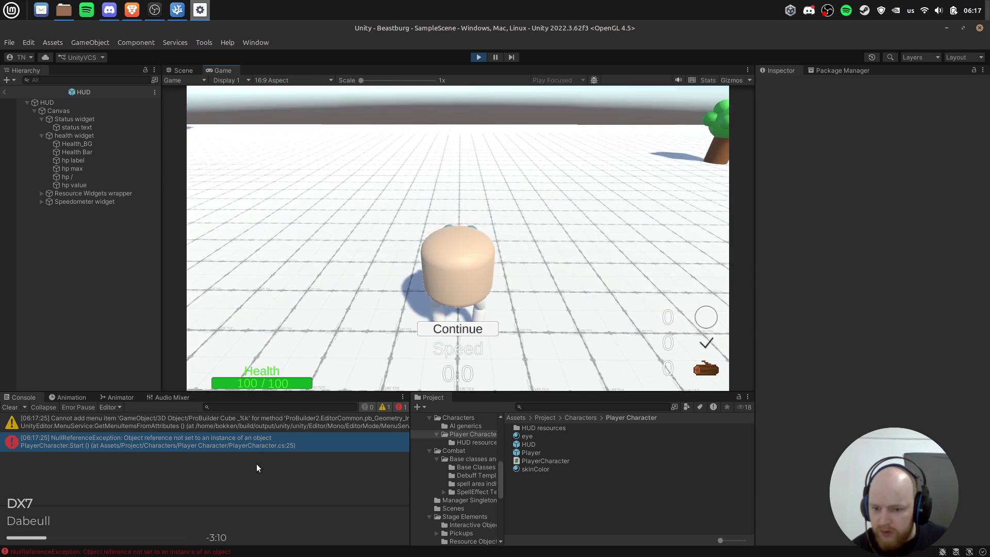
pyautogui.click(479, 56)
pyautogui.doubleClick(243, 440)
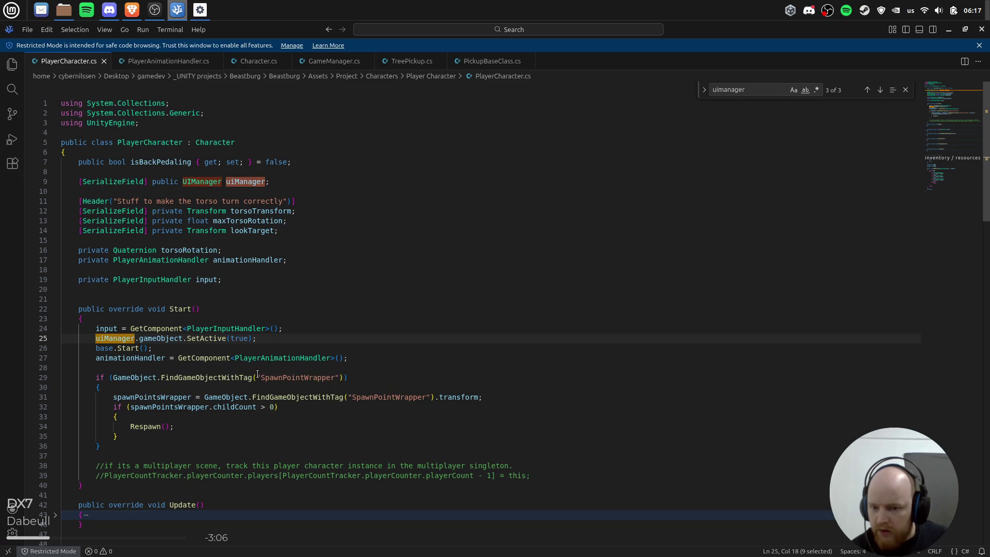
pyautogui.click(282, 339)
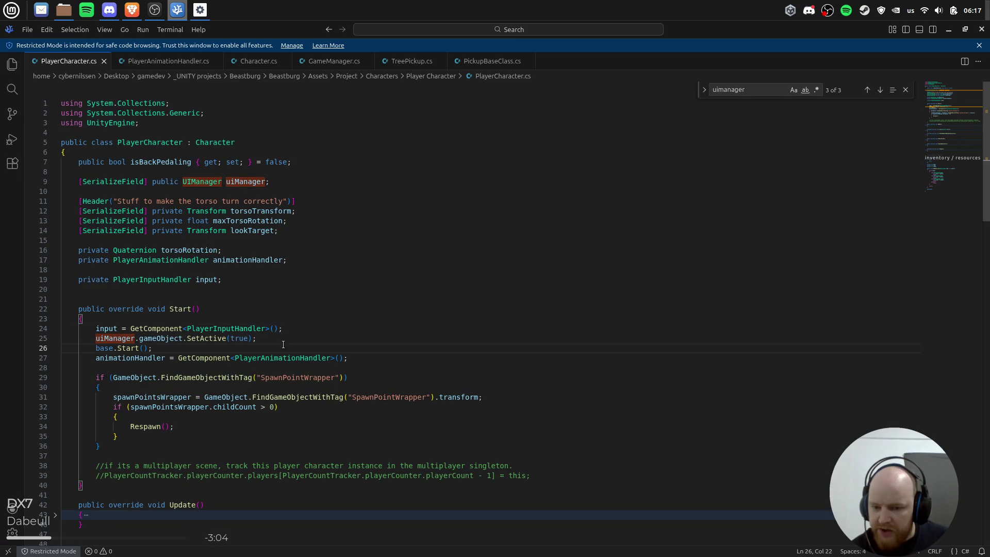
pyautogui.hotkey('alt', 'Tab')
pyautogui.click(13, 96)
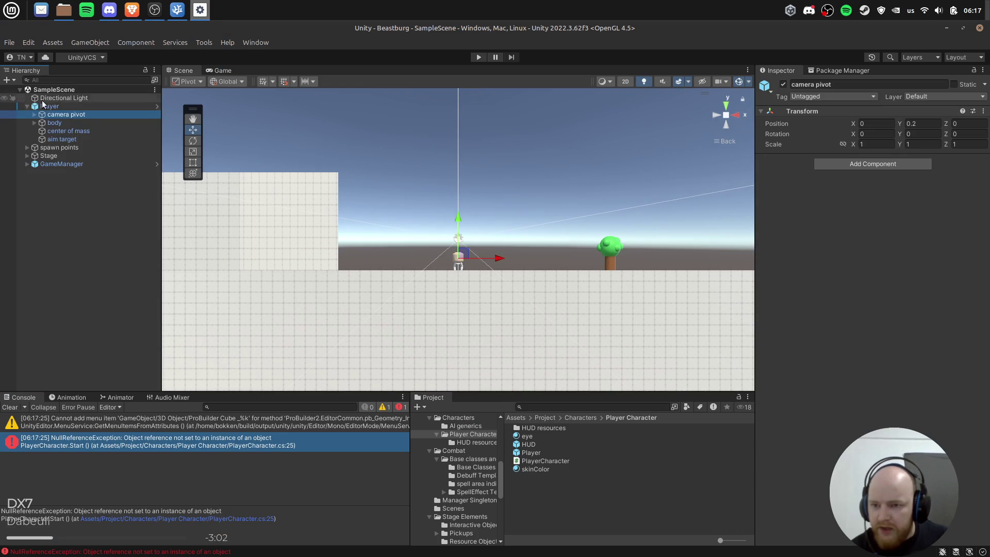
# - Assign HUD to the Player prefab's Ui Manager field and play the game showing the 100 / 100 bar
pyautogui.click(157, 106)
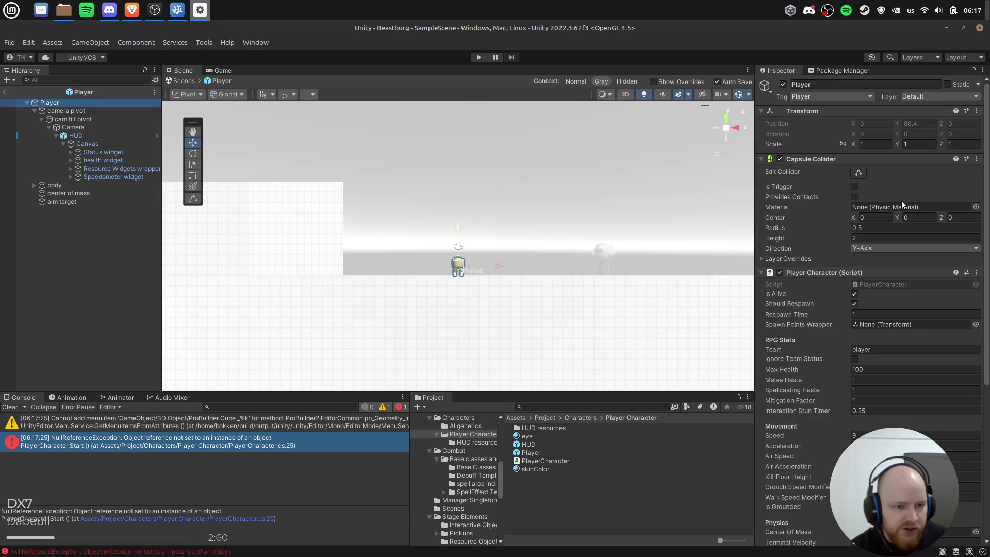
pyautogui.scroll(-5, 902, 323)
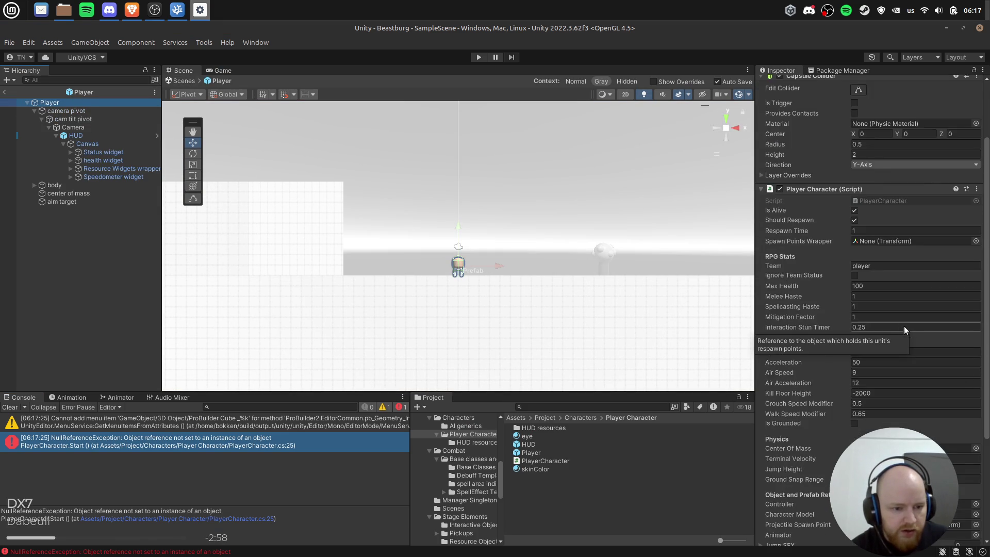
pyautogui.scroll(-3, 925, 336)
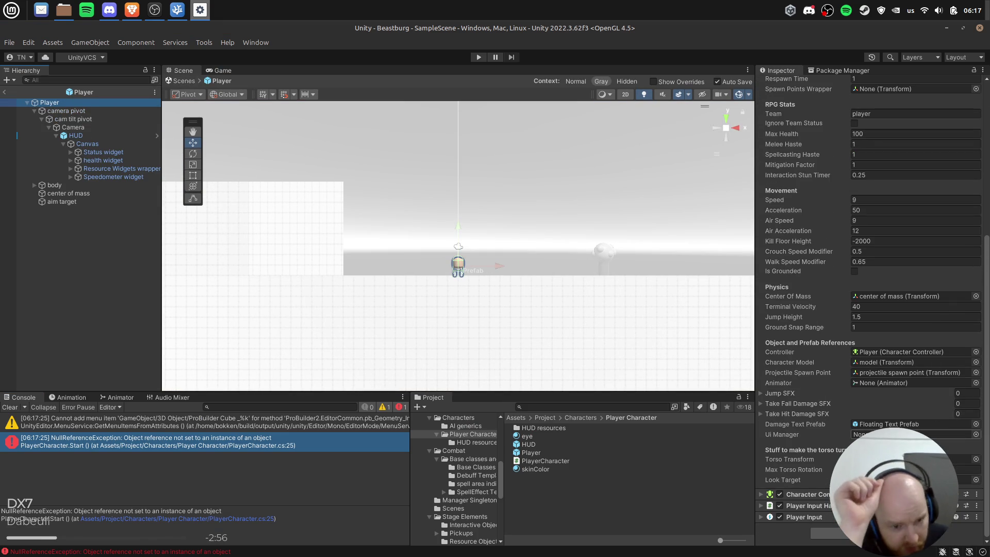
pyautogui.moveTo(76, 135); pyautogui.dragTo(908, 434)
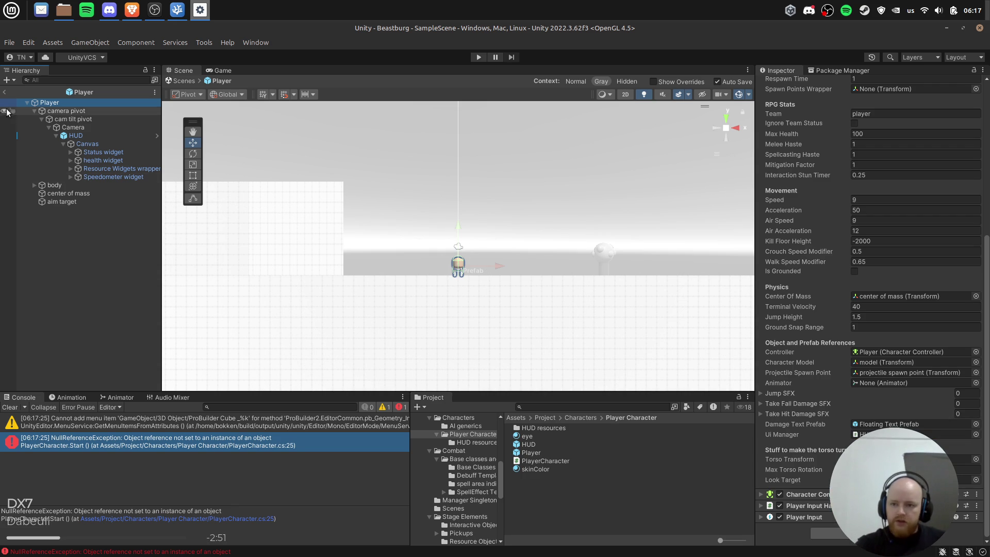
pyautogui.click(6, 93)
pyautogui.click(475, 57)
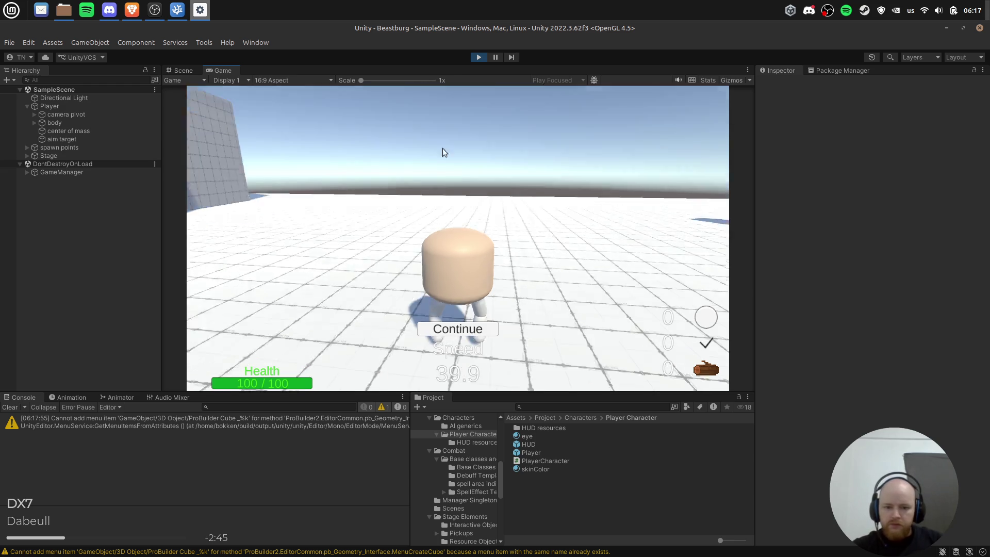
pyautogui.click(442, 148)
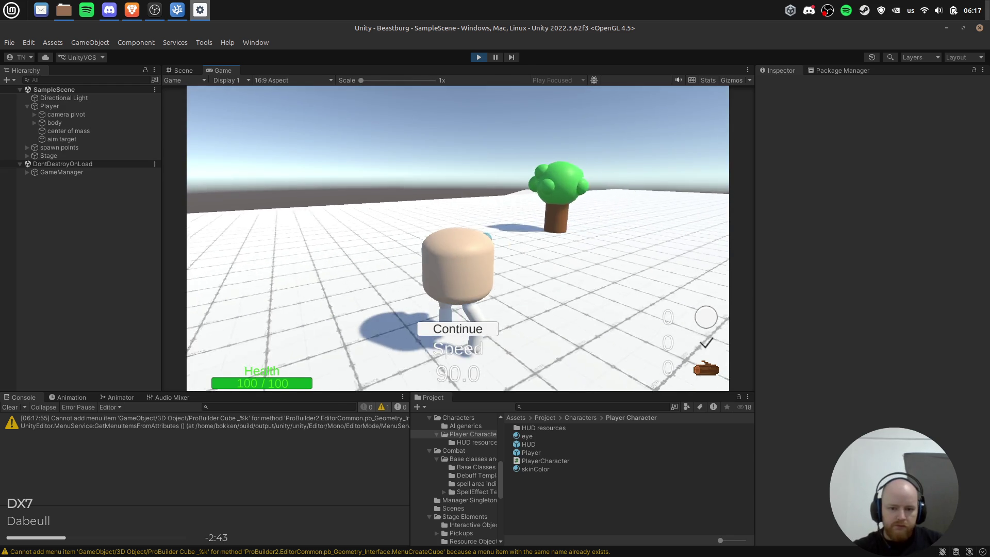
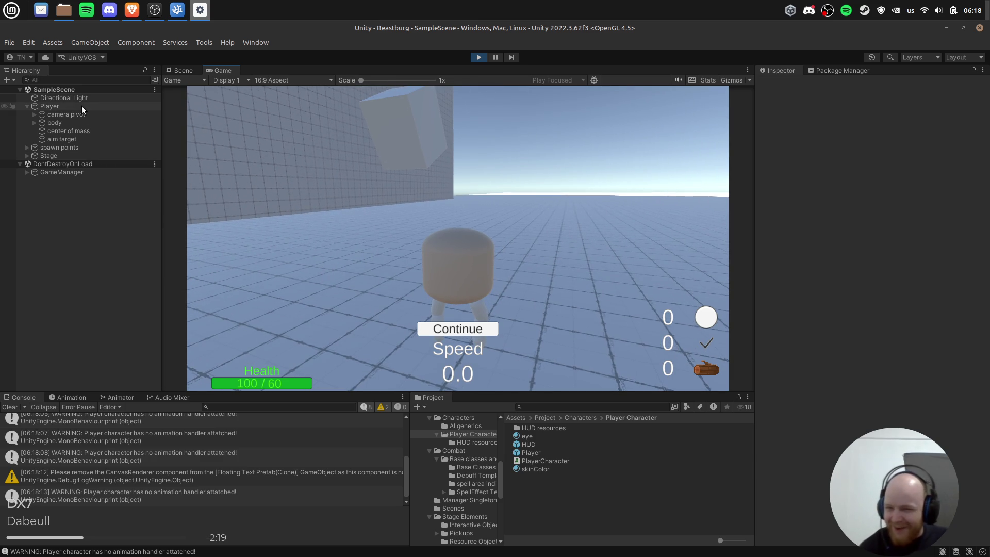
# - Inspect the Player, body, GameManager and camera pivot objects in the Hierarchy
pyautogui.click(82, 106)
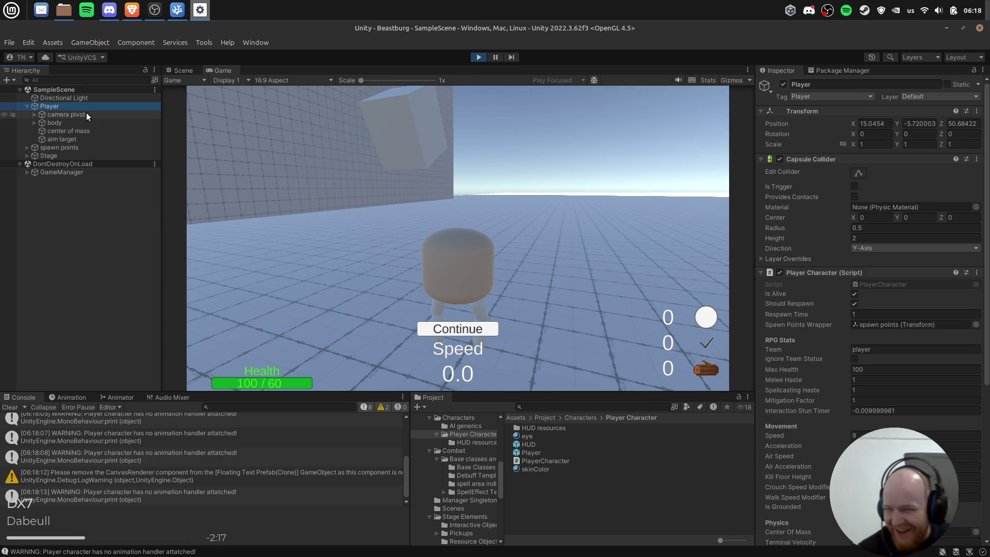
pyautogui.click(75, 122)
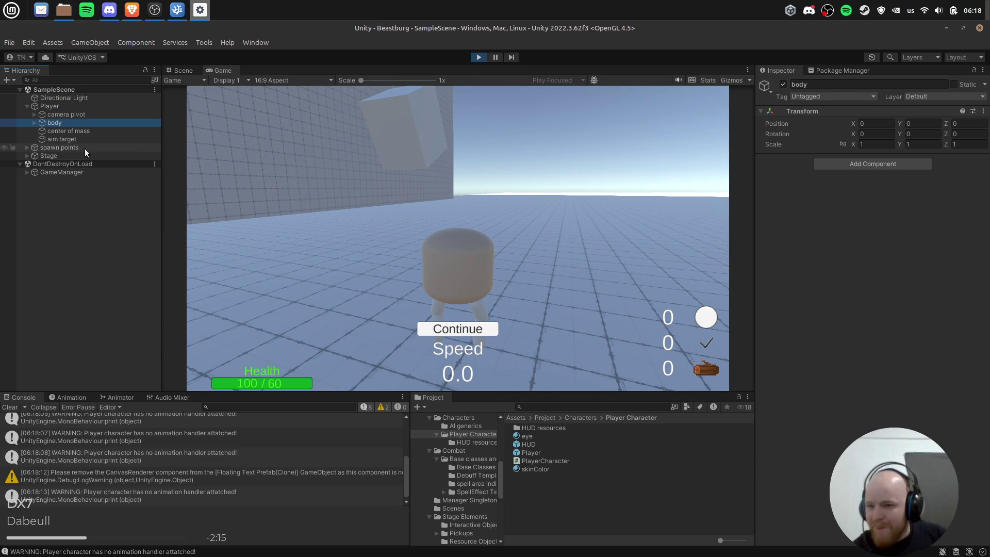
pyautogui.click(63, 106)
pyautogui.click(81, 126)
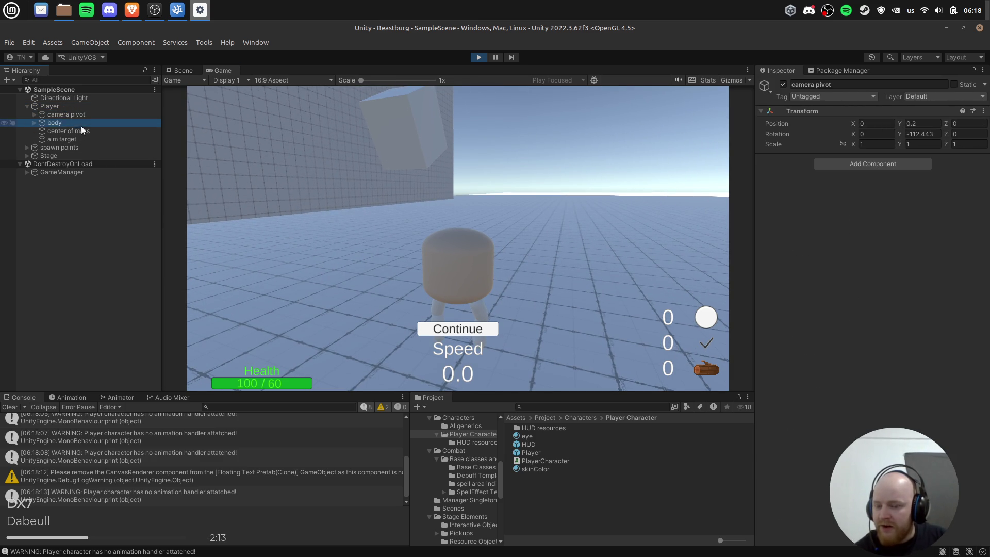
pyautogui.press('Down')
pyautogui.press('Down')
pyautogui.click(83, 171)
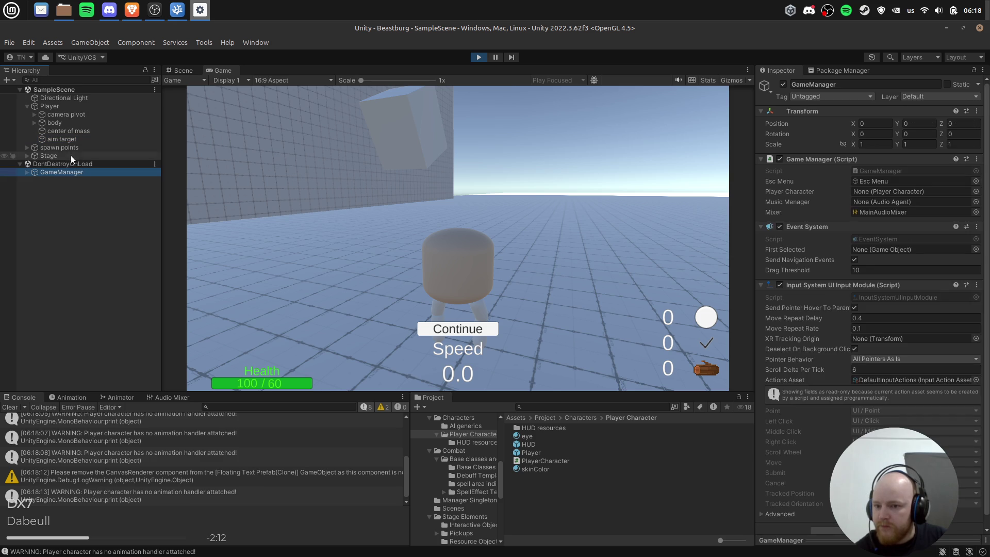
pyautogui.click(82, 113)
# - Expand camera pivot, cam tilt pivot, Camera and HUD in the Hierarchy
pyautogui.click(83, 126)
pyautogui.press('Up')
pyautogui.press('Up')
pyautogui.press('Down')
pyautogui.press('Right')
pyautogui.press('Down')
pyautogui.press('Right')
pyautogui.click(85, 131)
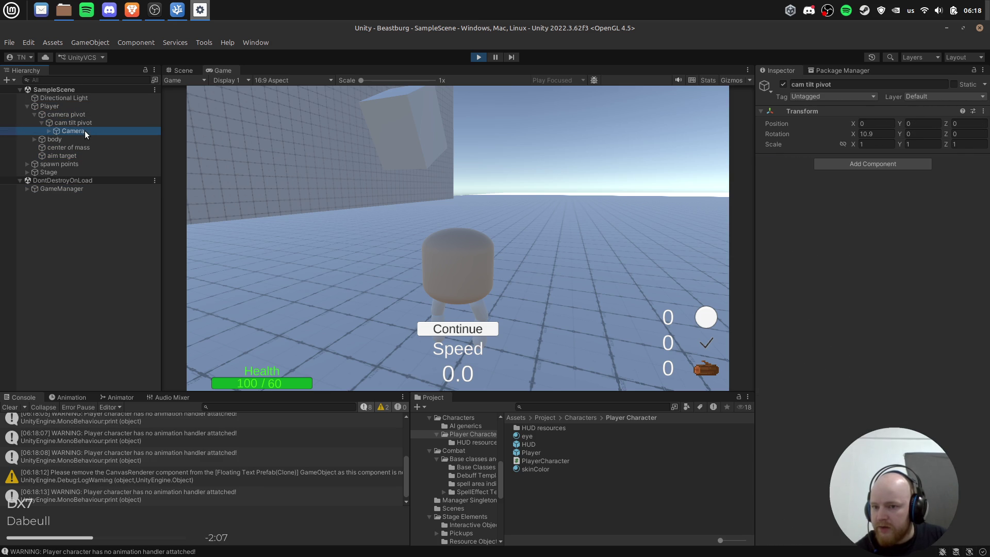
pyautogui.press('Right')
pyautogui.click(88, 142)
pyautogui.press('Right')
# - Drill through Canvas and health widget, past Health_BG, to select the Health Bar image
pyautogui.click(106, 146)
pyautogui.press('Down')
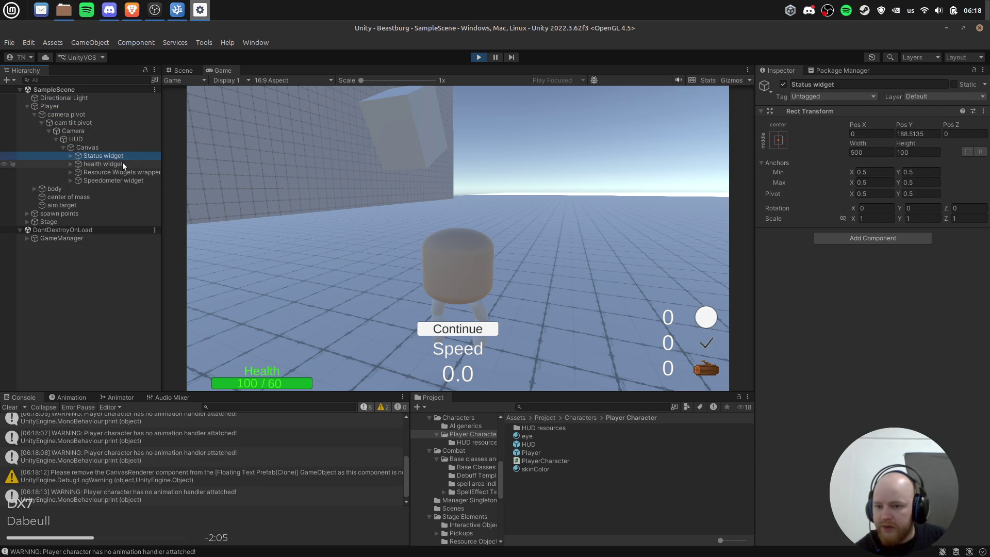
pyautogui.click(123, 161)
pyautogui.press('Right')
pyautogui.click(119, 175)
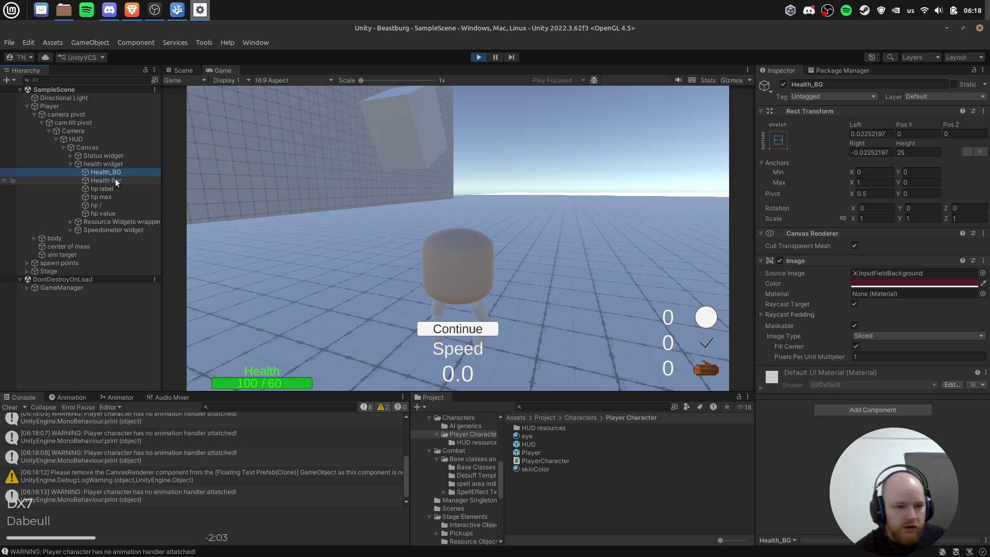
pyautogui.click(115, 180)
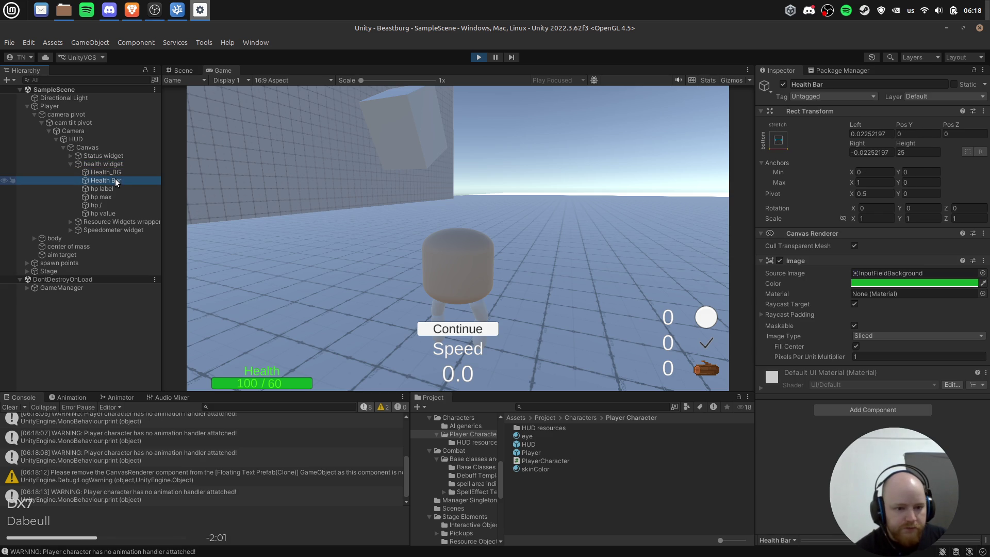
pyautogui.click(177, 10)
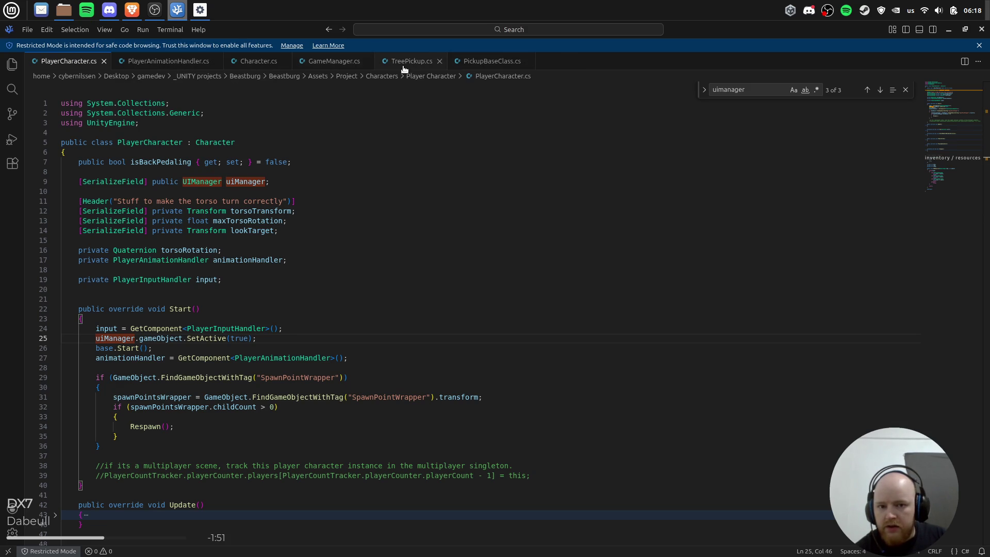
# - Select the HUD and open its UIManager script in VS Code
pyautogui.hotkey('alt', 'Tab')
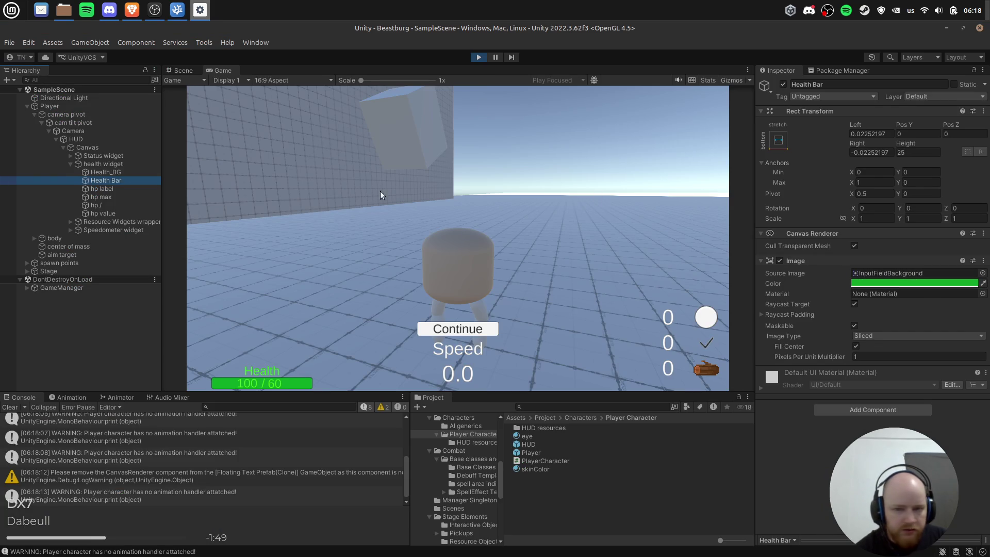
pyautogui.click(111, 139)
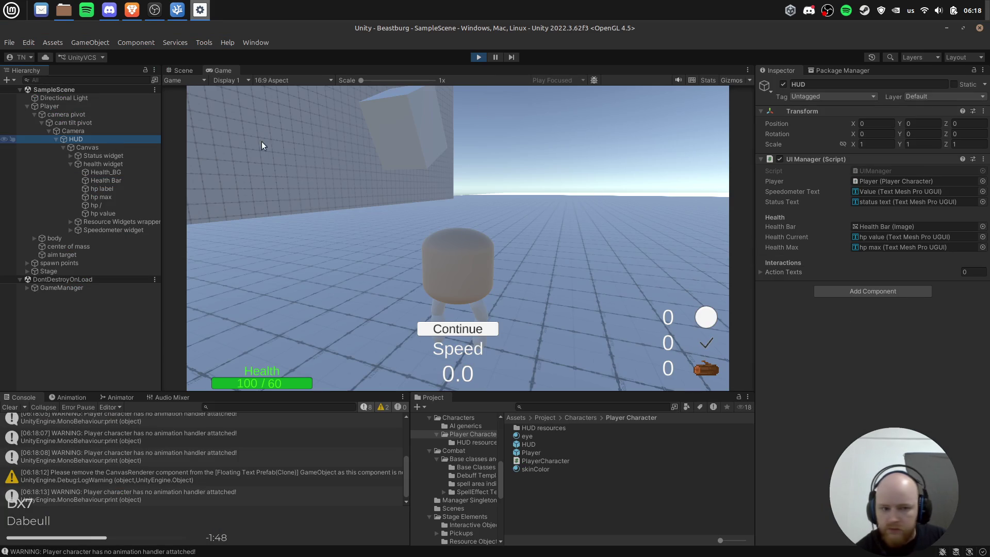
pyautogui.click(913, 173)
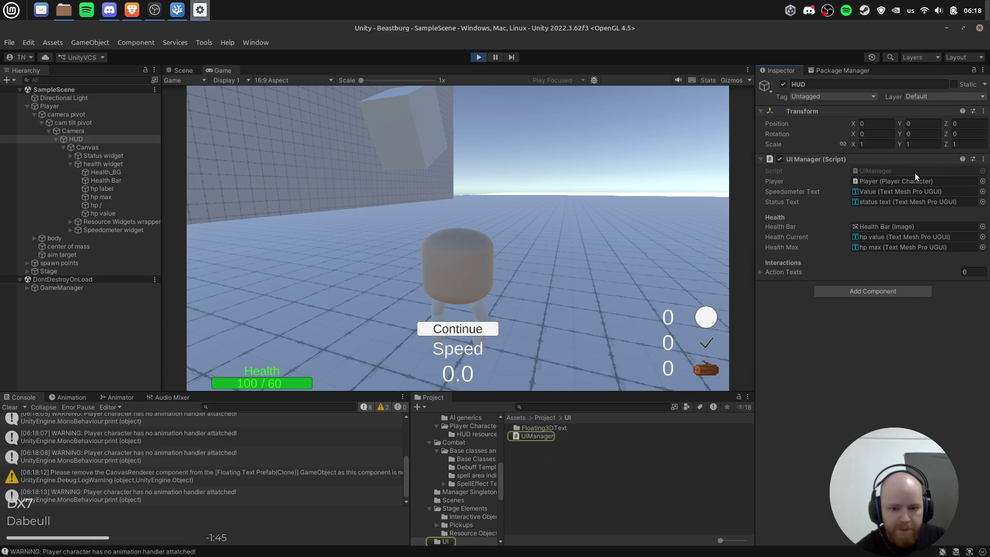
pyautogui.doubleClick(915, 174)
# - Search UIManager.cs for 'health' and locate the healthBar fillAmount calculation
pyautogui.write('ealth')
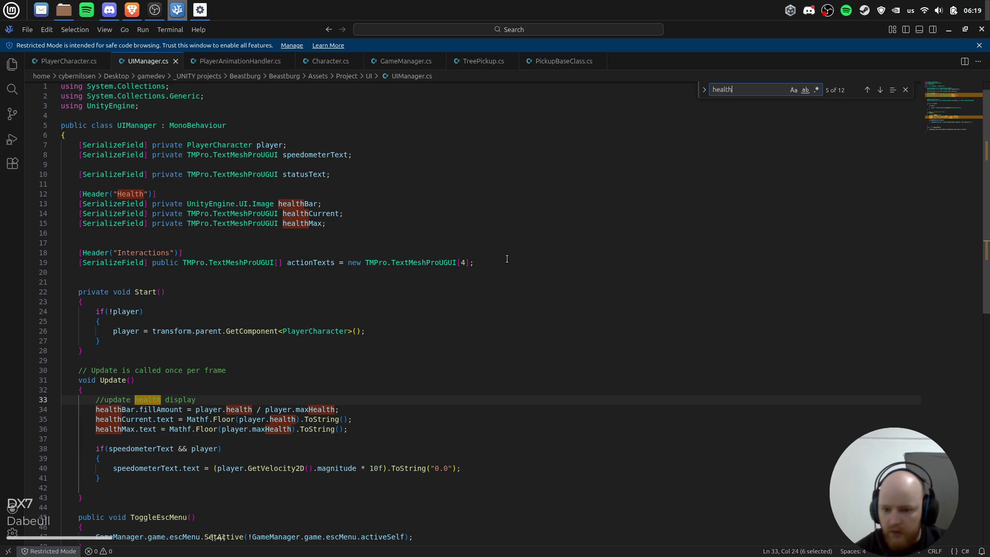
pyautogui.press('Escape')
pyautogui.scroll(-3, 511, 379)
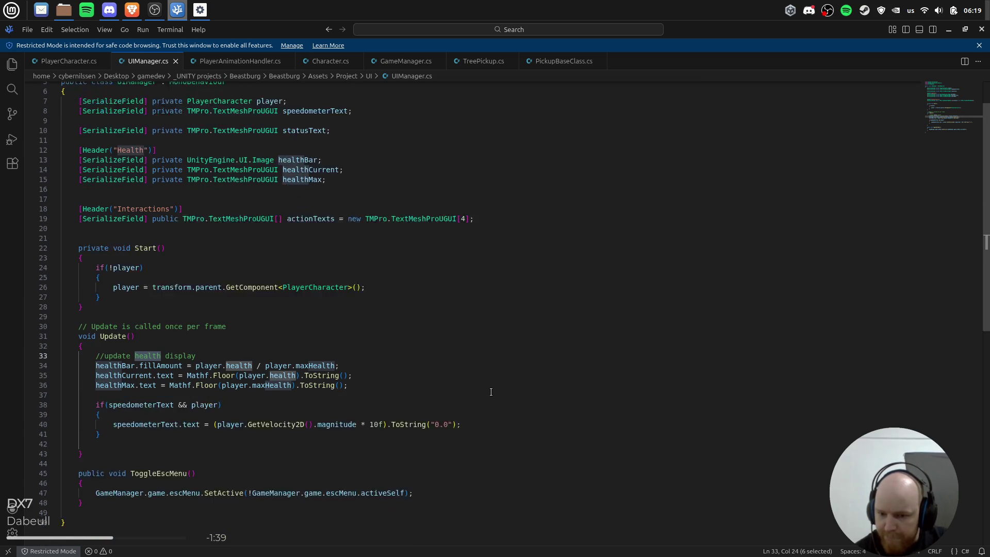
pyautogui.press('Escape')
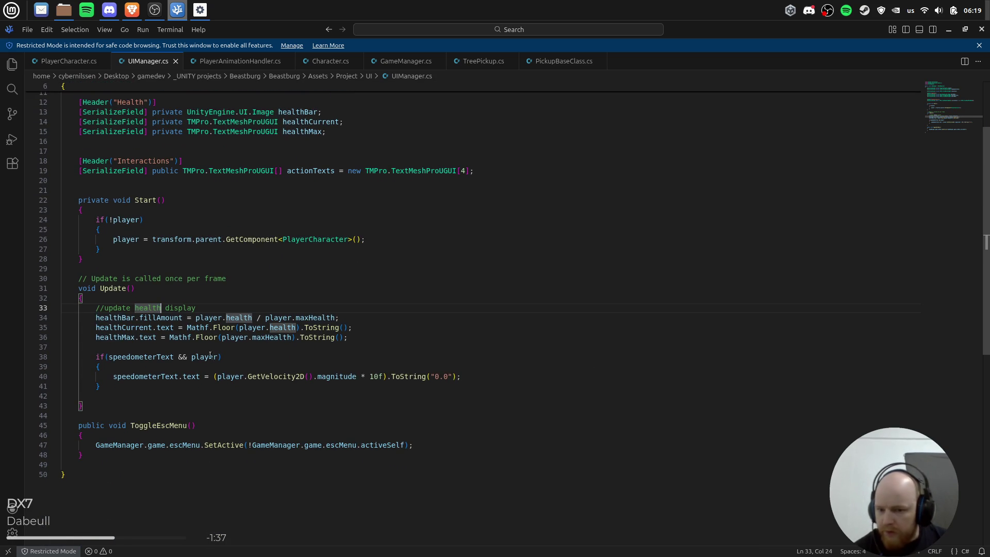
pyautogui.doubleClick(154, 319)
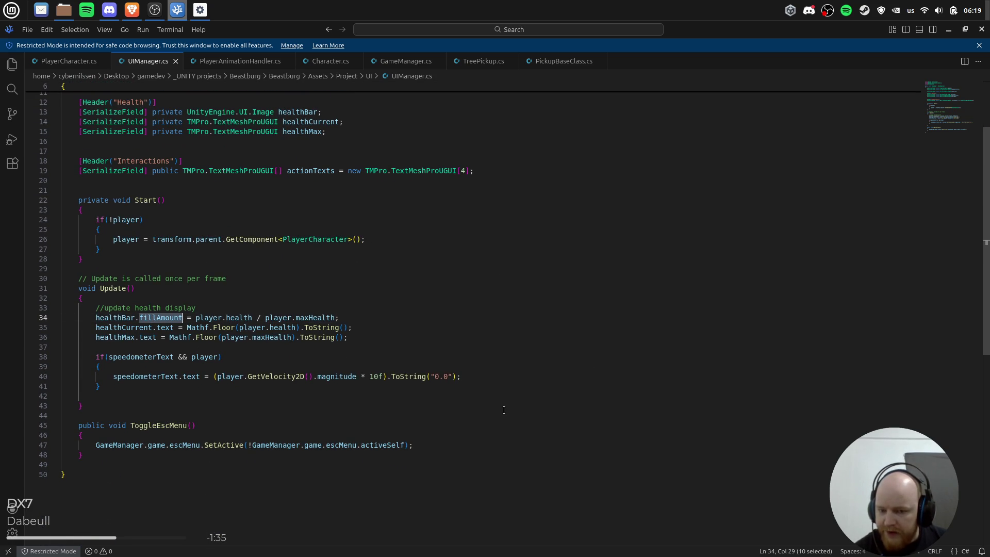
pyautogui.hotkey('alt', 'Tab')
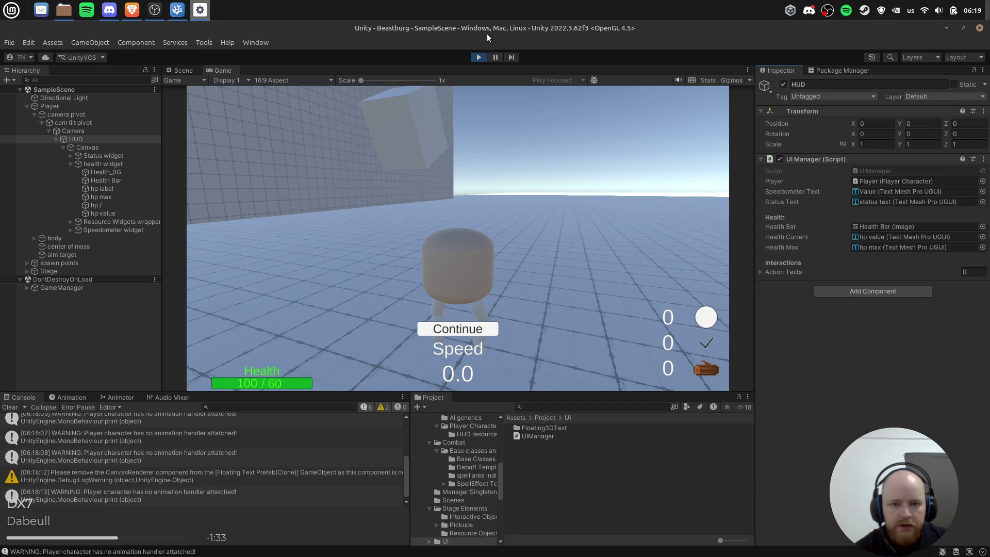
# - Stop play mode, open the HUD prefab and frame its Health Bar image
pyautogui.click(479, 58)
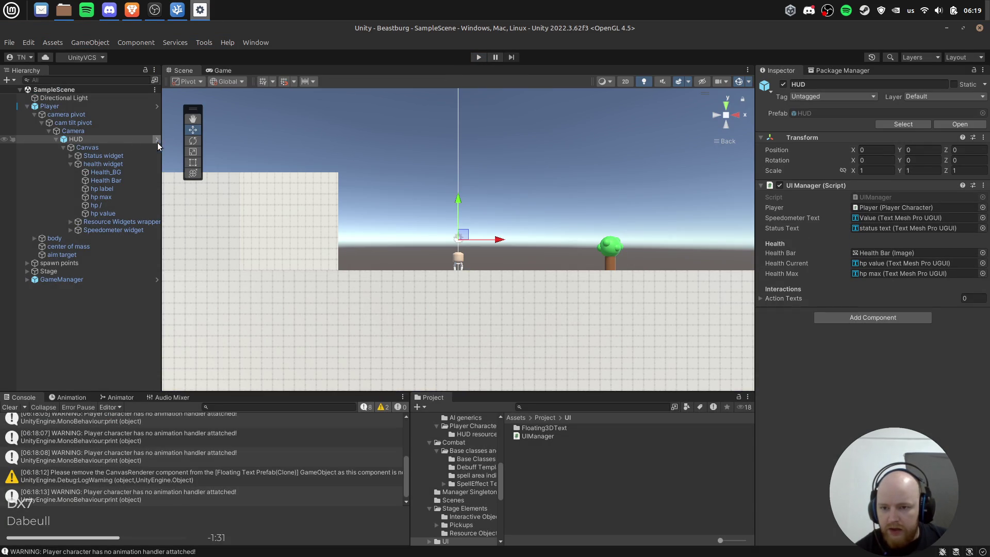
pyautogui.click(157, 140)
pyautogui.click(106, 195)
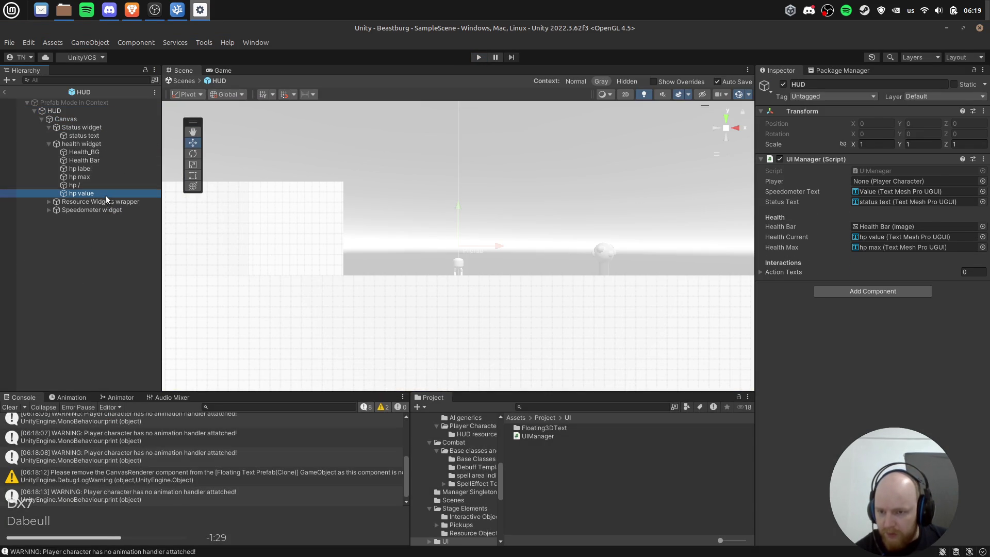
pyautogui.click(113, 160)
pyautogui.press('f')
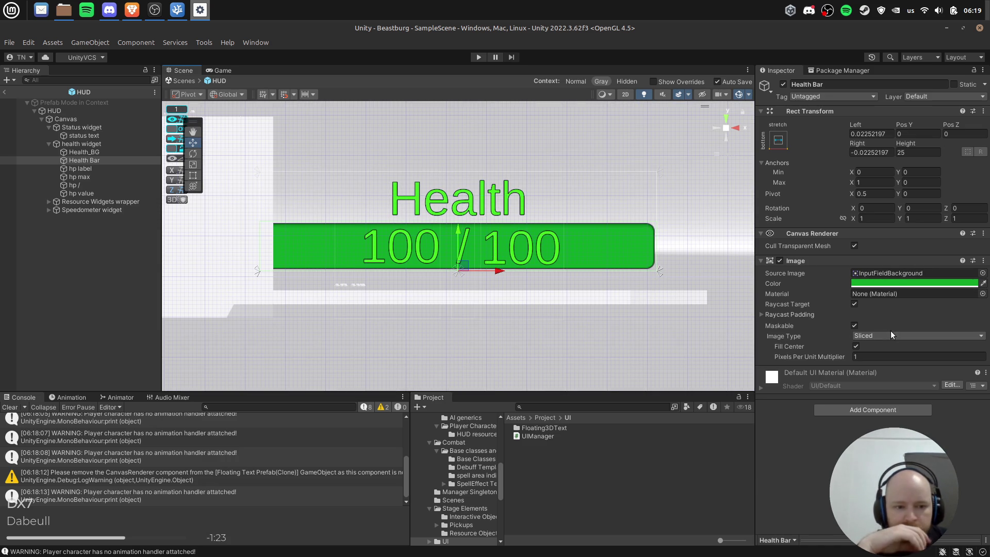
# - Make the Health Bar a horizontally filled image, testing fill amount and fill origin
pyautogui.click(982, 293)
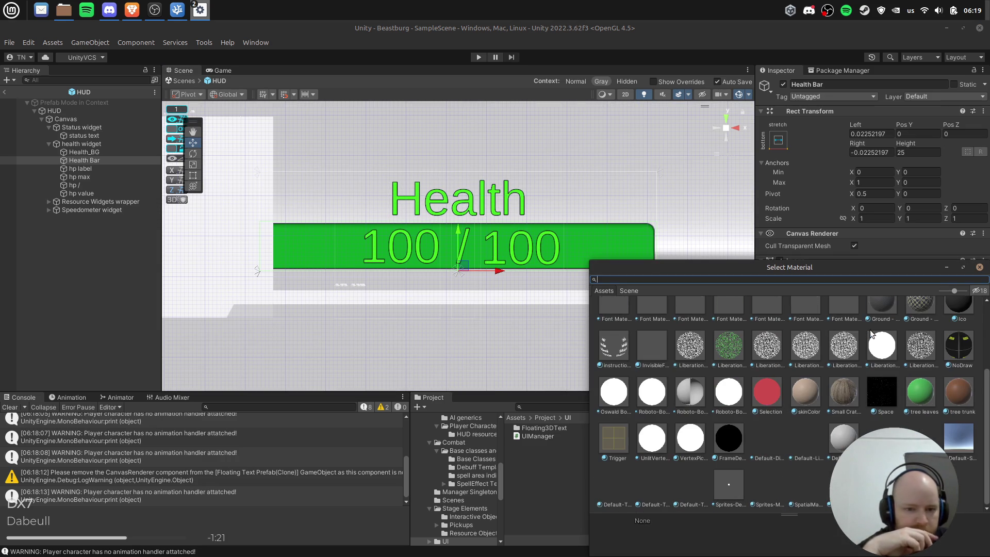
pyautogui.press('Escape')
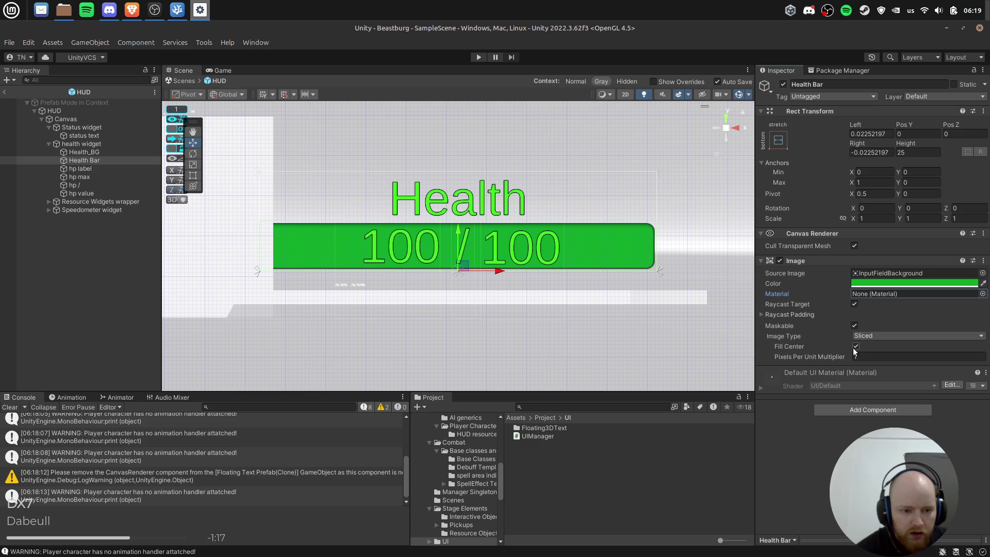
pyautogui.click(885, 338)
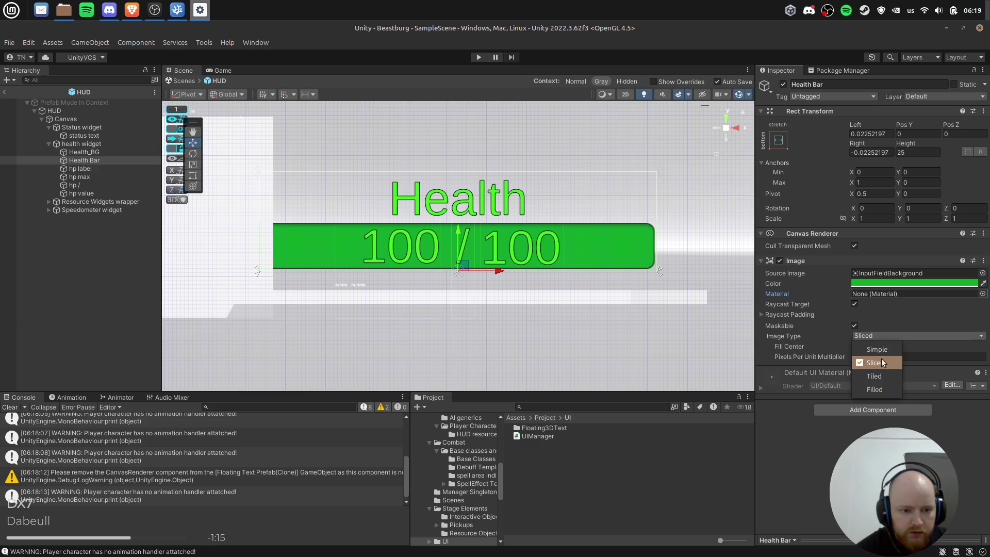
pyautogui.click(881, 390)
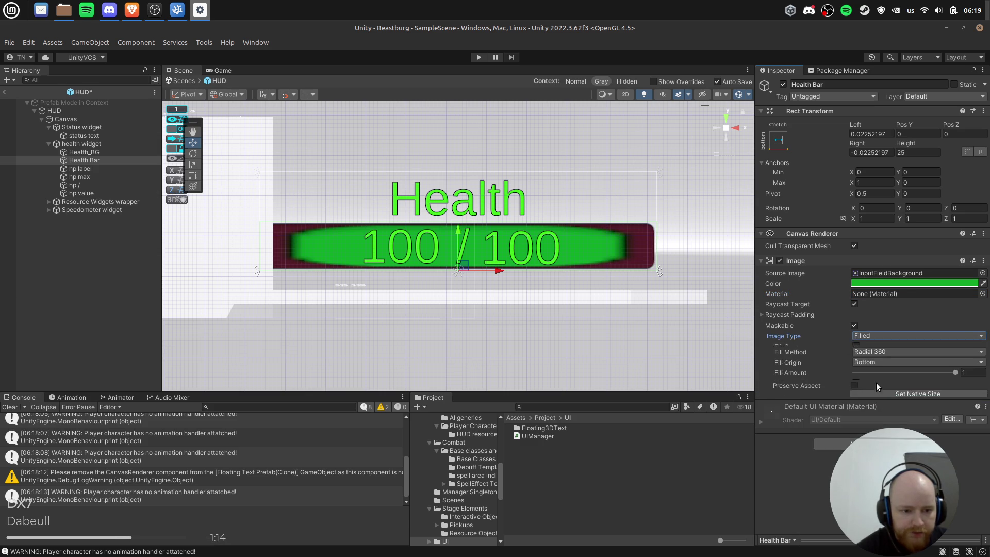
pyautogui.click(907, 346)
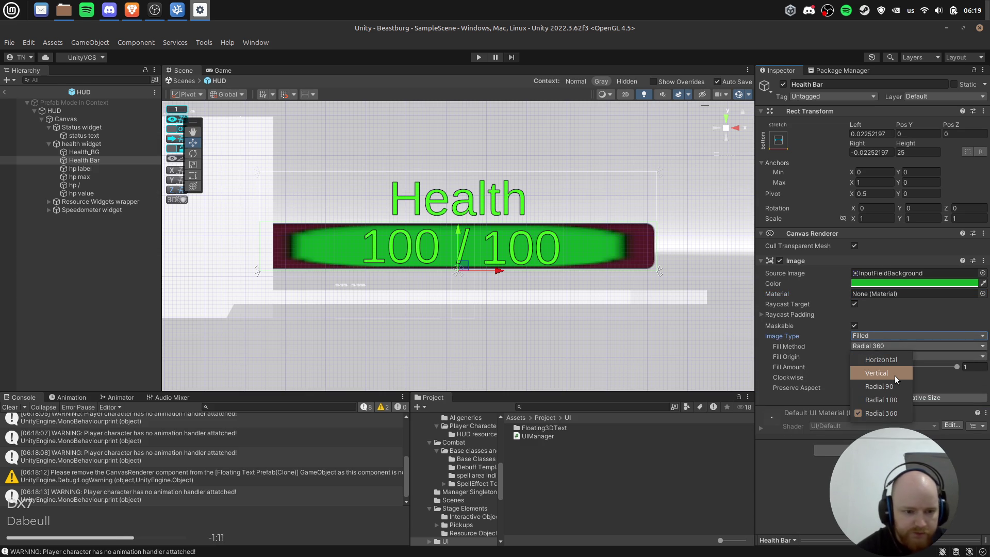
pyautogui.click(893, 358)
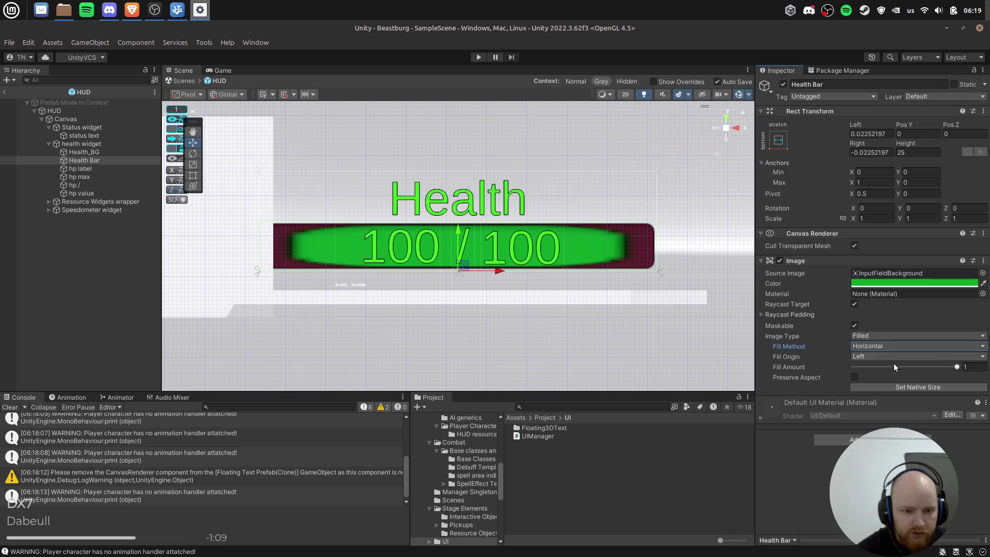
pyautogui.moveTo(943, 367)
pyautogui.mouseDown()
pyautogui.moveTo(923, 367)
pyautogui.moveTo(963, 371)
pyautogui.moveTo(830, 361)
pyautogui.moveTo(959, 366)
pyautogui.mouseUp()
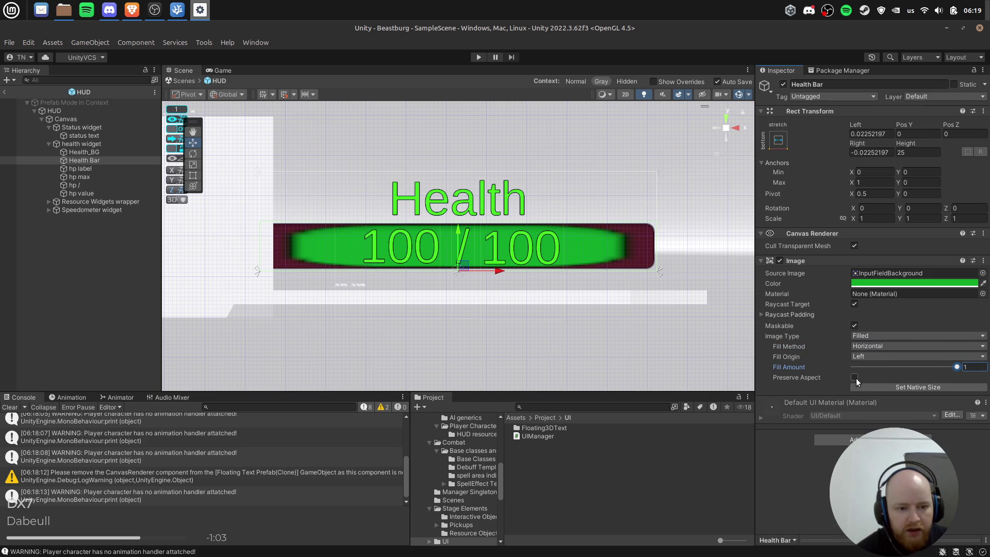
pyautogui.click(854, 377)
pyautogui.click(954, 367)
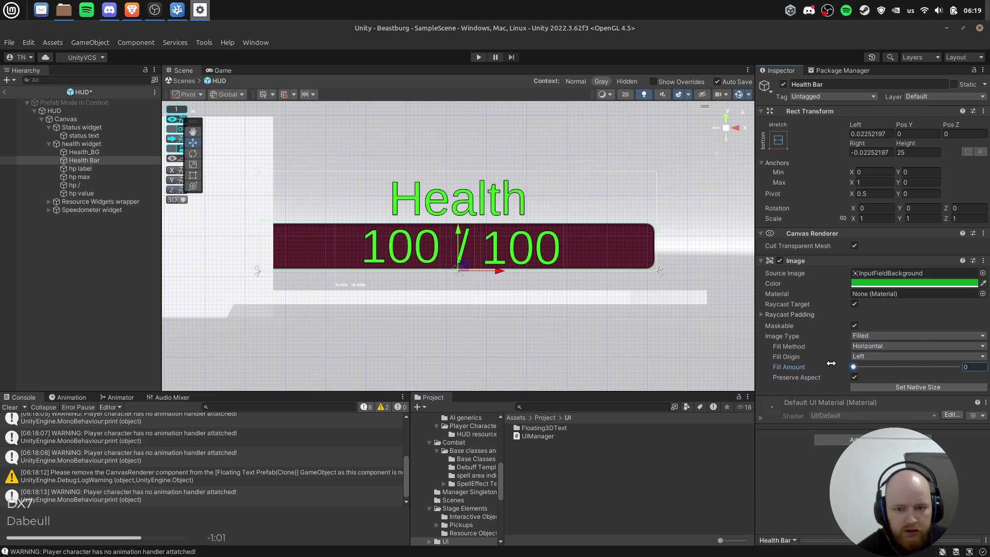
pyautogui.click(855, 377)
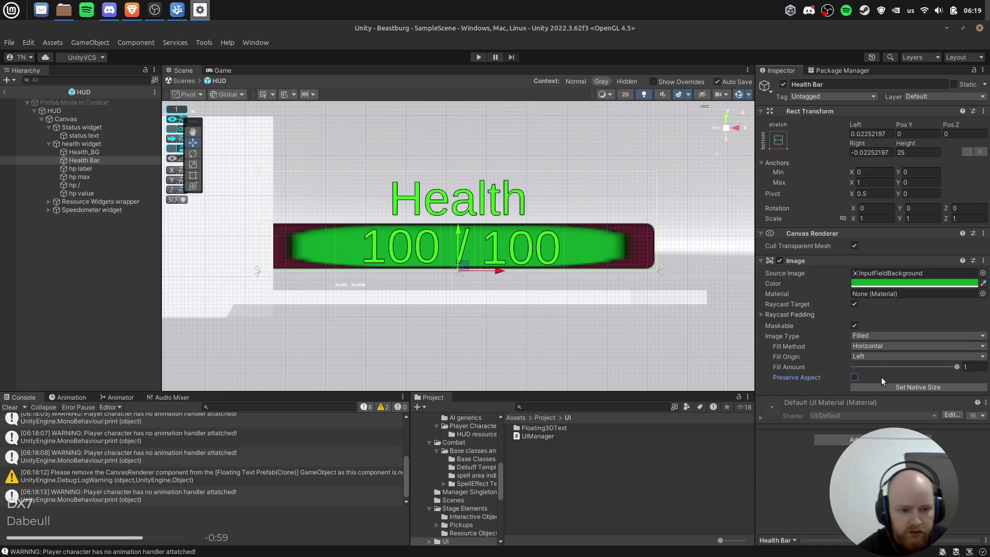
pyautogui.click(870, 355)
pyautogui.click(878, 379)
pyautogui.click(957, 366)
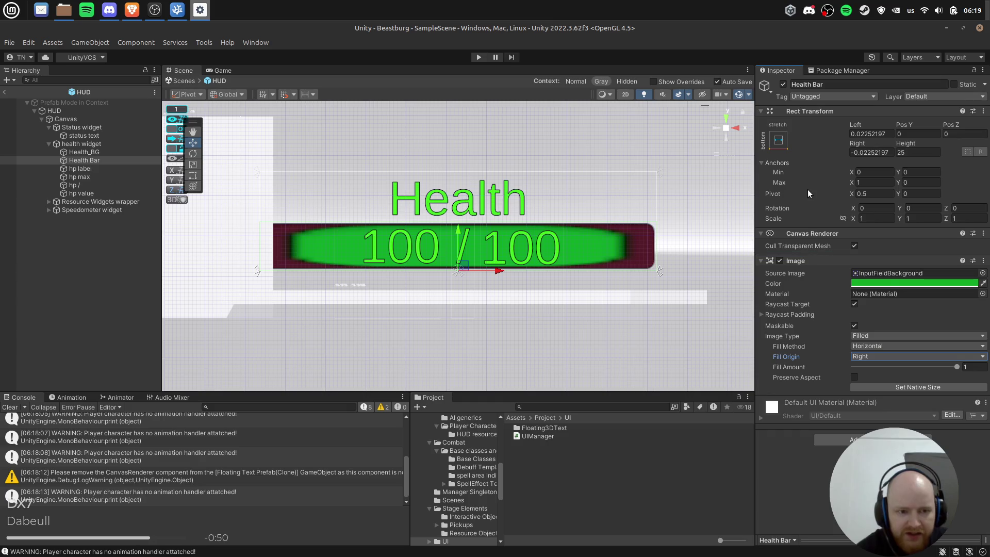
# - Give the Health Bar the InputFieldBackground sprite and set Image Type back to Filled
pyautogui.click(982, 273)
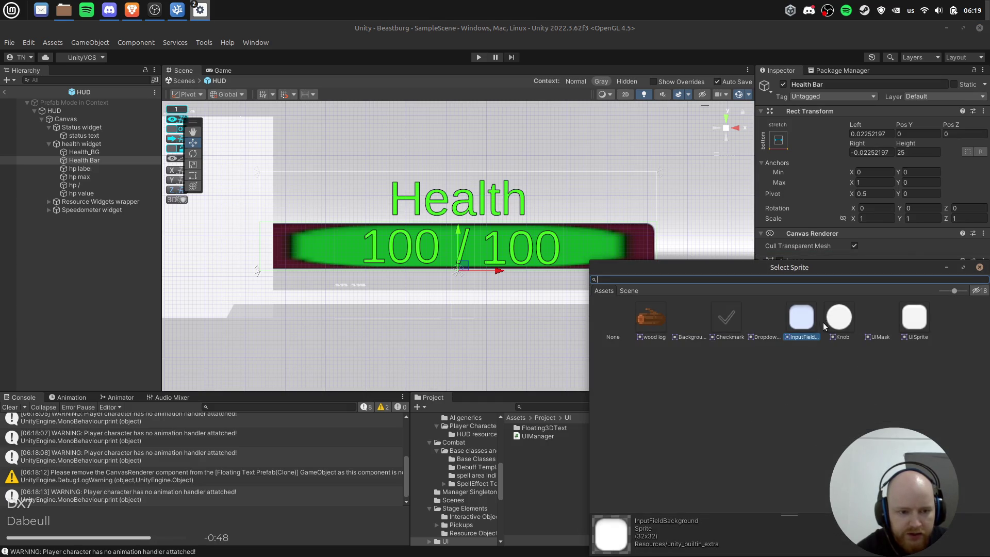
pyautogui.click(841, 321)
pyautogui.click(810, 323)
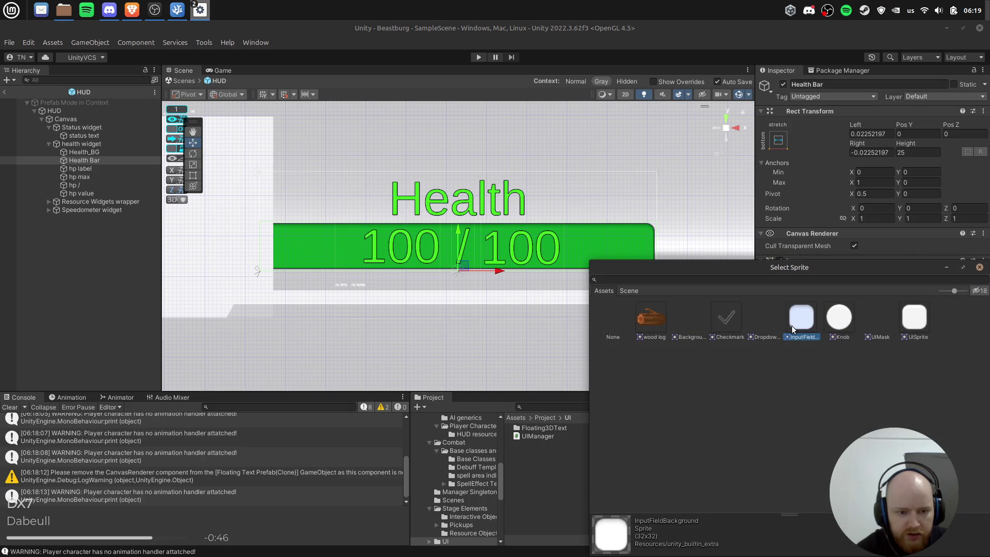
pyautogui.doubleClick(791, 326)
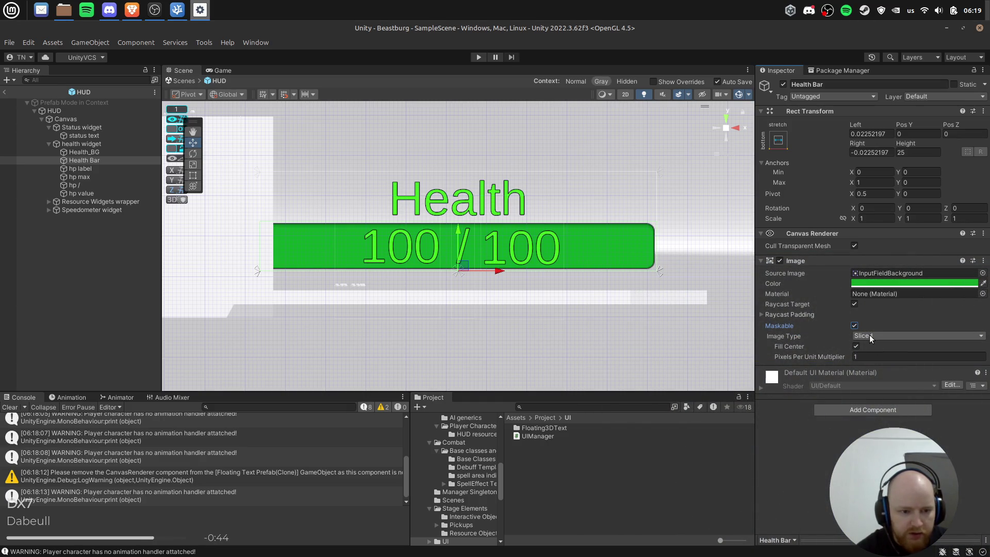
pyautogui.click(869, 335)
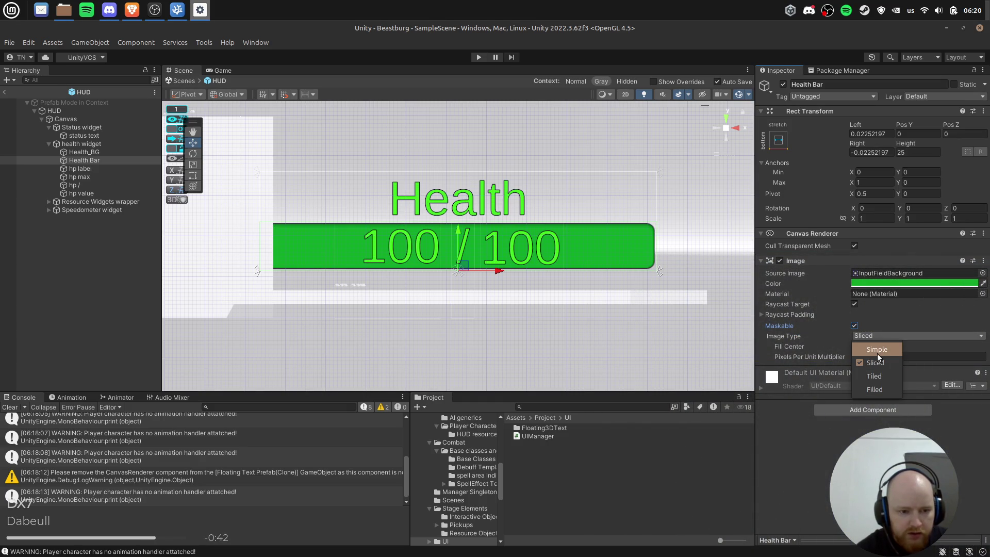
pyautogui.click(882, 390)
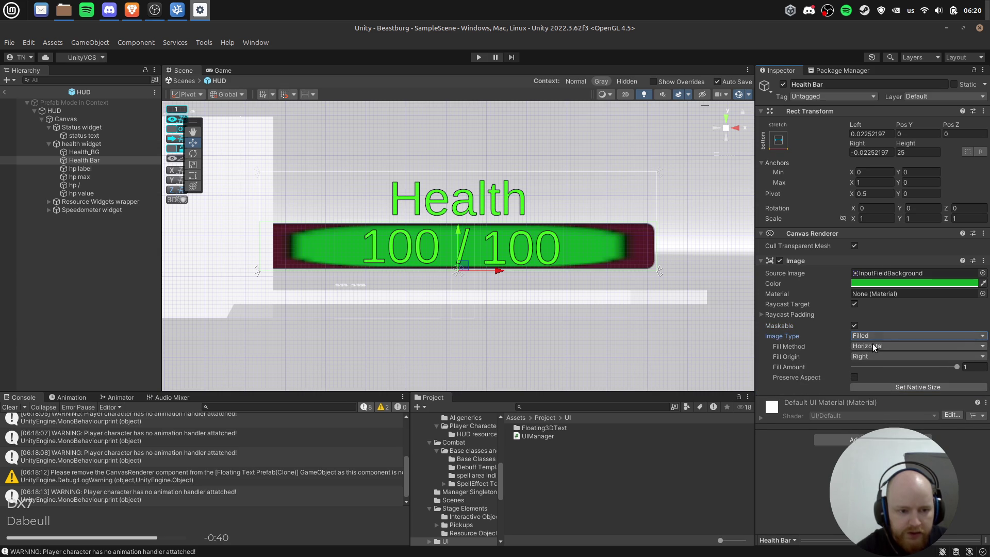
pyautogui.click(886, 274)
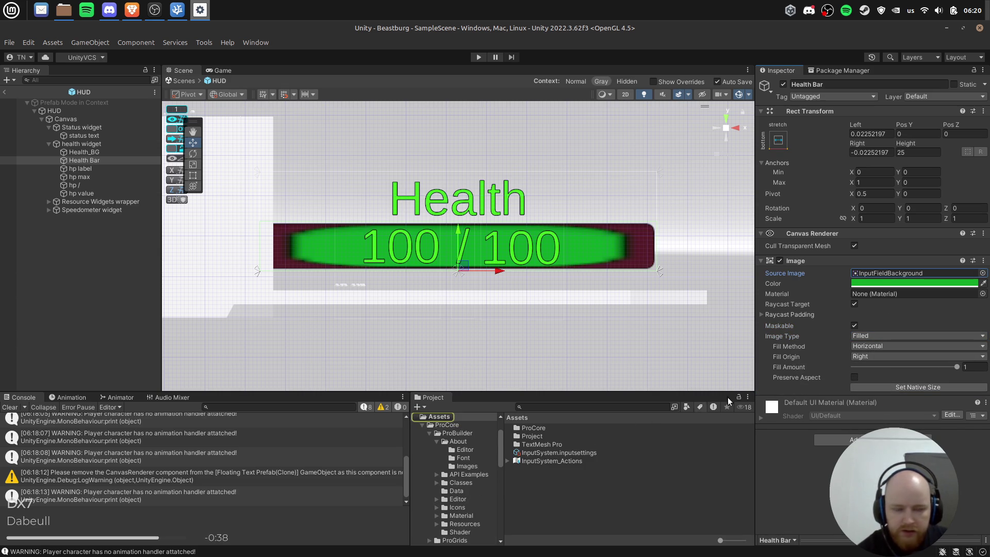
pyautogui.click(111, 172)
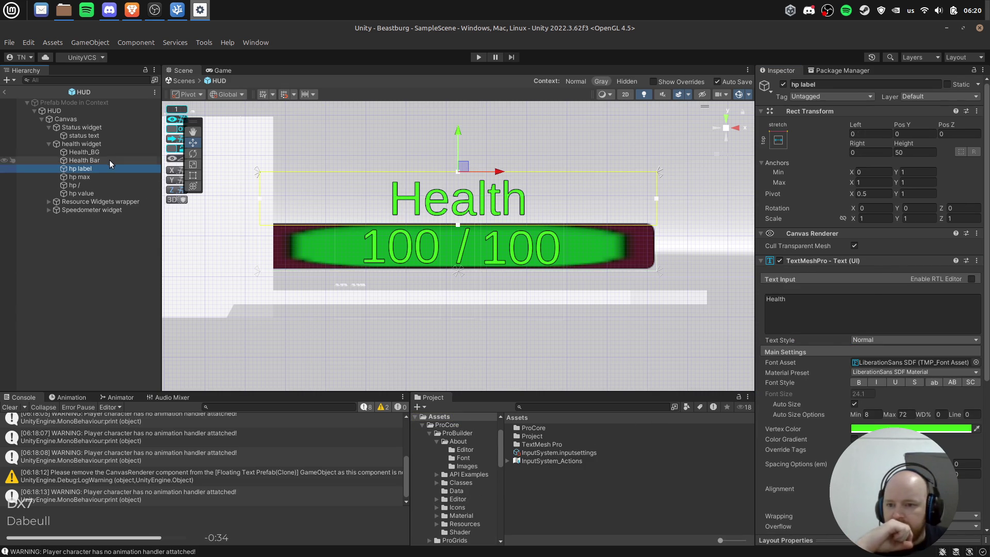
# - Set Health_BG's Image Type to Filled and test its fill amount
pyautogui.click(108, 153)
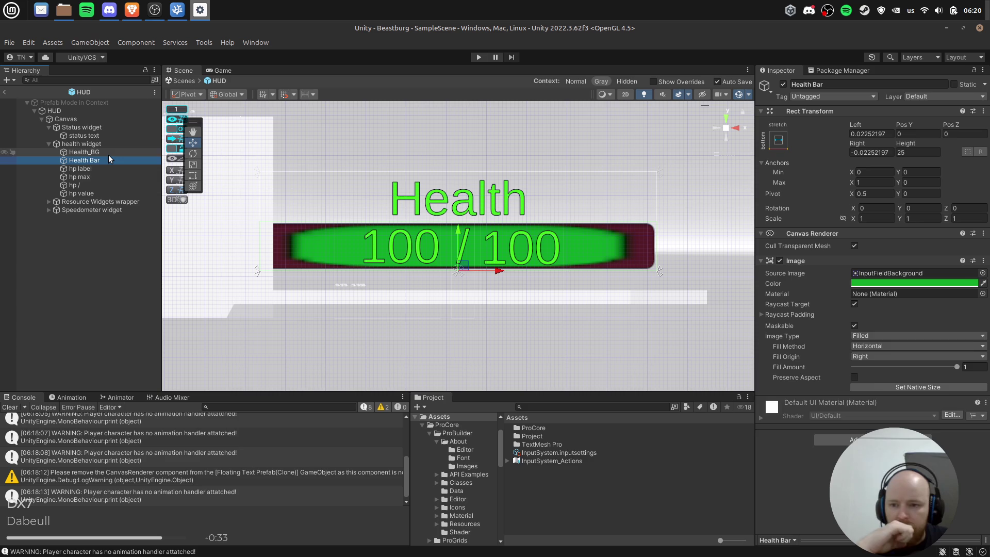
pyautogui.click(902, 336)
pyautogui.click(883, 390)
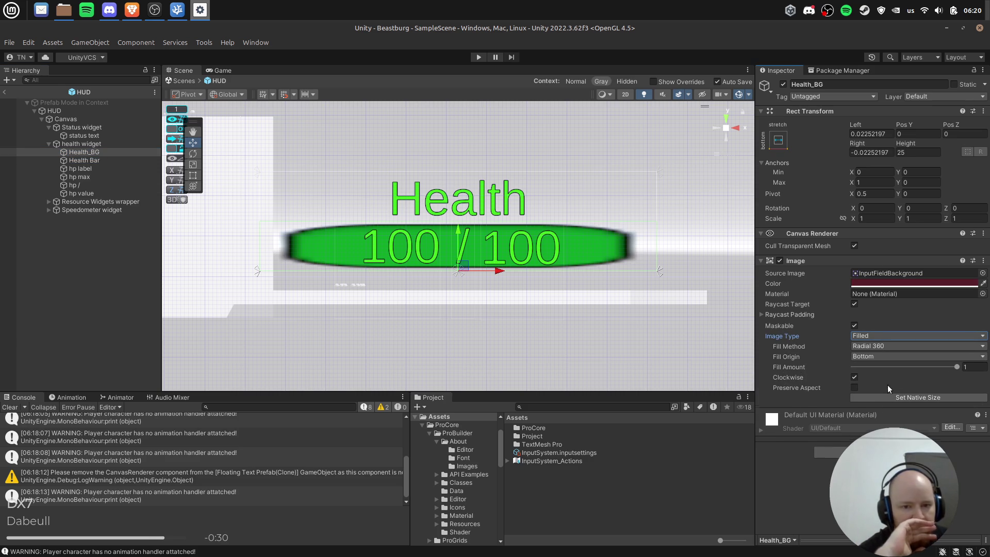
pyautogui.moveTo(948, 368)
pyautogui.mouseDown()
pyautogui.moveTo(834, 373)
pyautogui.moveTo(959, 367)
pyautogui.moveTo(850, 372)
pyautogui.moveTo(965, 377)
pyautogui.mouseUp()
# - Set the Health Bar's Fill Origin to Left and run the game
pyautogui.click(95, 161)
pyautogui.click(886, 354)
pyautogui.click(878, 368)
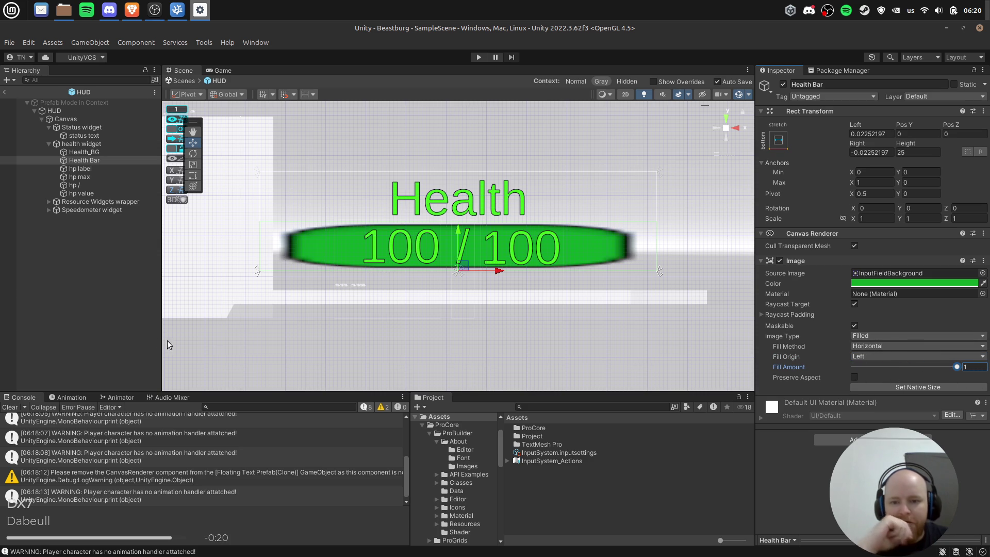
pyautogui.click(167, 345)
pyautogui.click(476, 58)
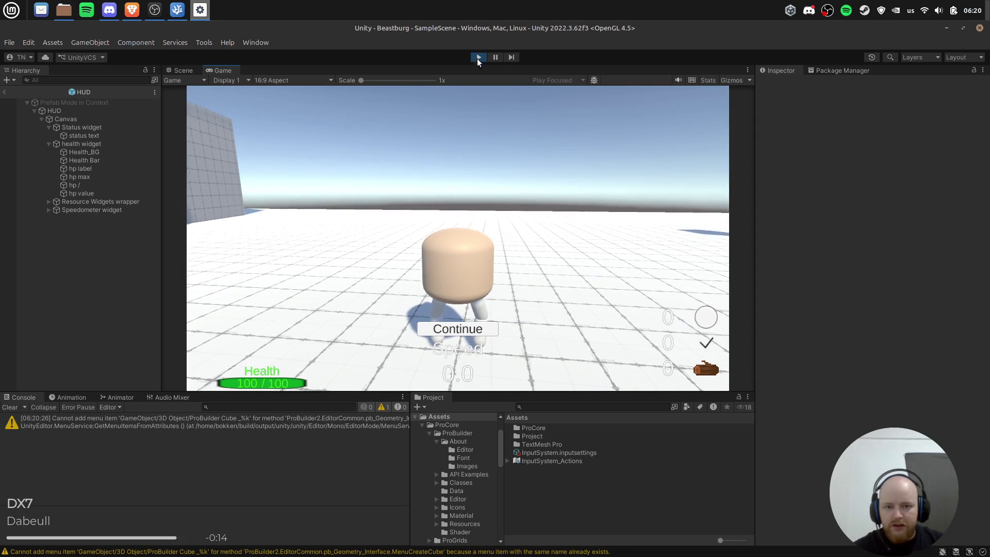
# - Stop play mode and swap the names of the hp value and hp max texts
pyautogui.click(478, 57)
pyautogui.click(110, 192)
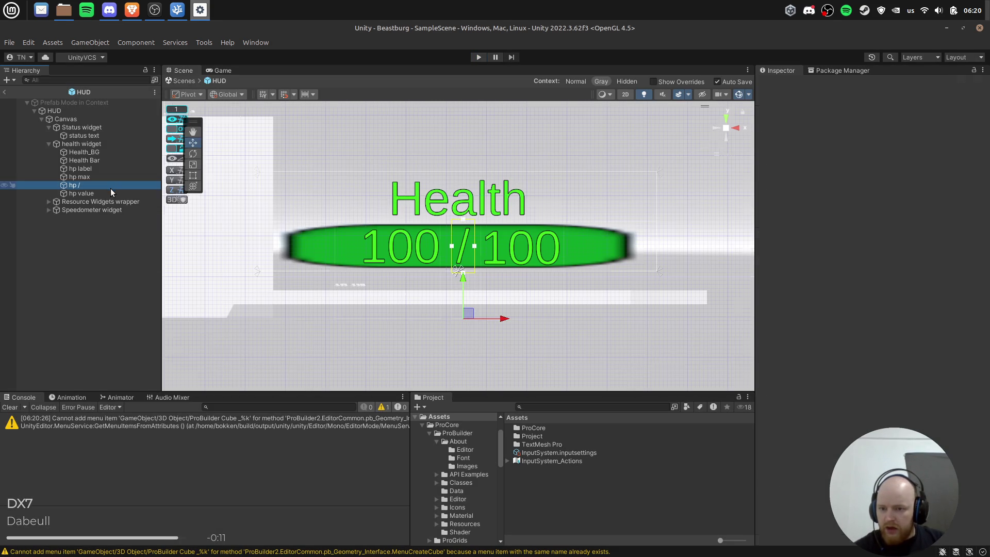
pyautogui.click(95, 175)
pyautogui.click(95, 175)
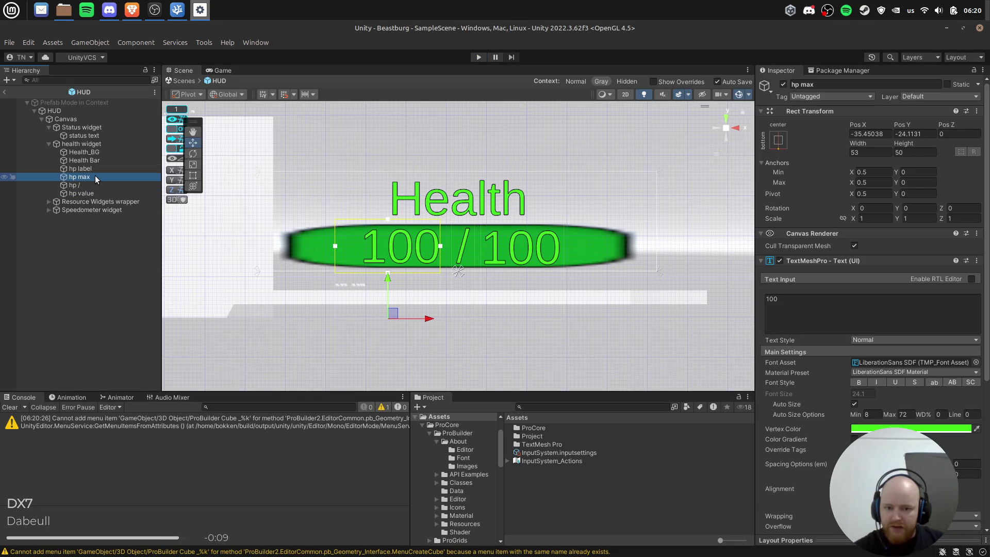
pyautogui.write('value')
pyautogui.press('Return')
pyautogui.press('Down')
pyautogui.press('Down')
pyautogui.press('F2')
pyautogui.write('ax')
pyautogui.press('Return')
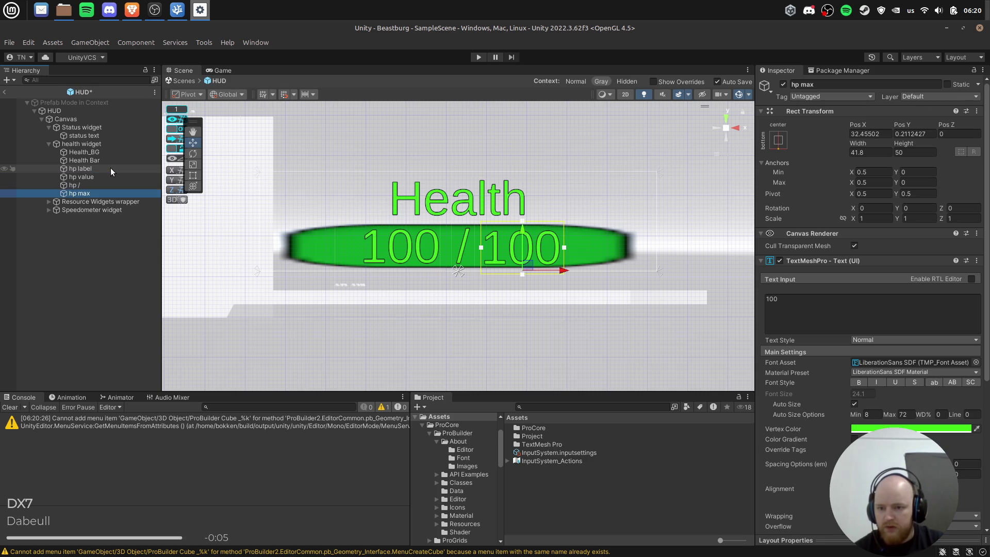
# - Assign hp value to Health Current and hp max to Health Max in UI Manager
pyautogui.click(61, 110)
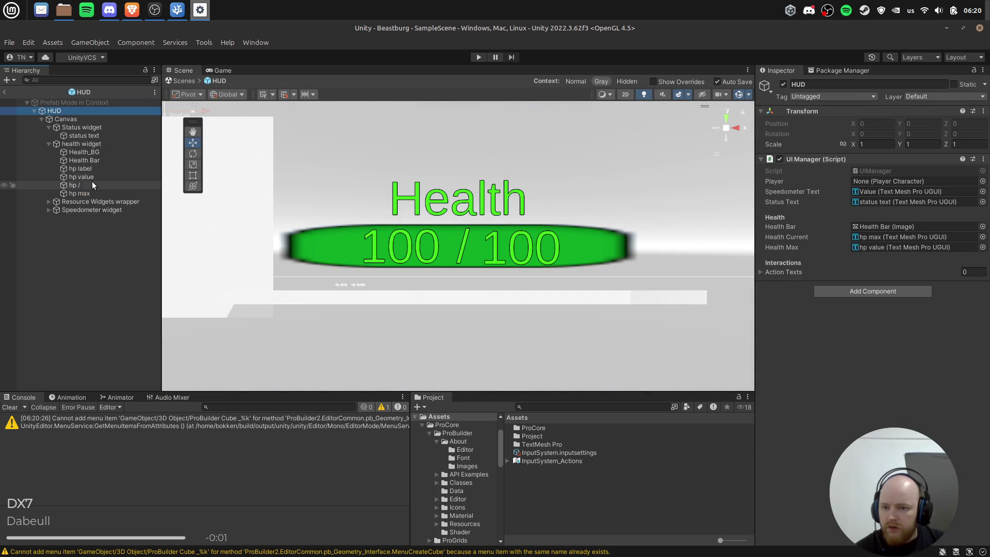
pyautogui.moveTo(77, 177); pyautogui.dragTo(876, 238)
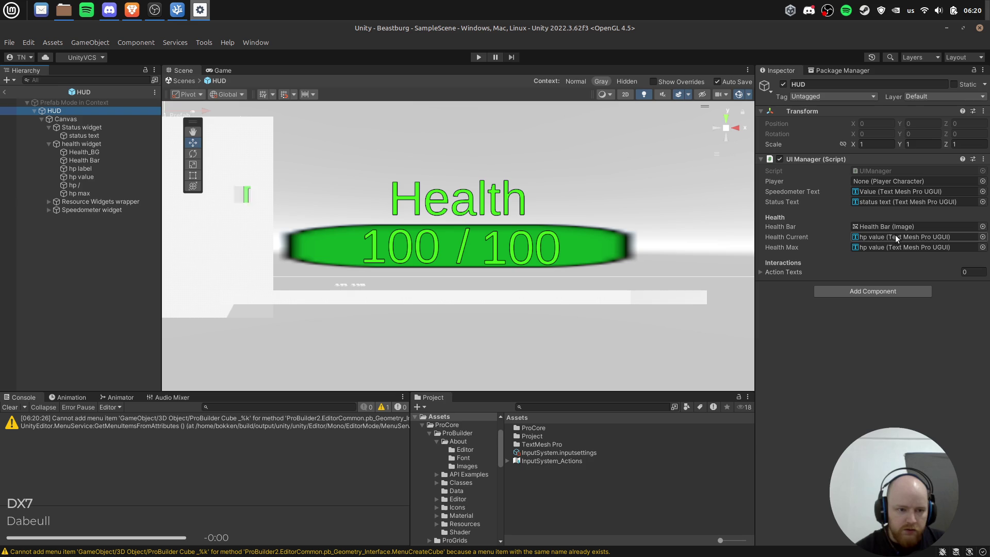
pyautogui.moveTo(80, 193); pyautogui.dragTo(887, 247)
pyautogui.click(921, 366)
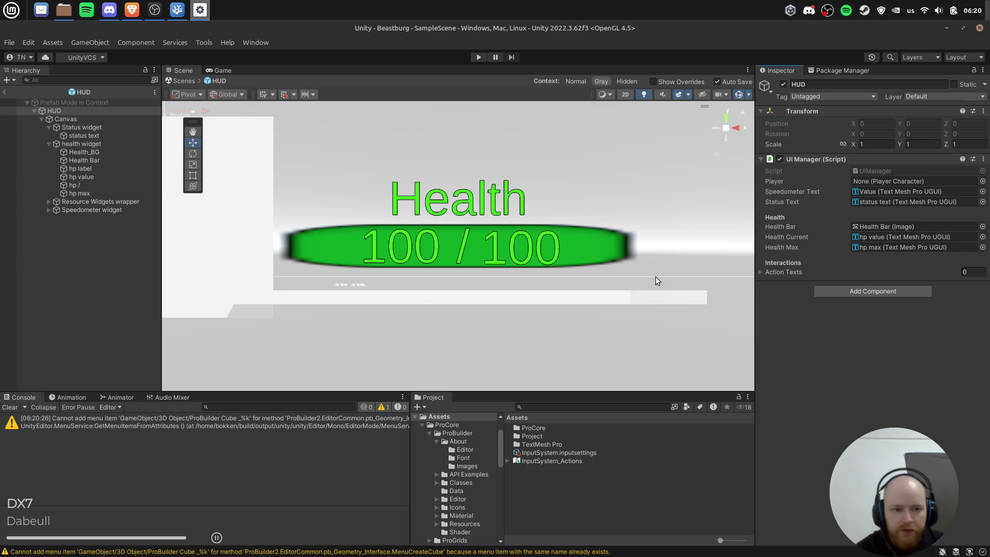
# - Return to the scene, frame the Player and switch the scene view to perspective
pyautogui.click(5, 91)
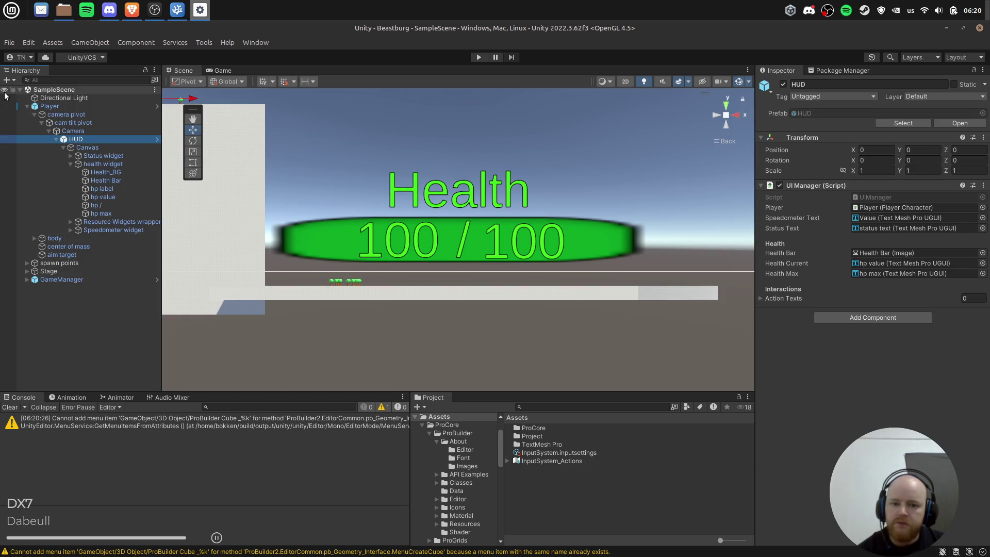
pyautogui.doubleClick(50, 106)
pyautogui.moveTo(559, 299); pyautogui.dragTo(708, 159)
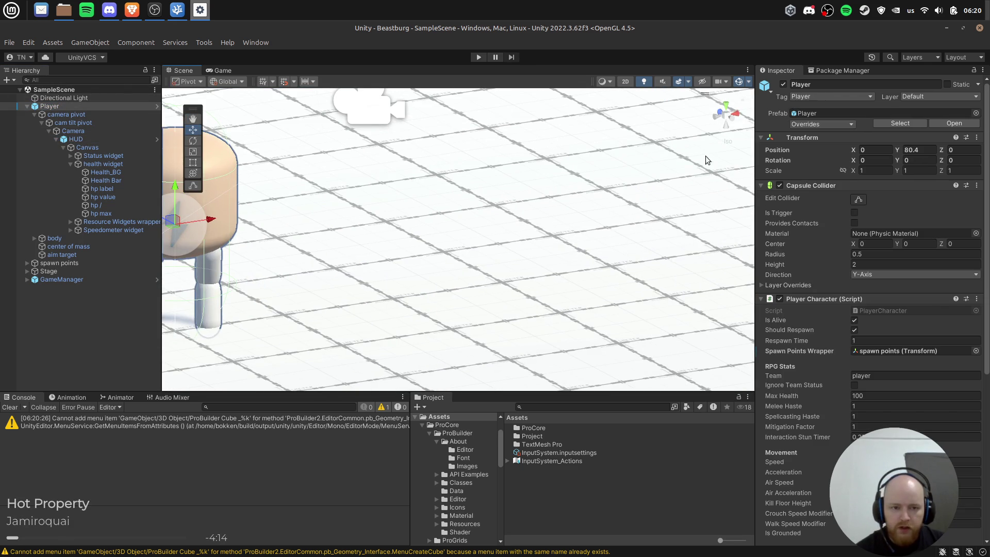
pyautogui.click(726, 118)
pyautogui.scroll(5, 466, 256)
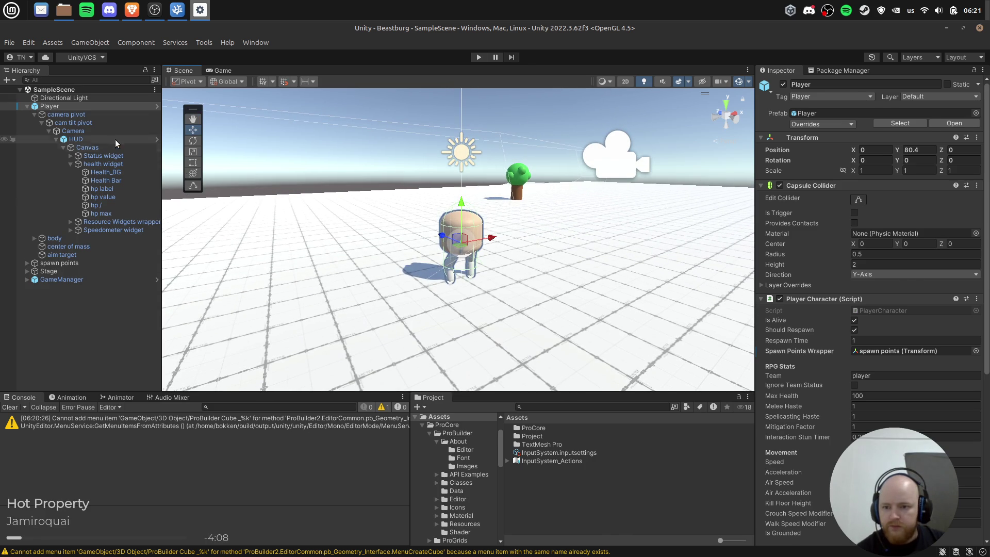
# - Reopen the HUD prefab and open its UIManager script in the code editor
pyautogui.click(150, 138)
pyautogui.click(156, 139)
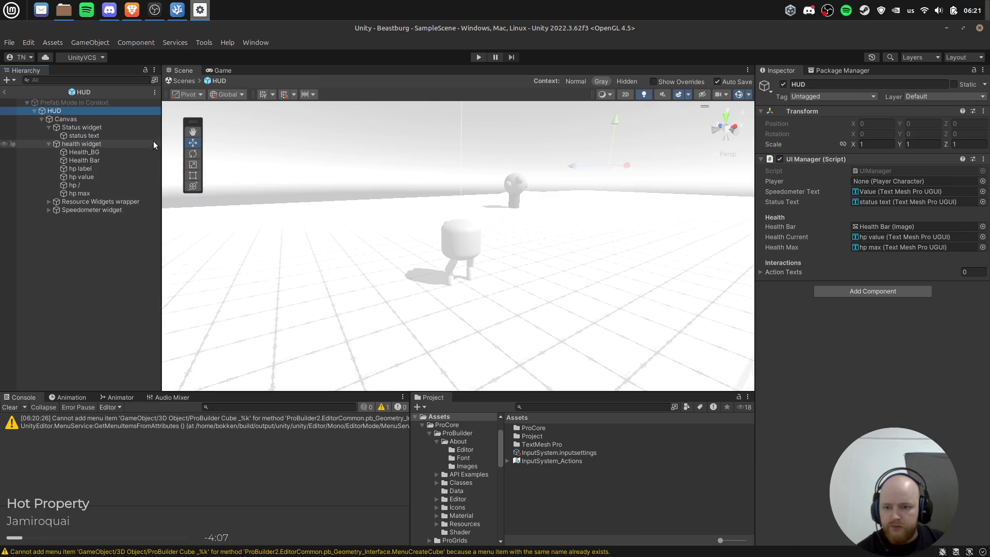
pyautogui.doubleClick(880, 172)
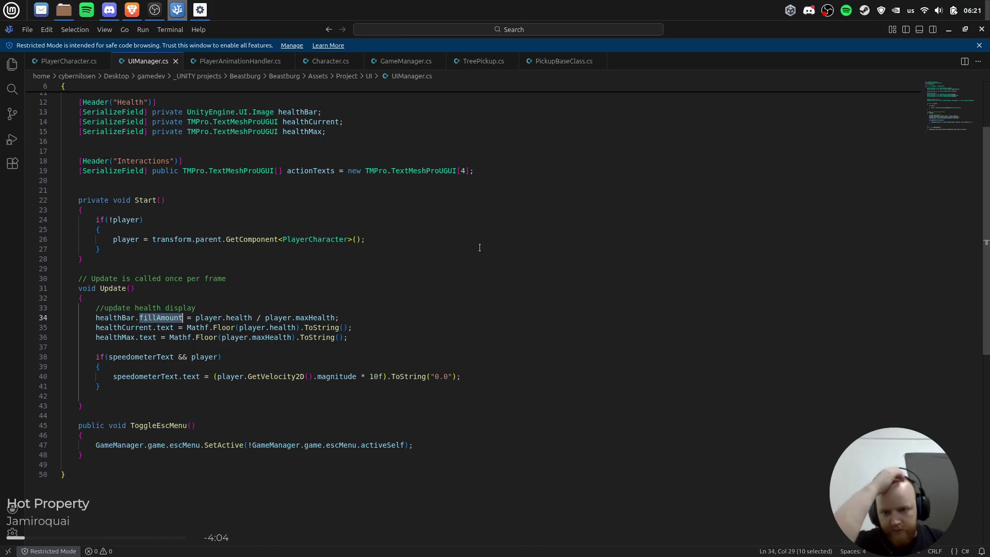
pyautogui.scroll(3, 479, 248)
pyautogui.click(268, 279)
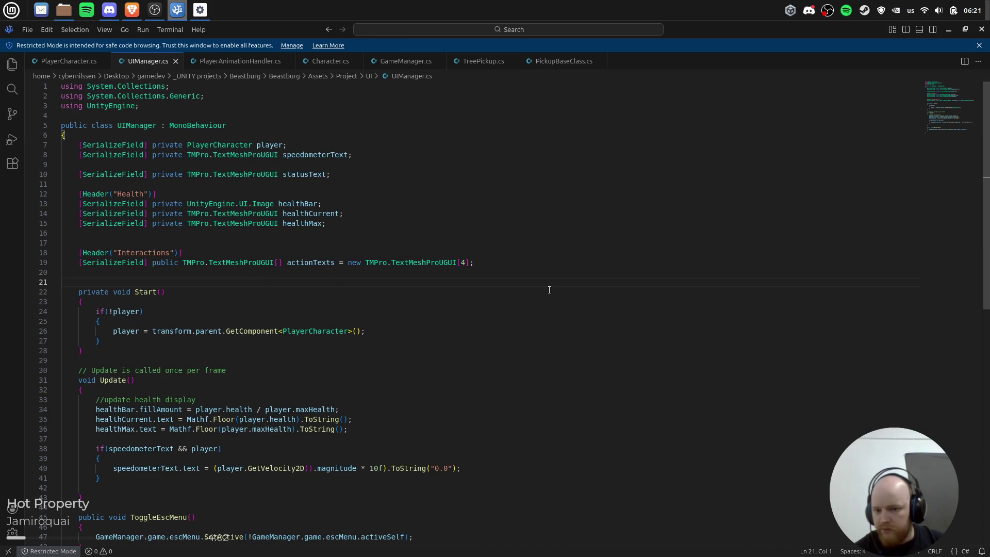
# - Add a Resources header and start a [SerializeField] private field below it
pyautogui.press('Return')
pyautogui.press('Return')
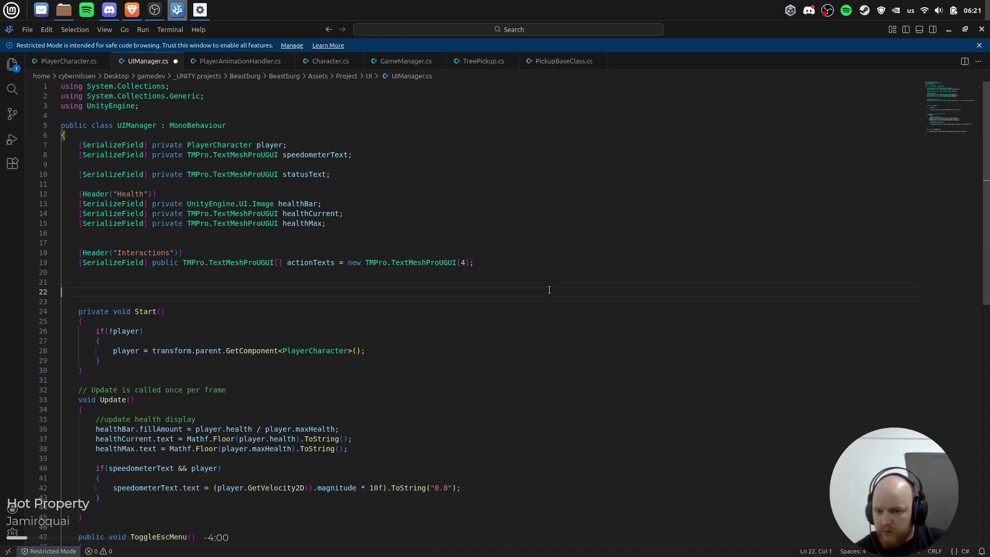
pyautogui.hotkey('ctrl', 'shift', 'Return')
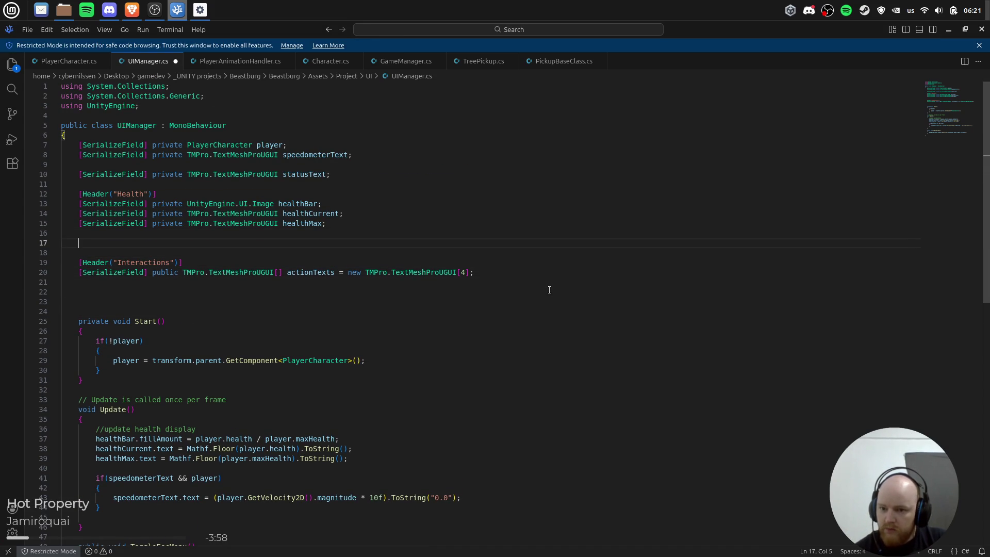
pyautogui.write('Header("Resources")]')
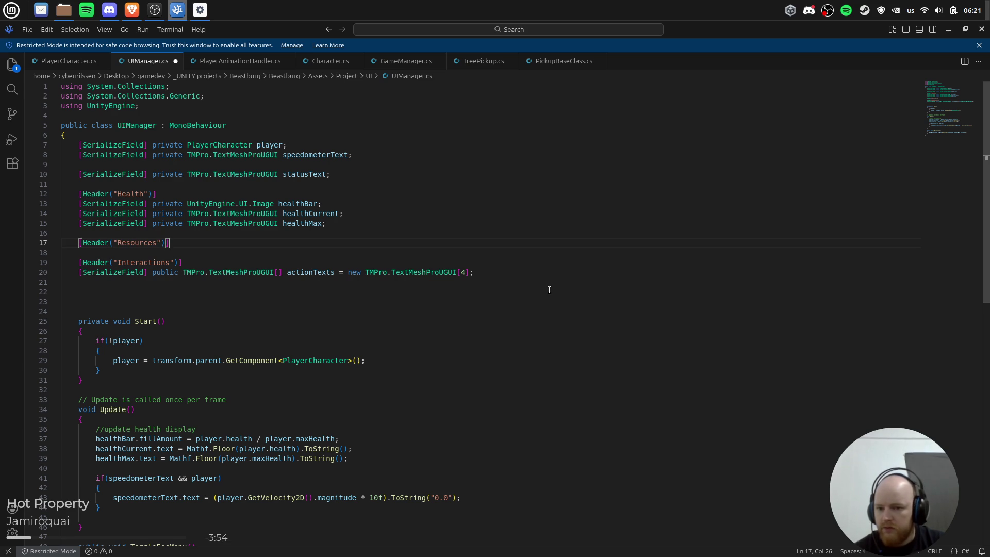
pyautogui.press('Return')
pyautogui.write('[SerializeField] private')
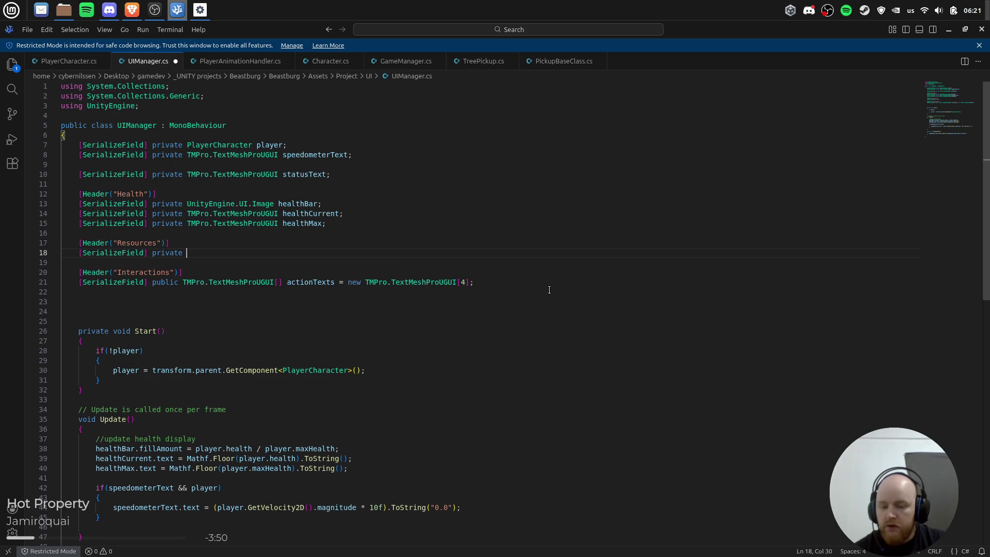
# - Complete the field with the text mesh type and name it woodResourceDisplay
pyautogui.press('Up')
pyautogui.hotkey('shift', 'End')
pyautogui.hotkey('ctrl', 'c')
pyautogui.press('Down')
pyautogui.press('Down')
pyautogui.press('Down')
pyautogui.hotkey('ctrl', 'v')
pyautogui.press('Left')
pyautogui.hotkey('ctrl', 'BackSpace')
pyautogui.write('wood')
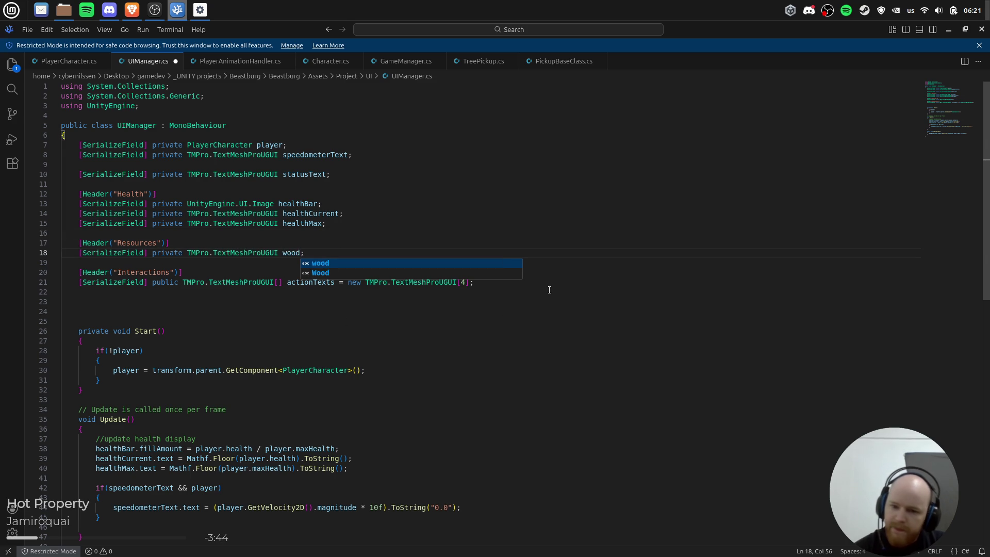
pyautogui.write('C')
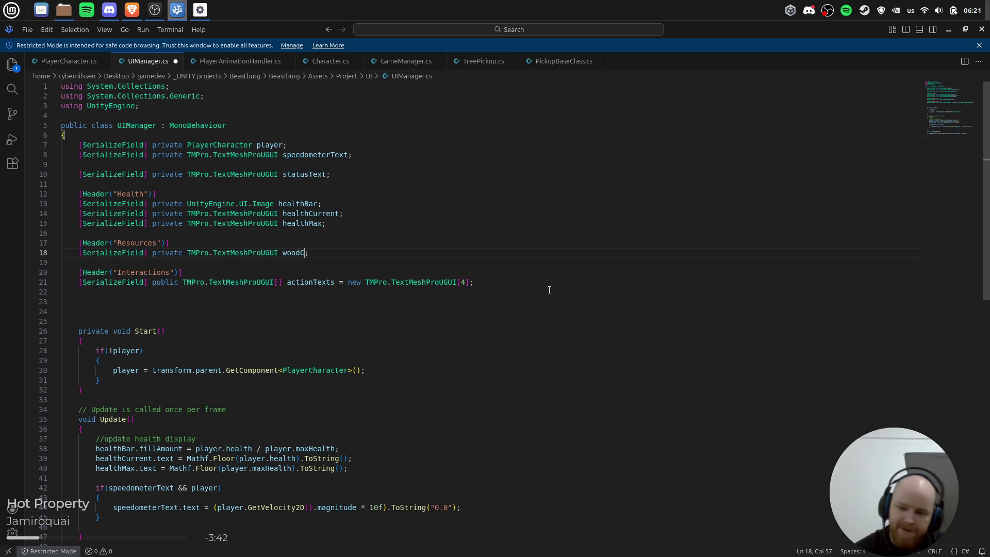
pyautogui.write('splay')
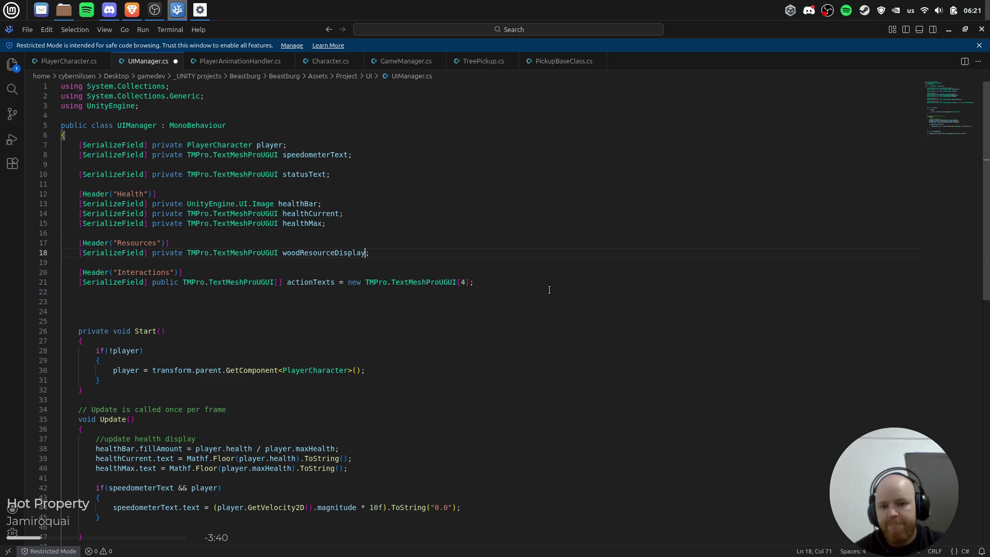
# - Duplicate the woodResourceDisplay field line twice
pyautogui.hotkey('shift', 'Home')
pyautogui.press('Left')
pyautogui.hotkey('shift', 'alt', 'Down')
pyautogui.hotkey('shift', 'alt', 'Down')
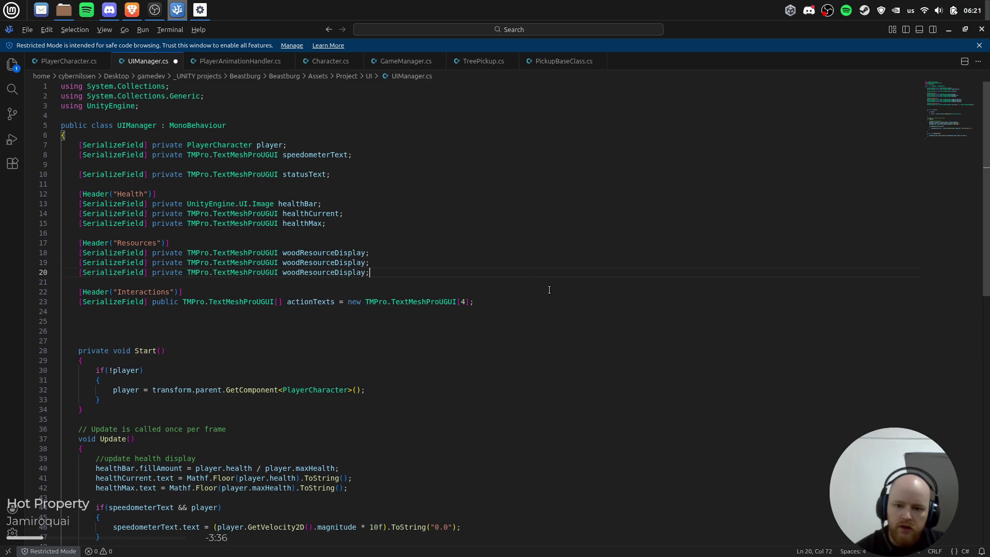
pyautogui.hotkey('alt', 'Tab')
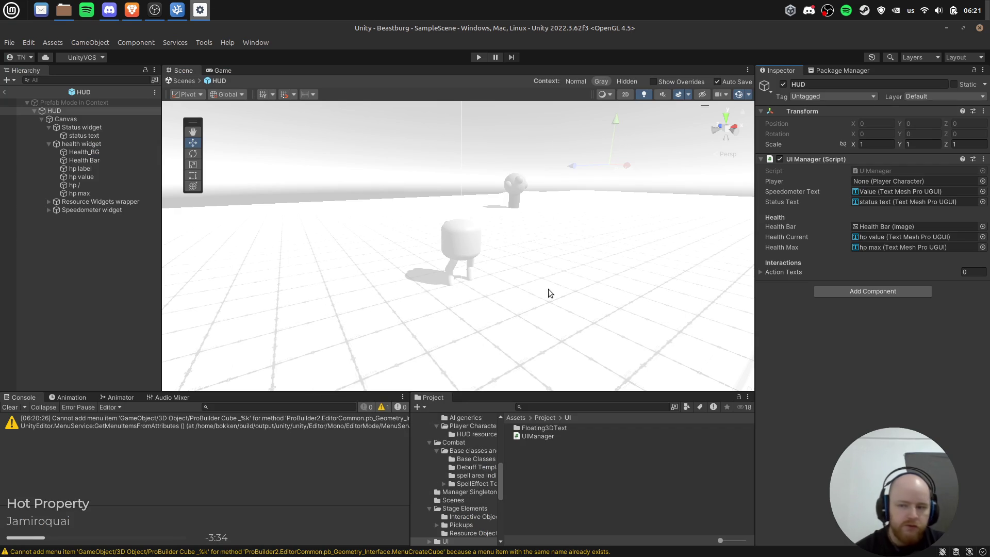
pyautogui.press('f')
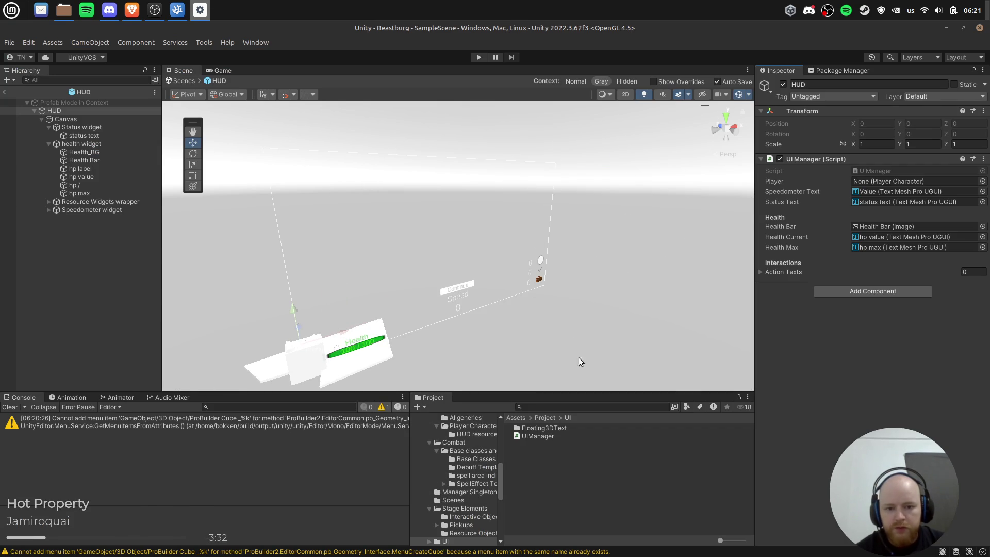
pyautogui.hotkey('alt', 'Tab')
# - Rename the duplicated fields to ropeResourceDisplay and stoneResourceDisplay
pyautogui.press('Up')
pyautogui.hotkey('ctrl', 'Left')
pyautogui.hotkey('shift', 'Right')
pyautogui.hotkey('shift', 'Right')
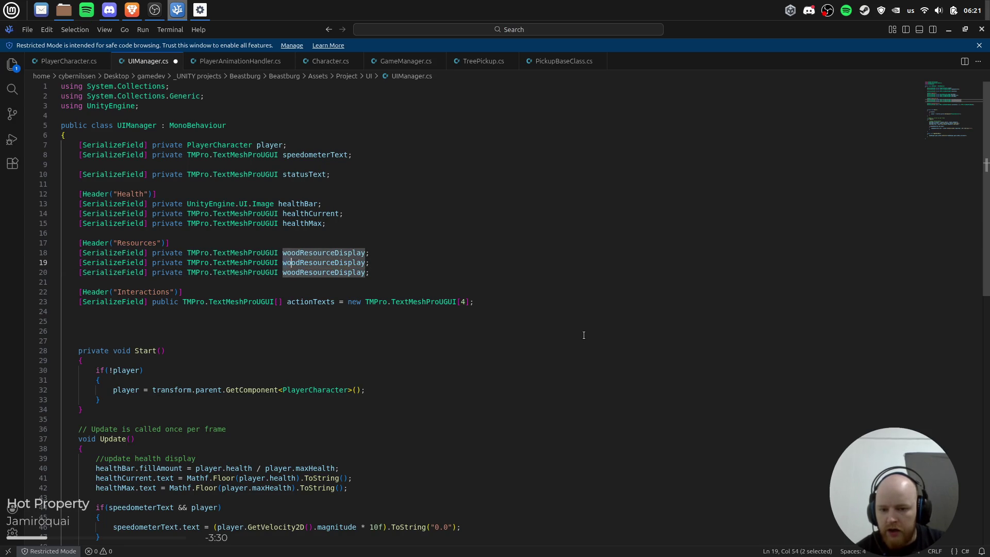
pyautogui.write('rope')
pyautogui.press('Escape')
pyautogui.press('Down')
pyautogui.hotkey('ctrl', 'shift', 'Left')
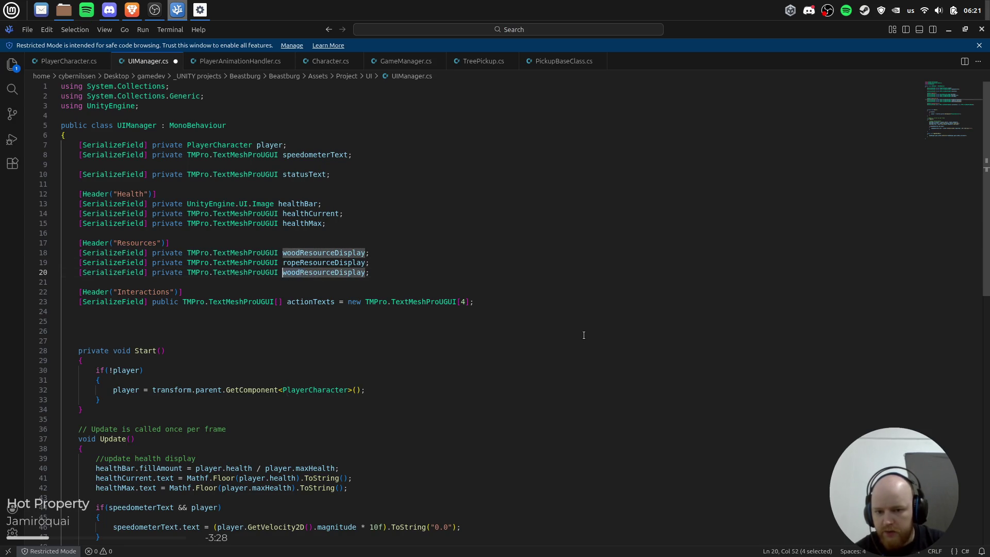
pyautogui.write('stone')
pyautogui.press('Escape')
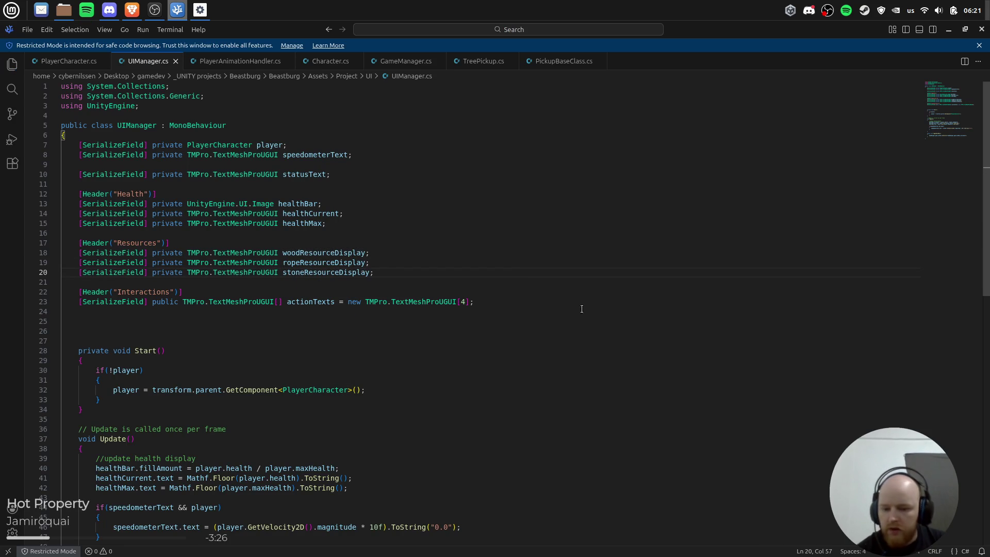
# - Let Unity recompile so the new rope and stone display fields appear
pyautogui.scroll(-3, 491, 419)
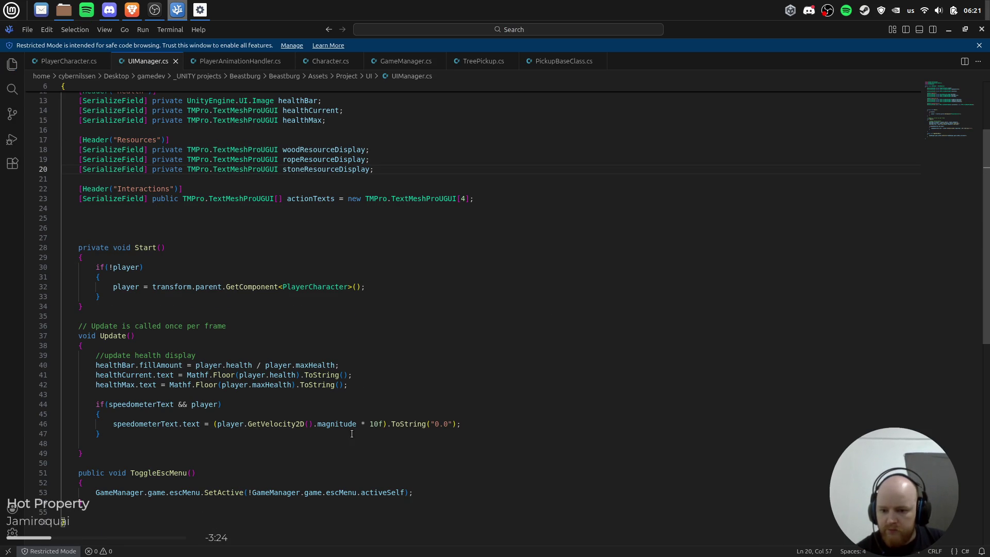
pyautogui.hotkey('alt', 'Tab')
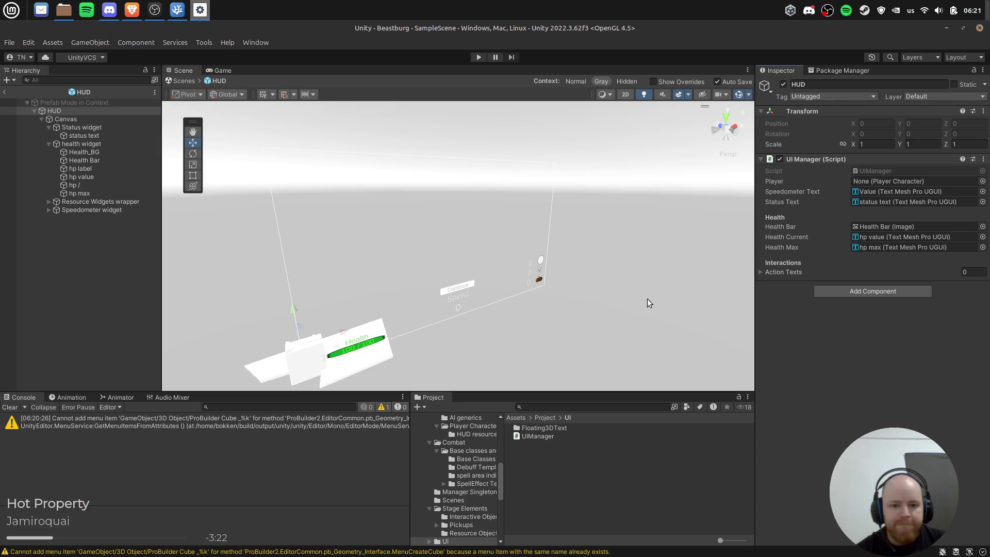
pyautogui.hotkey('alt', 'Tab')
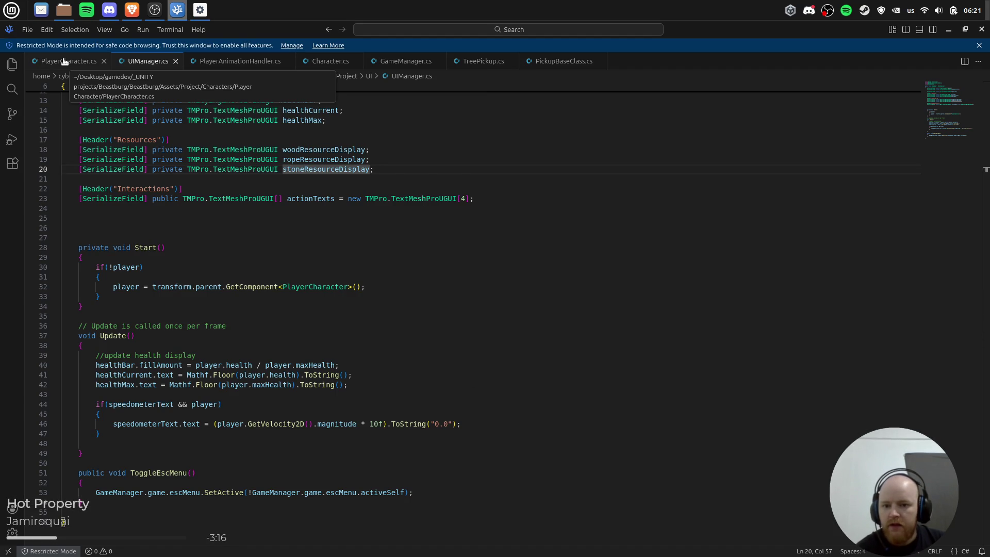
pyautogui.scroll(-2, 454, 281)
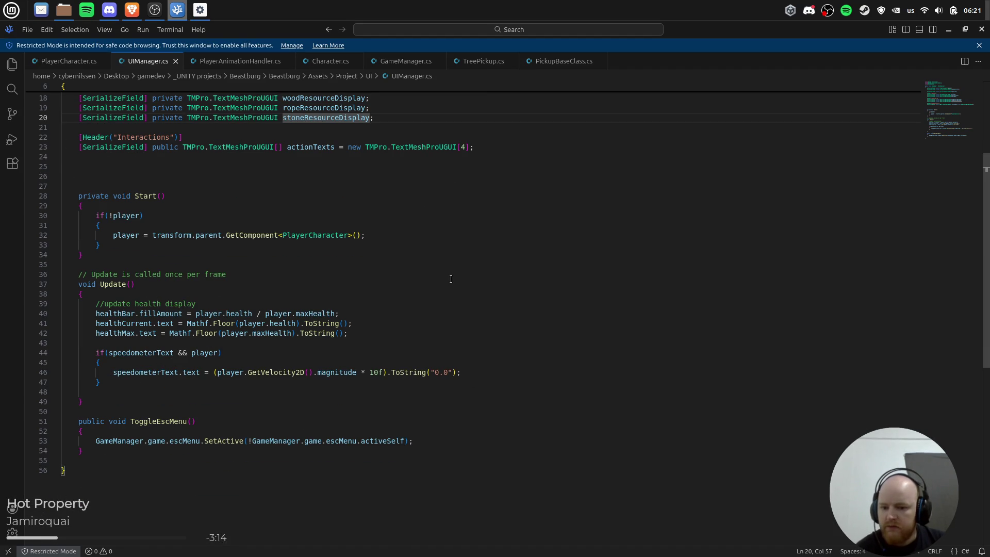
pyautogui.scroll(3, 401, 275)
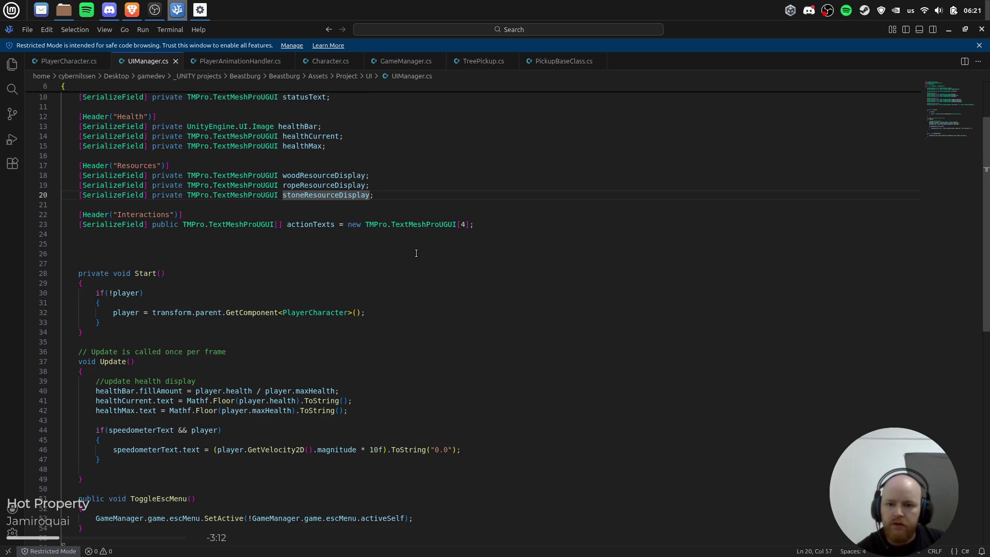
pyautogui.scroll(-4, 415, 254)
pyautogui.hotkey('alt', 'Tab')
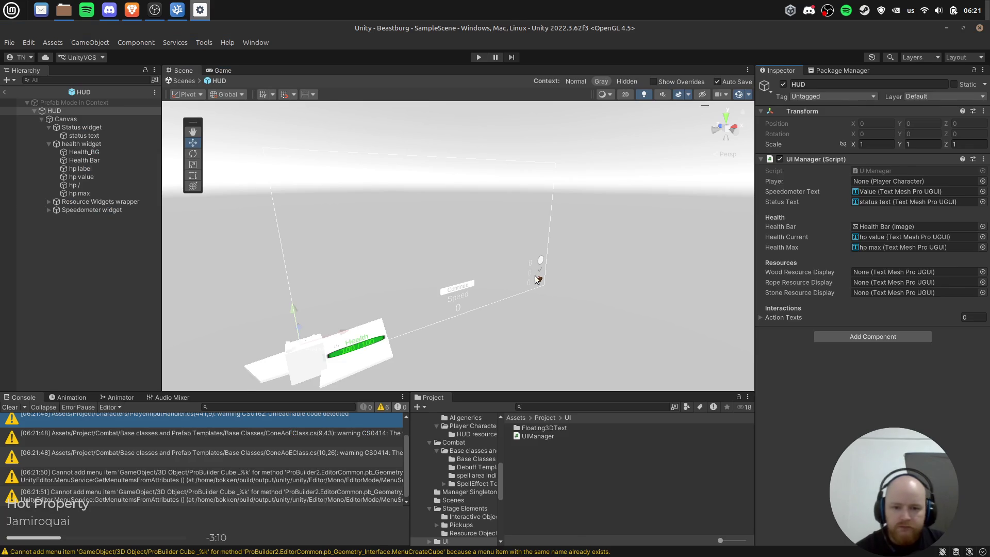
# - Look over the PlayerCharacter.cs script, including its Update method
pyautogui.hotkey('alt', 'Tab')
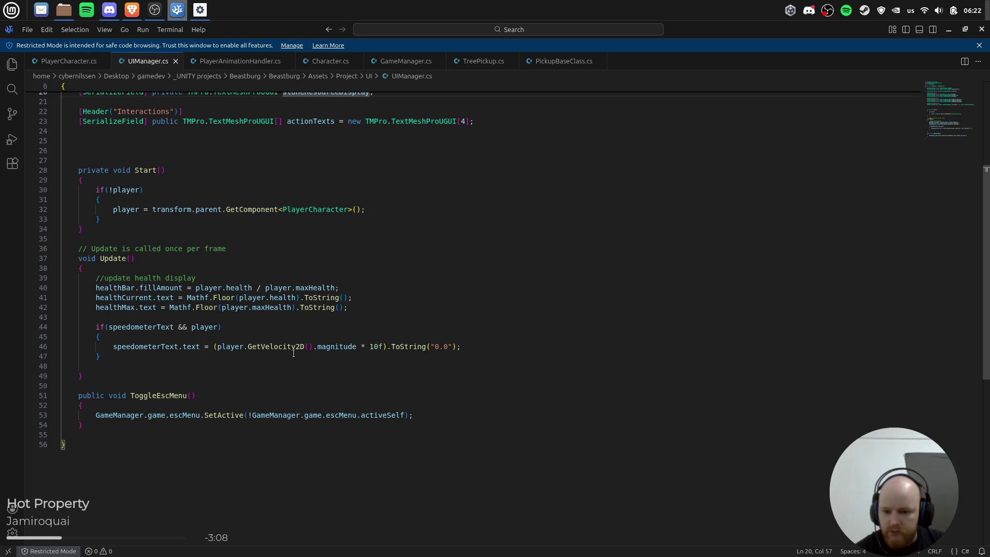
pyautogui.click(76, 62)
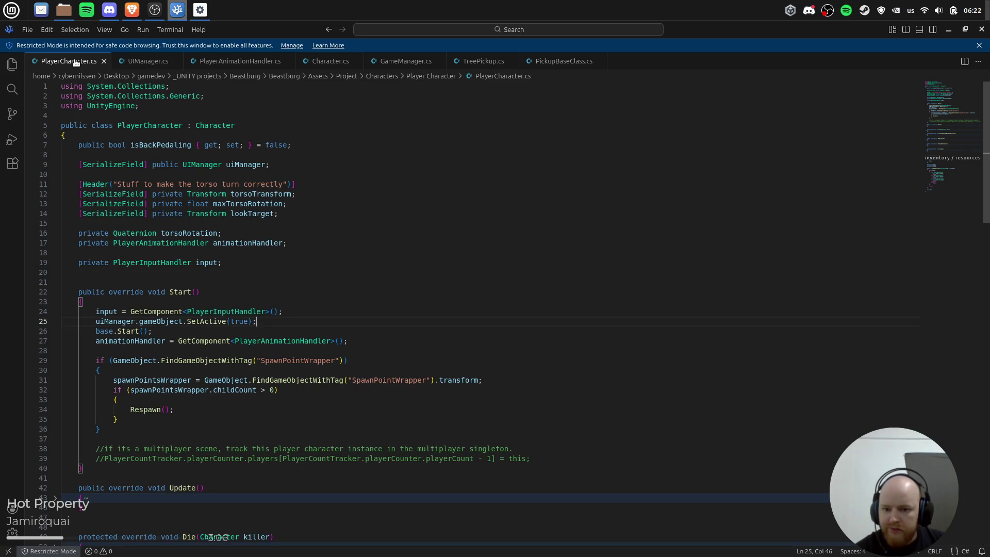
pyautogui.scroll(-5, 429, 324)
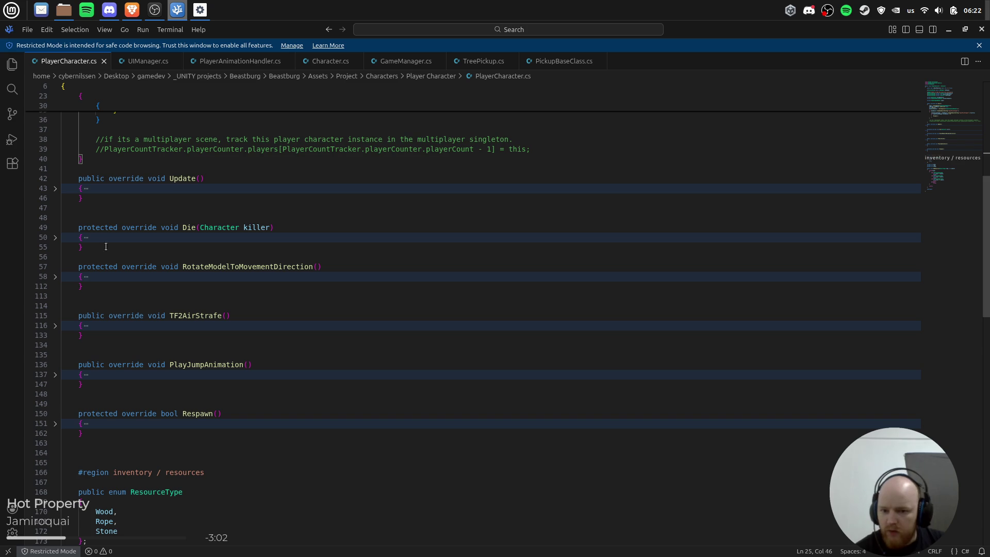
pyautogui.scroll(3, 138, 306)
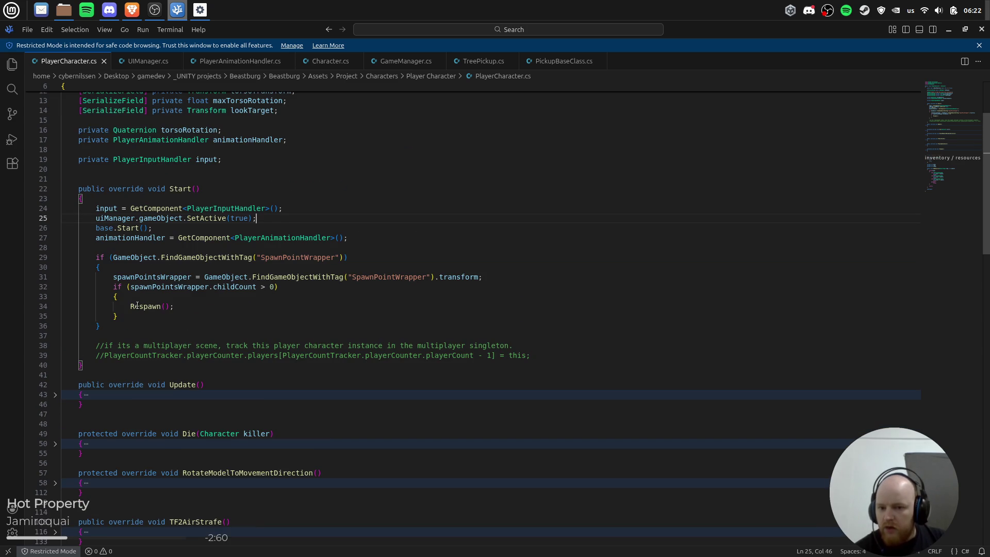
pyautogui.scroll(-2, 139, 307)
pyautogui.scroll(-1, 145, 307)
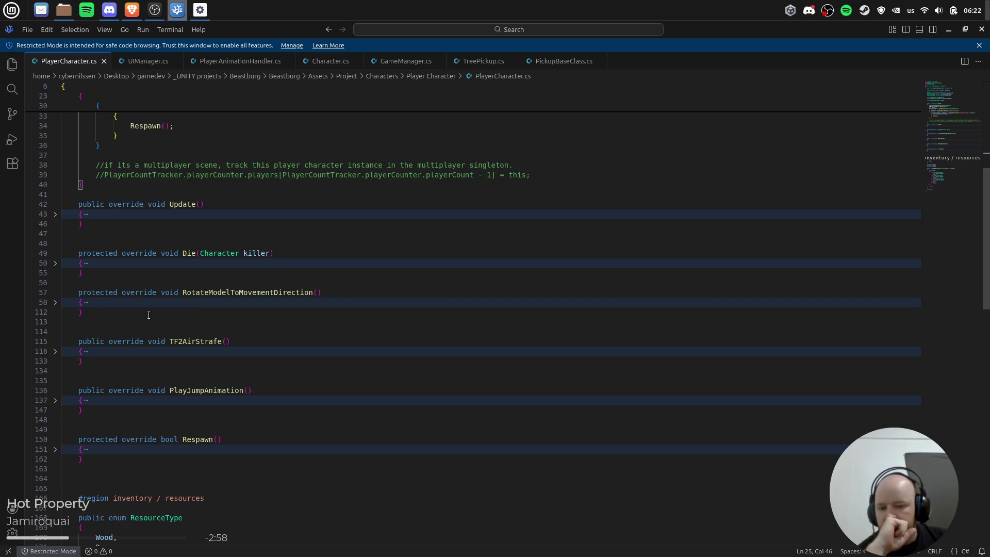
pyautogui.click(56, 214)
pyautogui.click(55, 214)
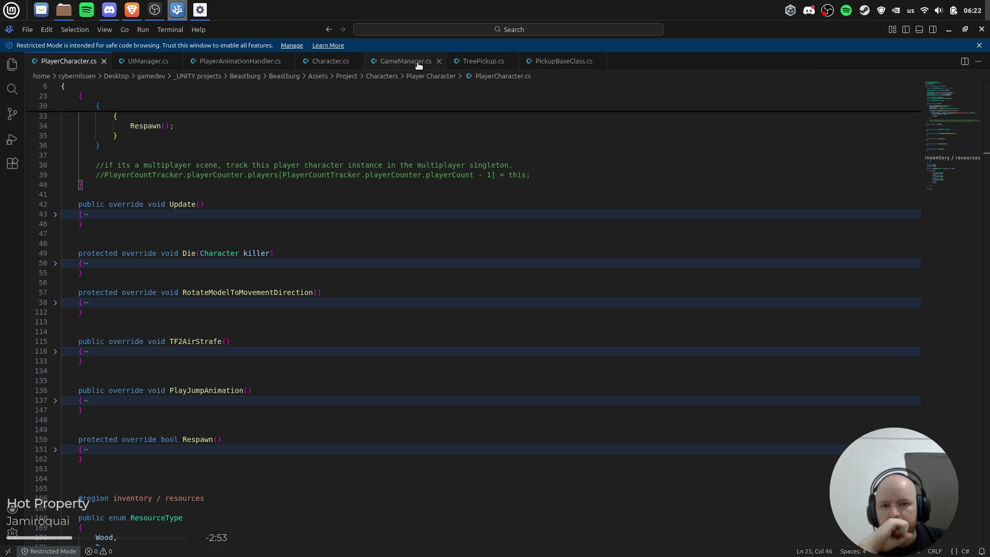
# - Add blank lines inside UIManager.cs's Update method and save the file
pyautogui.click(129, 62)
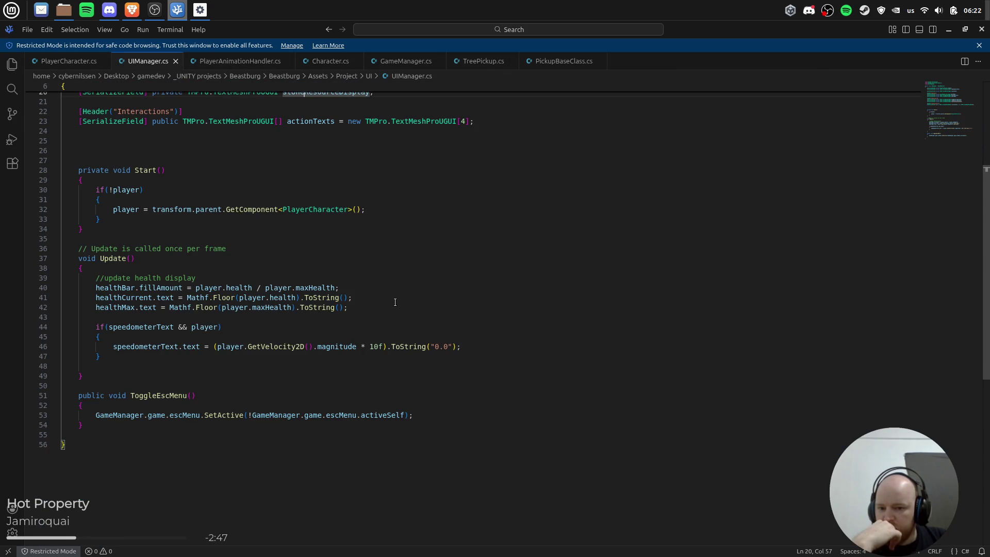
pyautogui.click(180, 371)
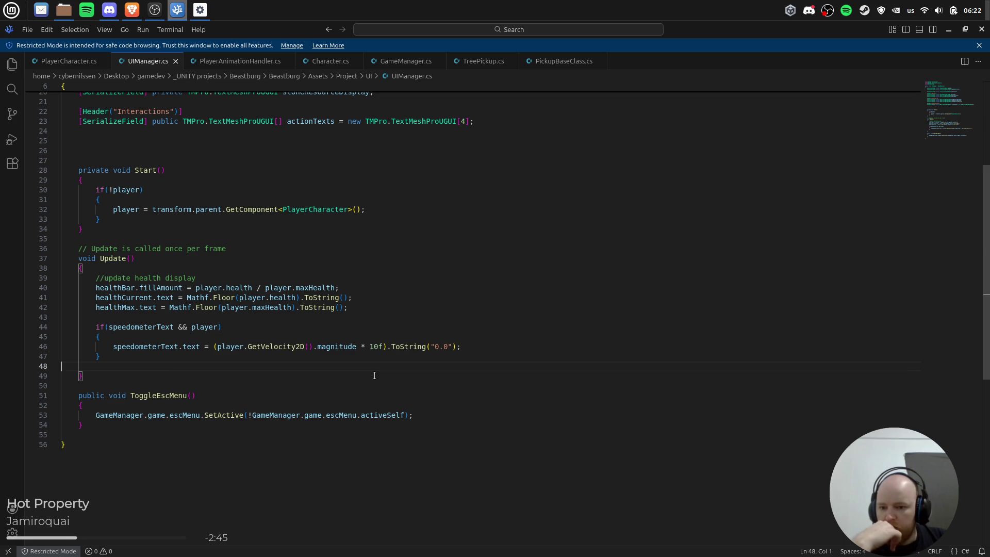
pyautogui.press('Tab')
pyautogui.press('Tab')
pyautogui.press('Return')
pyautogui.press('Return')
pyautogui.press('Up')
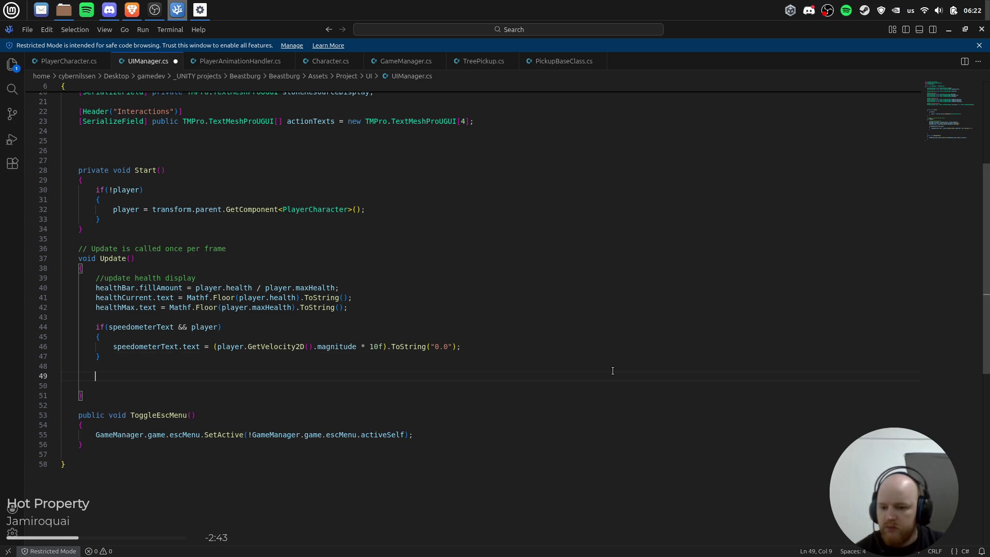
pyautogui.hotkey('ctrl', 's')
# - Bring PlayerCharacter.cs back up and scroll to its inventory region
pyautogui.click(69, 61)
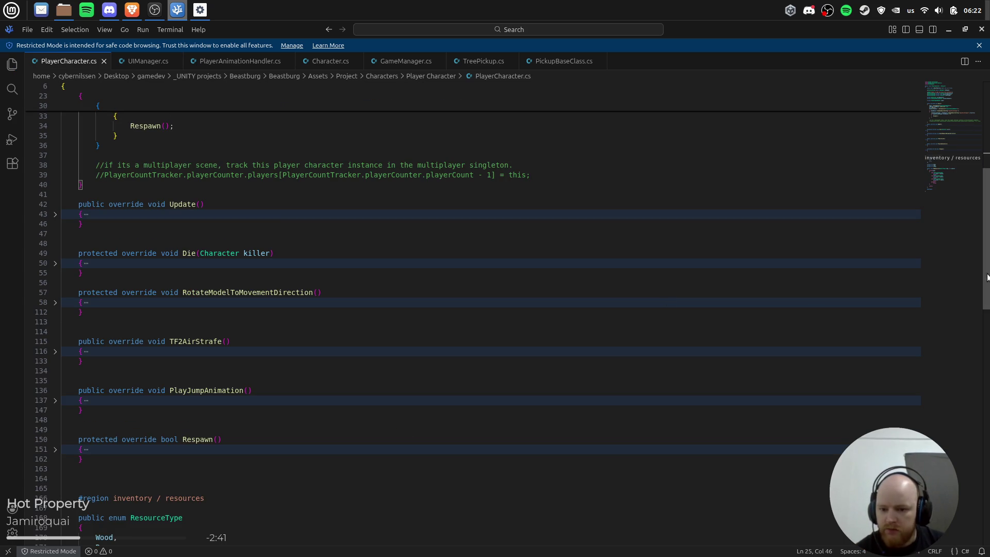
pyautogui.moveTo(948, 153)
pyautogui.mouseDown()
pyautogui.moveTo(940, 179)
pyautogui.moveTo(943, 110)
pyautogui.mouseUp()
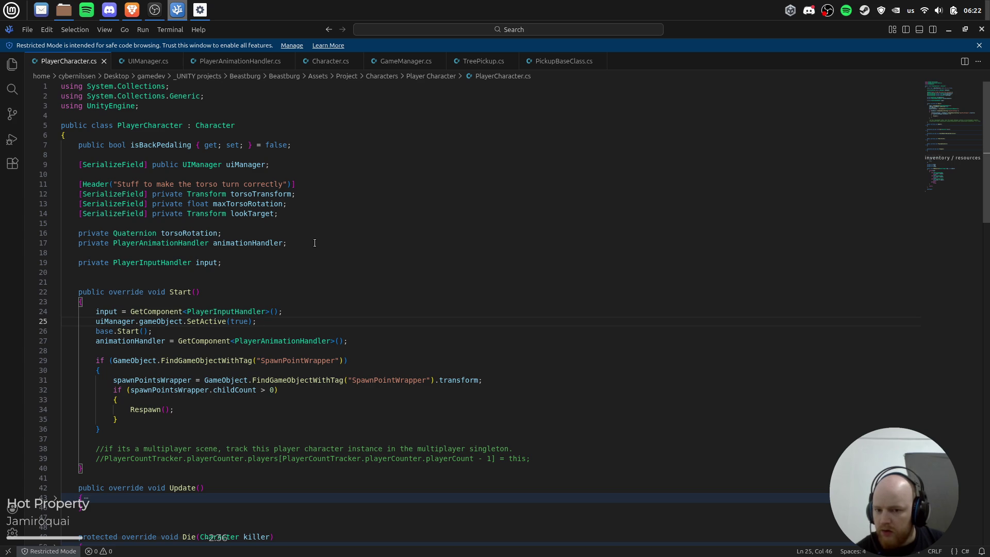
pyautogui.scroll(-15, 315, 243)
# - Change the wood, rope and stone fields from private to public
pyautogui.click(172, 255)
pyautogui.hotkey('ctrl', 'Left')
pyautogui.hotkey('ctrl', 'Left')
pyautogui.hotkey('ctrl', 'Left')
pyautogui.hotkey('ctrl', 'shift', 'Right')
pyautogui.write('pub')
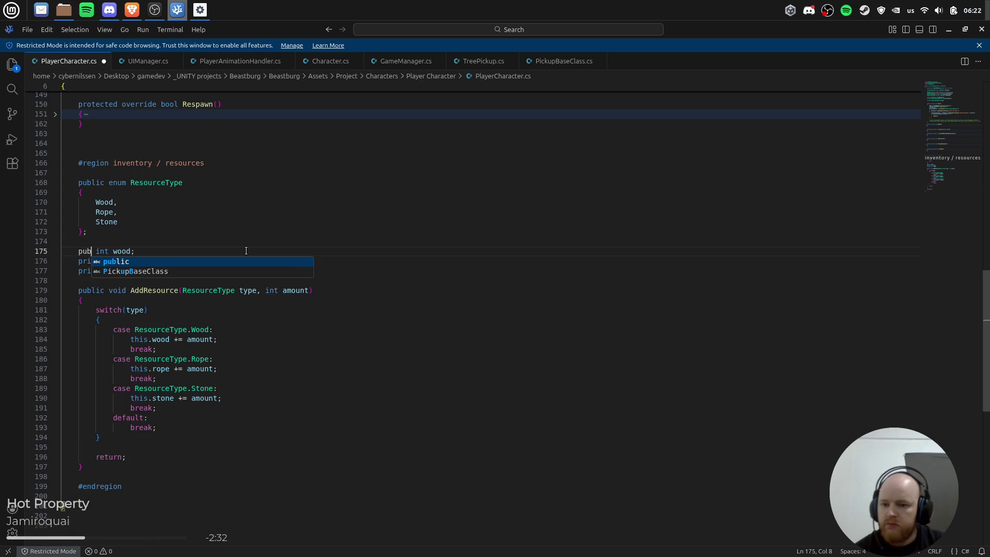
pyautogui.press('Tab')
pyautogui.press('Down')
pyautogui.hotkey('ctrl', 'Left')
pyautogui.hotkey('ctrl', 'shift', 'Right')
pyautogui.write('pub')
pyautogui.press('Tab')
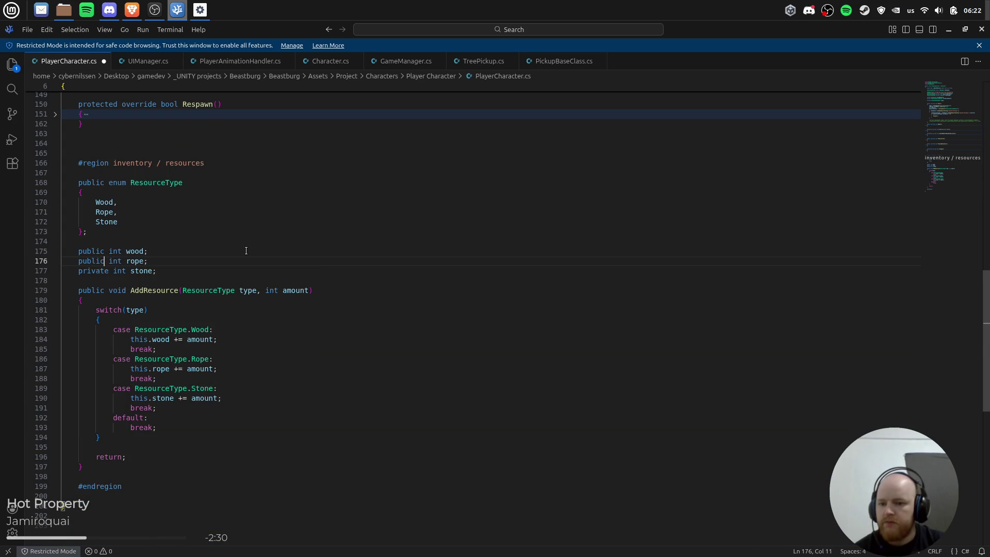
pyautogui.press('Down')
pyautogui.hotkey('ctrl', 'Left')
pyautogui.hotkey('ctrl', 'shift', 'Right')
pyautogui.write('pub')
pyautogui.press('Tab')
pyautogui.press('End')
pyautogui.press('Left')
pyautogui.press('Left')
# - Give the wood, rope and stone declarations { get; private set; } accessors
pyautogui.press('Up')
pyautogui.press('Up')
pyautogui.write('{get; private')
pyautogui.write(' set;')
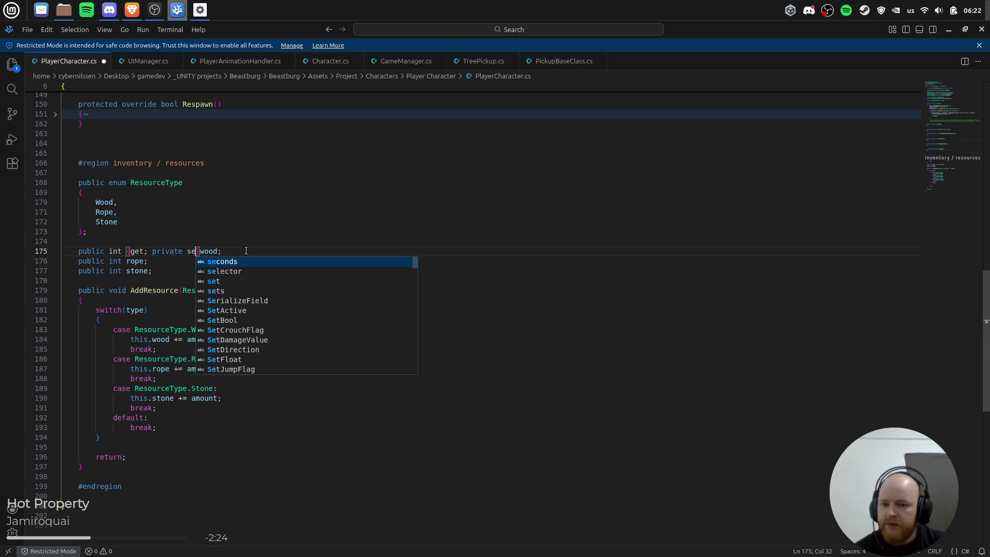
pyautogui.hotkey('ctrl', 'Left')
pyautogui.hotkey('ctrl', 'Left')
pyautogui.hotkey('ctrl', 'Left')
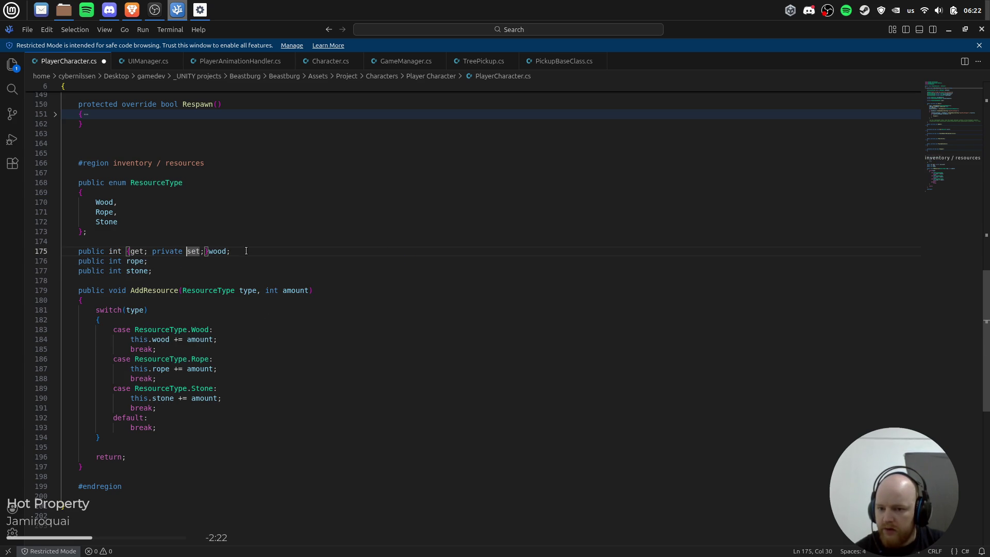
pyautogui.write('public')
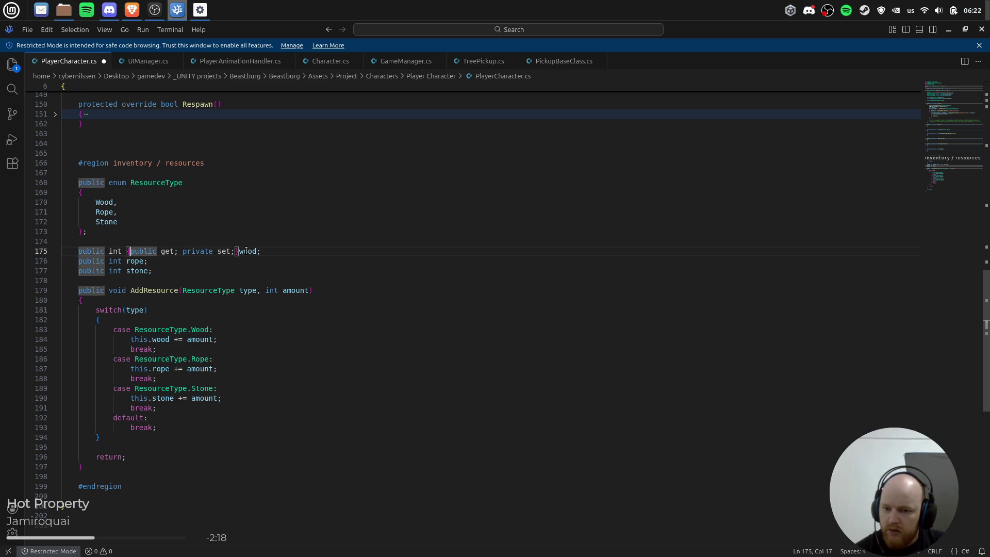
pyautogui.hotkey('ctrl', 'Right')
pyautogui.hotkey('ctrl', 'Right')
pyautogui.hotkey('ctrl', 'Right')
pyautogui.press('Left')
pyautogui.hotkey('ctrl', 'shift', 'Left')
pyautogui.hotkey('ctrl', 'shift', 'Left')
pyautogui.hotkey('ctrl', 'shift', 'Left')
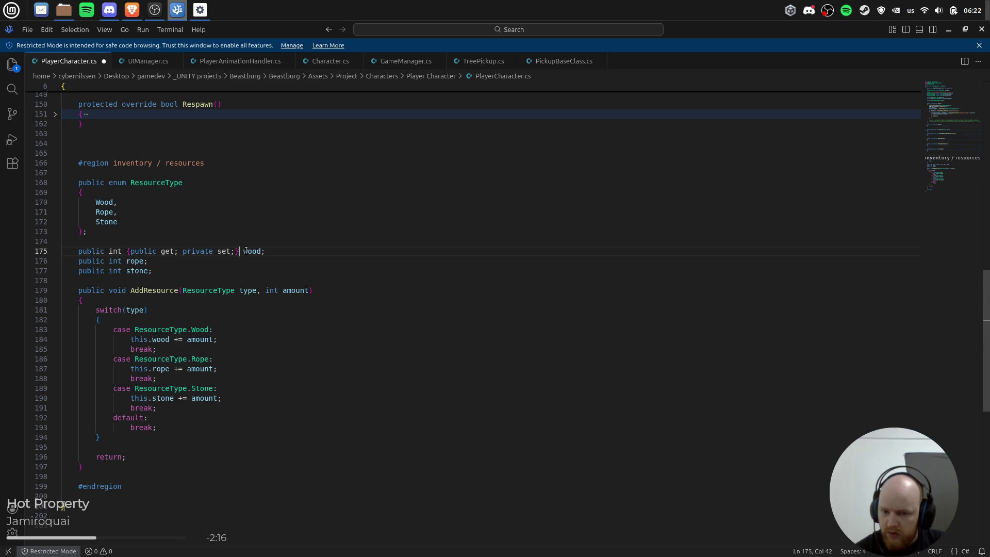
pyautogui.moveTo(951, 170)
pyautogui.mouseDown()
pyautogui.moveTo(963, 68)
pyautogui.moveTo(943, 157)
pyautogui.moveTo(560, 163)
pyautogui.mouseUp()
pyautogui.scroll(4, 565, 181)
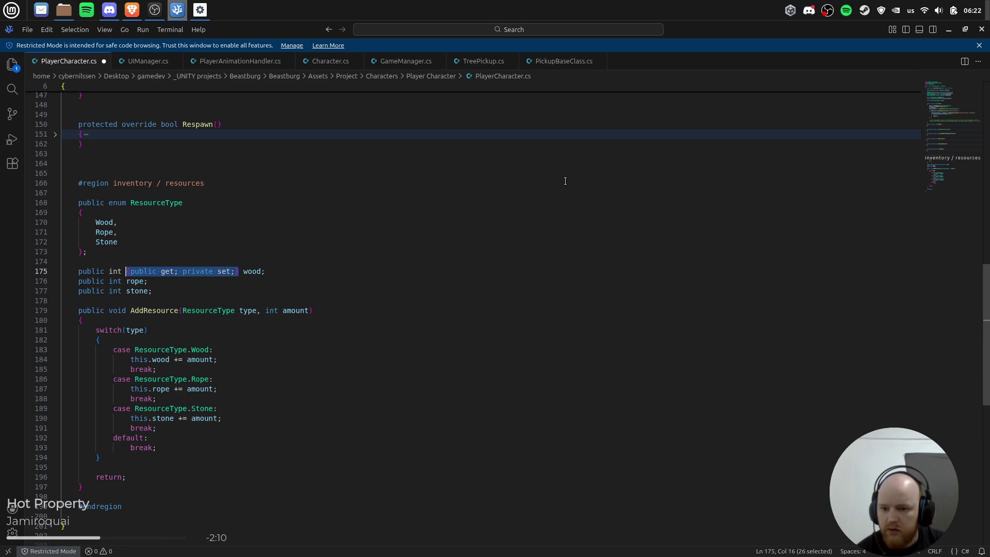
pyautogui.press('Delete')
pyautogui.press('Delete')
pyautogui.hotkey('ctrl', 'Right')
pyautogui.hotkey('ctrl', 'z')
pyautogui.press('Down')
pyautogui.hotkey('ctrl', 'shift', 'z')
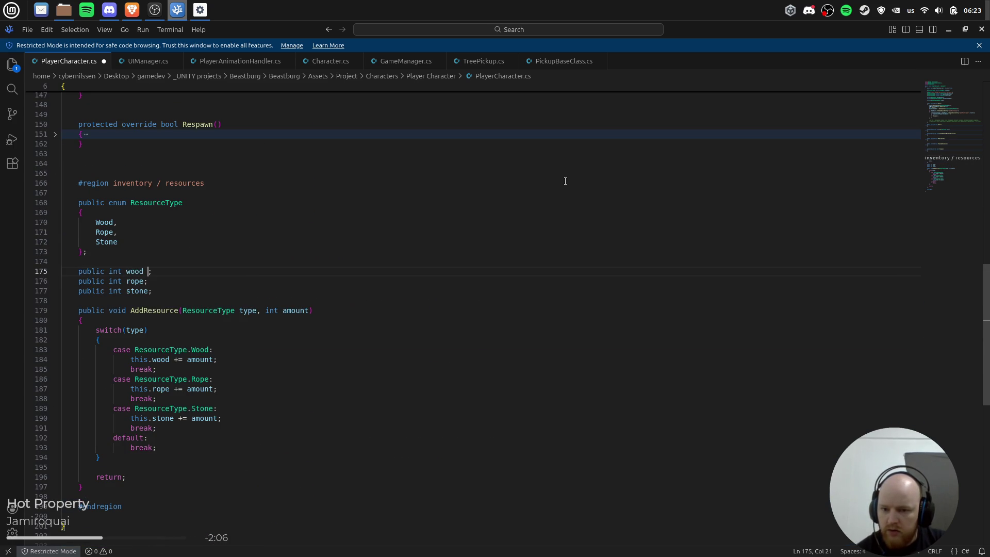
pyautogui.hotkey('ctrl', 'z')
pyautogui.hotkey('ctrl', 'z')
pyautogui.hotkey('ctrl', 'z')
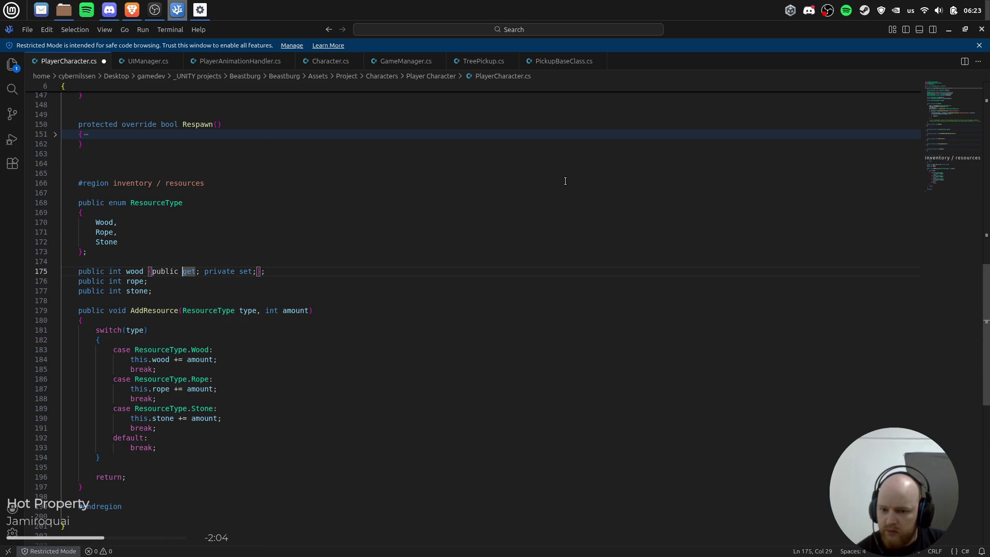
pyautogui.hotkey('ctrl', 'z')
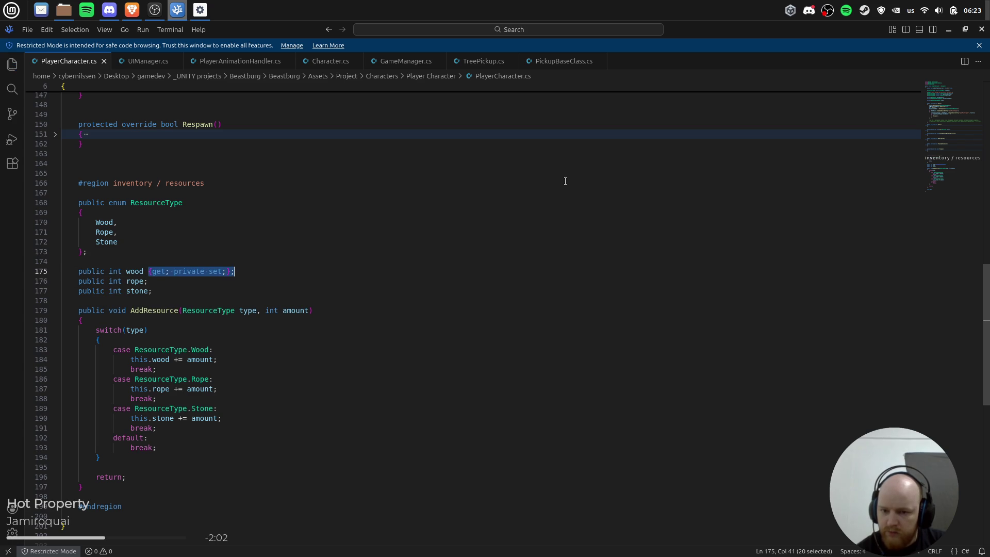
pyautogui.hotkey('ctrl', 'shift', 'z')
pyautogui.hotkey('ctrl', 'shift', 'z')
pyautogui.hotkey('ctrl', 'shift', 'z')
pyautogui.hotkey('ctrl', 's')
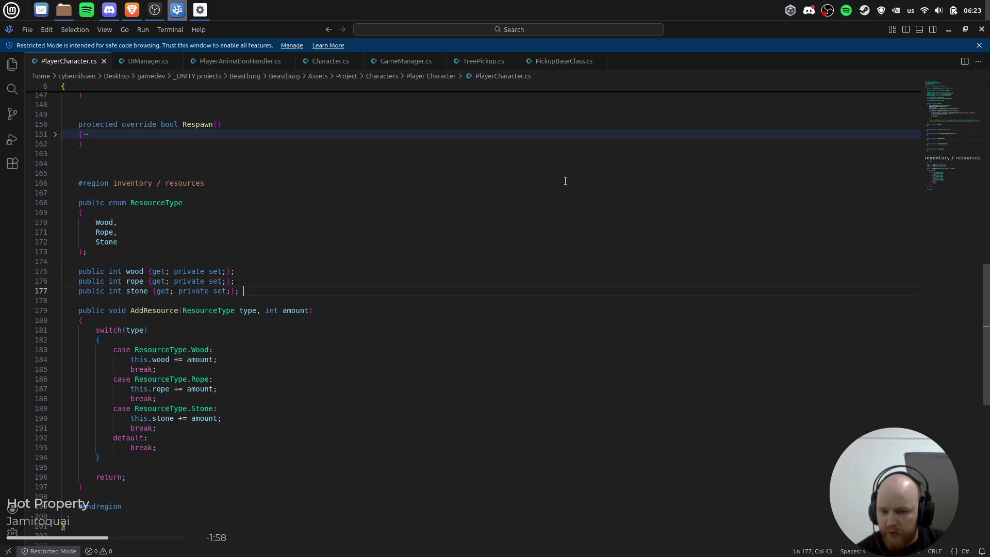
# - Remove the trailing semicolons after the three accessor blocks and save PlayerCharacter.cs
pyautogui.press('Down')
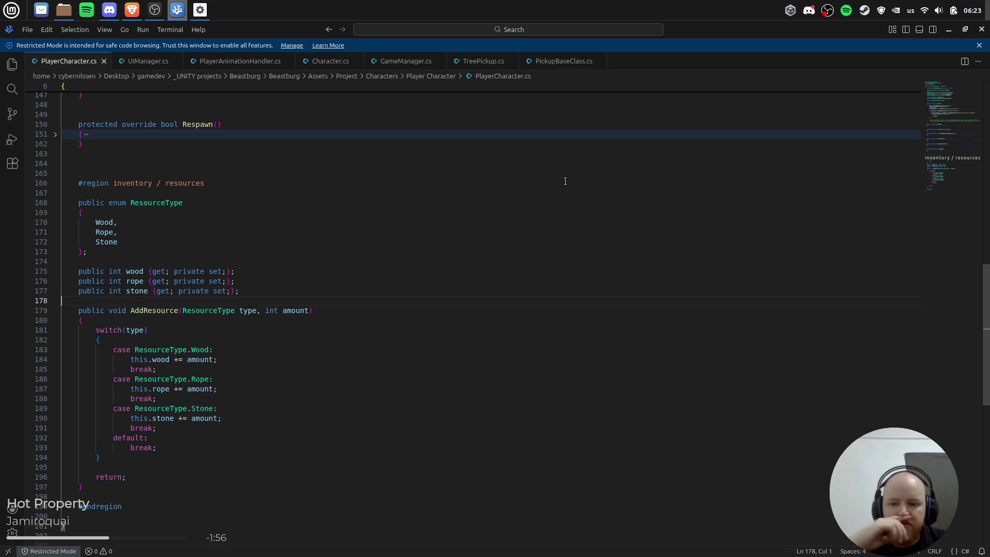
pyautogui.press('Up')
pyautogui.press('End')
pyautogui.press('BackSpace')
pyautogui.press('Up')
pyautogui.press('BackSpace')
pyautogui.press('Up')
pyautogui.press('BackSpace')
pyautogui.hotkey('ctrl', 's')
pyautogui.press('Down')
pyautogui.press('Down')
pyautogui.press('Down')
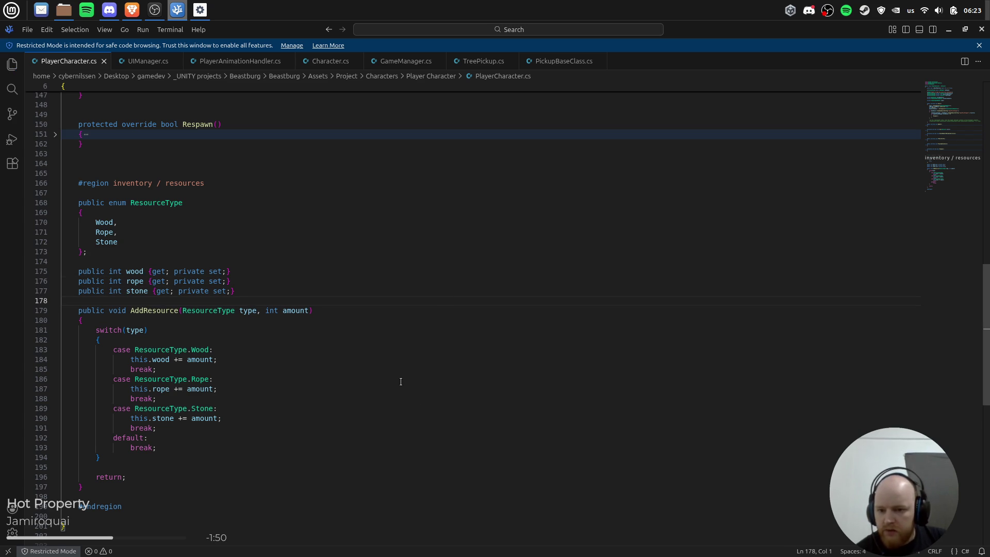
# - In UIManager's Update(), add '//update speedometer' and '//update resource values' comments
pyautogui.click(146, 62)
pyautogui.click(139, 319)
pyautogui.press('Tab')
pyautogui.write('//update spe')
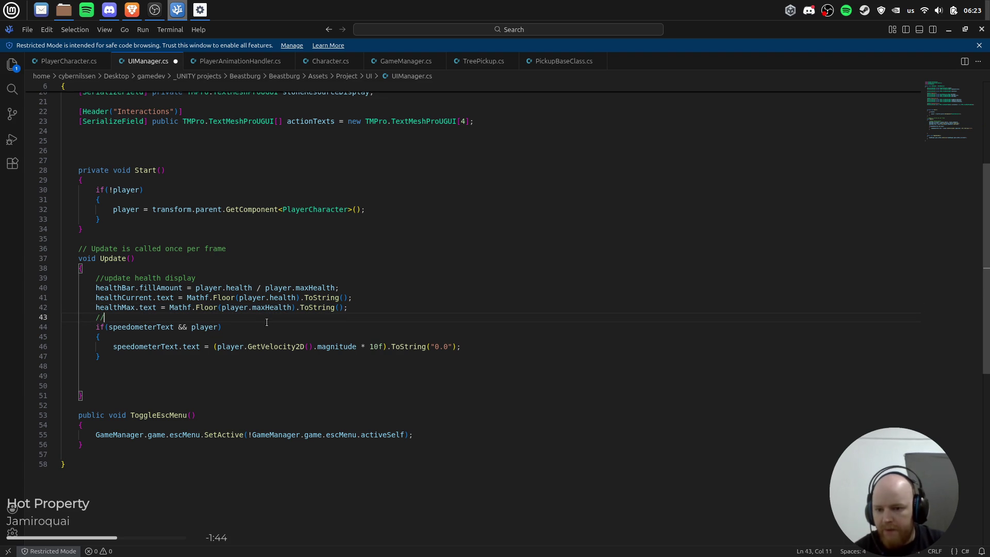
pyautogui.write('edometer')
pyautogui.press('Down')
pyautogui.press('Down')
pyautogui.press('Down')
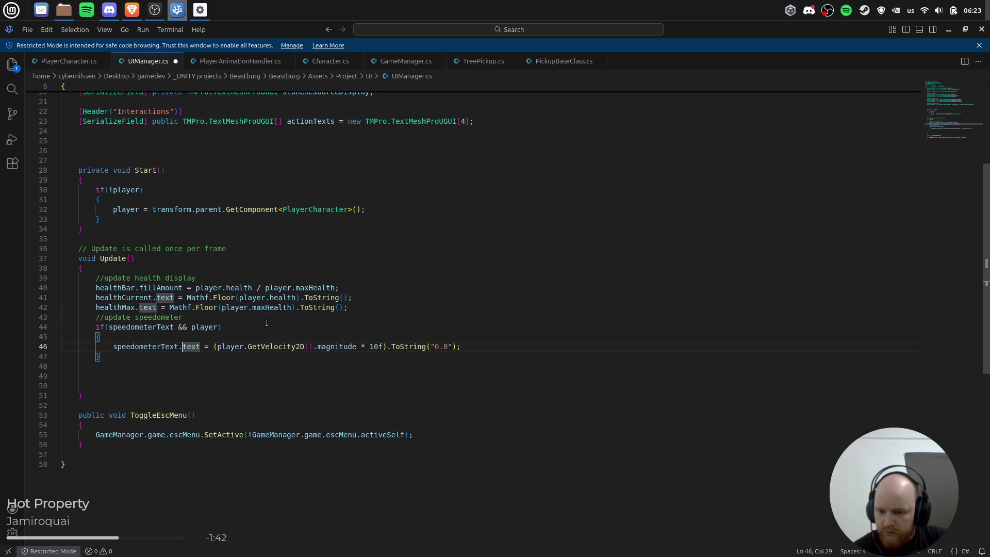
pyautogui.press('Tab')
pyautogui.write('//')
pyautogui.press('BackSpace')
pyautogui.press('BackSpace')
pyautogui.press('Tab')
pyautogui.write('//update resource v')
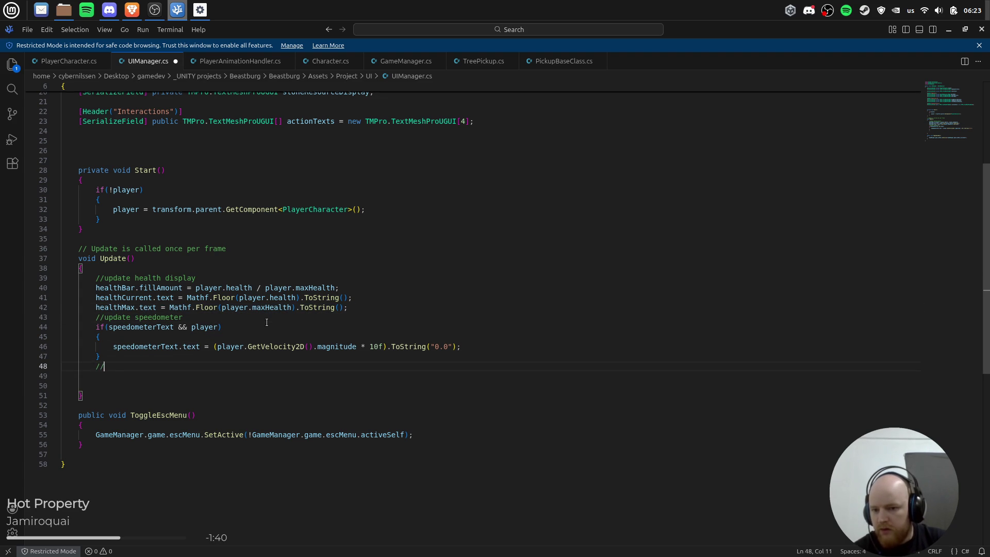
pyautogui.write('alues')
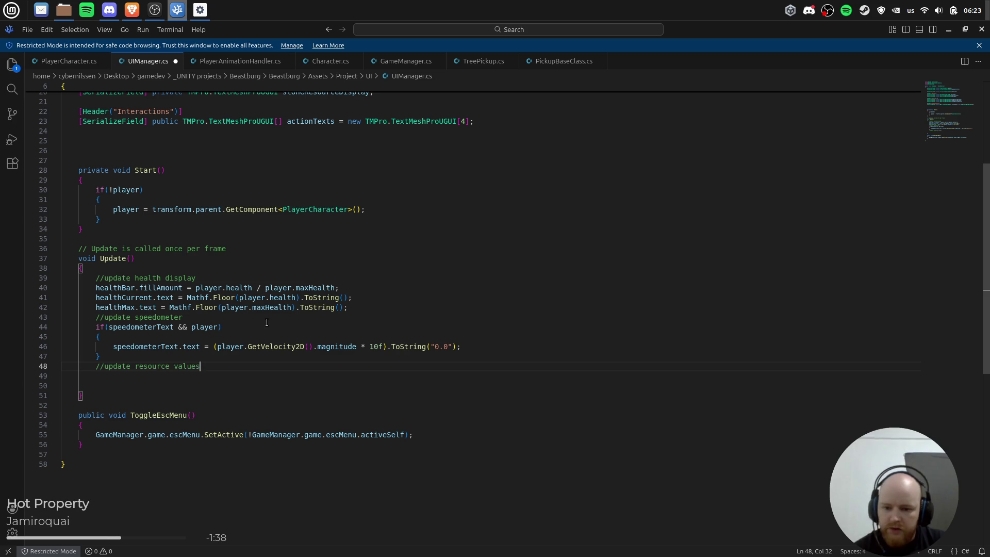
pyautogui.press('Return')
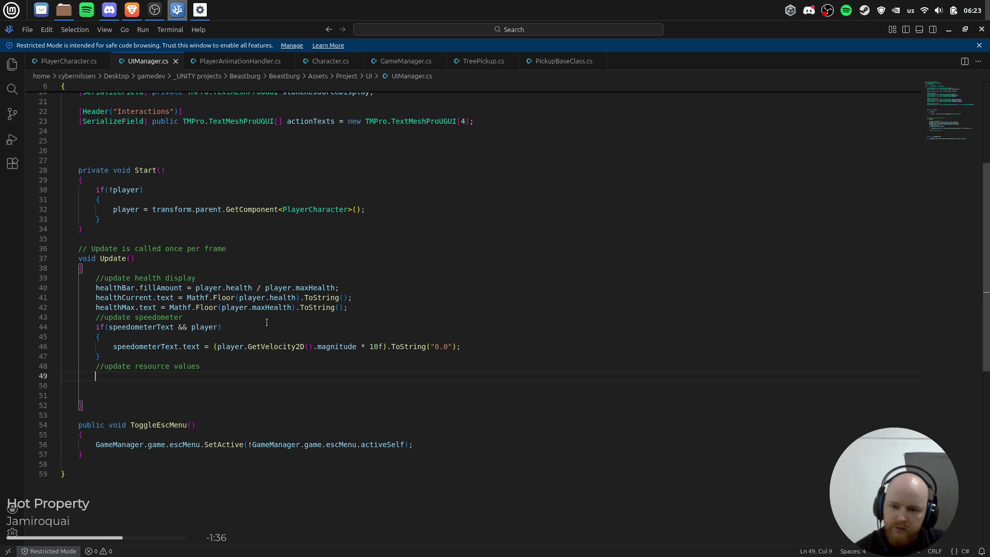
# - Cut the wood, rope and stone display declarations, paste them into Update(), then remove them again
pyautogui.scroll(6, 267, 322)
pyautogui.moveTo(375, 273)
pyautogui.mouseDown()
pyautogui.moveTo(248, 262)
pyautogui.moveTo(283, 256)
pyautogui.mouseUp()
pyautogui.hotkey('ctrl', 'x')
pyautogui.scroll(-7, 333, 254)
pyautogui.click(120, 364)
pyautogui.hotkey('ctrl', 'v')
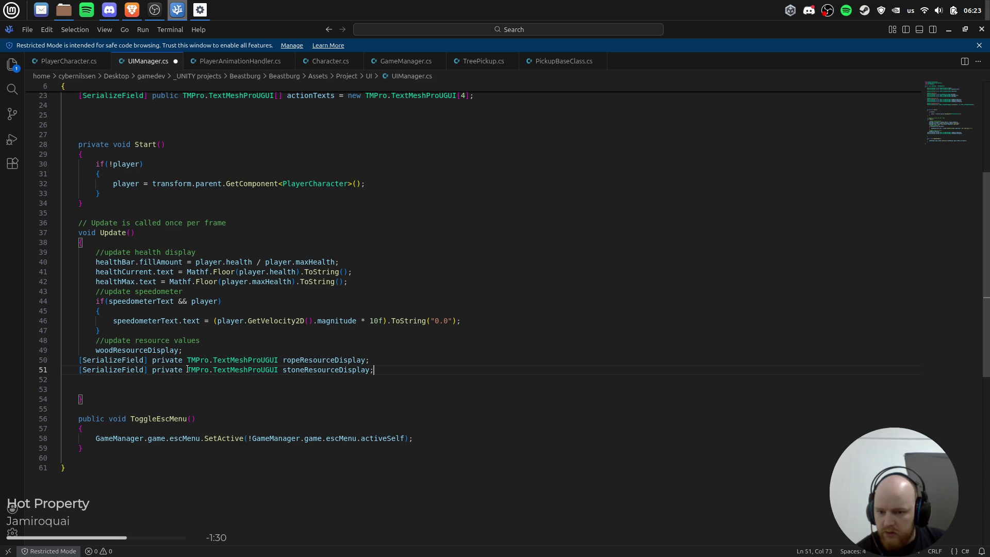
pyautogui.click(186, 360)
pyautogui.moveTo(283, 360)
pyautogui.mouseDown()
pyautogui.moveTo(374, 369)
pyautogui.moveTo(96, 351)
pyautogui.mouseUp()
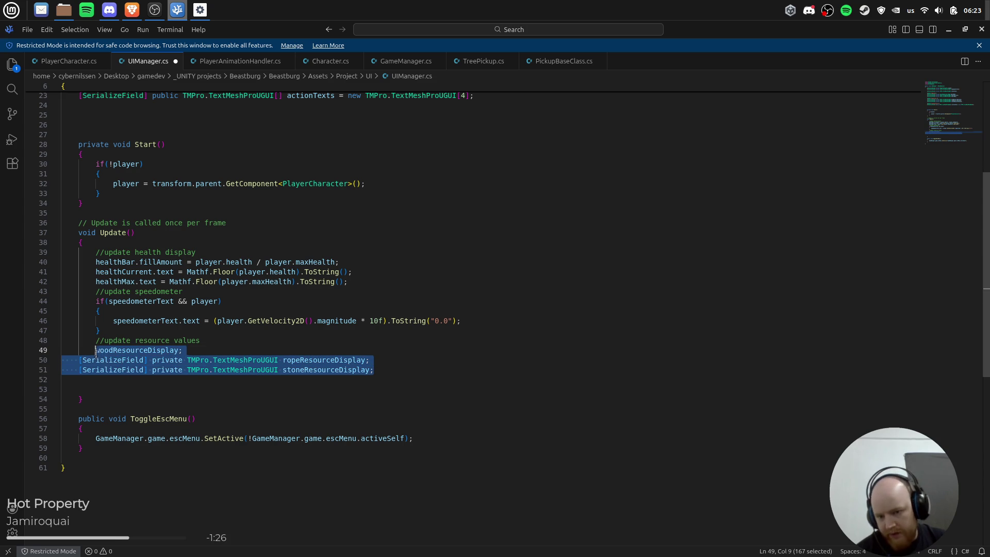
pyautogui.press('BackSpace')
pyautogui.press('super')
# - Launch Sublime Text and paste the three display declarations into a blank buffer
pyautogui.write('subl')
pyautogui.press('Down')
pyautogui.press('Return')
pyautogui.hotkey('ctrl', 'v')
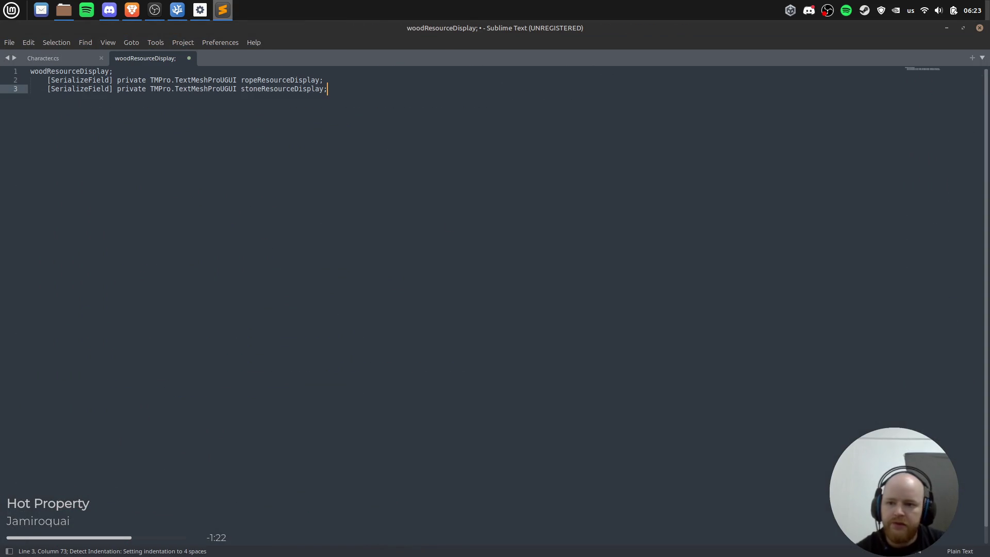
# - Strip the type prefixes so each line holds only its display field name, with cursors on all three lines
pyautogui.click(240, 80)
pyautogui.hotkey('ctrl', 'v')
pyautogui.hotkey('ctrl', 'z')
pyautogui.keyDown('ctrl'); pyautogui.click(242, 89); pyautogui.keyUp('ctrl')
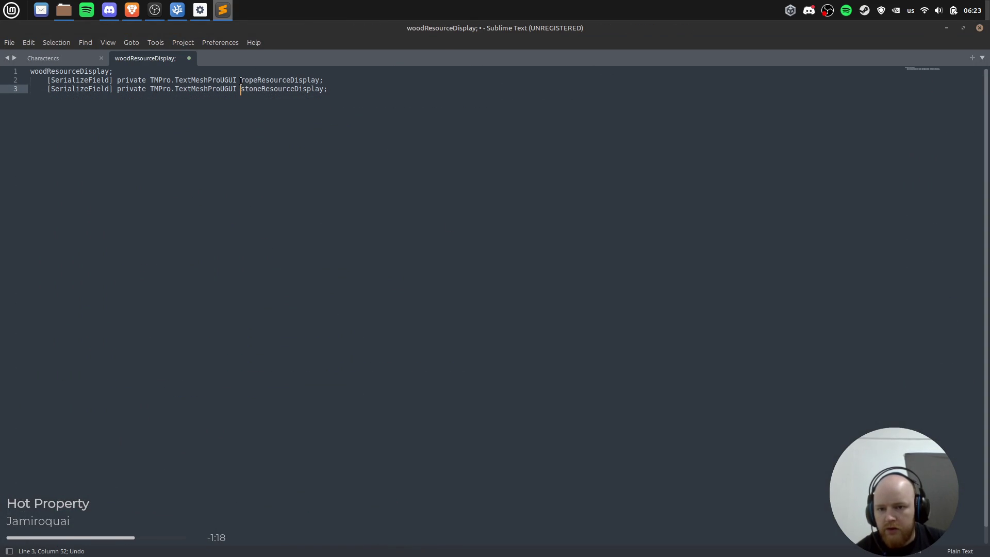
pyautogui.hotkey('shift', 'Home')
pyautogui.press('BackSpace')
pyautogui.hotkey('ctrl', 'z')
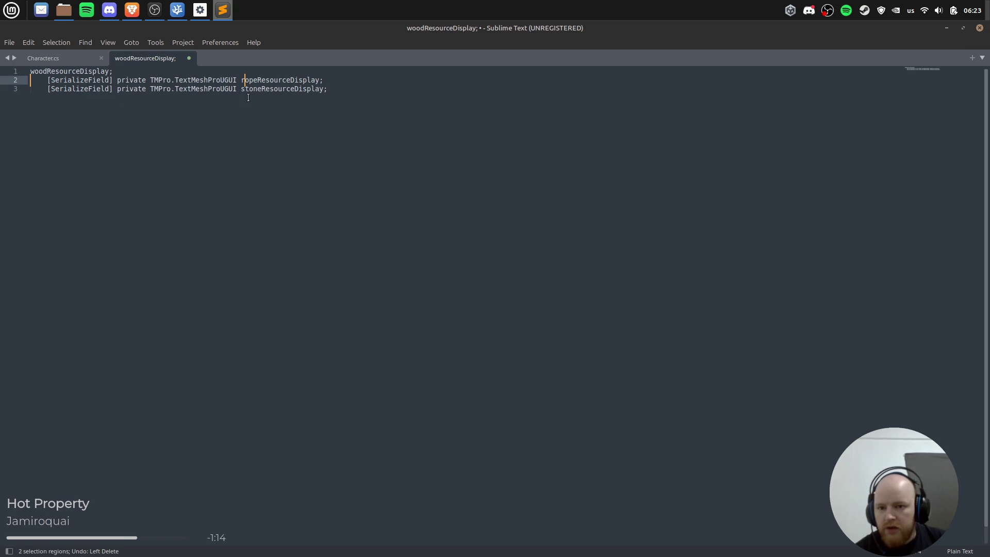
pyautogui.hotkey('shift', 'End')
pyautogui.click(220, 89)
pyautogui.keyDown('ctrl'); pyautogui.click(241, 80); pyautogui.keyUp('ctrl')
pyautogui.hotkey('ctrl', 'Right')
pyautogui.hotkey('shift', 'Home')
pyautogui.press('BackSpace')
pyautogui.press('BackSpace')
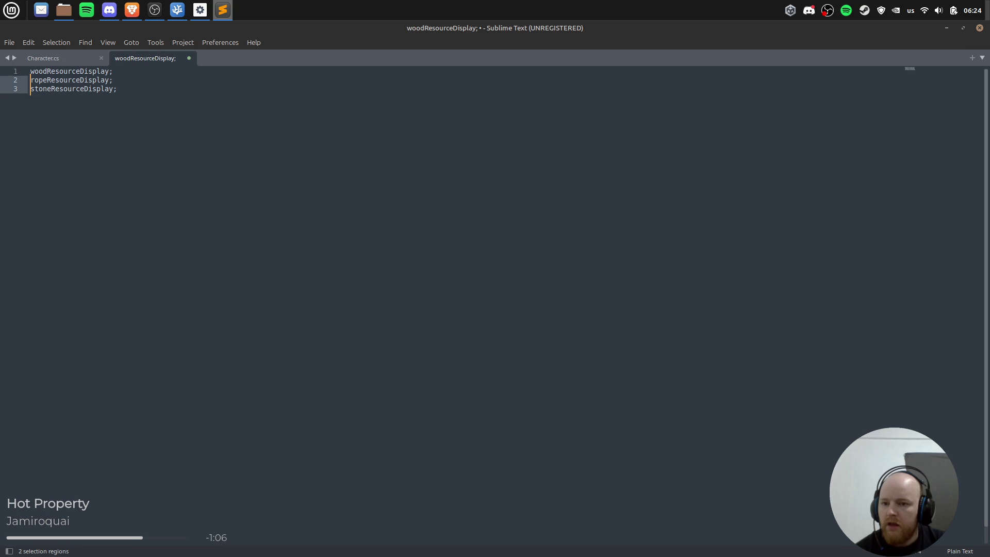
pyautogui.click(134, 98)
pyautogui.keyDown('ctrl'); pyautogui.click(124, 78); pyautogui.keyUp('ctrl')
pyautogui.keyDown('ctrl'); pyautogui.click(138, 73); pyautogui.keyUp('ctrl')
# - Append '.text = player' to each of the three display lines
pyautogui.hotkey('alt', 'Tab')
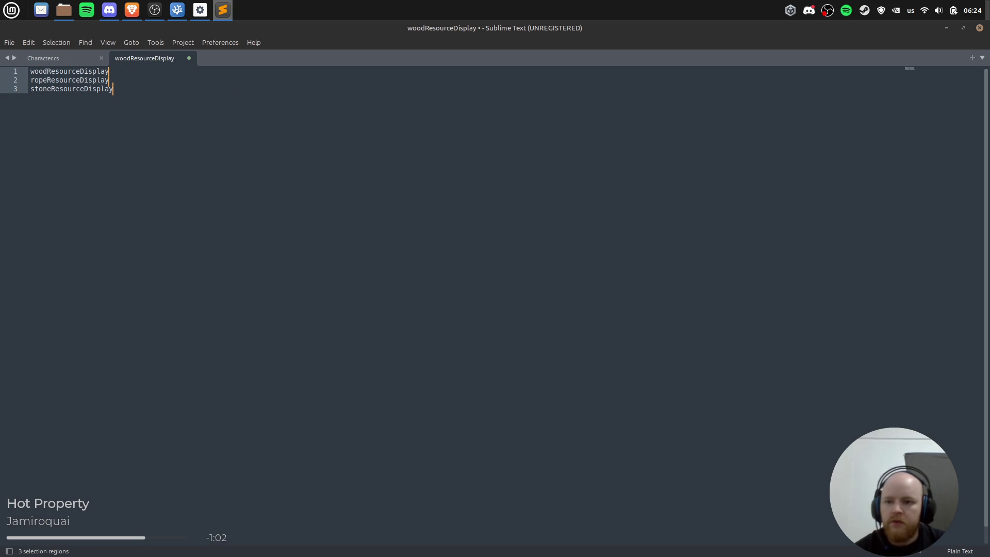
pyautogui.hotkey('alt', 'Tab')
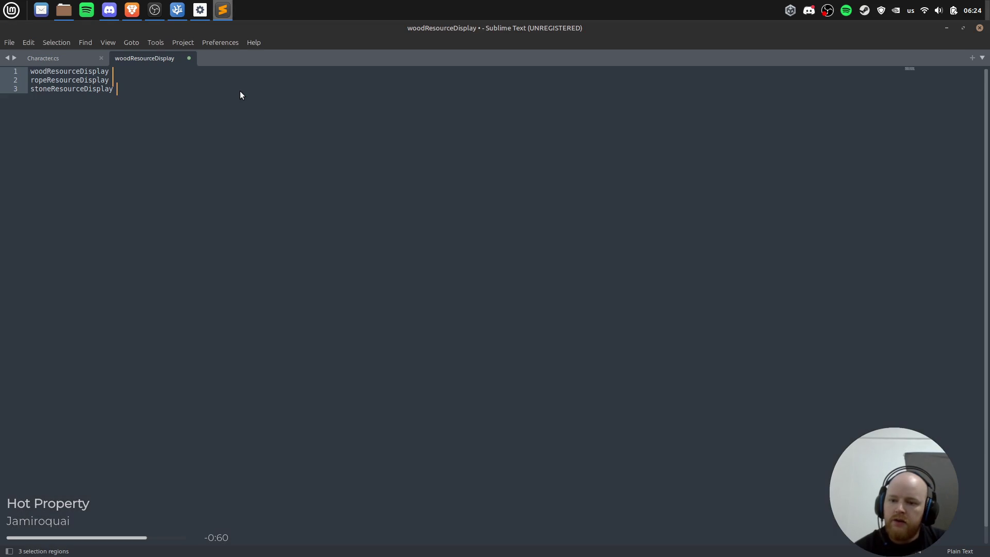
pyautogui.hotkey('alt', 'Tab')
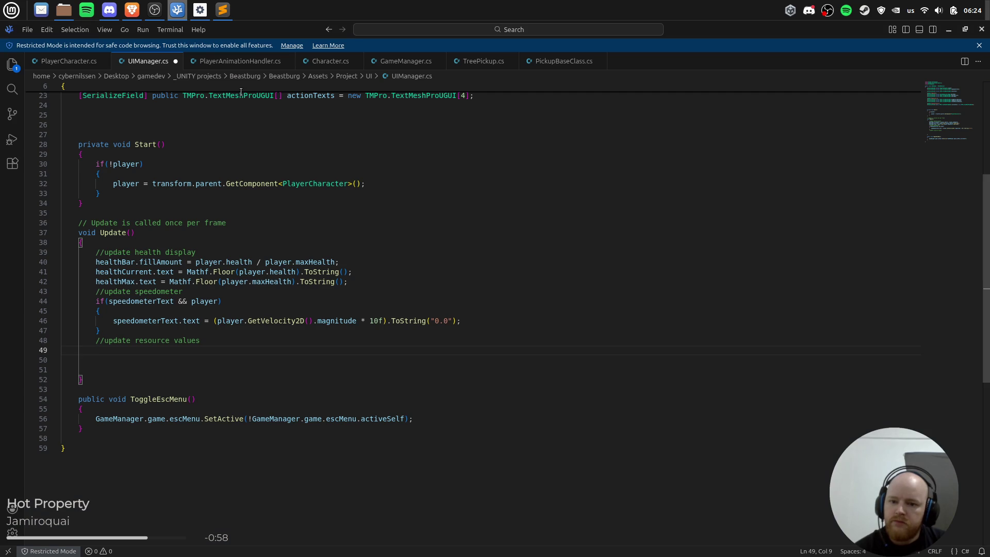
pyautogui.hotkey('alt', 'Tab')
pyautogui.write('xt =')
pyautogui.hotkey('alt', 'Tab')
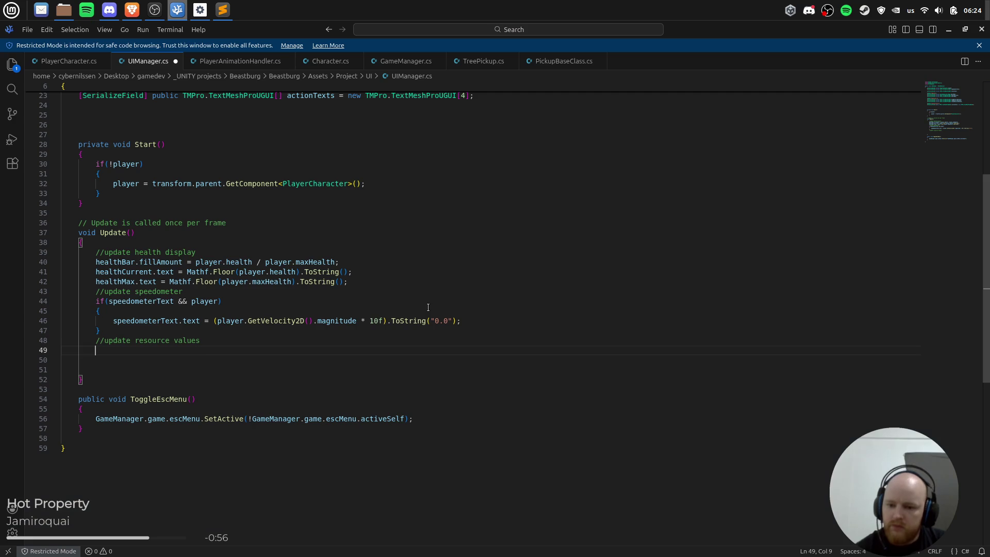
pyautogui.hotkey('alt', 'Tab')
pyautogui.write('player')
pyautogui.hotkey('alt', 'Tab')
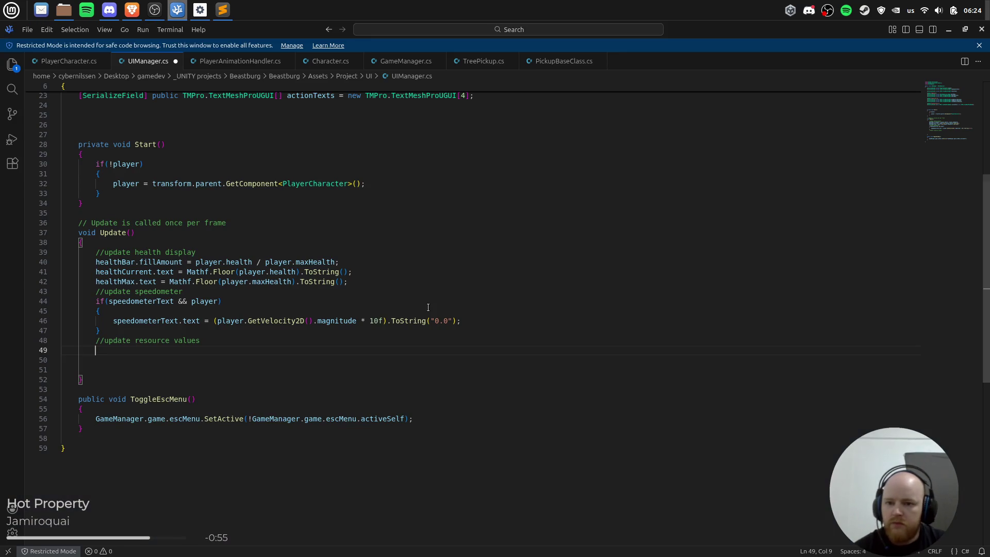
# - Finish the lines as assignments to player.wood, player.rope and player.stone with semicolons
pyautogui.click(67, 61)
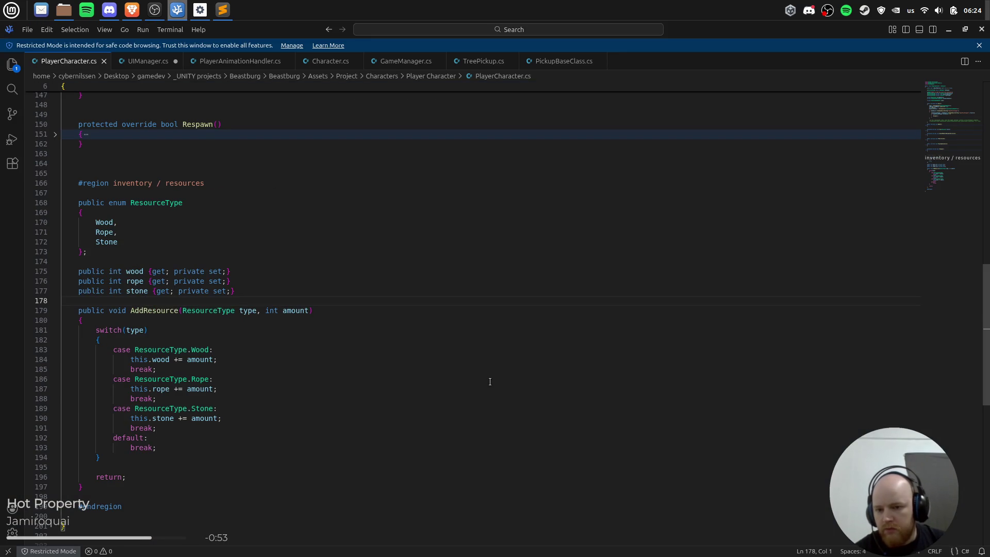
pyautogui.hotkey('alt', 'Tab')
pyautogui.hotkey('ctrl', 'Left')
pyautogui.hotkey('ctrl', 'Left')
pyautogui.hotkey('ctrl', 'Left')
pyautogui.press('Left')
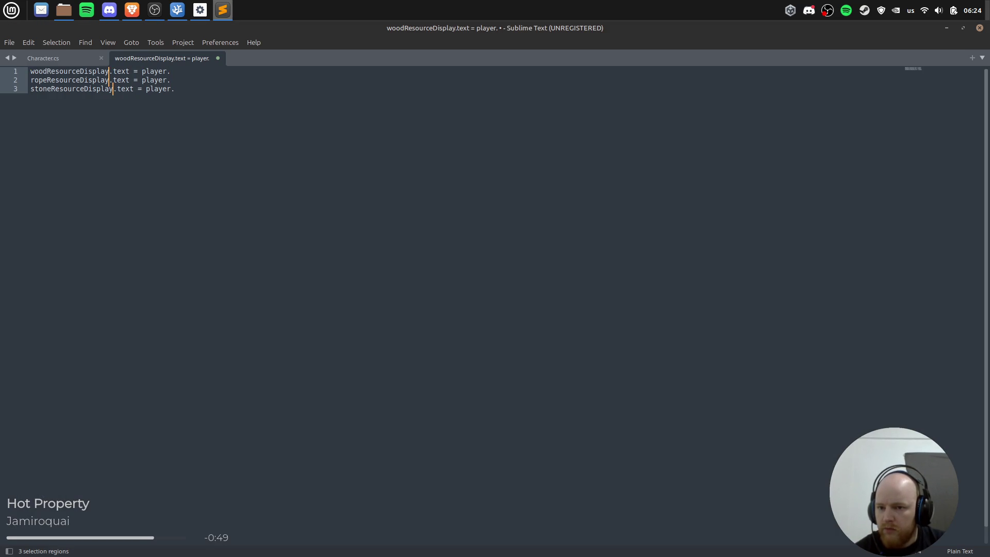
pyautogui.press('Left')
pyautogui.press('Left')
pyautogui.press('Left')
pyautogui.hotkey('shift', 'Home')
pyautogui.hotkey('ctrl', 'c')
pyautogui.press('End')
pyautogui.hotkey('ctrl', 'v')
pyautogui.write(';')
# - Clear the Sublime Text scratch buffer without saving and return to the code editor
pyautogui.hotkey('ctrl', 's')
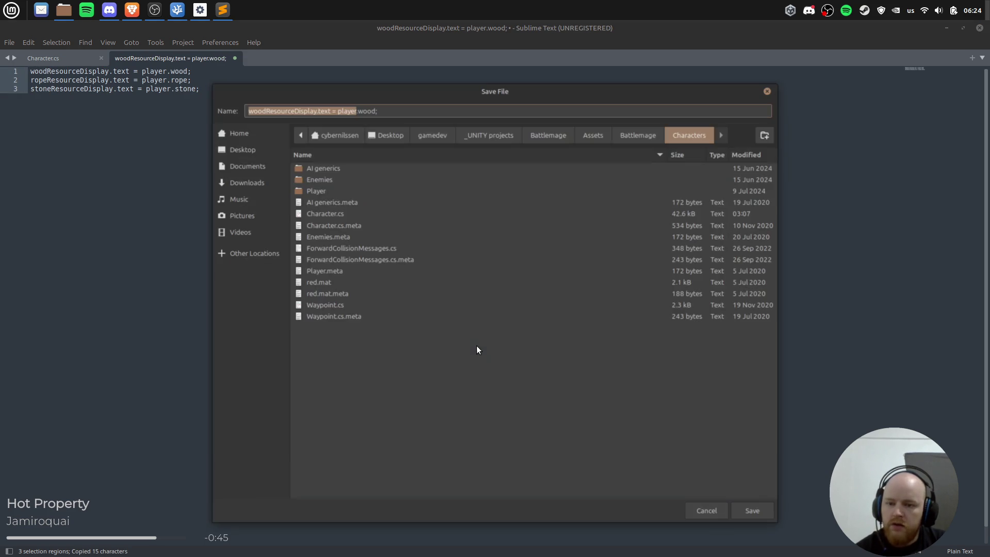
pyautogui.press('Escape')
pyautogui.hotkey('ctrl', 'a')
pyautogui.press('BackSpace')
pyautogui.hotkey('alt', 'Tab')
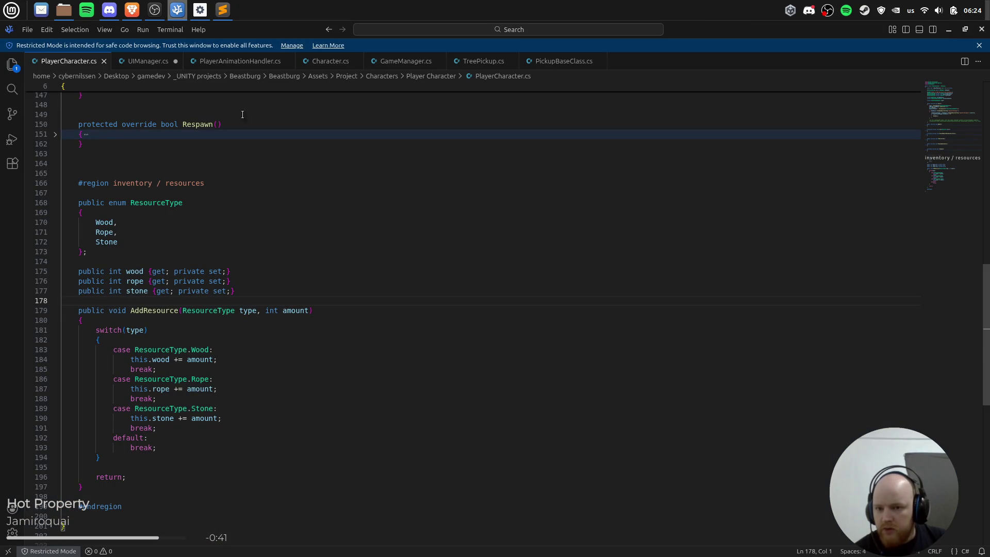
# - Paste the rope and stone assignment lines into UIManager's Update(), indent them, and save
pyautogui.hotkey('ctrl', 'Tab')
pyautogui.hotkey('ctrl', 'v')
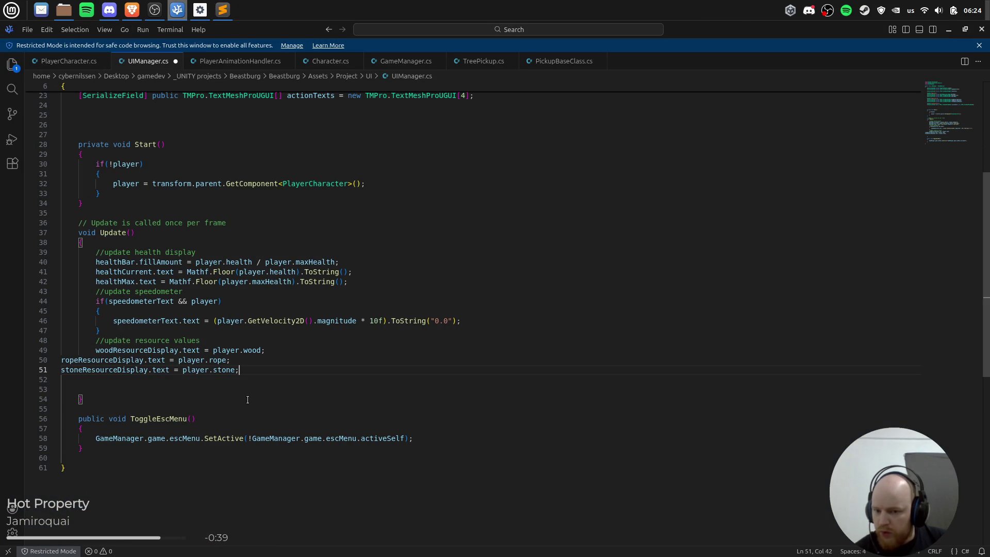
pyautogui.keyDown('shift'); pyautogui.click(61, 361); pyautogui.keyUp('shift')
pyautogui.press('Tab')
pyautogui.press('Tab')
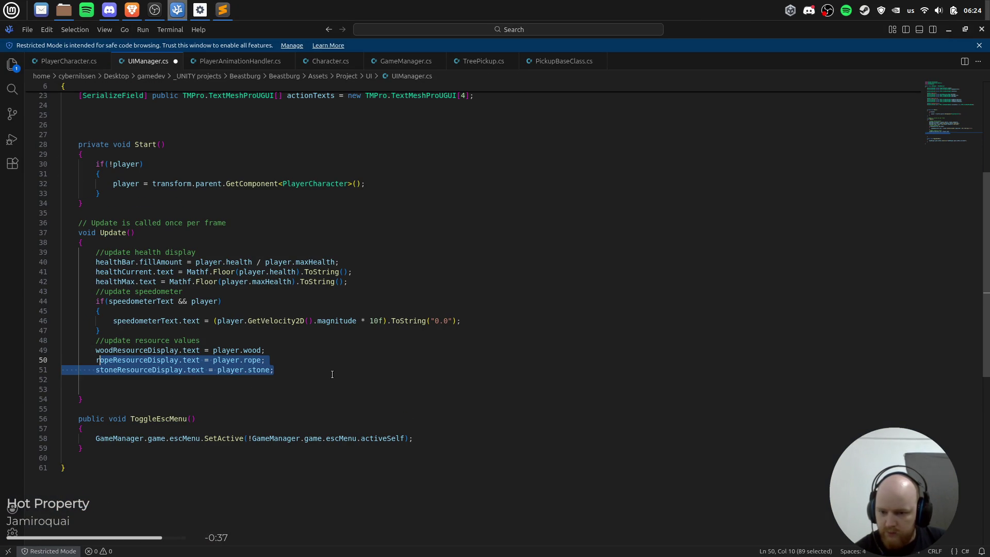
pyautogui.click(332, 374)
pyautogui.hotkey('ctrl', 's')
# - Review the TreePickup script and PlayerCharacter's AddResource switch code
pyautogui.hotkey('alt', 'Tab')
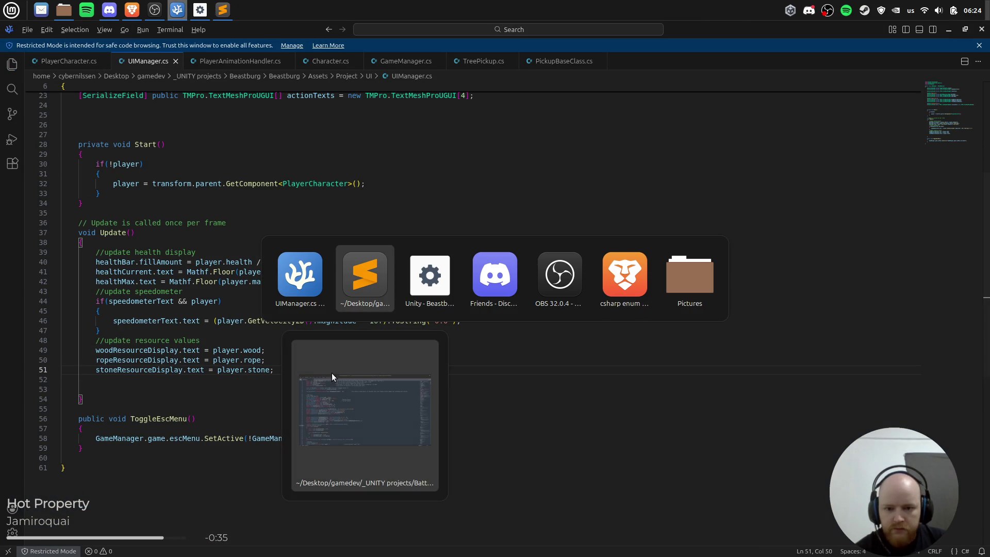
pyautogui.hotkey('alt', 'Tab')
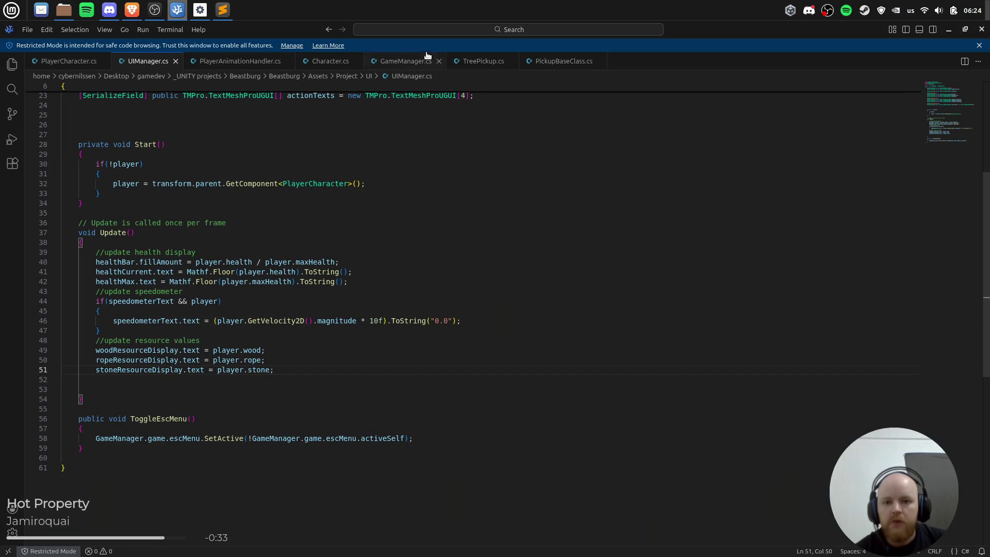
pyautogui.click(461, 57)
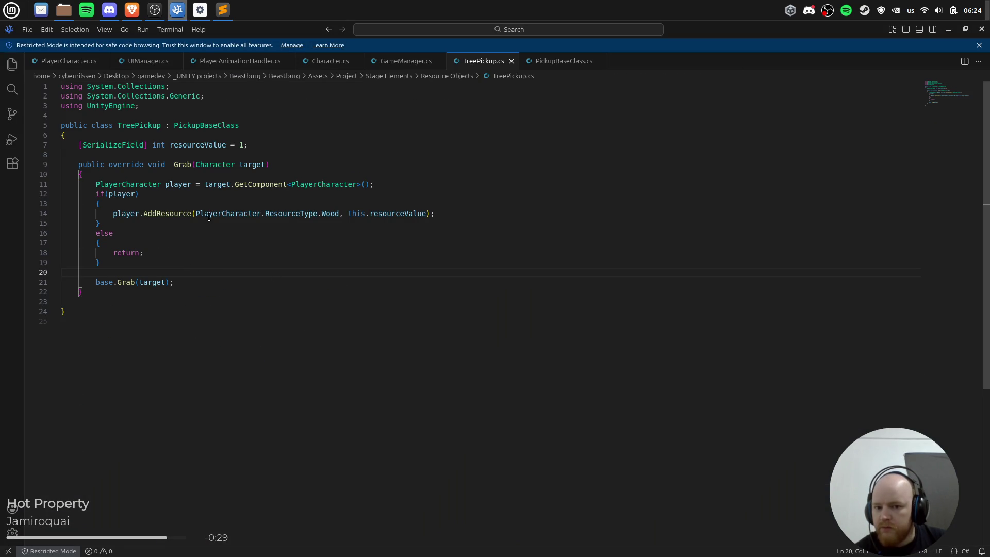
pyautogui.click(68, 60)
pyautogui.scroll(-3, 342, 353)
pyautogui.click(292, 356)
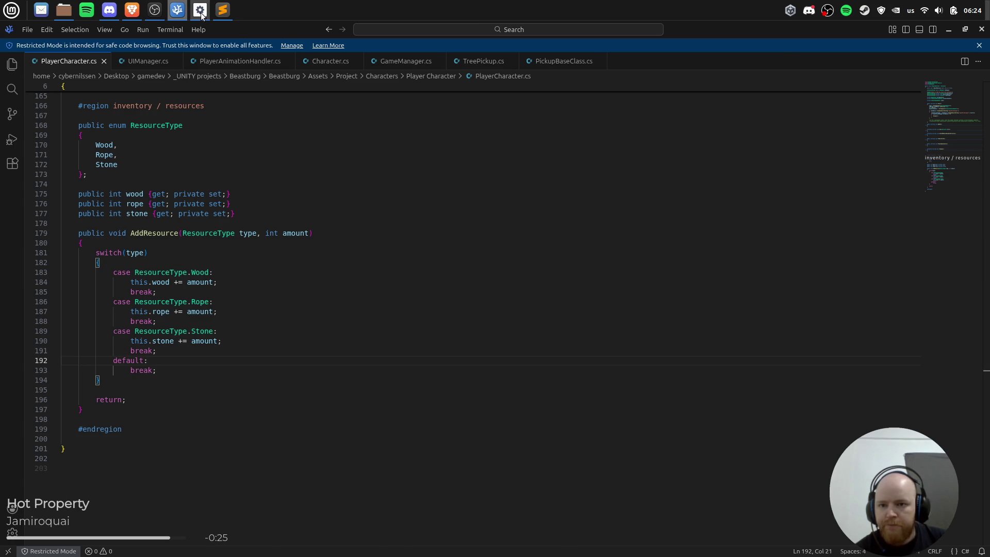
# - Check Unity's console for the three CS0029 int-to-string errors at UIManager lines 49–51
pyautogui.click(200, 10)
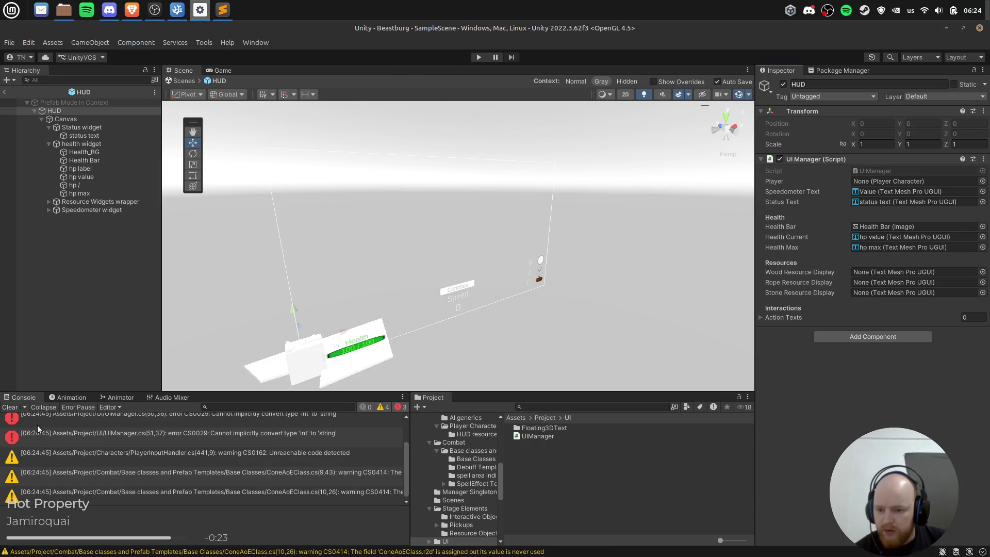
pyautogui.click(10, 407)
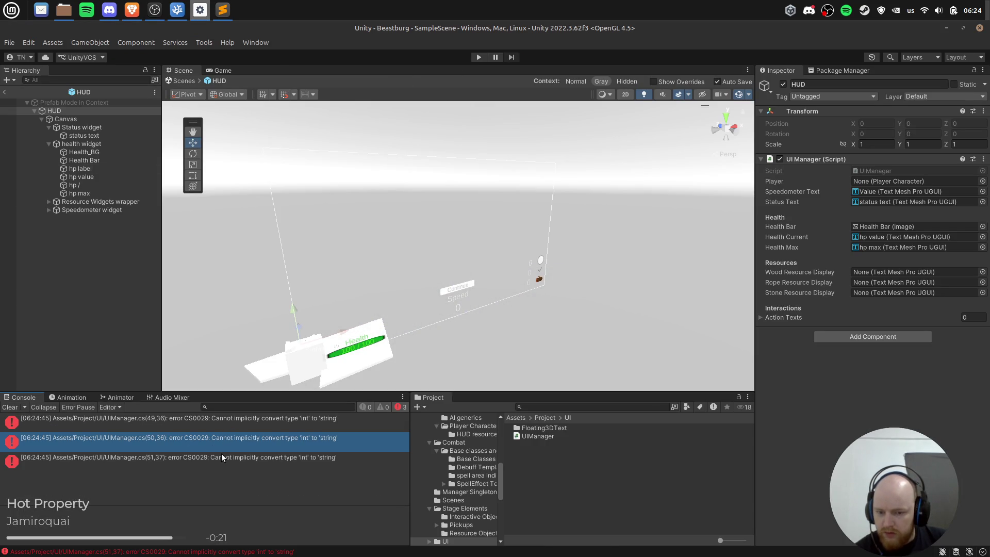
pyautogui.hotkey('alt', 'Tab')
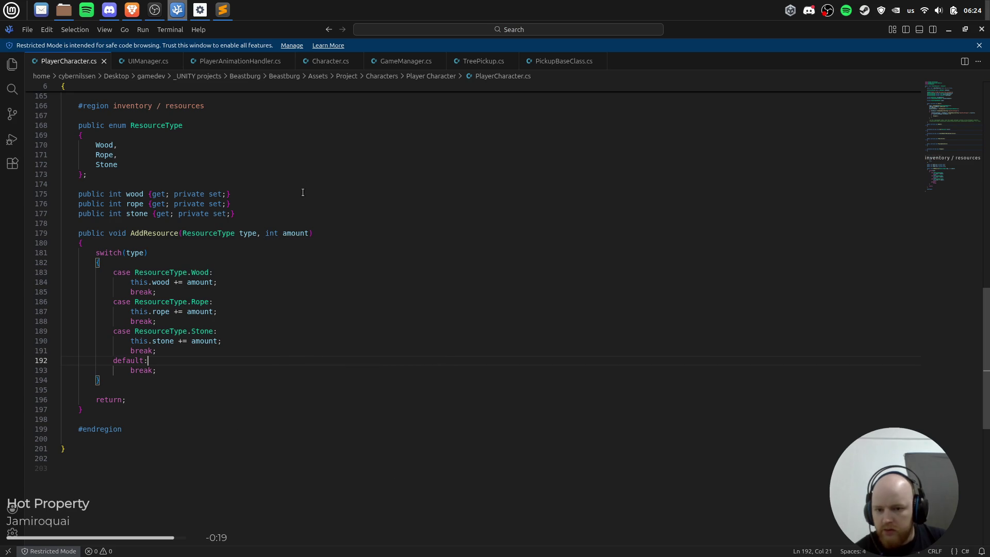
# - Search the web for 'csharp int to string' to learn the conversion
pyautogui.click(121, 64)
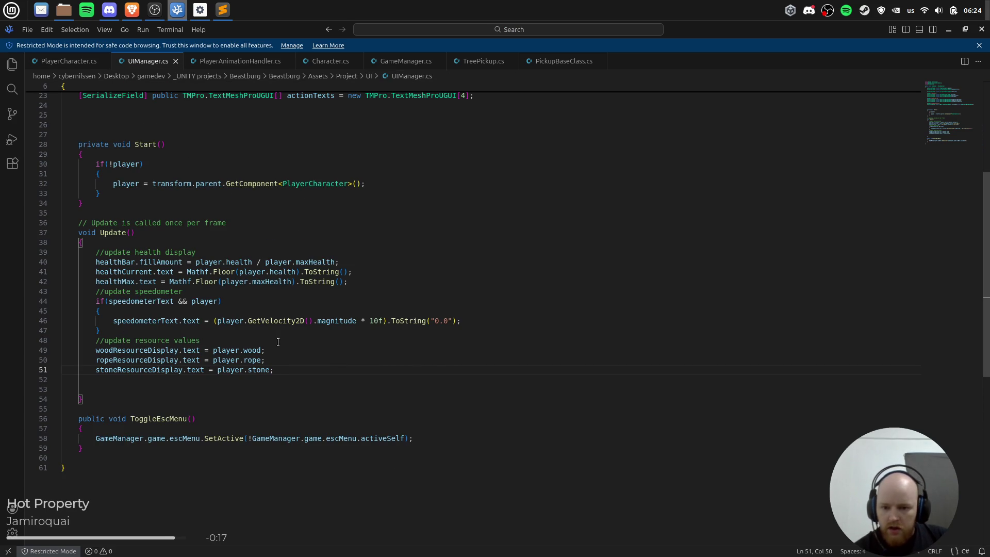
pyautogui.press('Left')
pyautogui.press('Up')
pyautogui.press('Up')
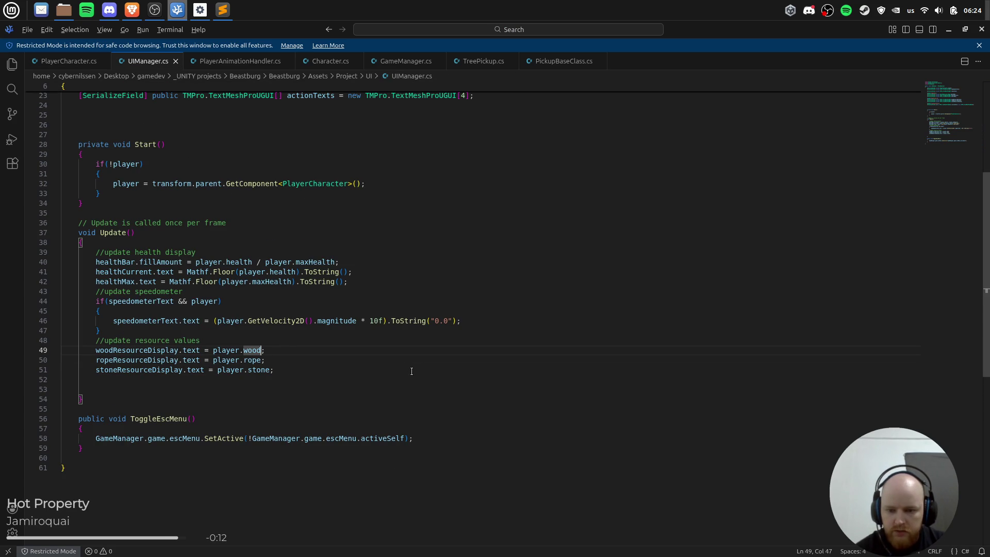
pyautogui.hotkey('alt', 'Tab')
pyautogui.hotkey('alt', 'Tab')
pyautogui.hotkey('alt', 'Tab')
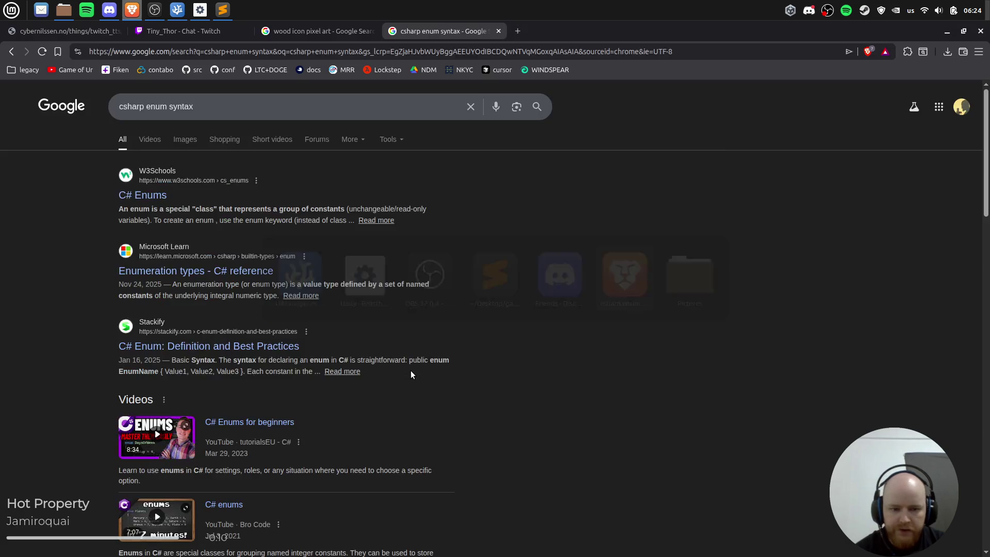
pyautogui.hotkey('ctrl', 't')
pyautogui.write('cs')
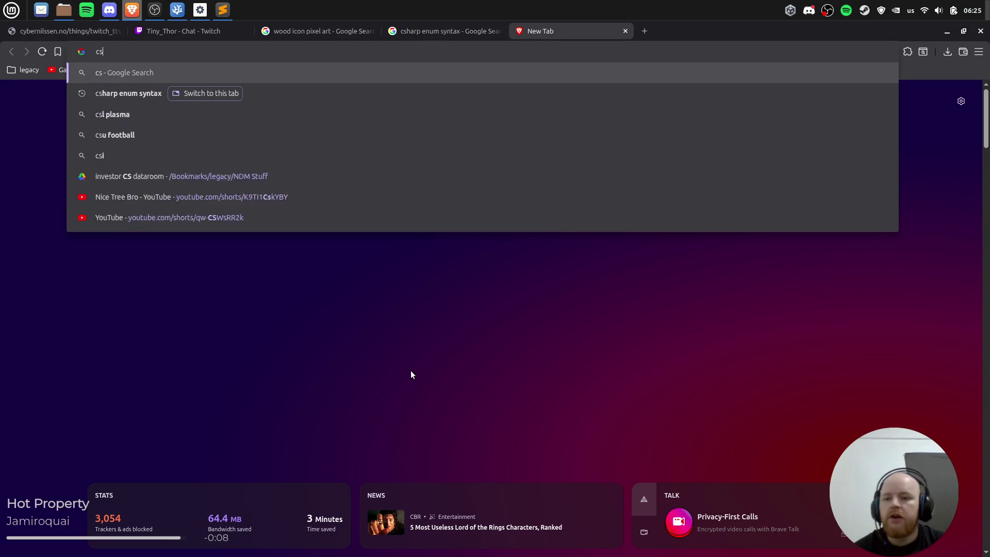
pyautogui.write('harp int to string')
pyautogui.press('Return')
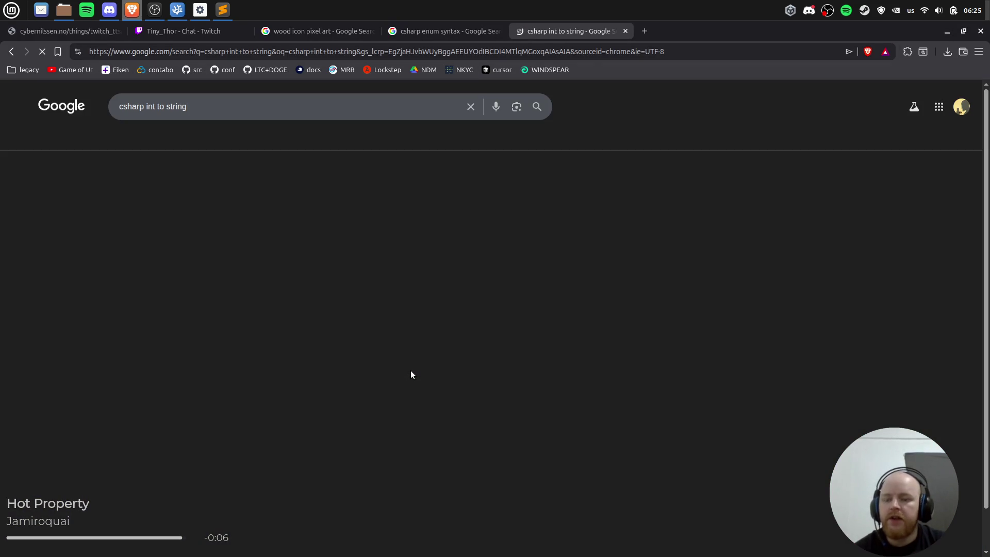
pyautogui.hotkey('ctrl', 'w')
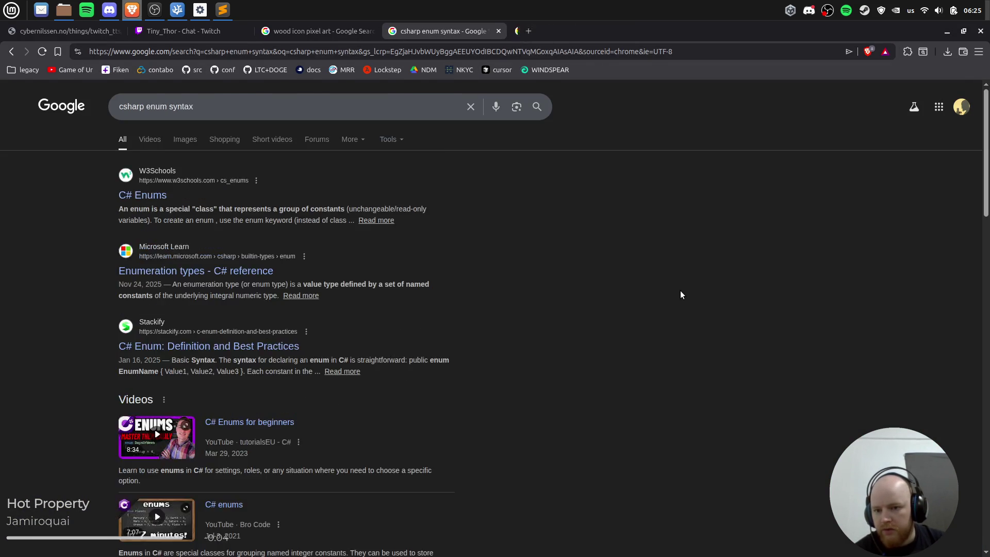
pyautogui.hotkey('alt', 'Tab')
# - Append .ToString() to player.wood, player.rope and player.stone in UIManager lines 49–51
pyautogui.write('ToStri')
pyautogui.press('Return')
pyautogui.hotkey('ctrl', 'shift', 'Left')
pyautogui.hotkey('ctrl', 'shift', 'Left')
pyautogui.hotkey('ctrl', 'shift', 'Right')
pyautogui.hotkey('ctrl', 'c')
pyautogui.press('Down')
pyautogui.press('Left')
pyautogui.hotkey('ctrl', 'v')
pyautogui.press('Down')
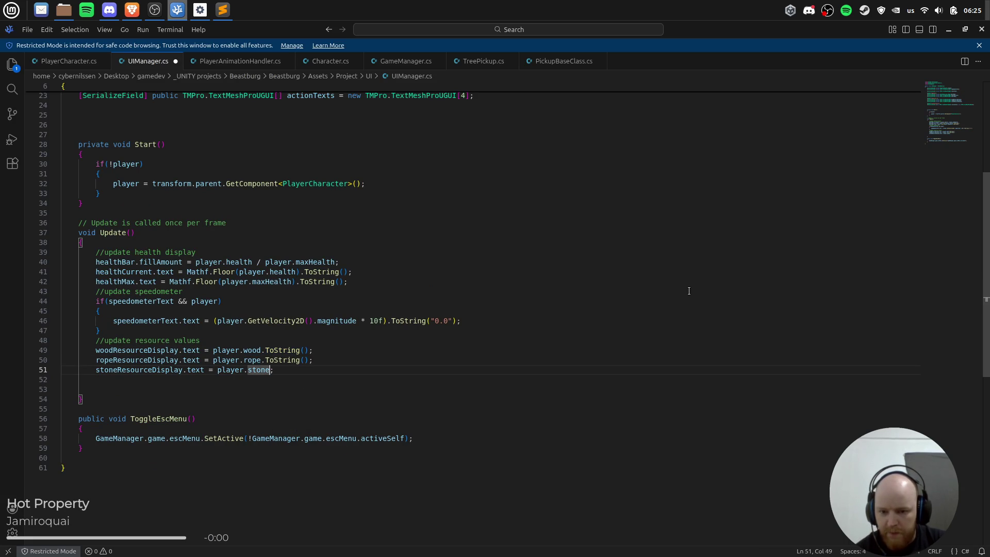
pyautogui.hotkey('ctrl', 'v')
pyautogui.hotkey('alt', 'Tab')
pyautogui.hotkey('alt', 'Tab')
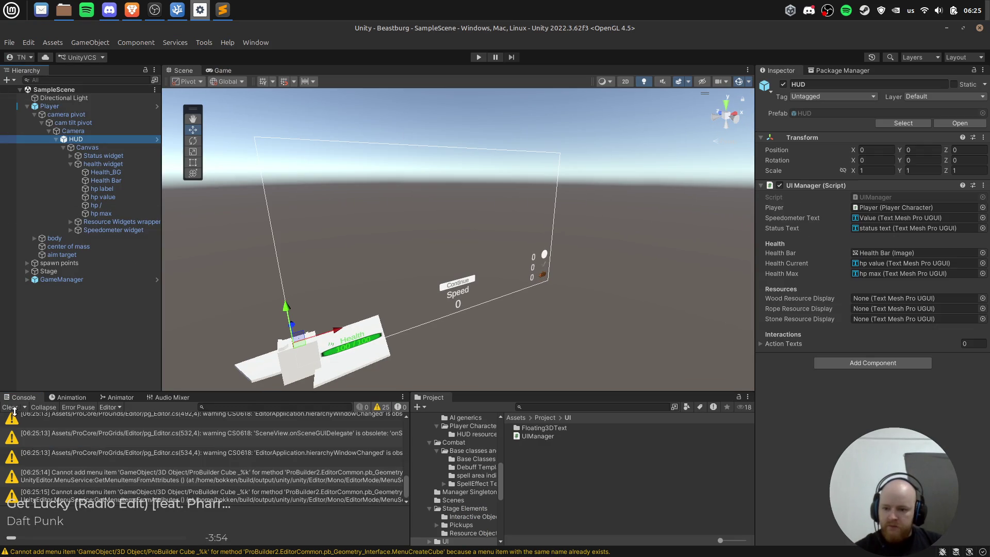
# - Clear the console and test-run the game, revealing NullReferenceExceptions from UIManager line 49
pyautogui.click(12, 408)
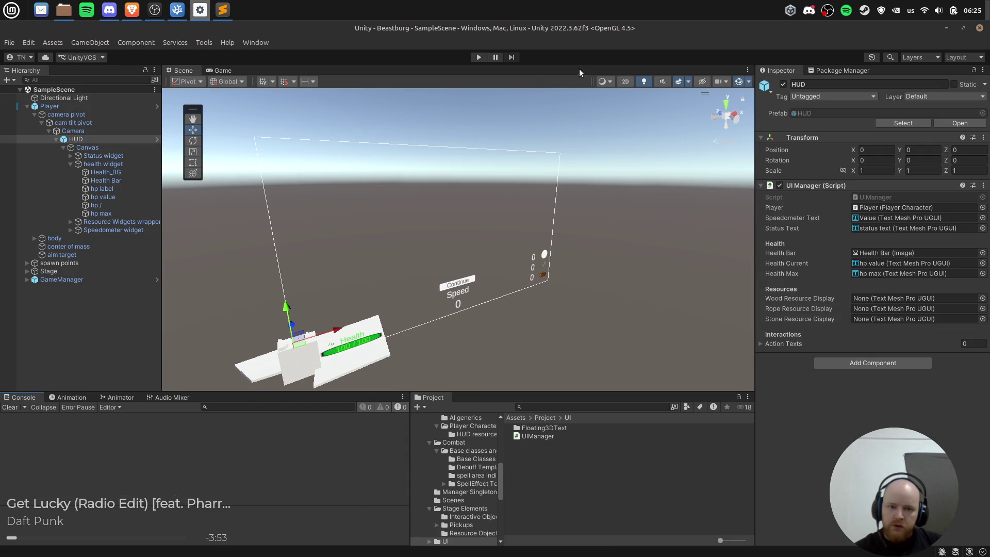
pyautogui.click(478, 57)
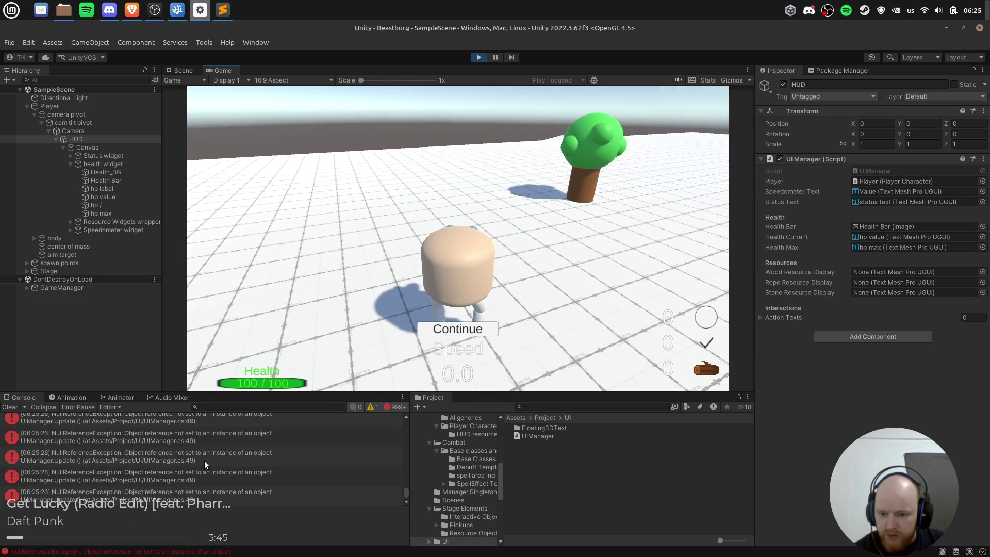
pyautogui.click(478, 57)
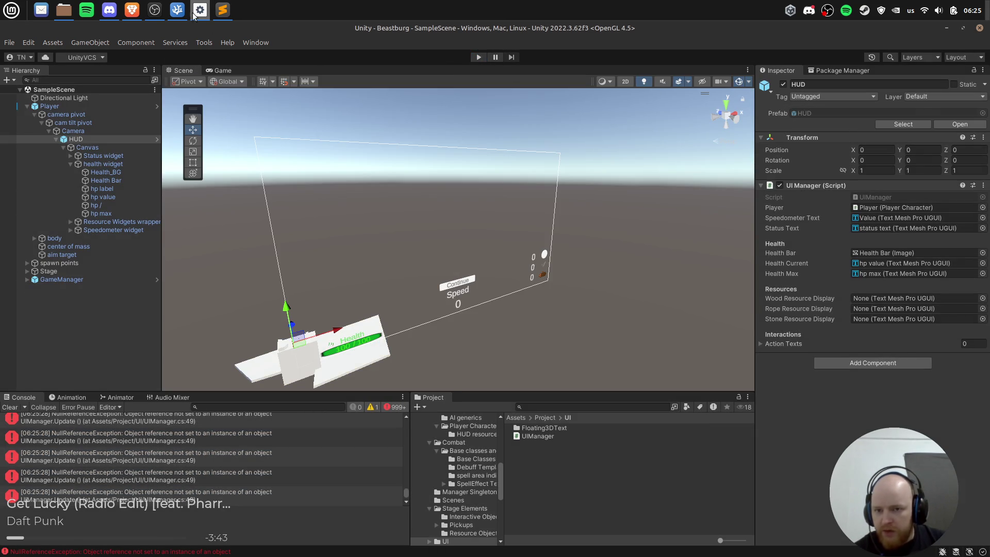
# - Inspect the rope display line and the woodResourceDisplay reference in UIManager.cs
pyautogui.click(177, 10)
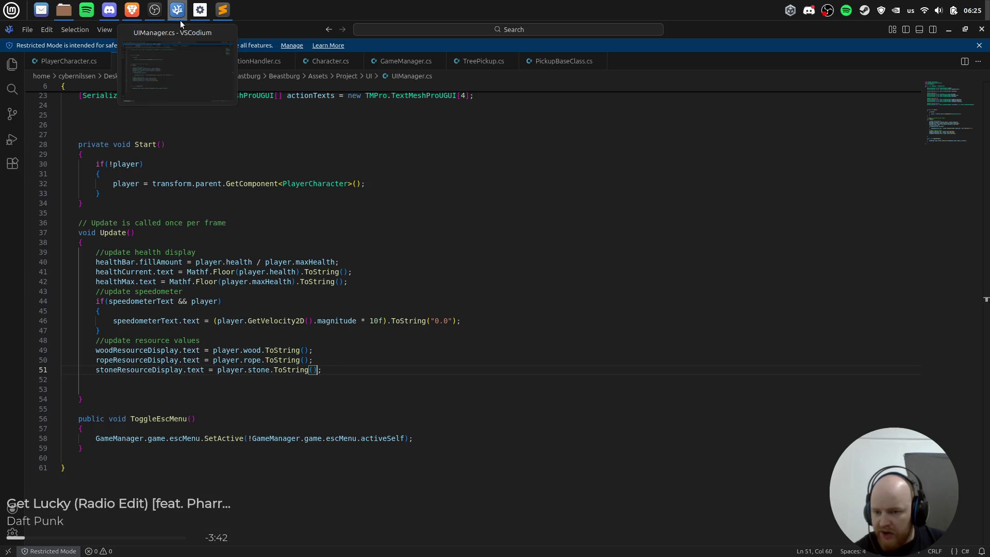
pyautogui.click(110, 358)
pyautogui.click(130, 350)
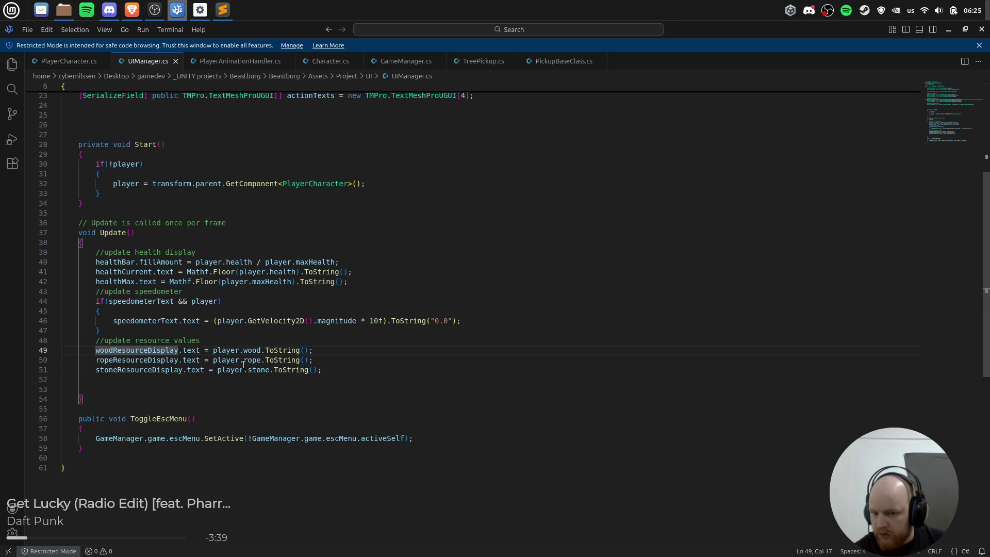
pyautogui.click(157, 350)
pyautogui.hotkey('alt', 'Tab')
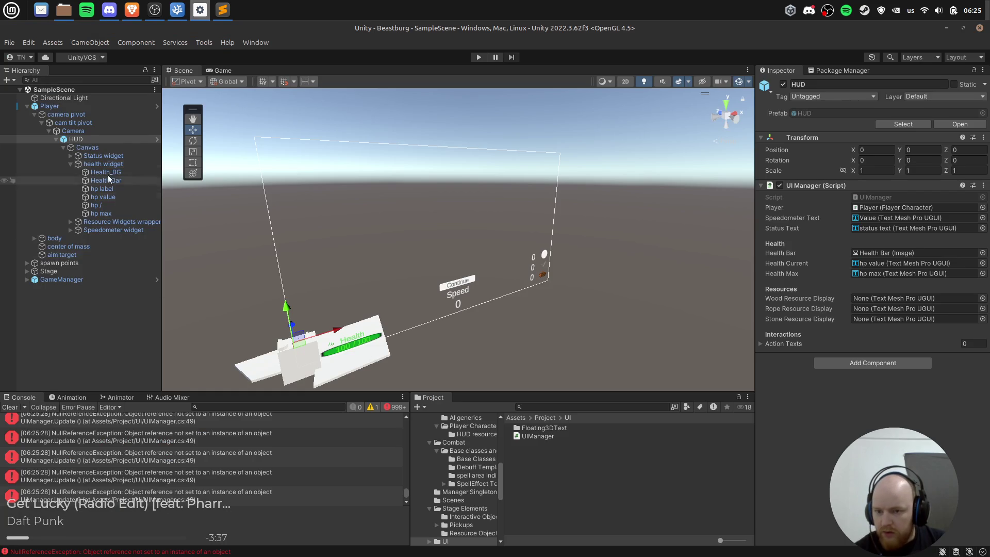
# - Open the HUD prefab, collapse the Speedometer and health widgets, and expand Resource Widgets
pyautogui.click(156, 140)
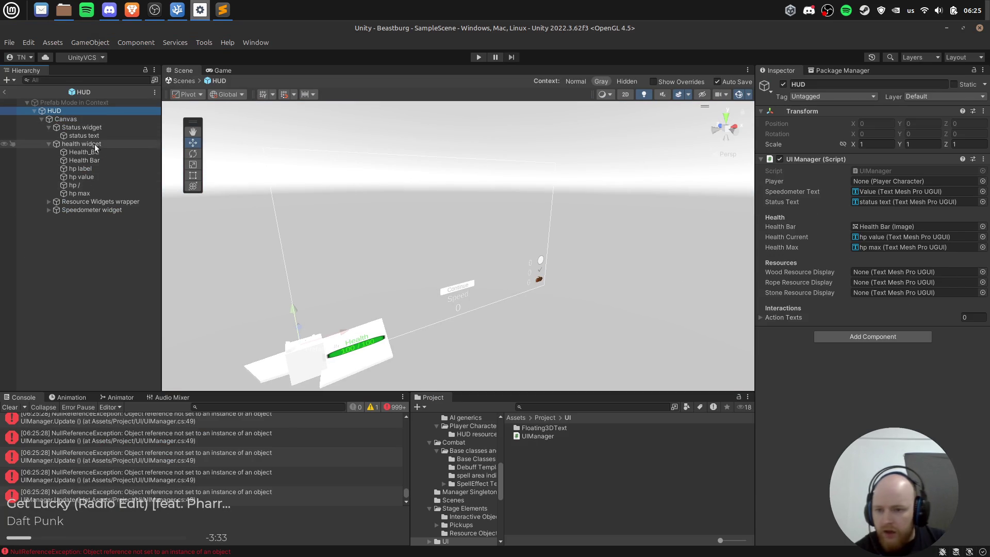
pyautogui.click(70, 212)
pyautogui.click(83, 202)
pyautogui.click(85, 209)
pyautogui.click(86, 201)
pyautogui.click(87, 210)
pyautogui.press('Left')
pyautogui.click(81, 144)
pyautogui.press('Left')
pyautogui.click(86, 152)
pyautogui.press('Right')
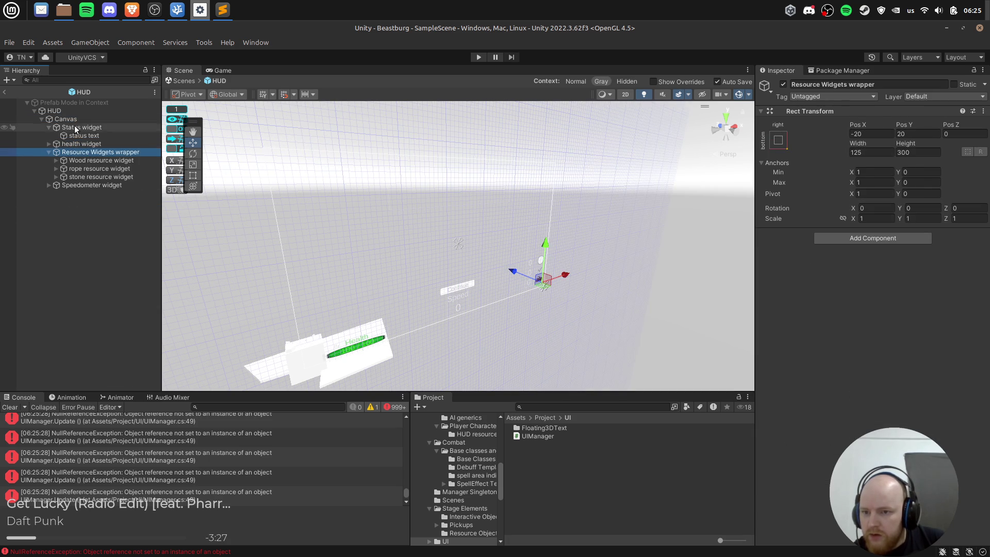
pyautogui.click(90, 163)
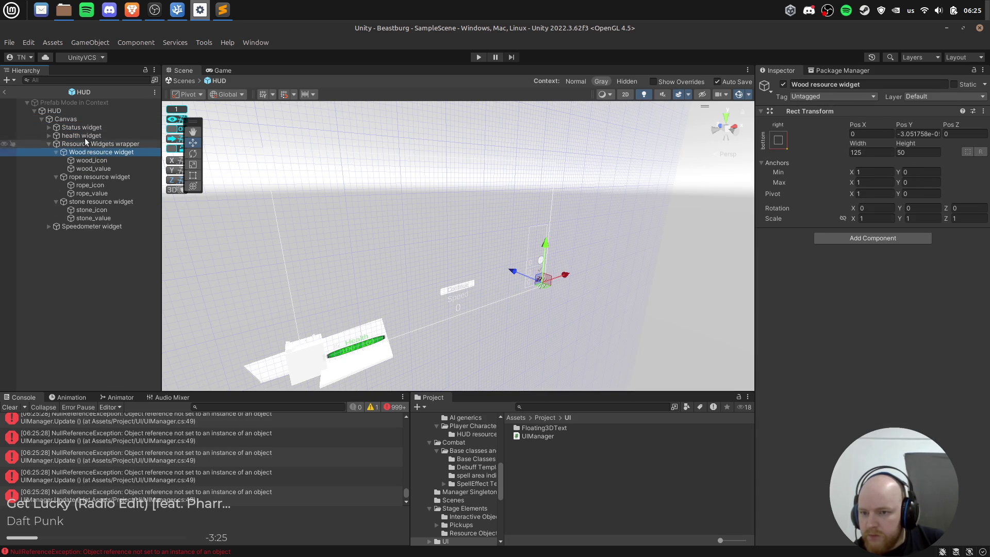
# - On the HUD root, assign stone_value and rope_value to the Stone and Rope Resource Display slots
pyautogui.click(67, 111)
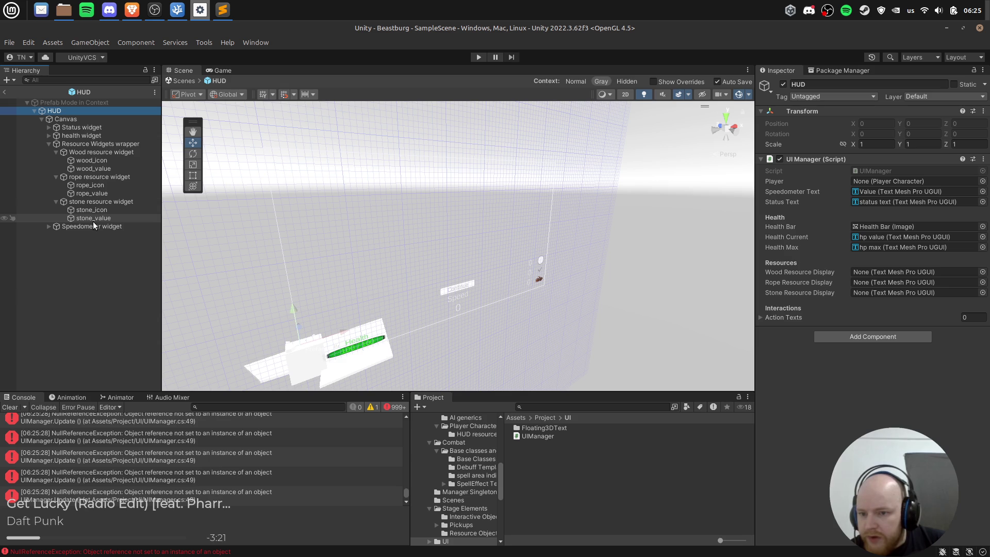
pyautogui.moveTo(988, 310)
pyautogui.mouseDown()
pyautogui.moveTo(894, 310)
pyautogui.moveTo(890, 292)
pyautogui.mouseUp()
pyautogui.moveTo(91, 193); pyautogui.dragTo(869, 284)
# - Assign wood_value to Wood Resource Display, exit the prefab, and play-test until wood reaches 10
pyautogui.moveTo(94, 168)
pyautogui.mouseDown()
pyautogui.moveTo(730, 219)
pyautogui.moveTo(895, 272)
pyautogui.mouseUp()
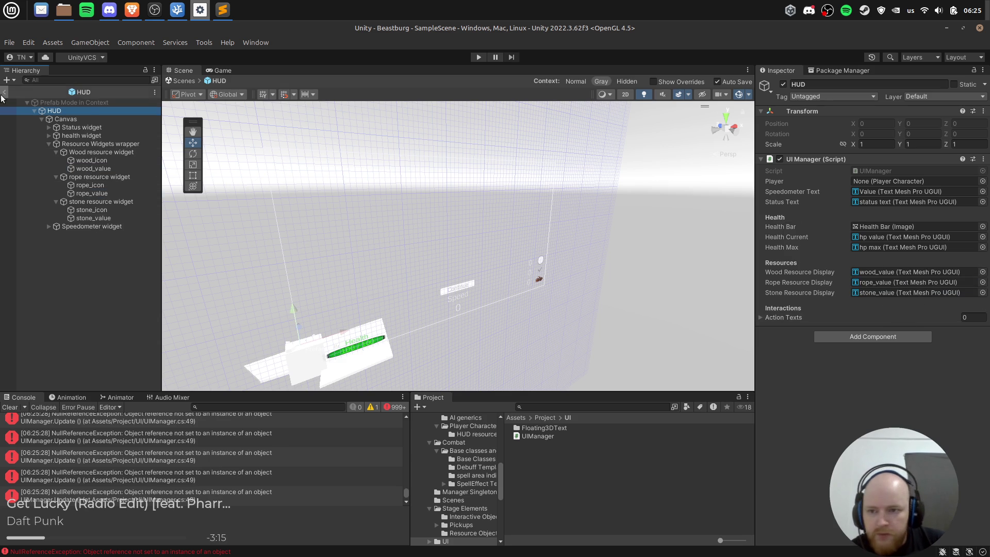
pyautogui.click(3, 92)
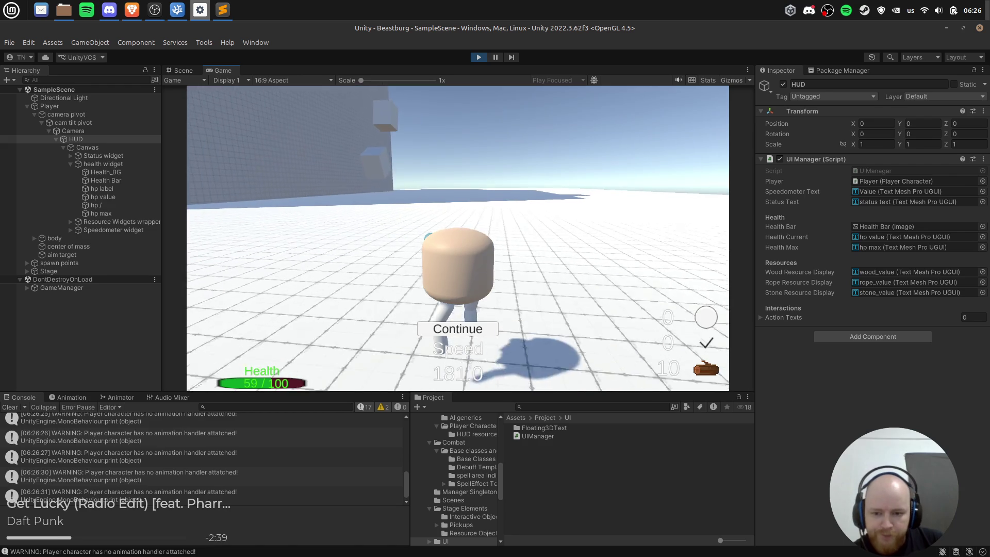
pyautogui.hotkey('ctrl', 'p')
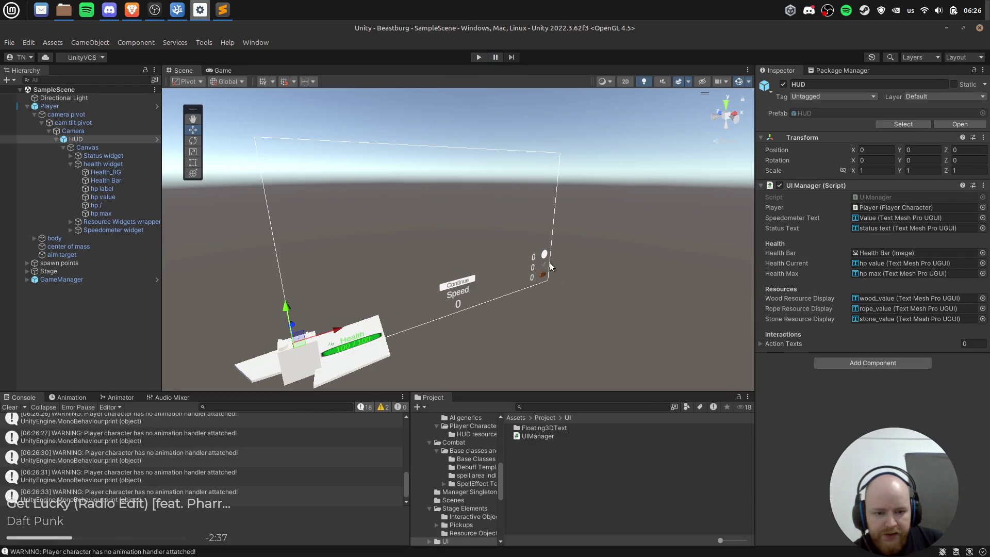
# - Frame the Player and inspect the plateu, Tree (9) and Tree pickups in the Hierarchy
pyautogui.moveTo(432, 290); pyautogui.dragTo(387, 321)
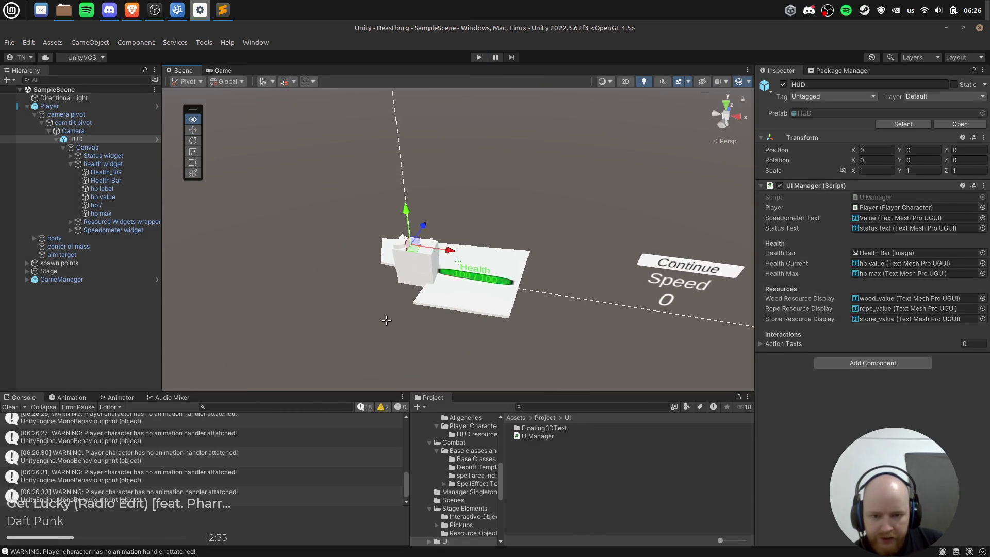
pyautogui.scroll(-5, 387, 321)
pyautogui.doubleClick(49, 106)
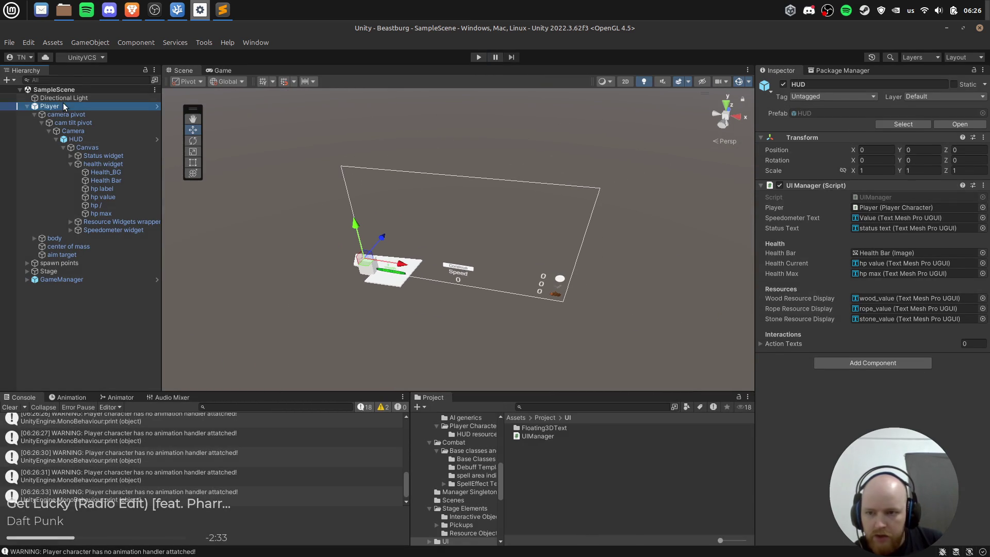
pyautogui.moveTo(629, 287)
pyautogui.mouseDown()
pyautogui.moveTo(515, 242)
pyautogui.moveTo(308, 194)
pyautogui.mouseUp()
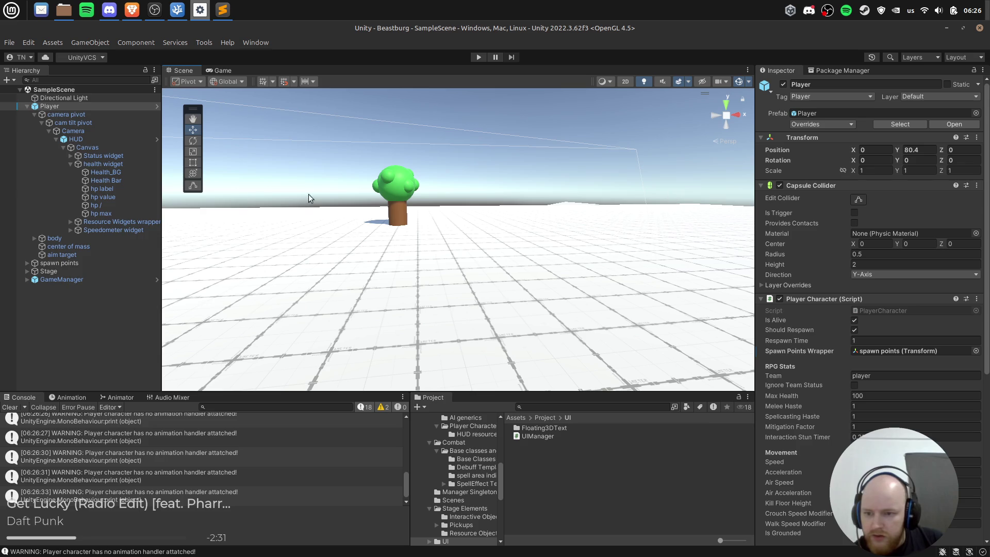
pyautogui.click(70, 269)
pyautogui.click(293, 265)
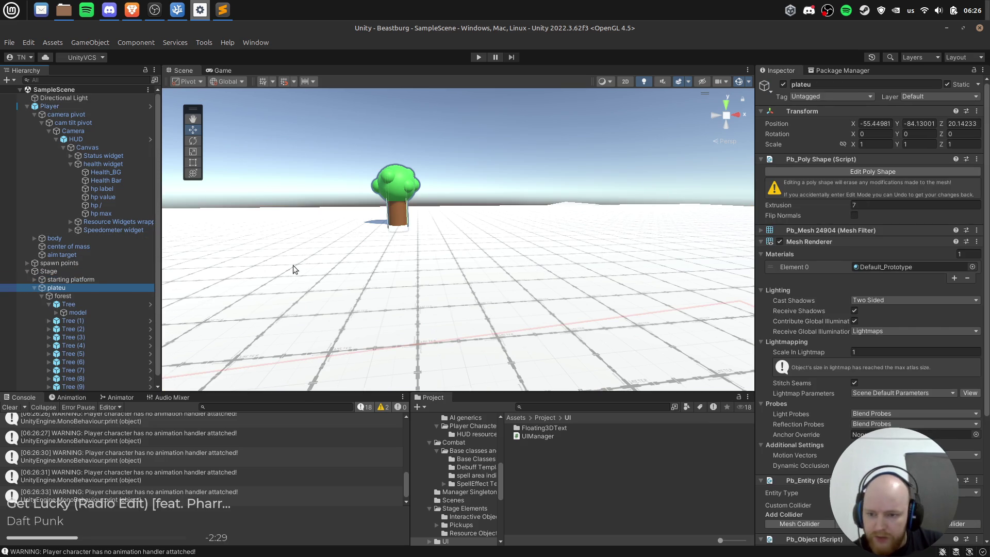
pyautogui.click(87, 378)
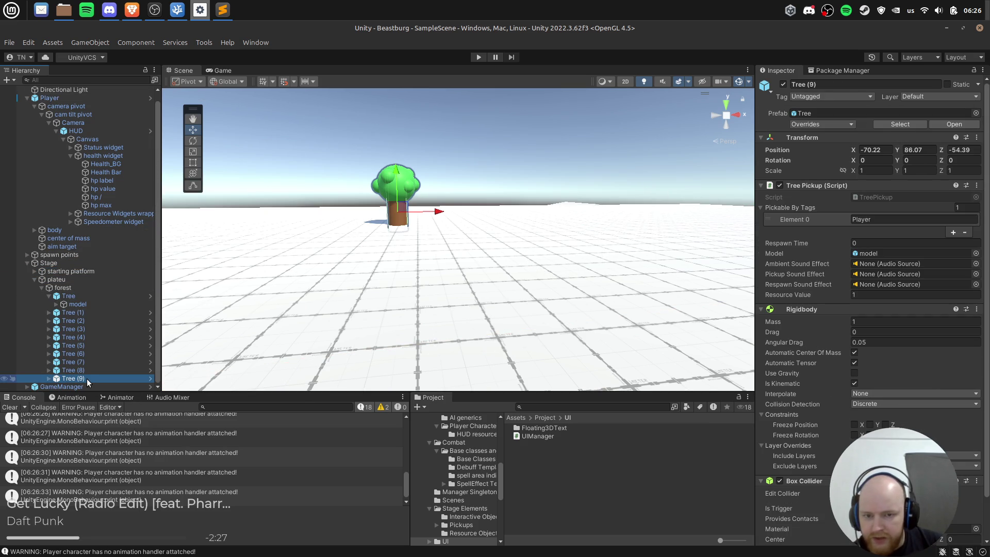
pyautogui.click(100, 295)
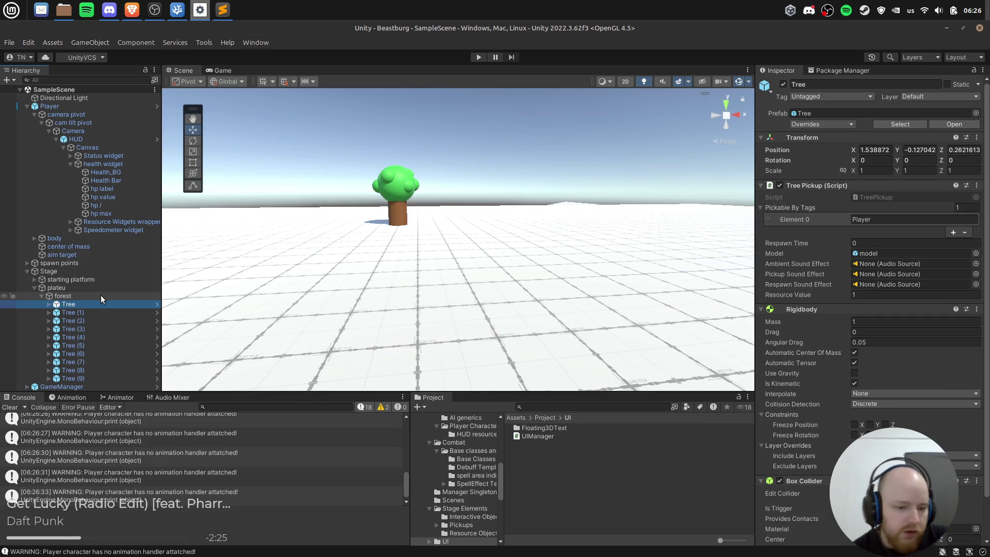
pyautogui.hotkey('alt', 'Tab')
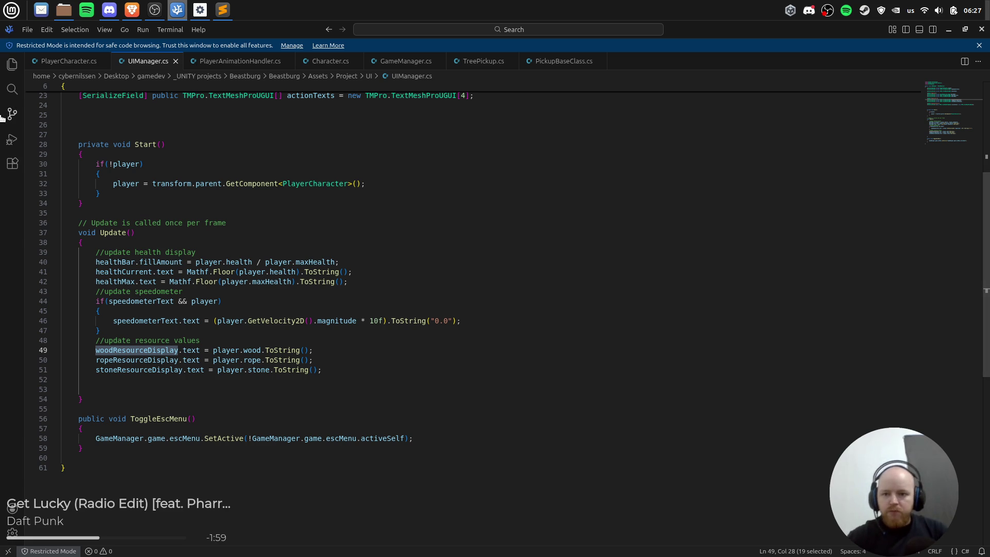
# - Create Tree and Rope folders inside Stage Elements > Resource Objects
pyautogui.click(200, 10)
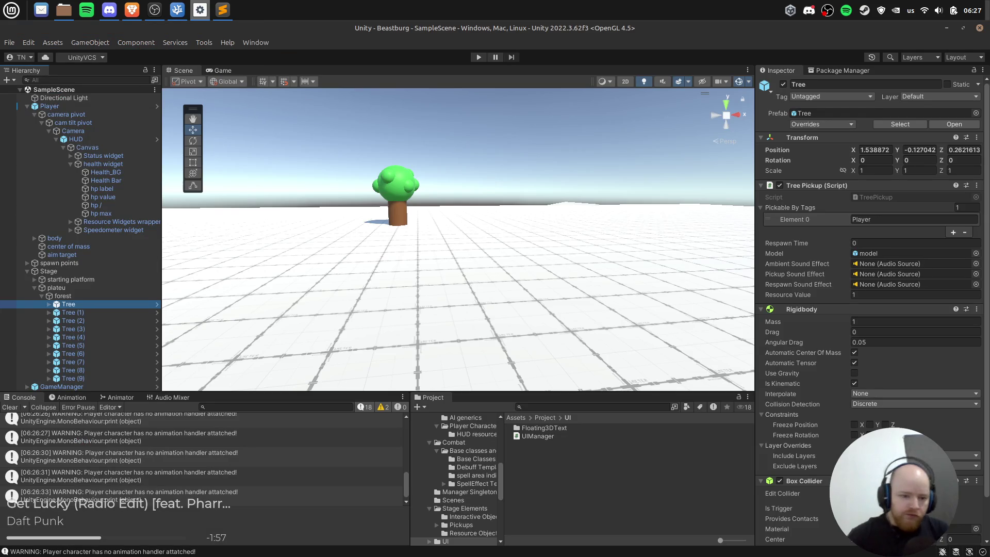
pyautogui.click(560, 487)
pyautogui.click(548, 417)
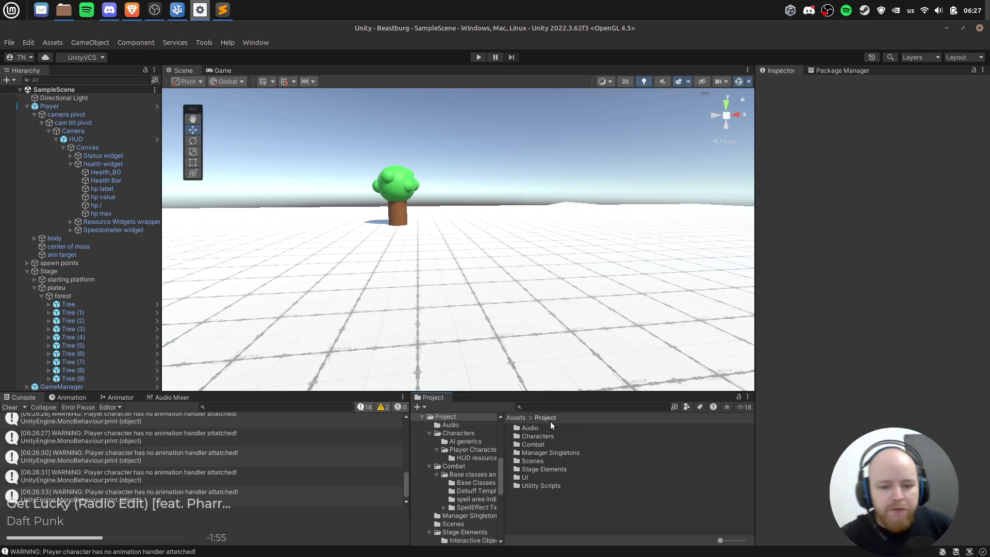
pyautogui.doubleClick(541, 467)
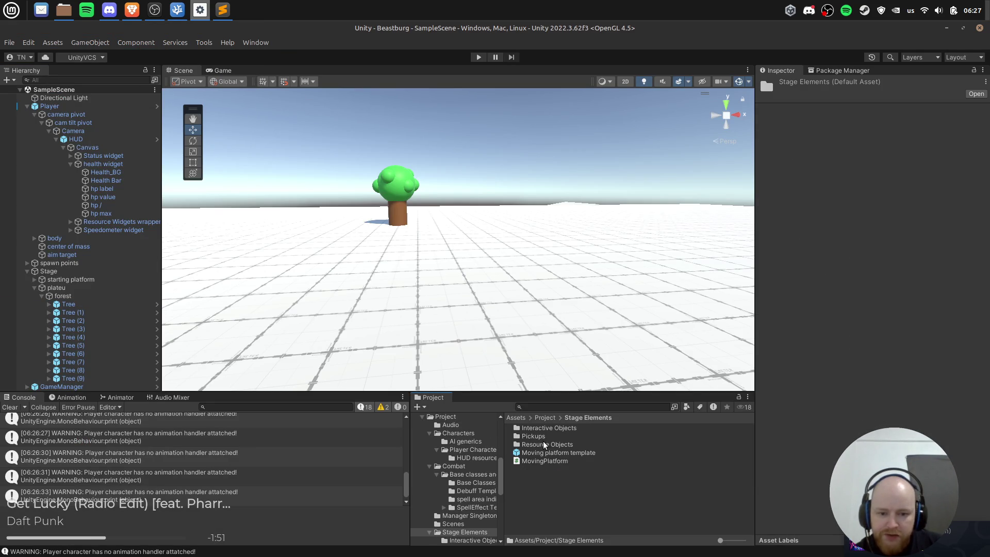
pyautogui.doubleClick(541, 447)
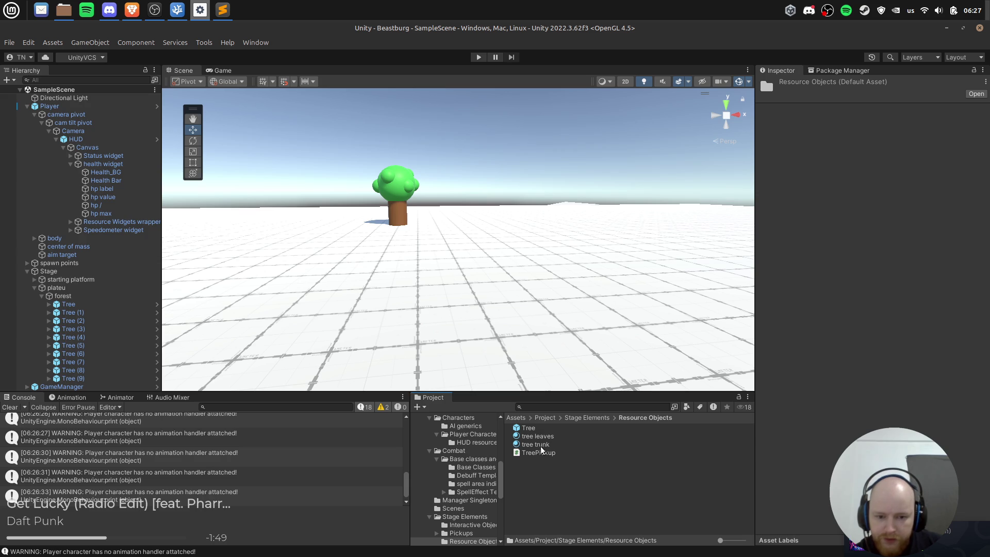
pyautogui.rightClick(540, 484)
pyautogui.moveTo(595, 153)
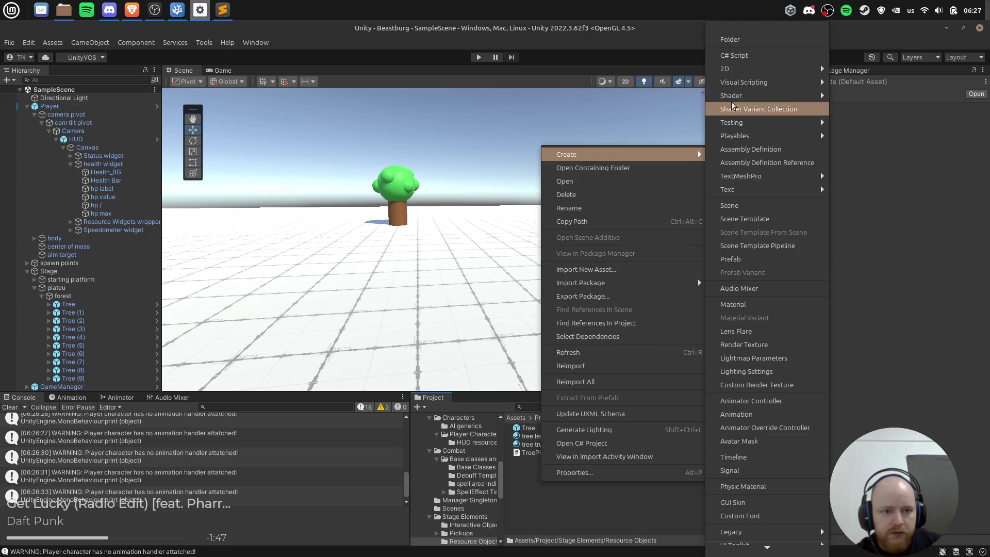
pyautogui.click(757, 44)
pyautogui.write('Tr')
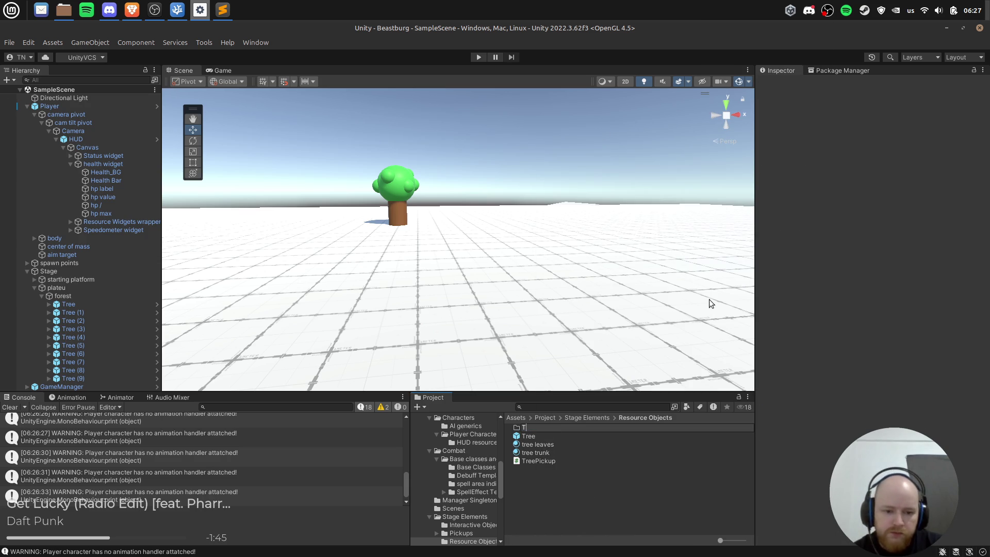
pyautogui.write('e')
pyautogui.press('Return')
pyautogui.rightClick(561, 483)
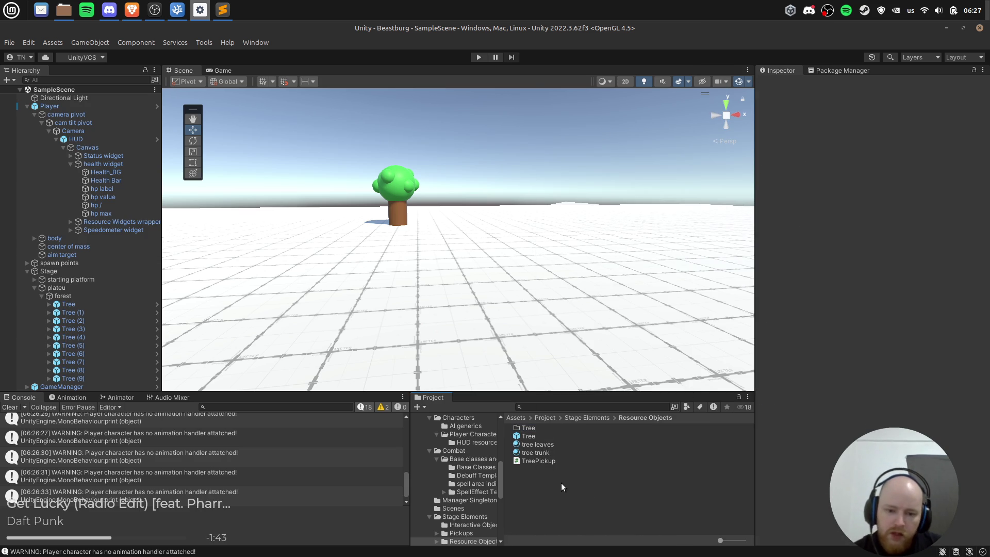
pyautogui.moveTo(593, 152)
pyautogui.click(806, 41)
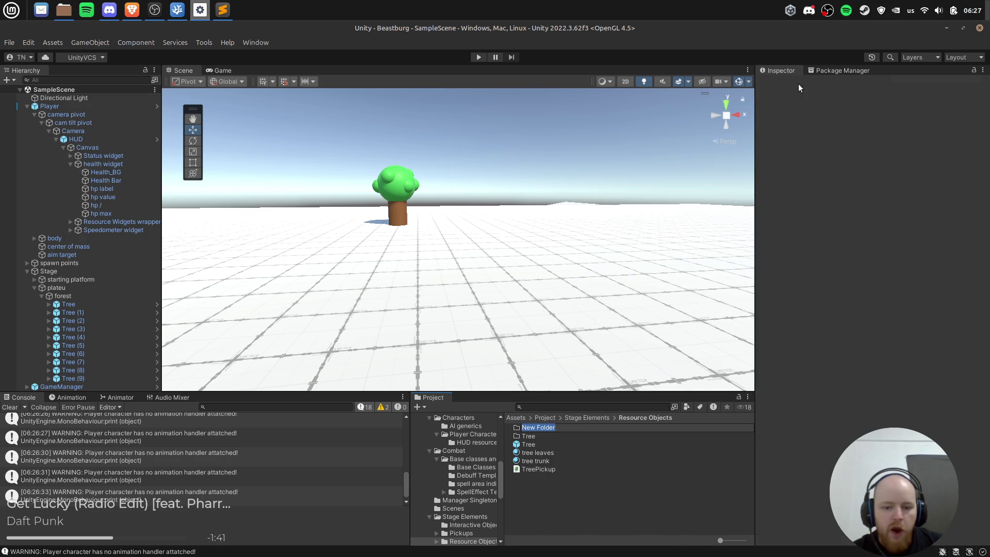
pyautogui.write('Rope')
pyautogui.press('Return')
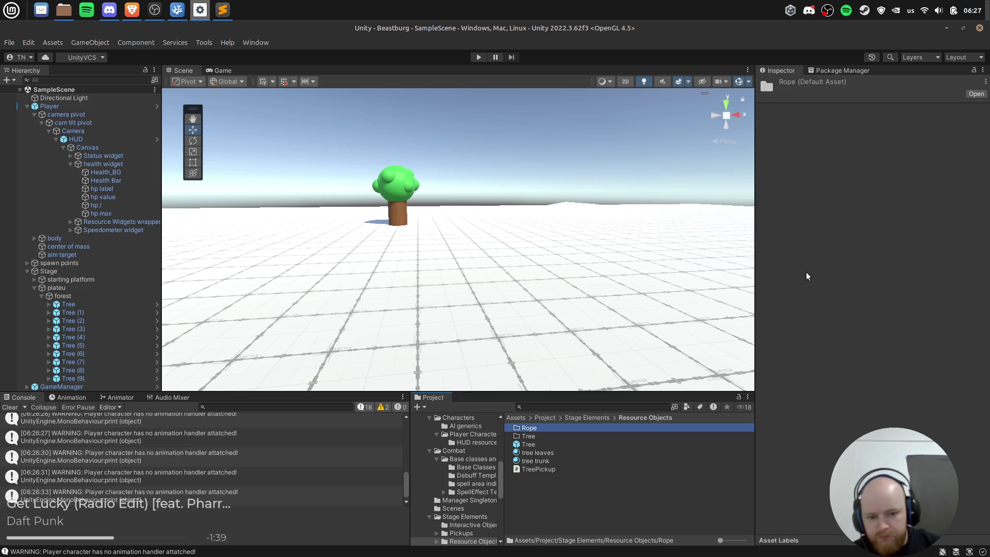
# - Move the tree leaves and tree trunk materials into the Tree folder
pyautogui.click(534, 444)
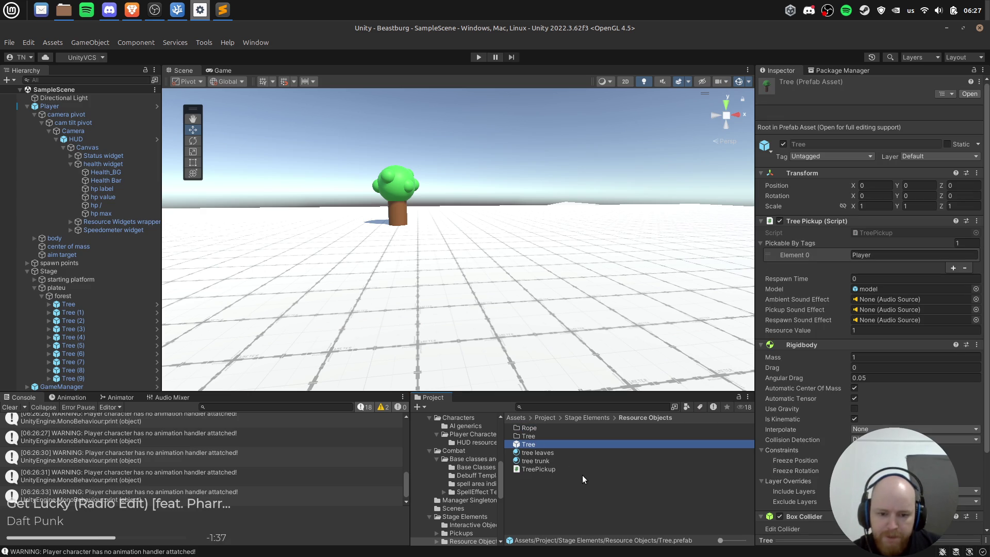
pyautogui.click(536, 452)
pyautogui.keyDown('shift'); pyautogui.click(542, 460); pyautogui.keyUp('shift')
pyautogui.moveTo(543, 460); pyautogui.dragTo(531, 436)
# - Duplicate TreePickup as RopePickup, then cancel and delete the duplicate script
pyautogui.click(542, 452)
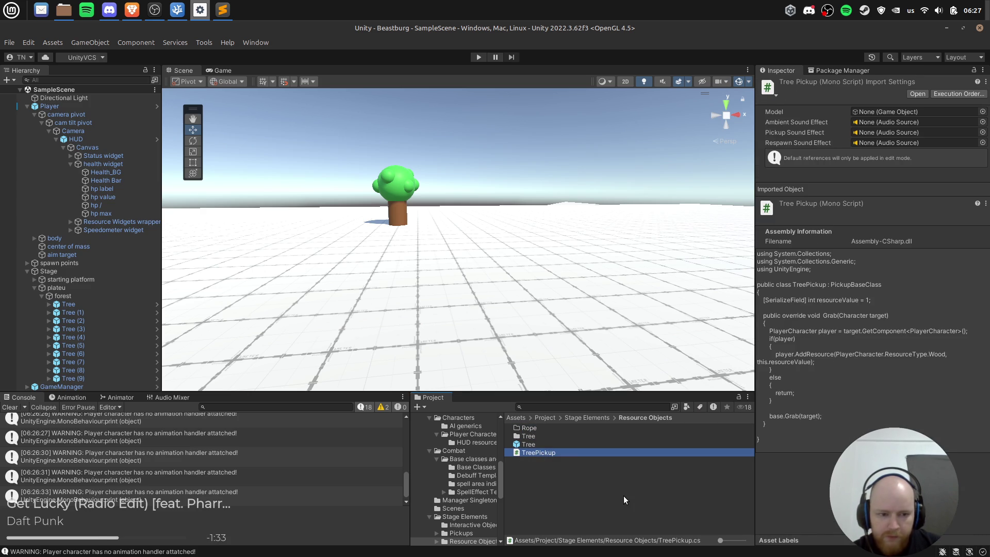
pyautogui.hotkey('ctrl', 'd')
pyautogui.press('F2')
pyautogui.write('Rope')
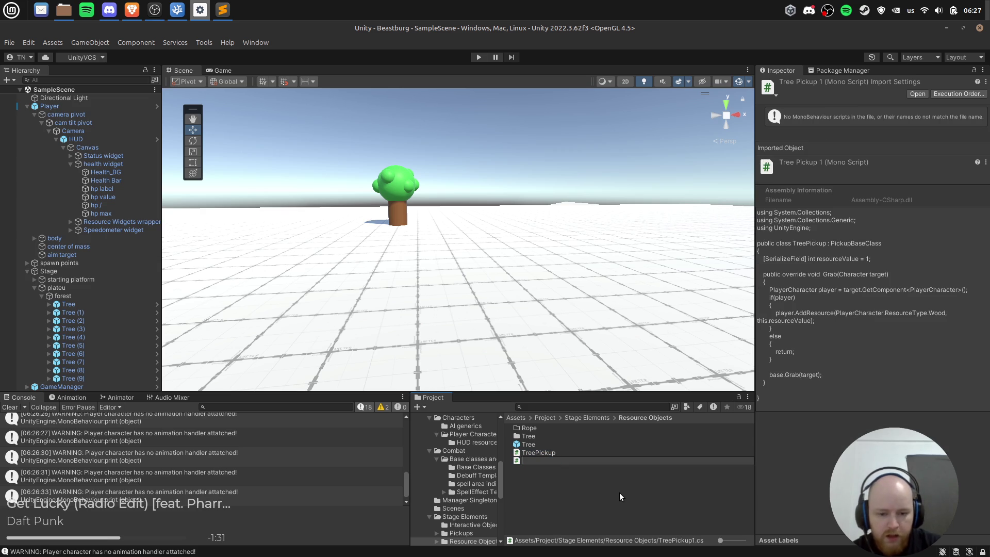
pyautogui.write('Pickup')
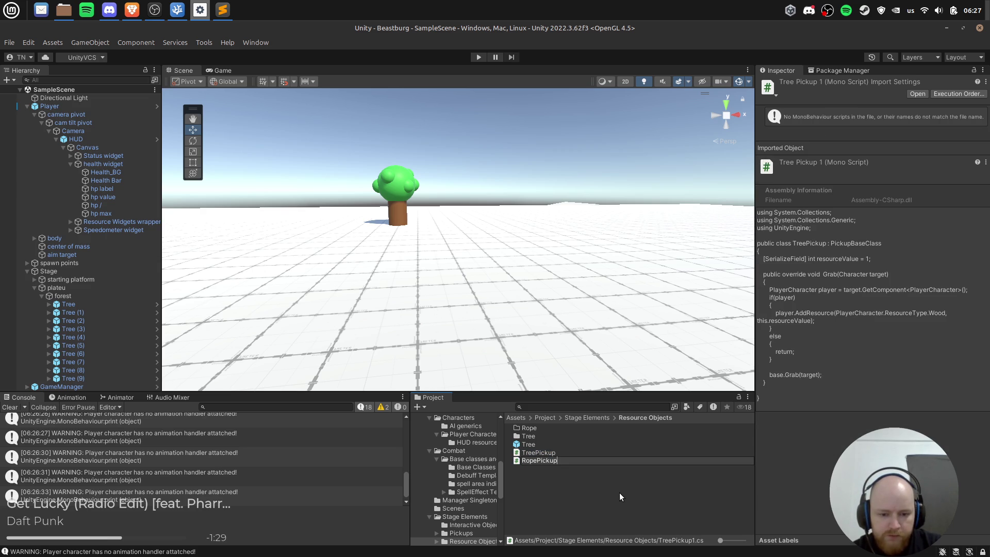
pyautogui.press('Escape')
pyautogui.press('Delete')
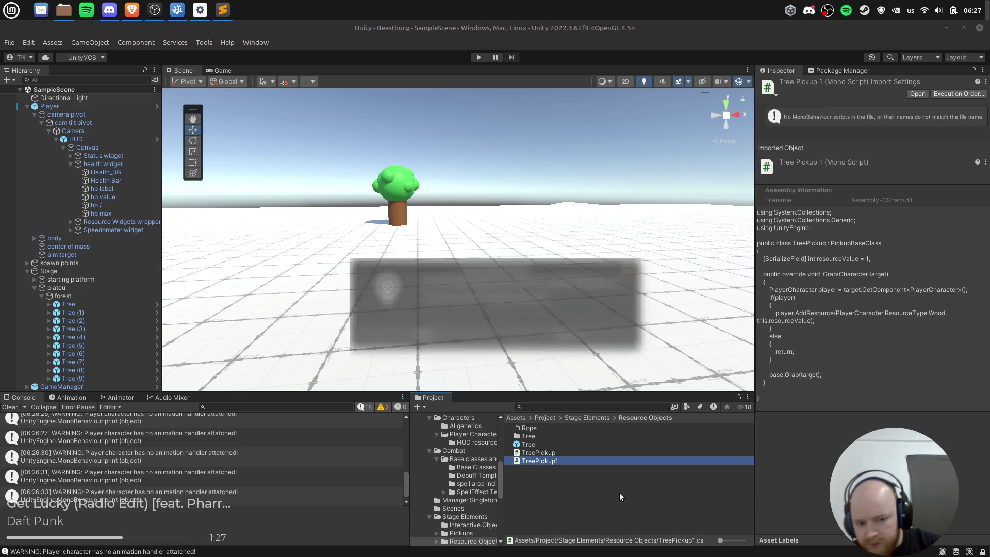
pyautogui.click(432, 339)
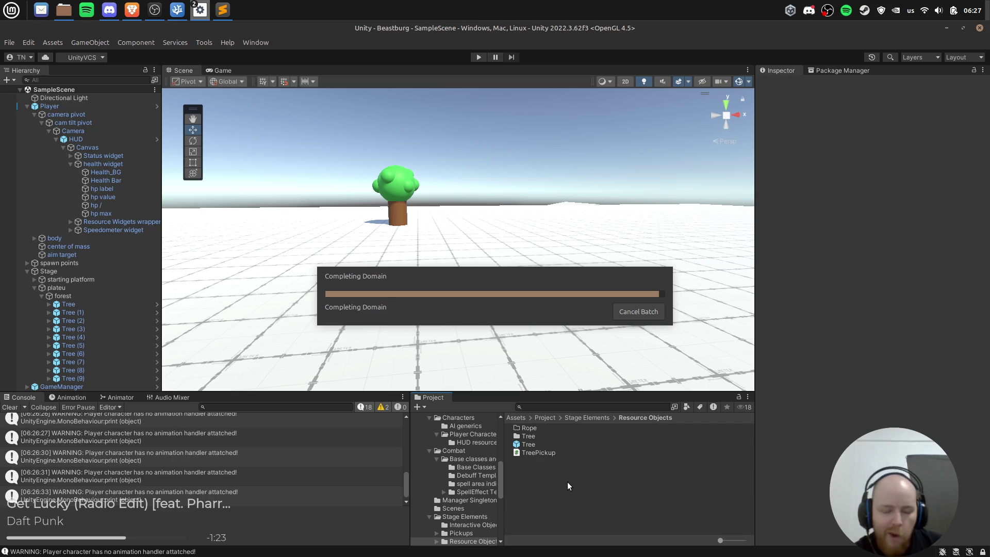
# - Open the TreePickup script in the code editor at the resourceValue declaration
pyautogui.click(527, 454)
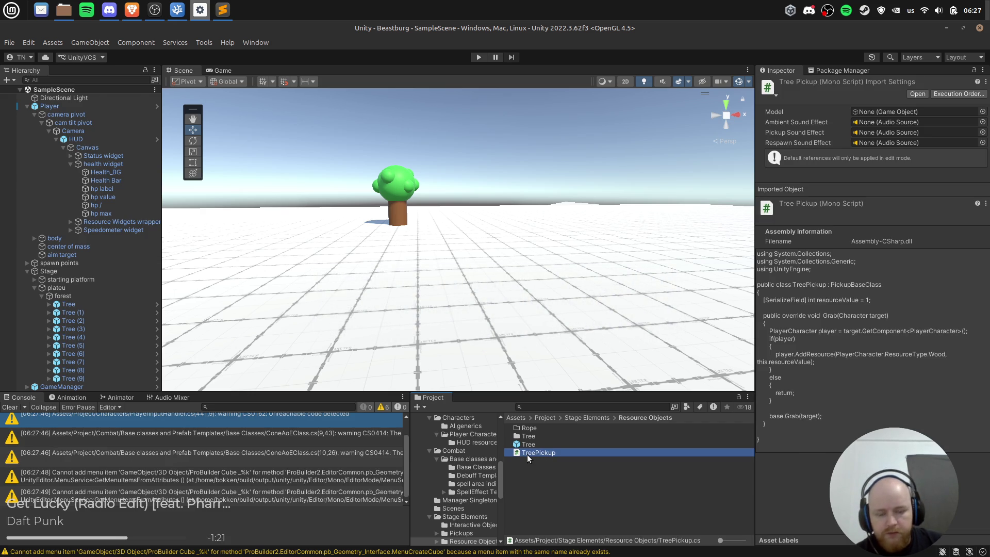
pyautogui.doubleClick(527, 454)
pyautogui.click(264, 146)
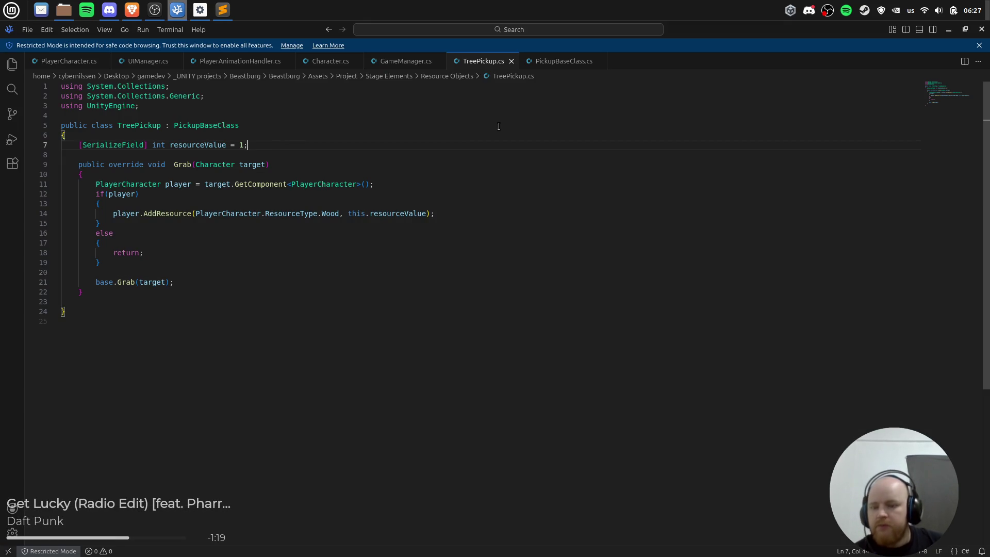
# - Add '[SerializeField] PlayerCharacter.ResourceType type;' below resourceValue in TreePickup.cs
pyautogui.press('Return')
pyautogui.write('[Ser')
pyautogui.press('Tab')
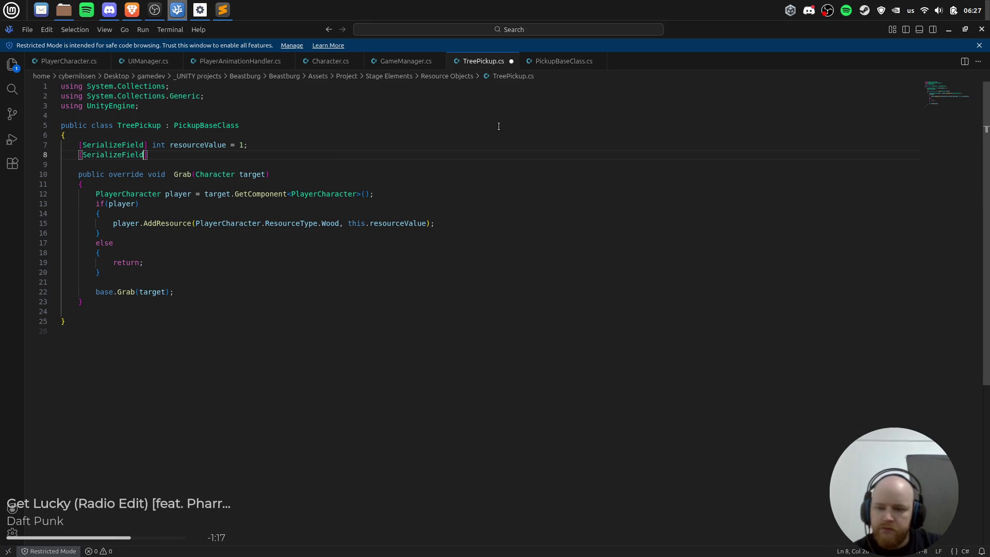
pyautogui.write('] PlayerCharacter.')
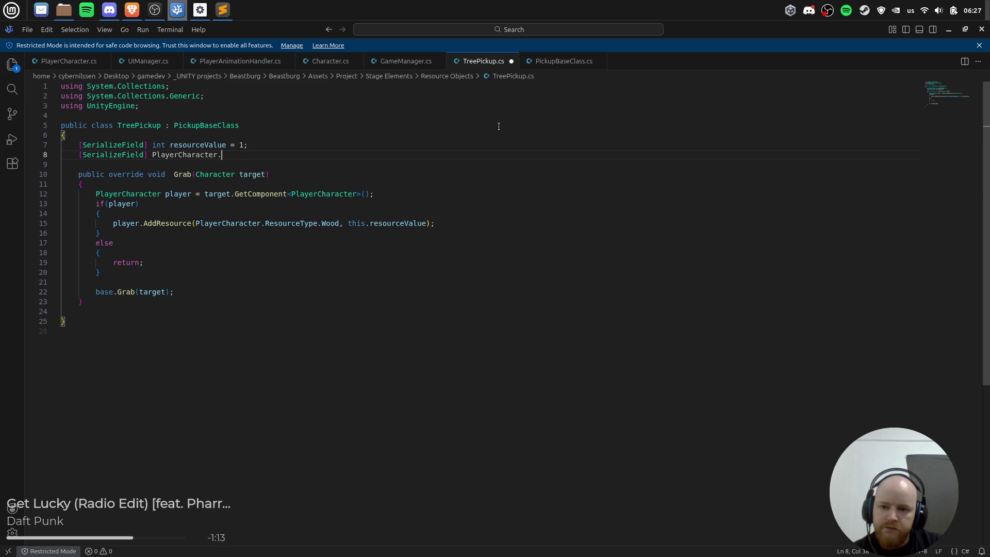
pyautogui.write('resourcet')
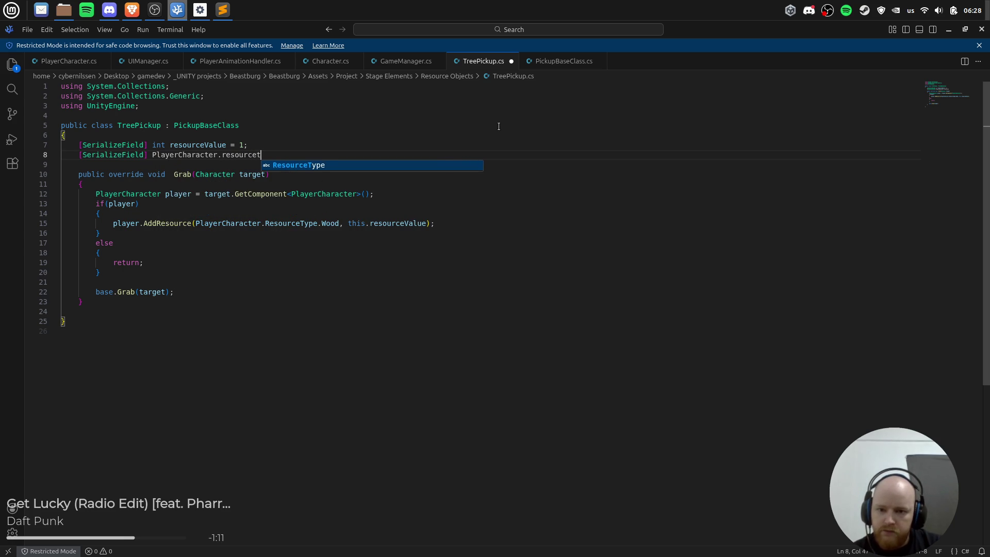
pyautogui.press('Tab')
pyautogui.write('type;')
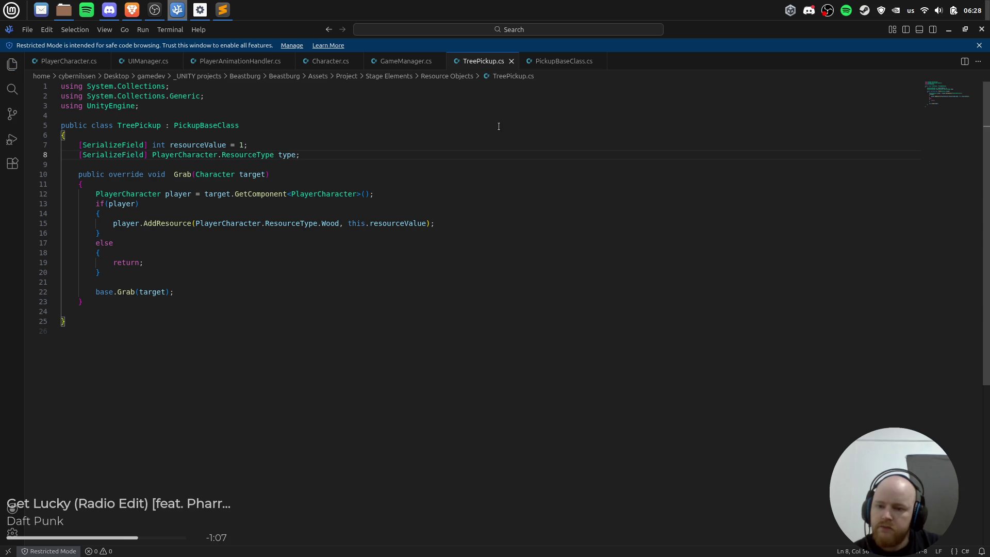
pyautogui.hotkey('alt', 'Tab')
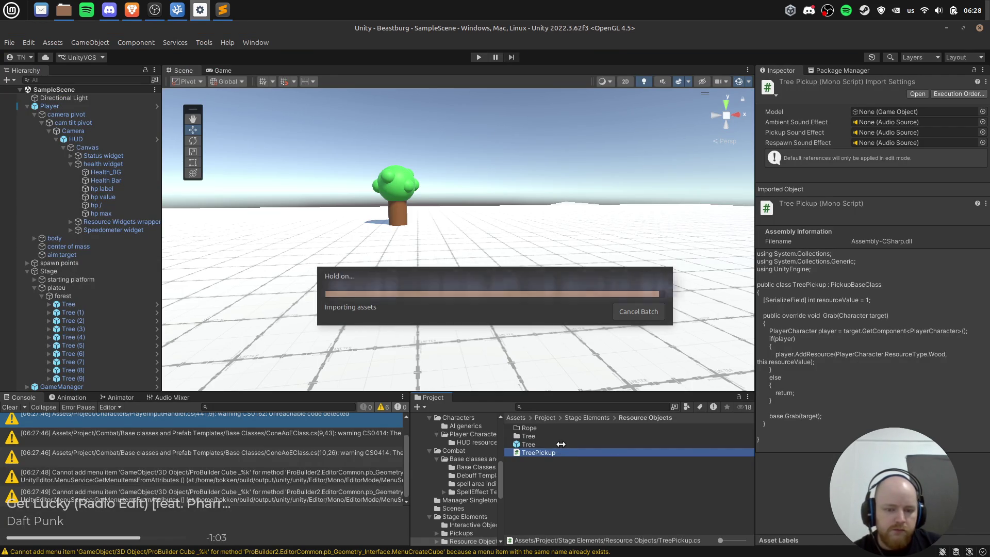
# - Check the Tree prefab's new Type field, keeping it set to Wood
pyautogui.click(561, 445)
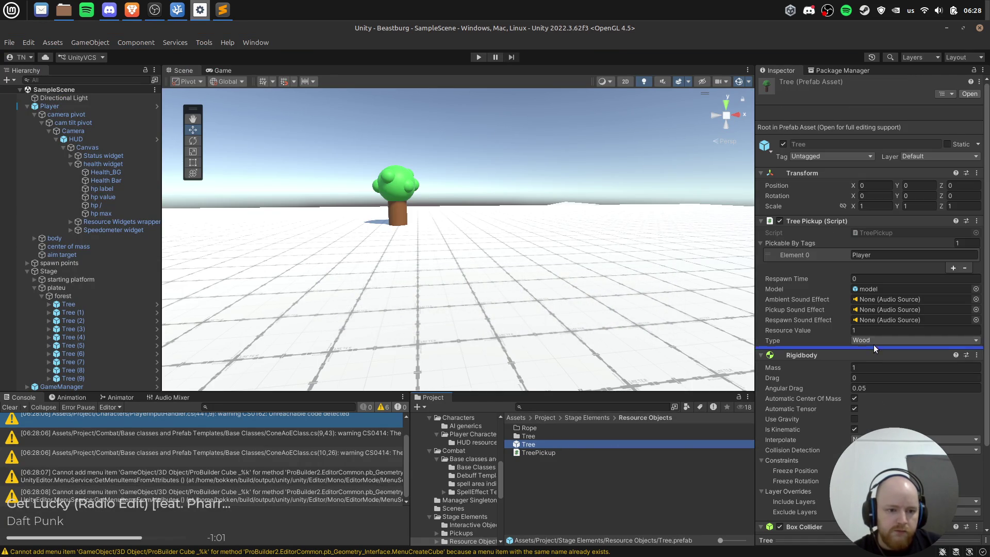
pyautogui.click(878, 340)
pyautogui.click(874, 354)
pyautogui.click(878, 338)
pyautogui.click(874, 354)
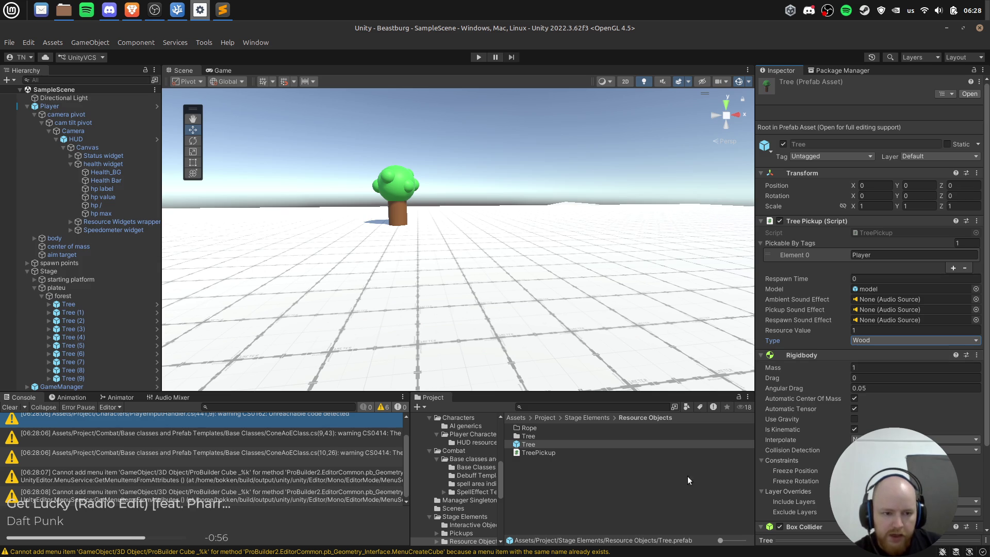
# - Rename the TreePickup script asset to ResourcePickup
pyautogui.click(557, 452)
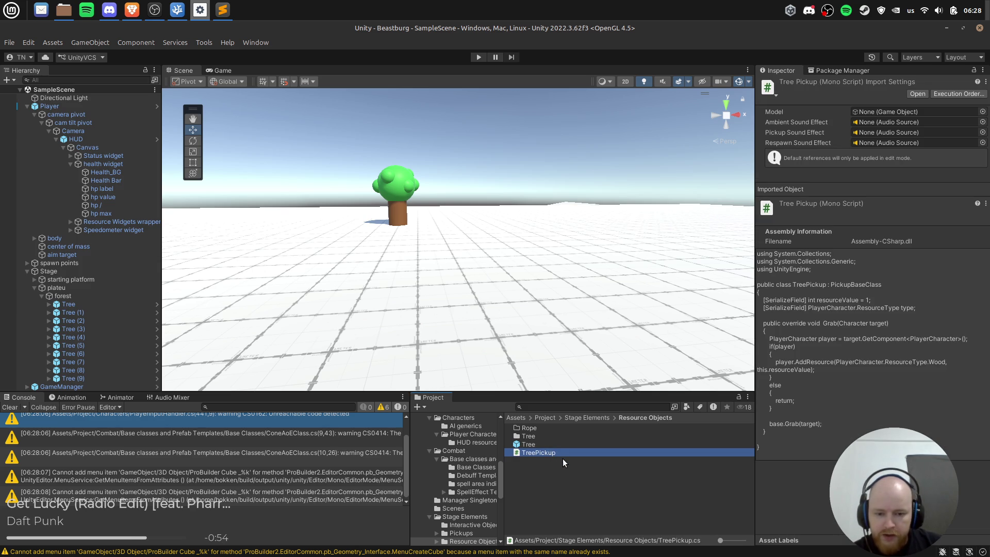
pyautogui.press('F2')
pyautogui.write('Resource')
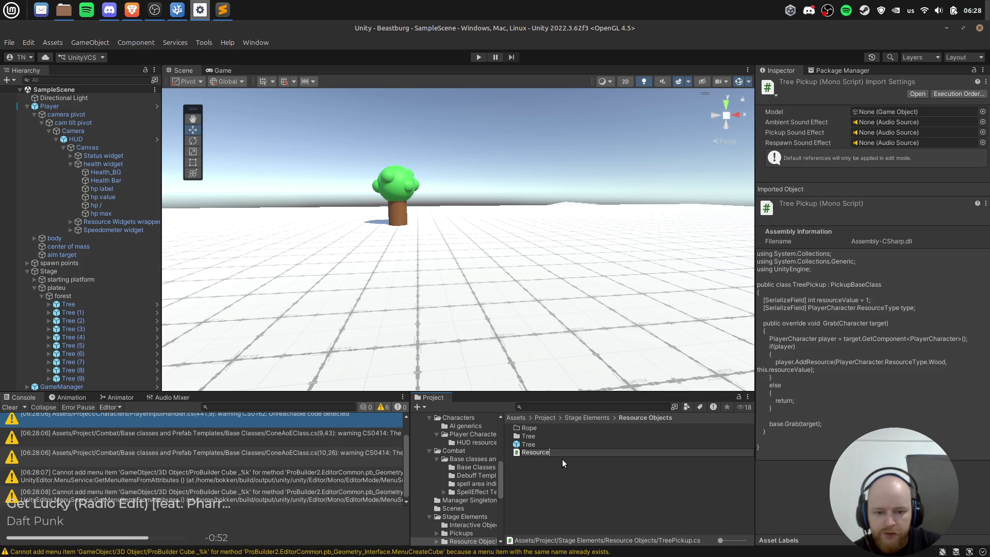
pyautogui.write('kup')
pyautogui.press('Return')
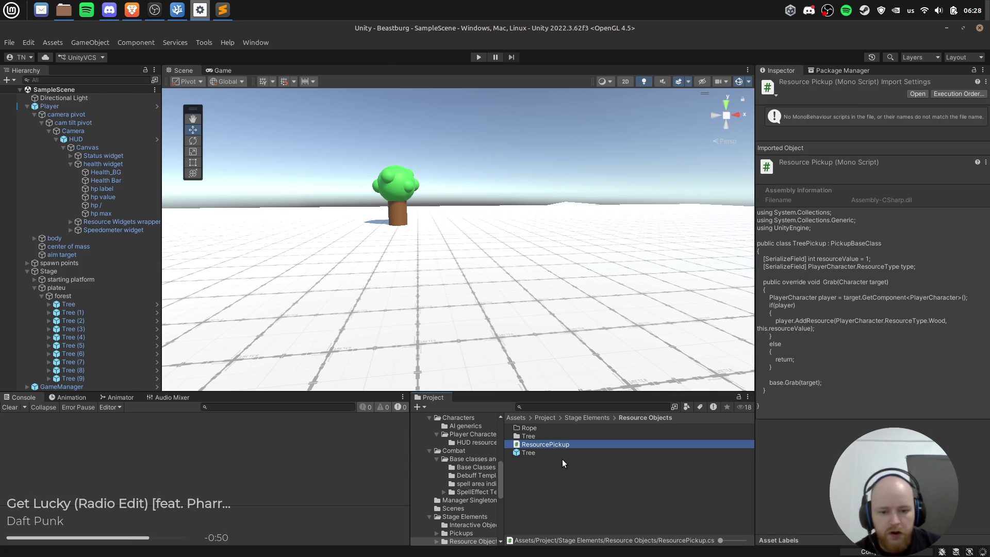
pyautogui.hotkey('alt', 'Tab')
pyautogui.click(209, 154)
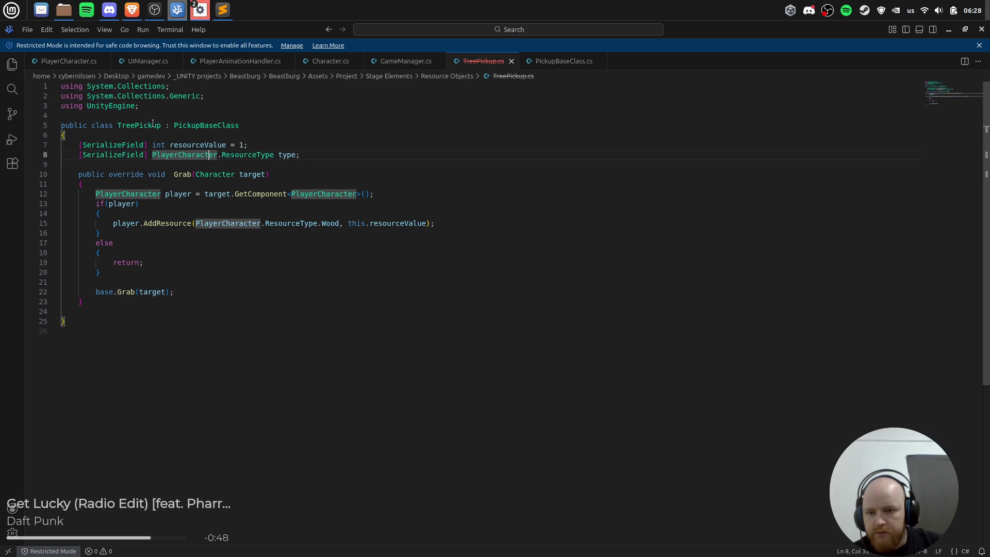
# - Close the outdated TreePickup.cs, discarding the partial class-name edit
pyautogui.doubleClick(140, 125)
pyautogui.write('Resource')
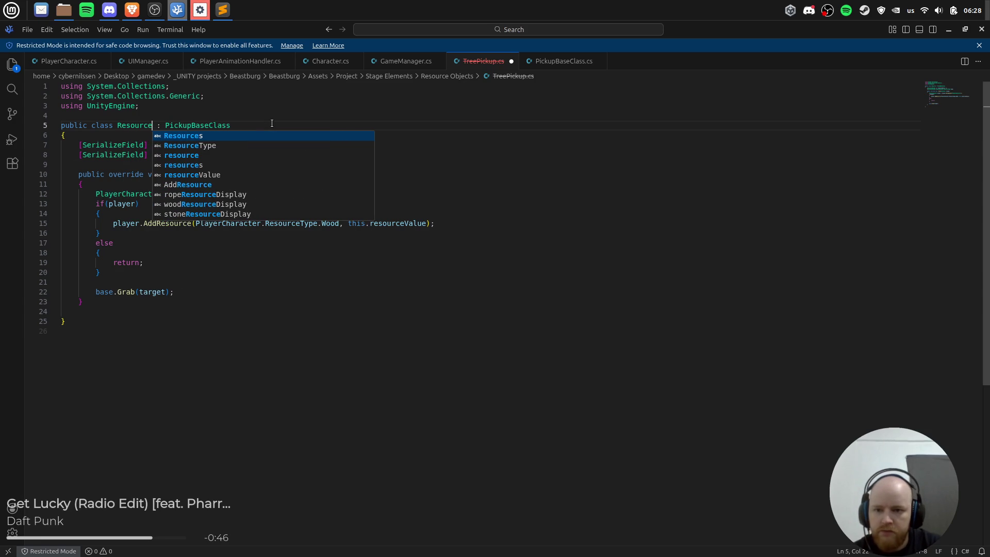
pyautogui.hotkey('ctrl', 'w')
pyautogui.click(405, 238)
pyautogui.hotkey('alt', 'Tab')
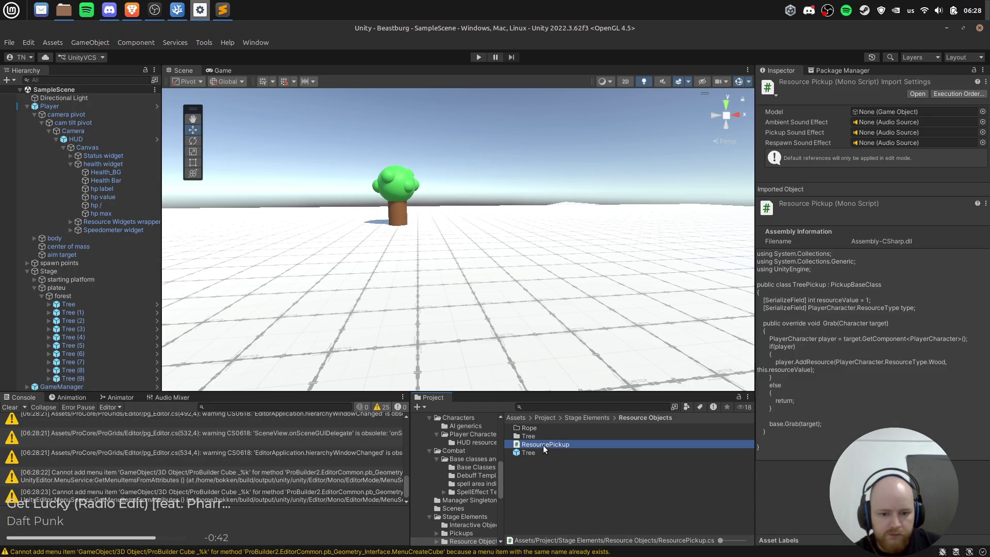
# - Rename every occurrence of TreePickup to ResourcePickup in ResourcePickup.cs
pyautogui.doubleClick(544, 445)
pyautogui.doubleClick(120, 126)
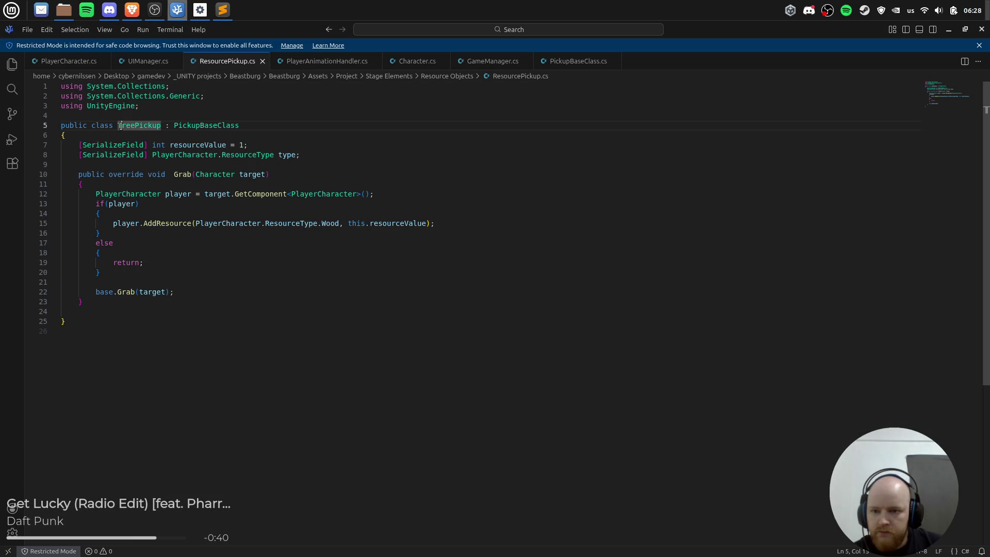
pyautogui.rightClick(131, 122)
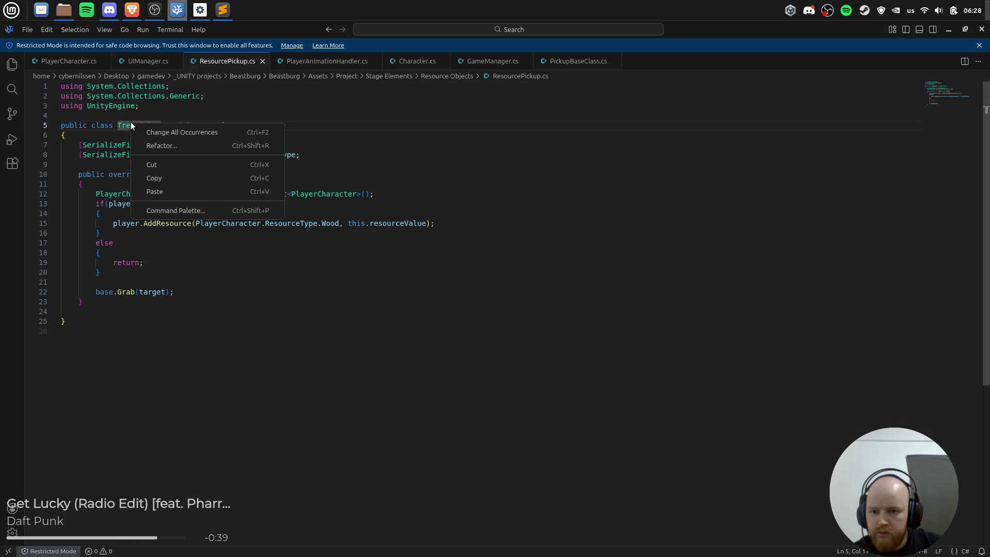
pyautogui.click(211, 137)
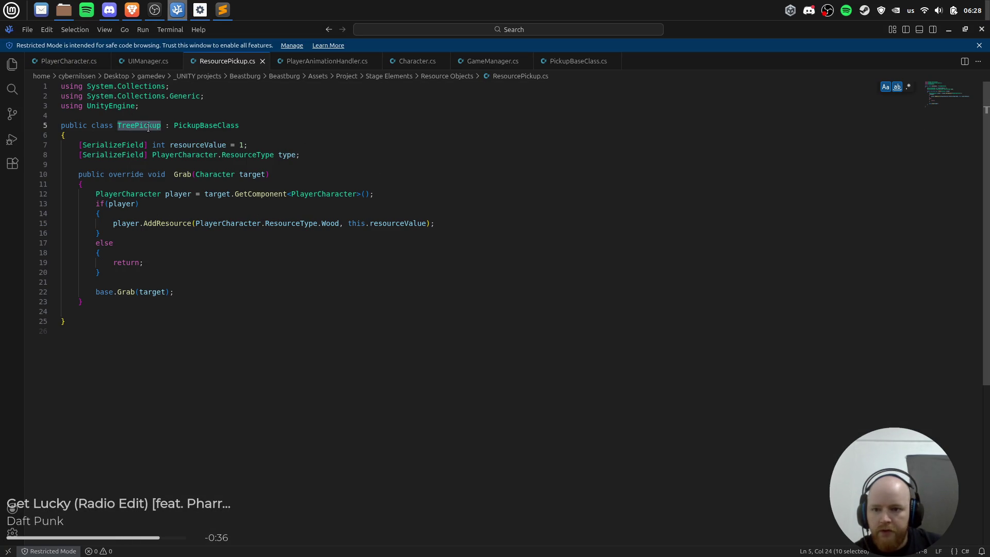
pyautogui.rightClick(148, 127)
pyautogui.click(201, 136)
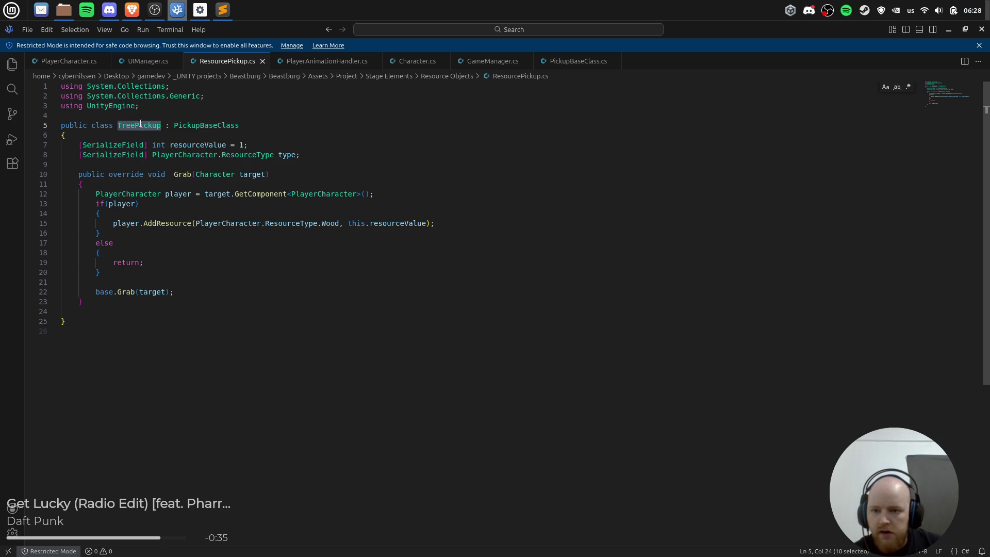
pyautogui.write('ResourcePickup')
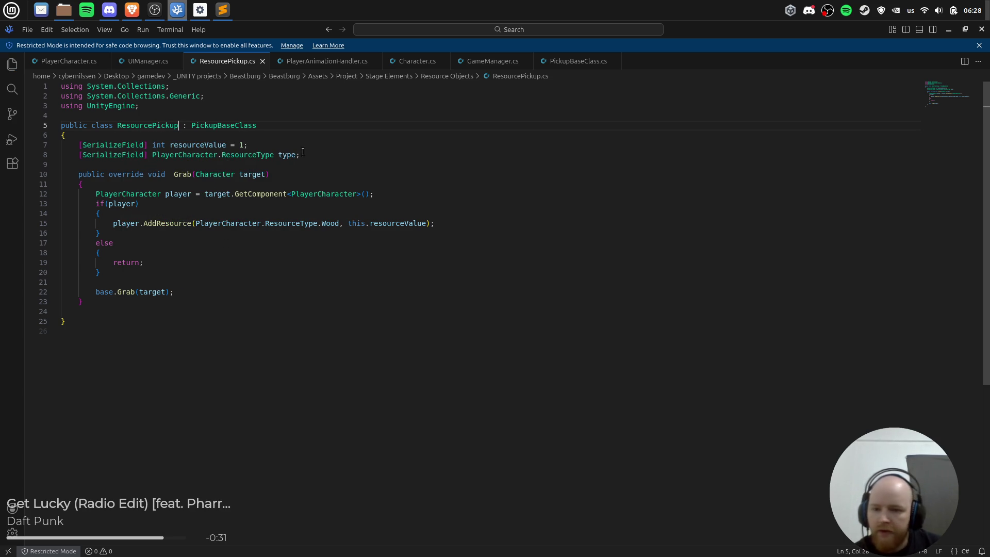
# - Replace the hardcoded Wood argument in the AddResource call with this.type
pyautogui.click(340, 160)
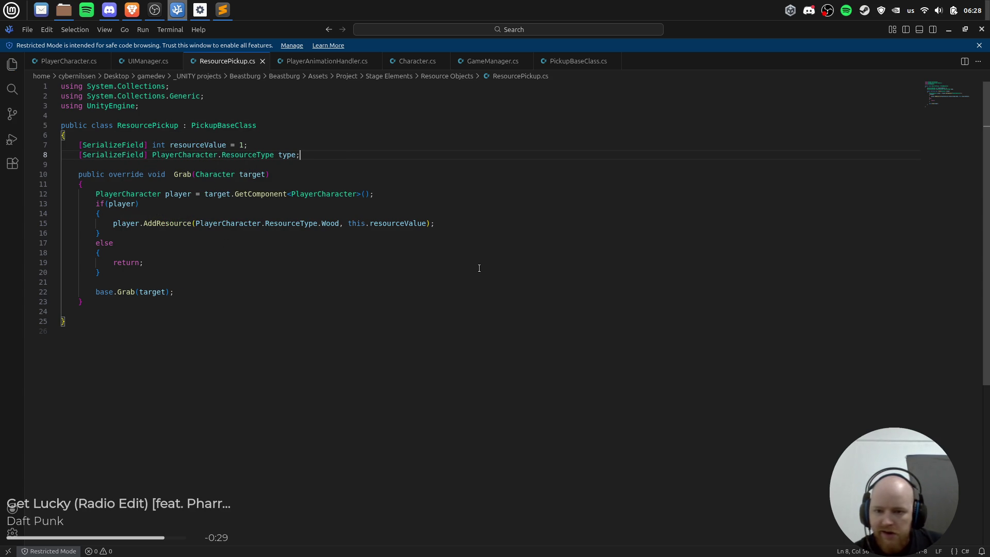
pyautogui.doubleClick(330, 224)
pyautogui.click(195, 223)
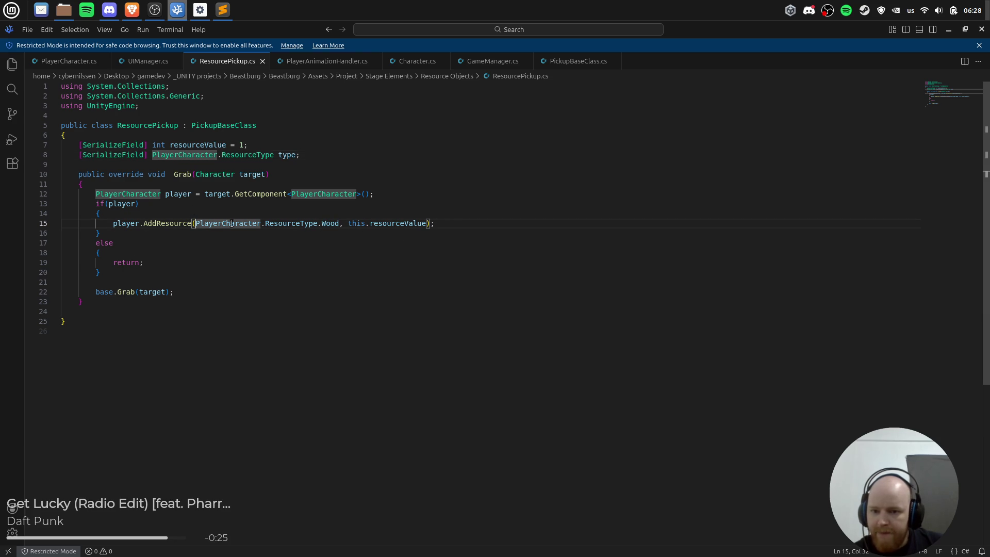
pyautogui.keyDown('shift'); pyautogui.click(342, 224); pyautogui.keyUp('shift')
pyautogui.write('this.type')
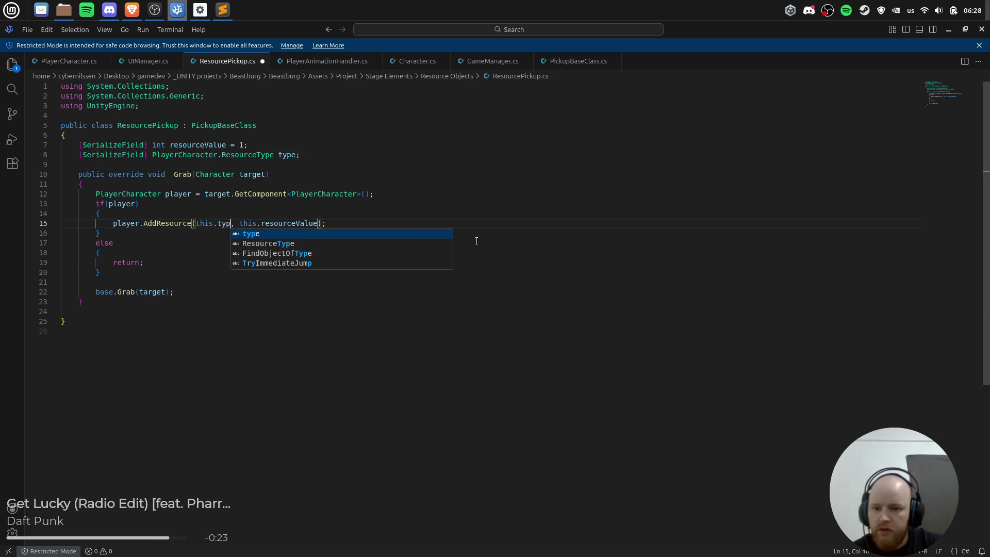
pyautogui.click(412, 217)
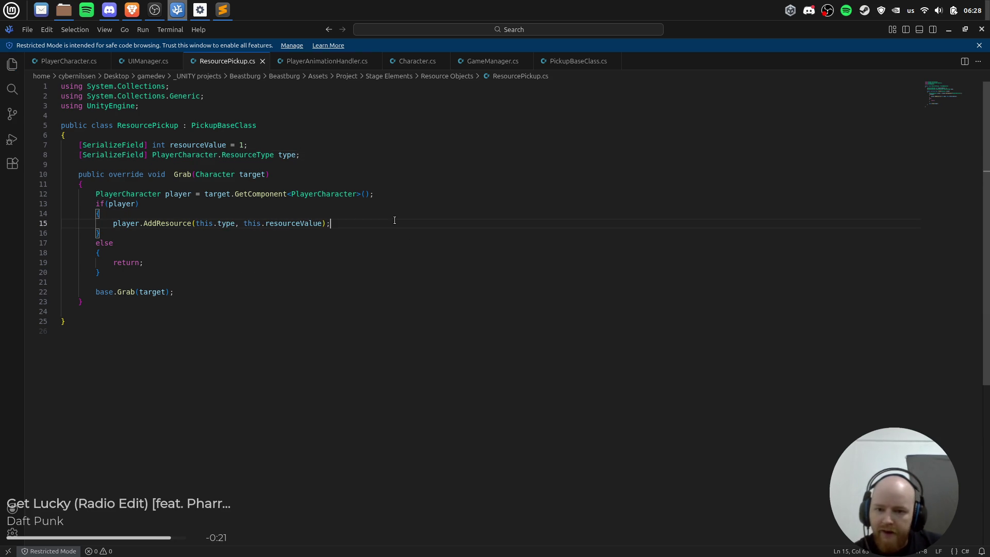
pyautogui.hotkey('alt', 'Tab')
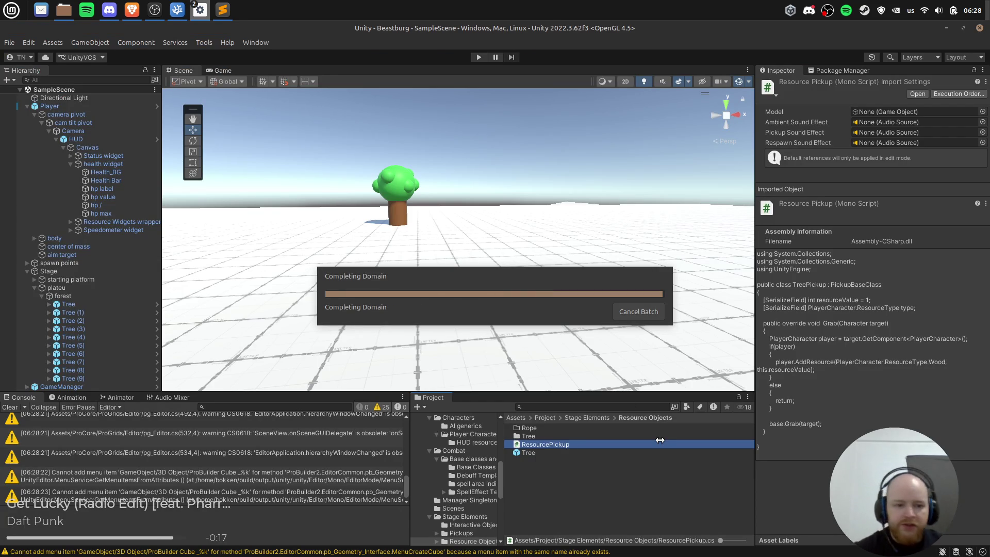
# - Duplicate the Tree prefab, rename the copy Rope, and open it in Prefab Mode
pyautogui.click(526, 454)
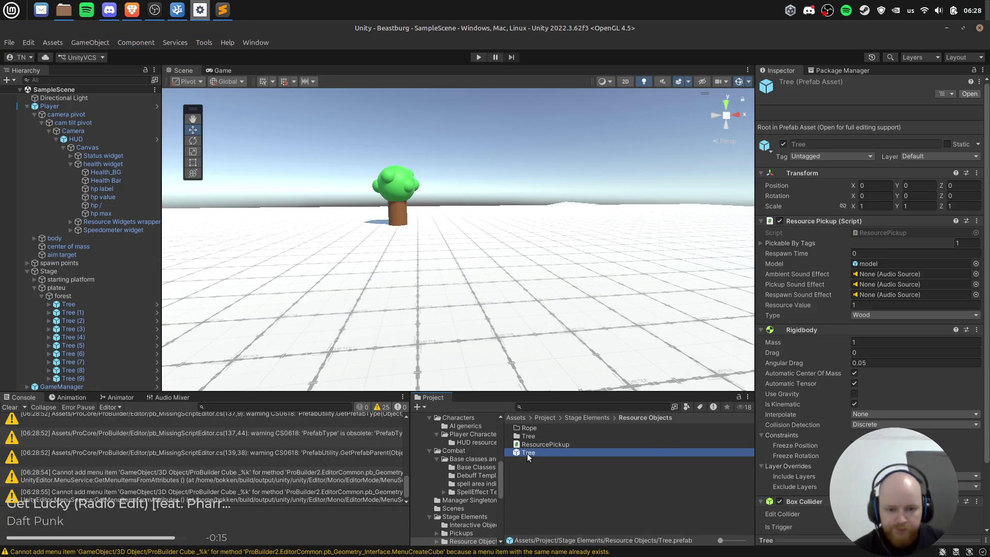
pyautogui.hotkey('ctrl', 'd')
pyautogui.click(520, 454)
pyautogui.moveTo(520, 454); pyautogui.dragTo(521, 435)
pyautogui.click(627, 453)
pyautogui.press('F2')
pyautogui.write('Rope')
pyautogui.press('Return')
pyautogui.doubleClick(626, 453)
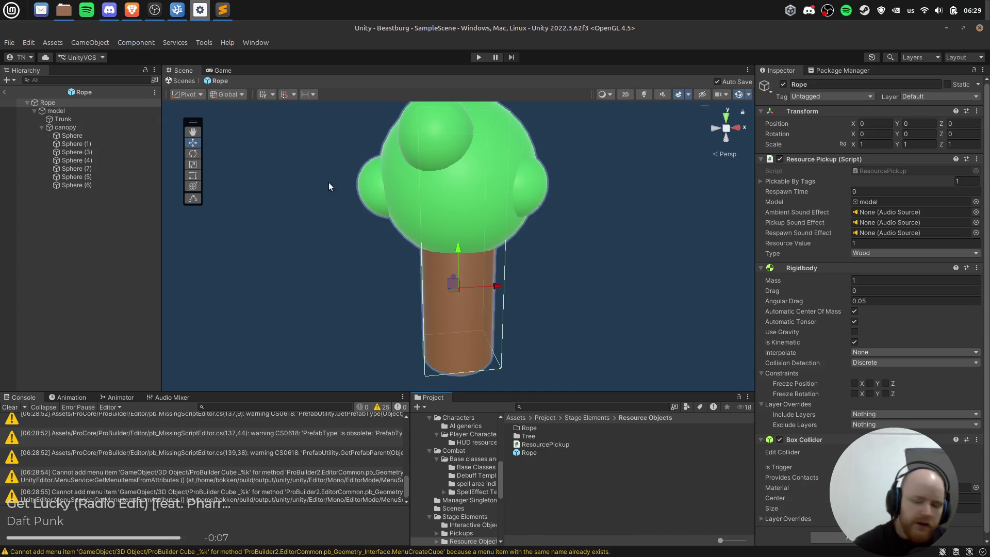
# - Delete the canopy group and its spheres from the Rope prefab
pyautogui.click(77, 136)
pyautogui.keyDown('shift'); pyautogui.click(89, 181); pyautogui.keyUp('shift')
pyautogui.click(86, 124)
pyautogui.press('Delete')
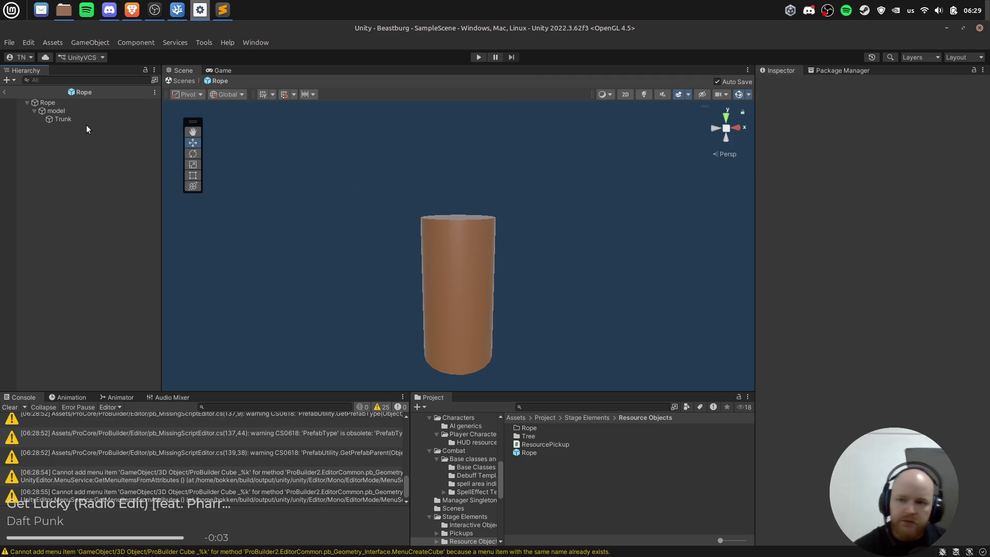
# - Set the Rope prefab root's pickup Type to Rope
pyautogui.click(92, 120)
pyautogui.click(88, 105)
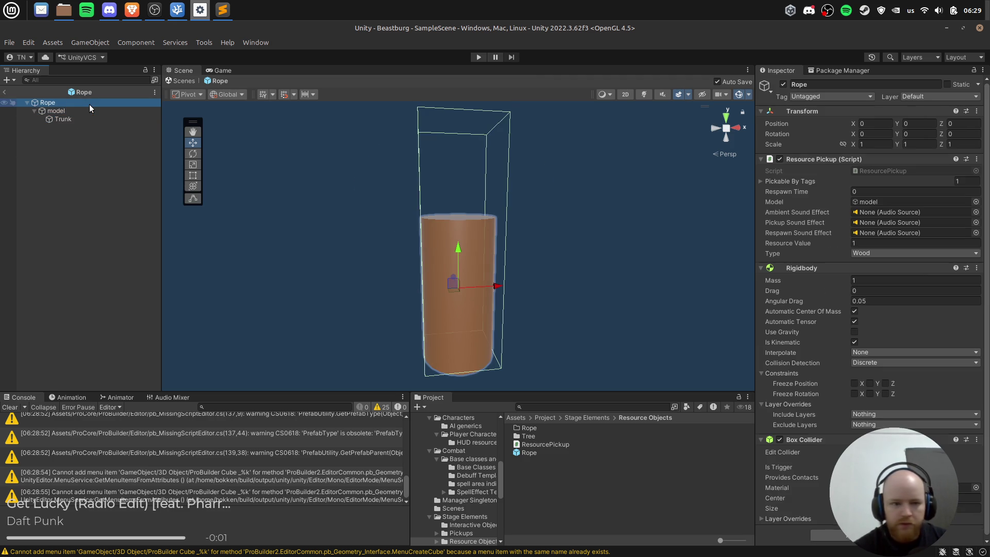
pyautogui.click(909, 256)
pyautogui.click(875, 282)
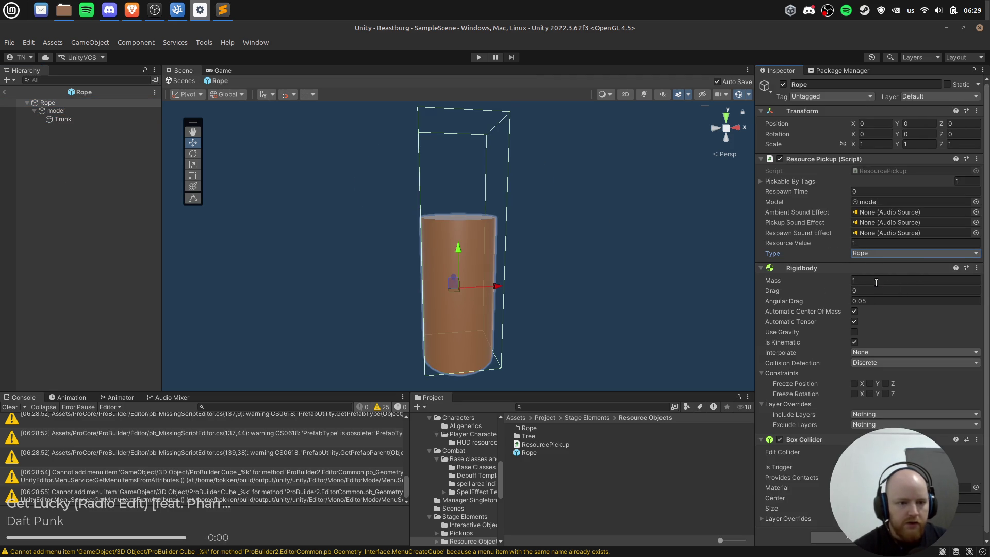
# - Delete the Trunk and model objects from the Rope prefab
pyautogui.click(73, 121)
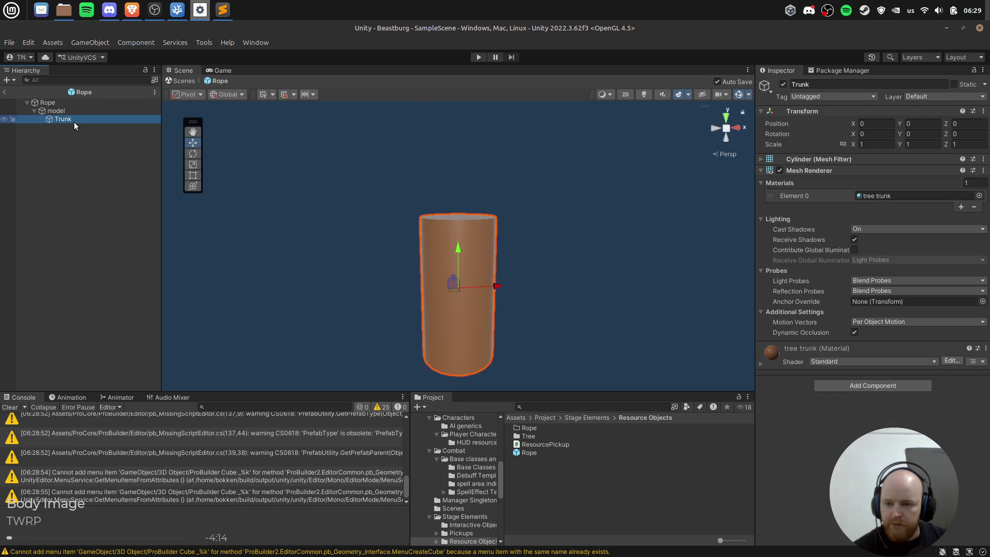
pyautogui.press('Delete')
pyautogui.click(87, 111)
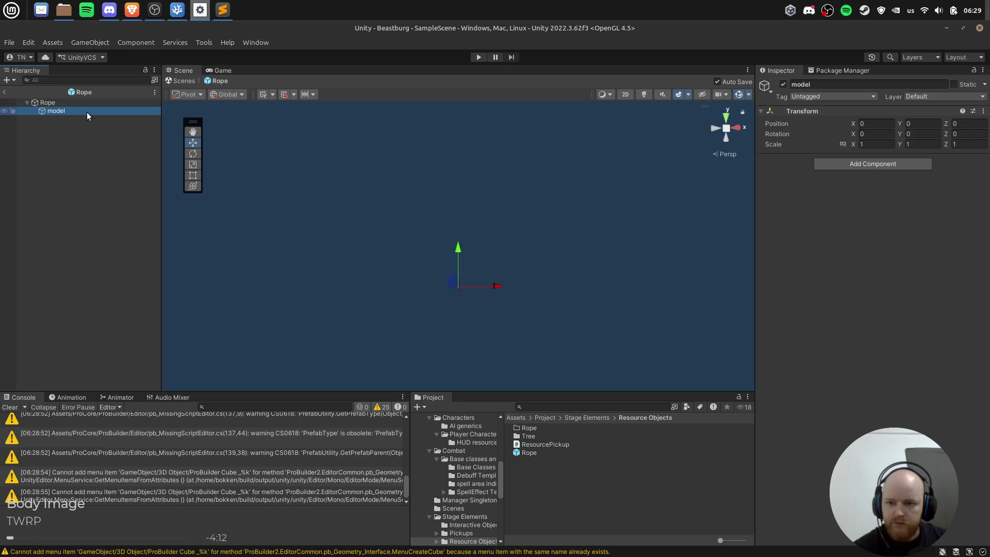
pyautogui.press('Delete')
pyautogui.click(79, 102)
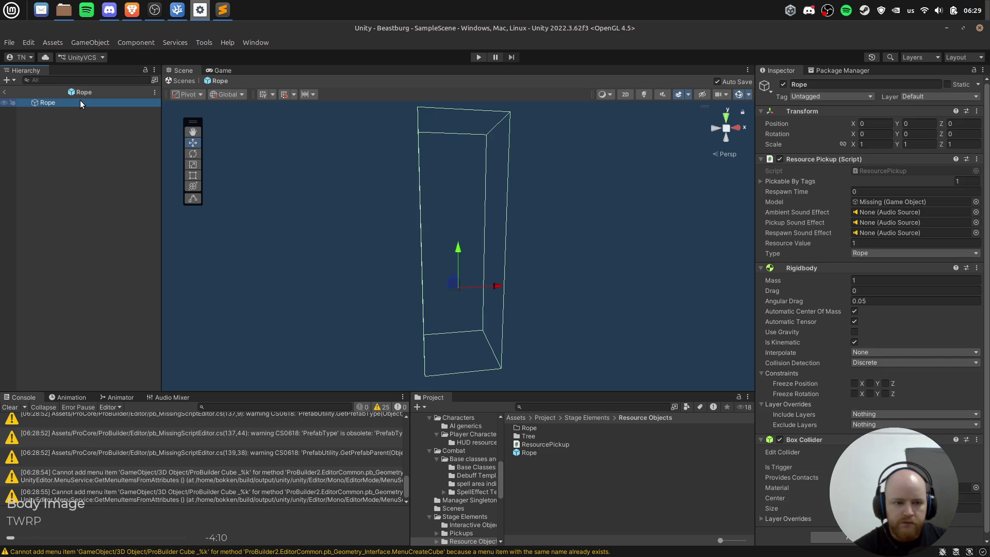
# - Add a cube child named Box under Rope and flatten it to about a third its height
pyautogui.rightClick(80, 103)
pyautogui.moveTo(155, 286)
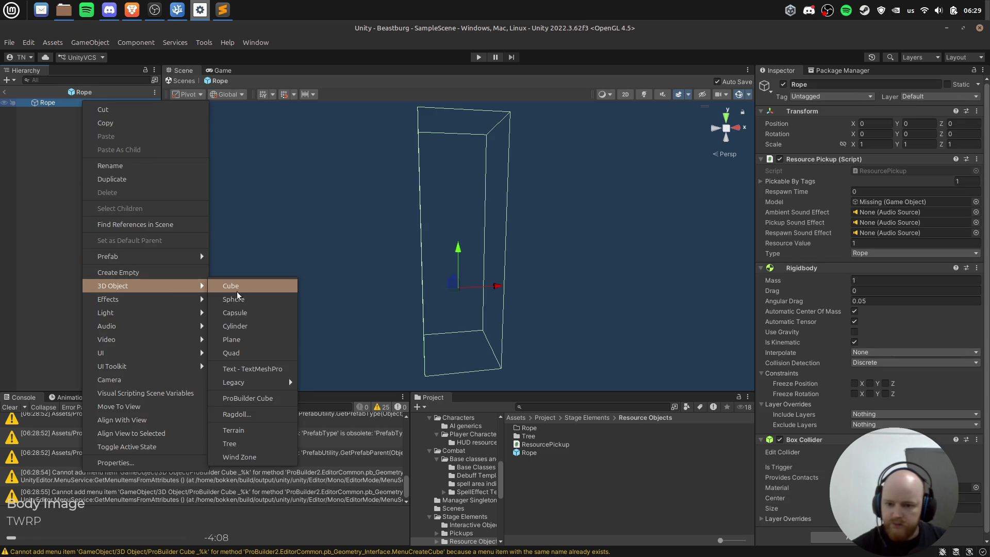
pyautogui.click(238, 290)
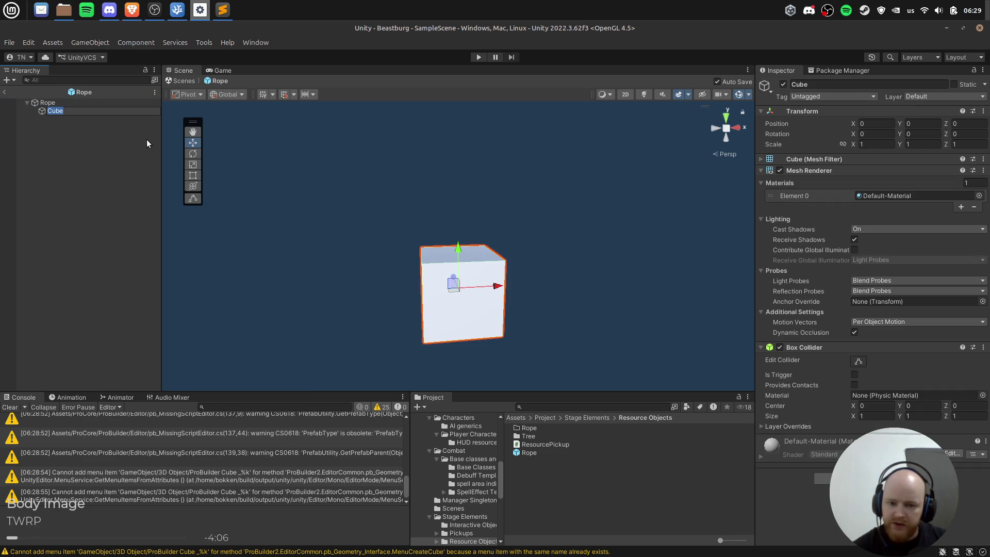
pyautogui.write('Box')
pyautogui.press('Return')
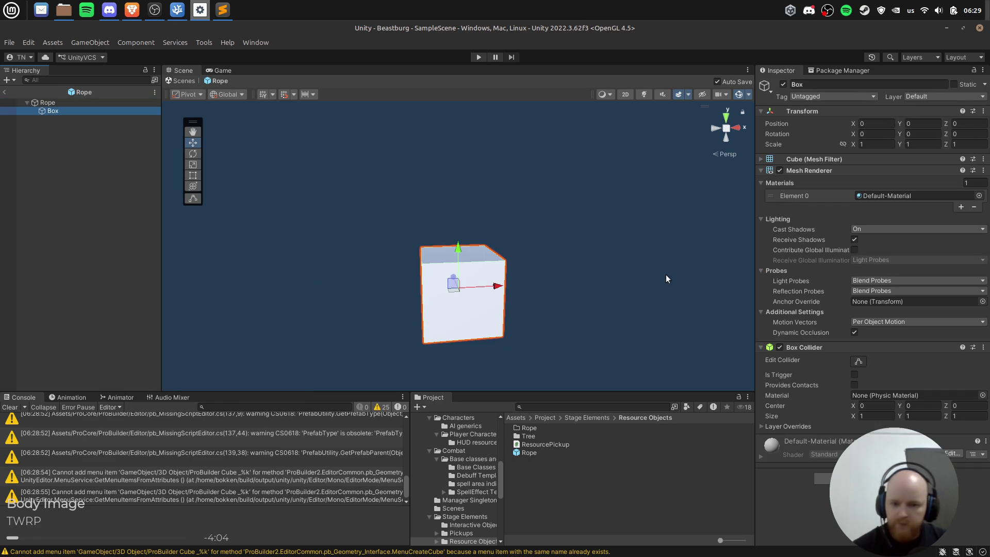
pyautogui.moveTo(666, 274); pyautogui.dragTo(479, 310)
pyautogui.press('r')
pyautogui.moveTo(510, 171); pyautogui.dragTo(512, 210)
# - Create a material named rope in the Rope folder and apply it to Box
pyautogui.click(528, 453)
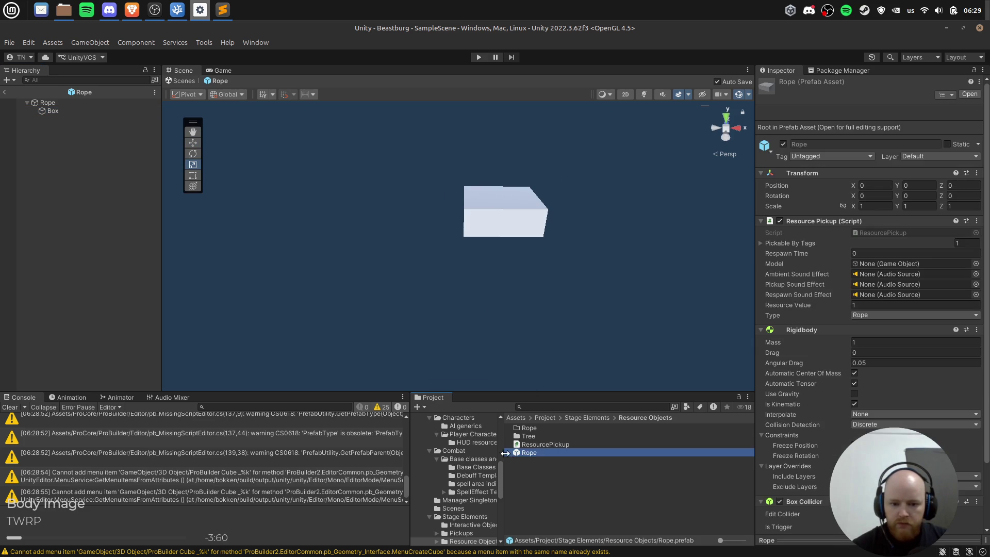
pyautogui.doubleClick(515, 430)
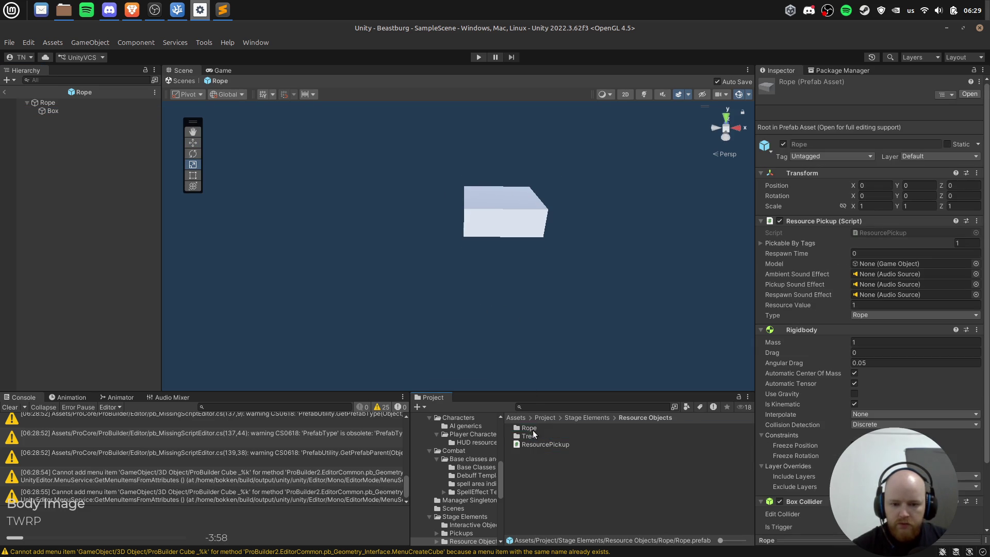
pyautogui.rightClick(533, 439)
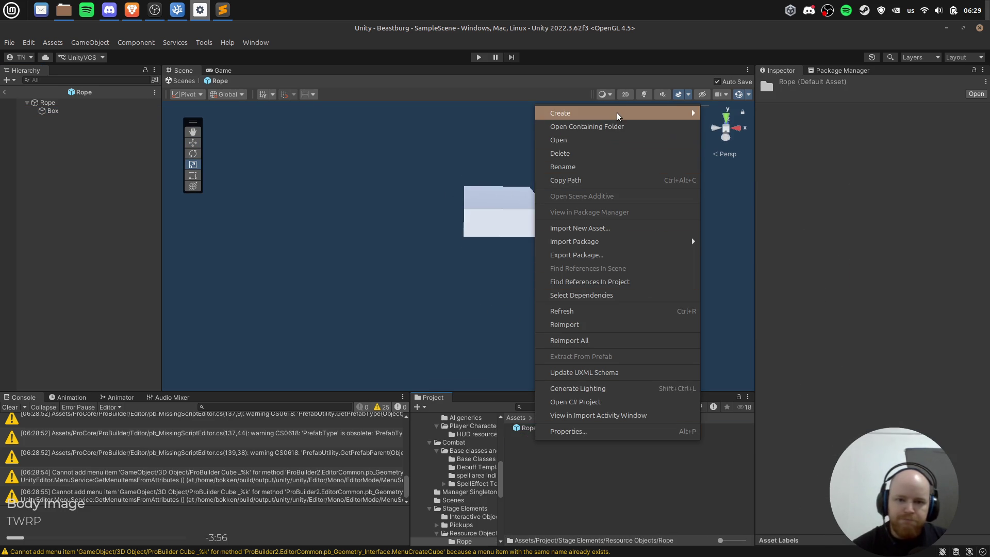
pyautogui.moveTo(671, 112)
pyautogui.click(758, 304)
pyautogui.write('rope')
pyautogui.press('Return')
pyautogui.moveTo(534, 433)
pyautogui.mouseDown()
pyautogui.moveTo(541, 205)
pyautogui.moveTo(512, 218)
pyautogui.mouseUp()
# - Rename the material ropePickupMaterial and set its albedo to yellow, about E1E038
pyautogui.click(527, 428)
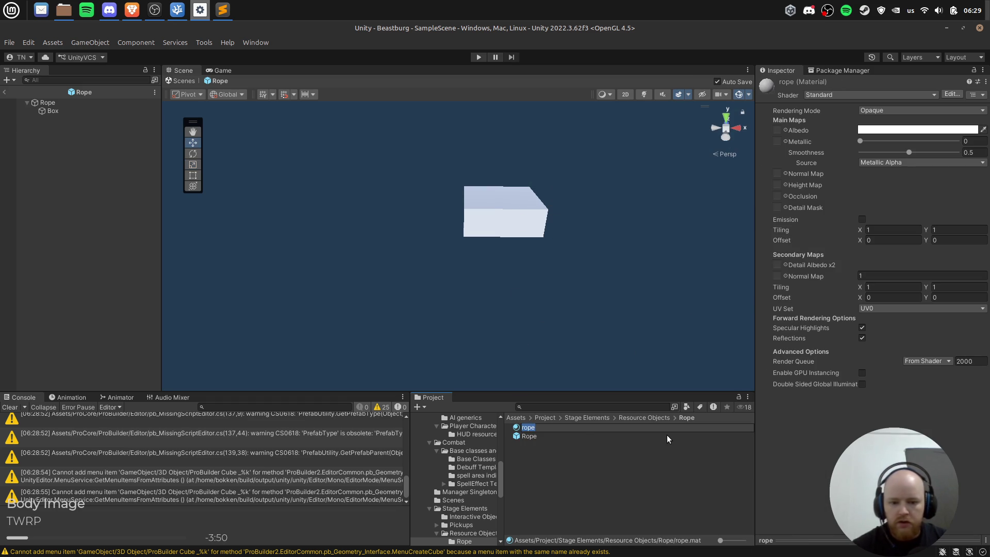
pyautogui.press('End')
pyautogui.write('Pickup')
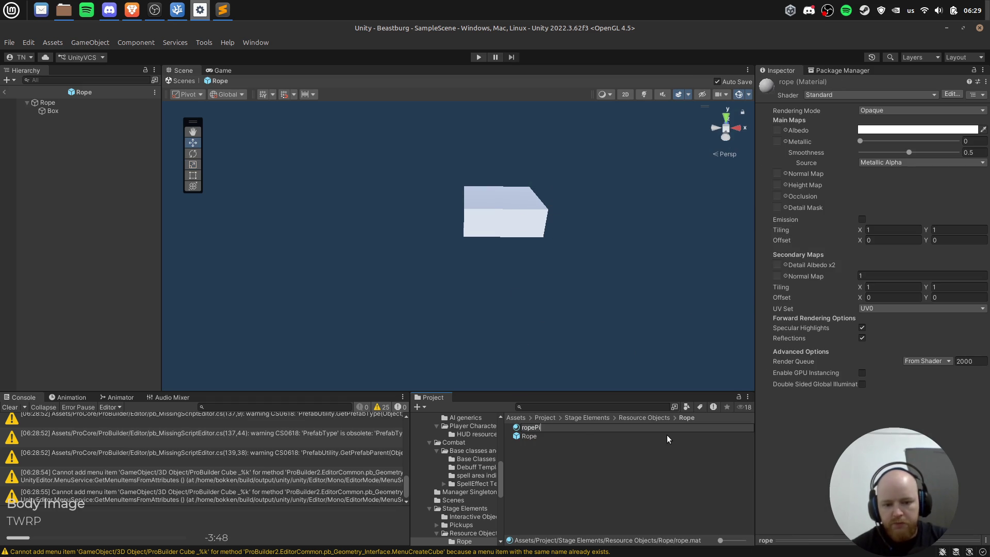
pyautogui.write('Material')
pyautogui.press('Return')
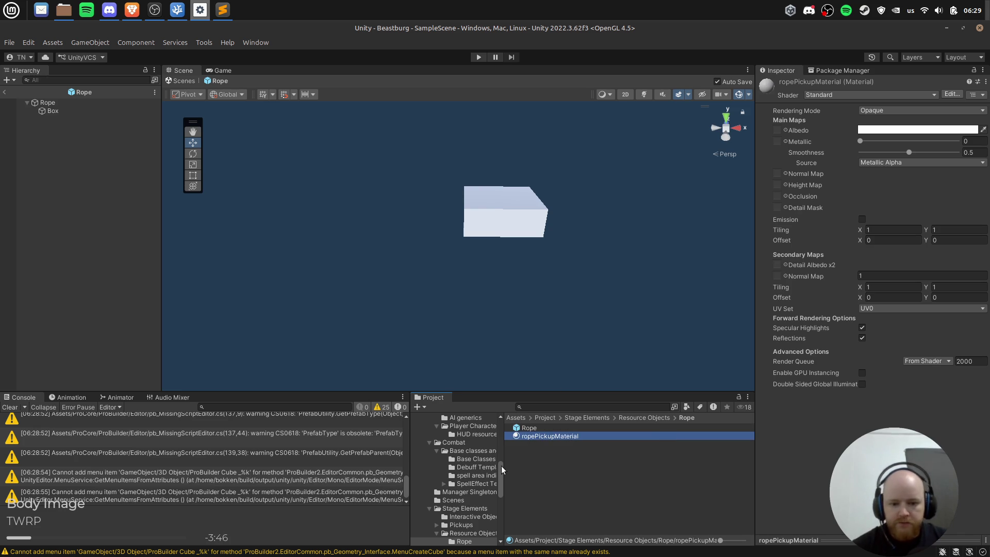
pyautogui.click(898, 128)
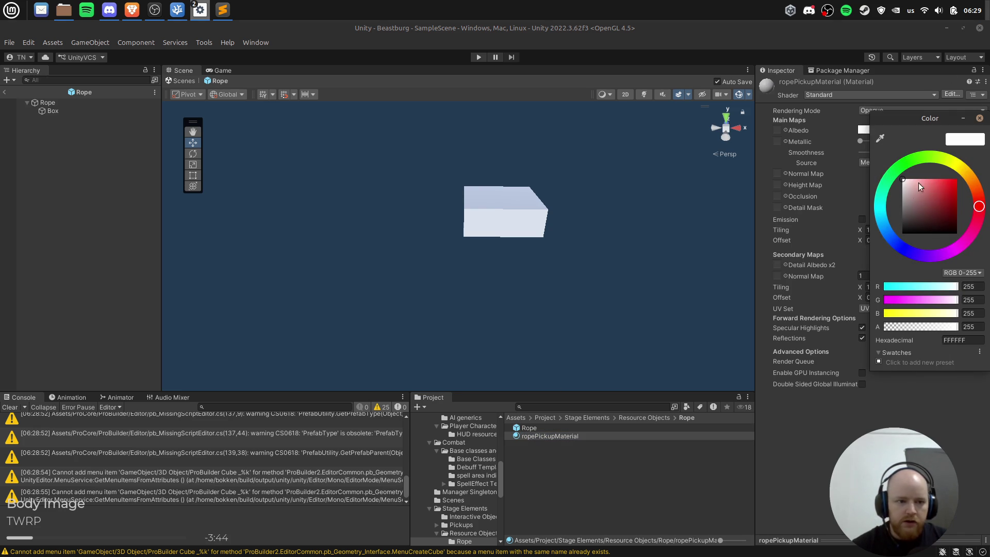
pyautogui.click(954, 165)
pyautogui.moveTo(943, 185)
pyautogui.mouseDown()
pyautogui.moveTo(951, 178)
pyautogui.moveTo(949, 190)
pyautogui.moveTo(955, 162)
pyautogui.mouseUp()
pyautogui.click(951, 164)
pyautogui.moveTo(937, 197); pyautogui.dragTo(944, 185)
# - Duplicate Box as base, then enlarge it slightly and lower it beneath Box
pyautogui.rightClick(52, 111)
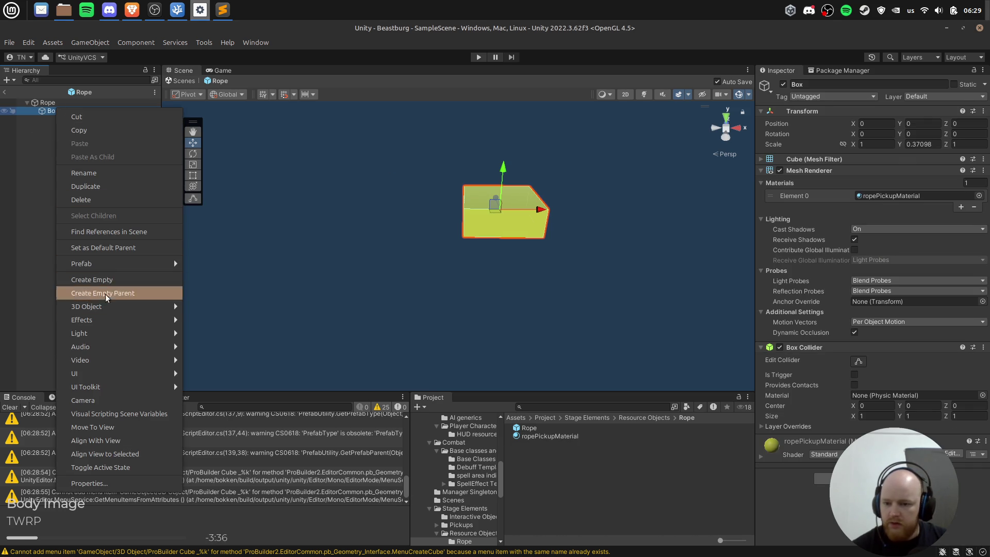
pyautogui.click(85, 186)
pyautogui.write('base')
pyautogui.press('Return')
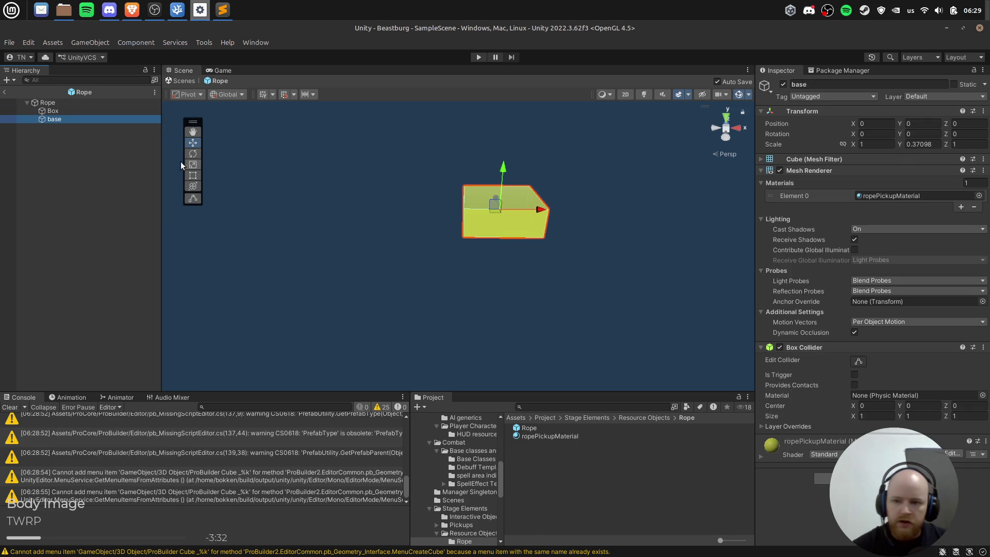
pyautogui.press('r')
pyautogui.moveTo(507, 178)
pyautogui.mouseDown()
pyautogui.moveTo(522, 211)
pyautogui.moveTo(493, 196)
pyautogui.moveTo(505, 175)
pyautogui.mouseUp()
pyautogui.press('w')
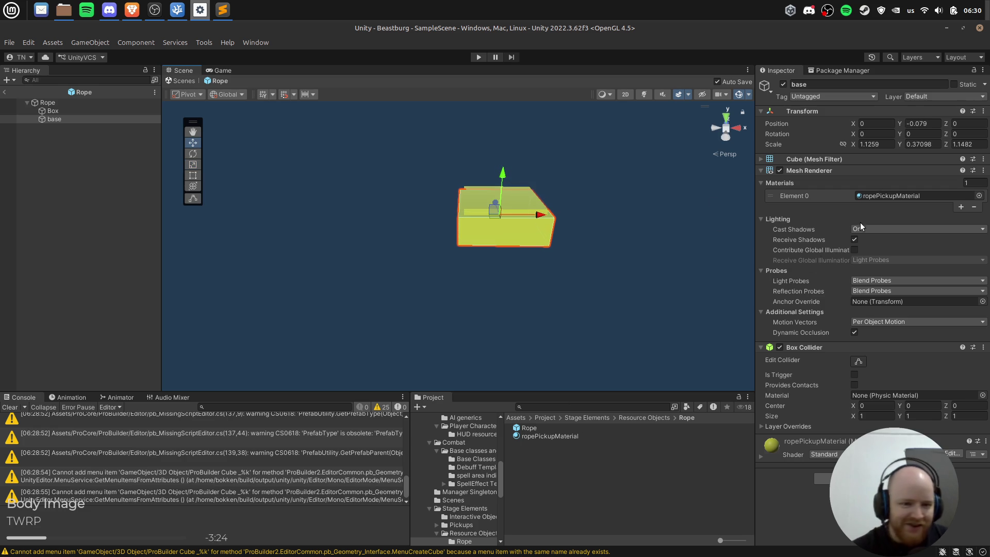
# - Duplicate ropePickupMaterial as a new material named ropeOuterBoxMaterial
pyautogui.click(533, 496)
pyautogui.rightClick(539, 456)
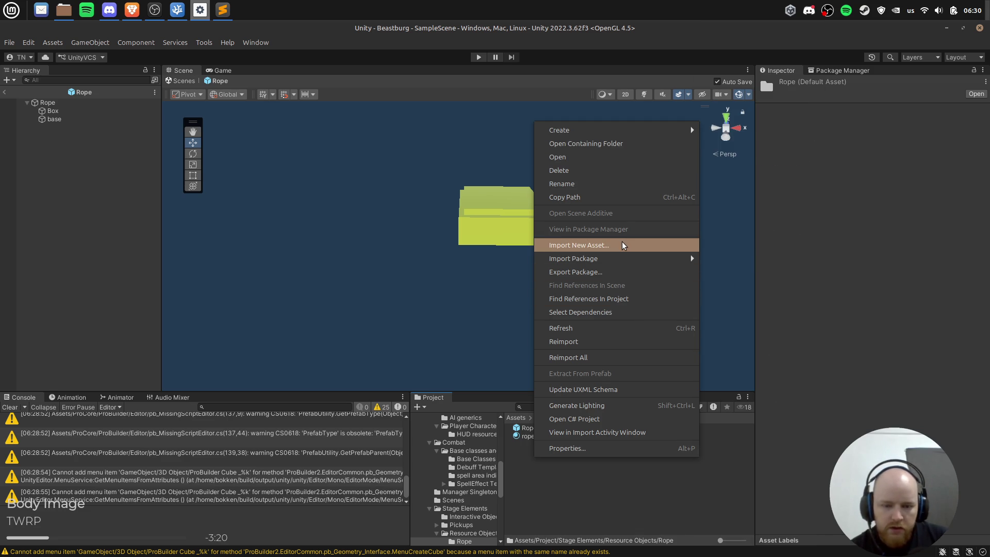
pyautogui.press('Escape')
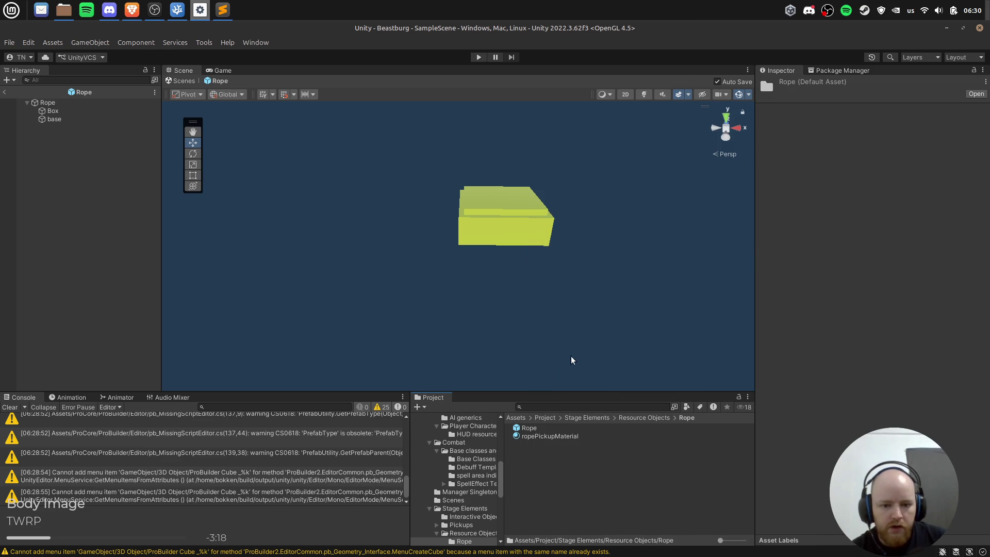
pyautogui.click(528, 436)
pyautogui.hotkey('ctrl', 'd')
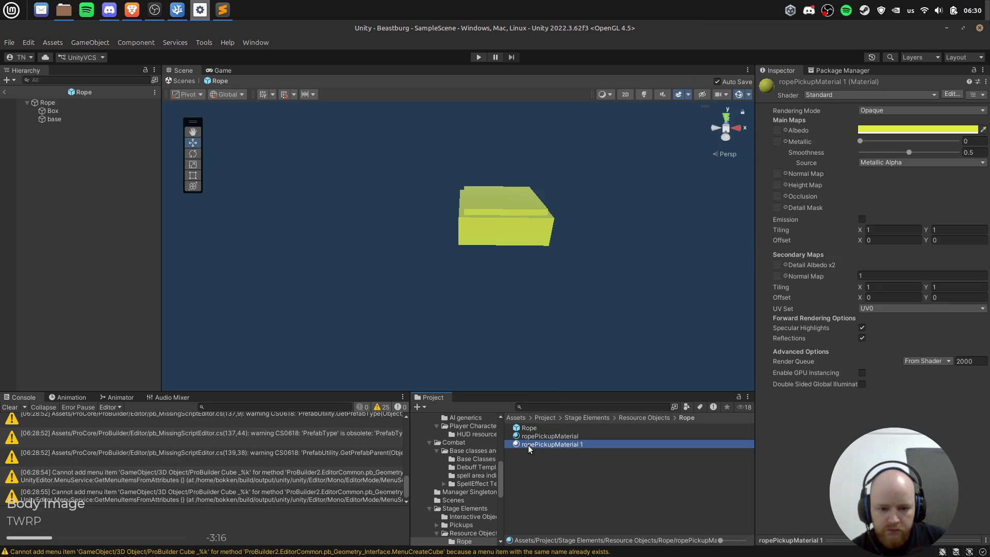
pyautogui.write('ropeOuterBo')
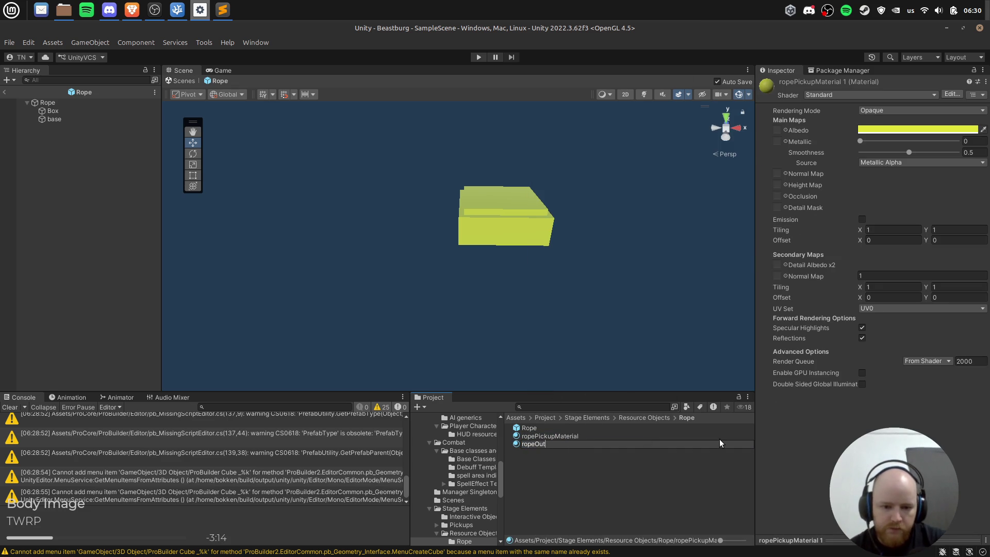
pyautogui.write('xMaterial')
pyautogui.press('Return')
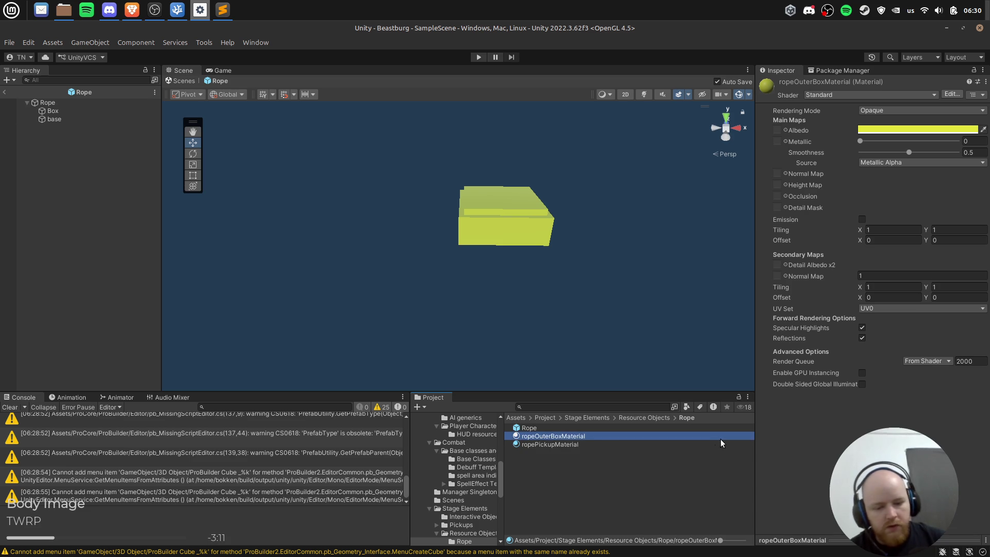
# - Give ropeOuterBoxMaterial a dark olive albedo (3D471C) and apply it to base
pyautogui.click(904, 129)
pyautogui.moveTo(932, 197)
pyautogui.mouseDown()
pyautogui.moveTo(957, 214)
pyautogui.moveTo(948, 217)
pyautogui.mouseUp()
pyautogui.moveTo(955, 168)
pyautogui.mouseDown()
pyautogui.moveTo(932, 168)
pyautogui.moveTo(969, 187)
pyautogui.moveTo(965, 179)
pyautogui.moveTo(881, 198)
pyautogui.moveTo(899, 248)
pyautogui.moveTo(978, 230)
pyautogui.moveTo(952, 168)
pyautogui.mouseUp()
pyautogui.moveTo(947, 217)
pyautogui.mouseDown()
pyautogui.moveTo(930, 216)
pyautogui.moveTo(952, 227)
pyautogui.moveTo(937, 226)
pyautogui.mouseUp()
pyautogui.click(641, 243)
pyautogui.moveTo(641, 243); pyautogui.dragTo(479, 235)
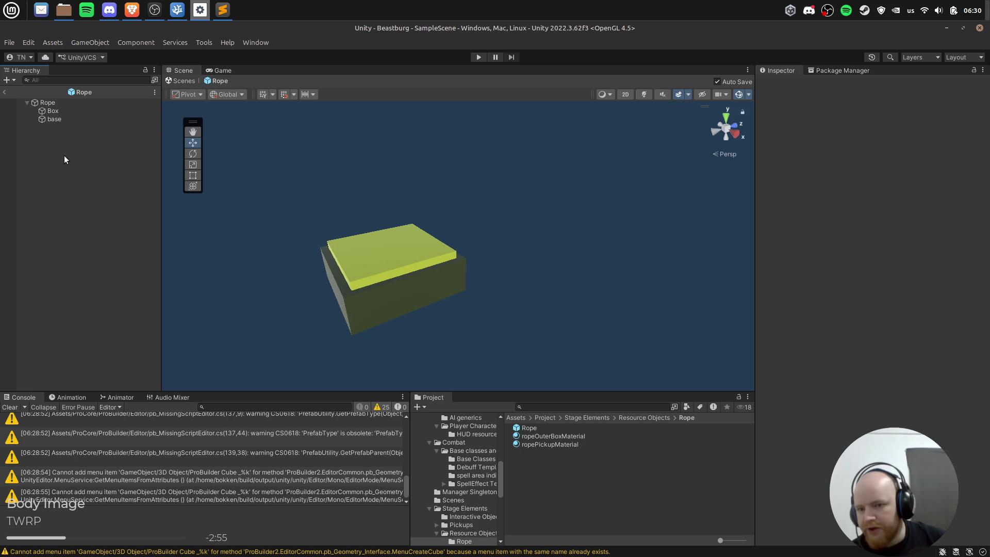
pyautogui.click(69, 118)
pyautogui.moveTo(471, 278); pyautogui.dragTo(599, 304)
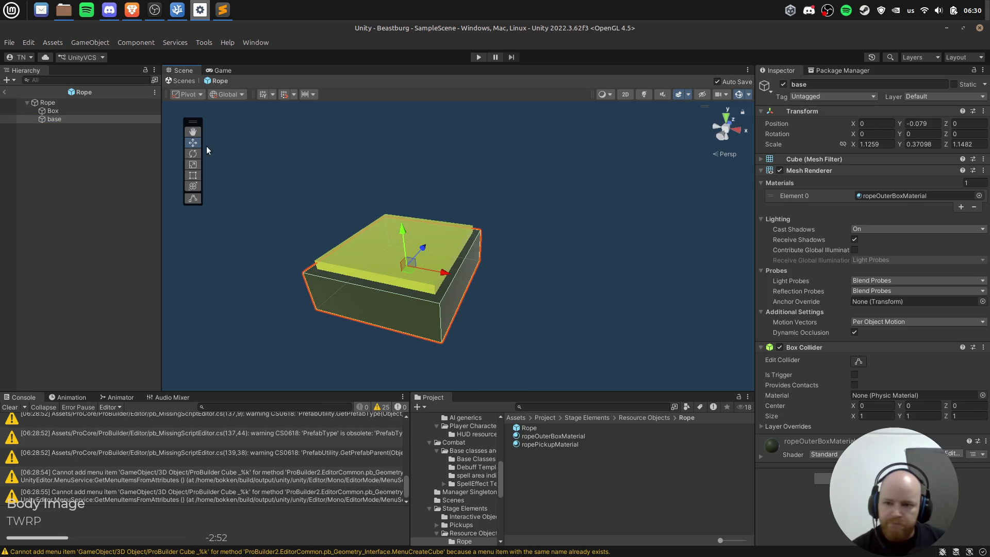
# - Remove the Box Collider components from both base and Box
pyautogui.rightClick(801, 355)
pyautogui.click(828, 373)
pyautogui.click(62, 110)
pyautogui.rightClick(823, 345)
pyautogui.click(848, 372)
# - Duplicate base into thin dark slats, base (1) to base (11), spaced evenly across Box's top
pyautogui.click(70, 118)
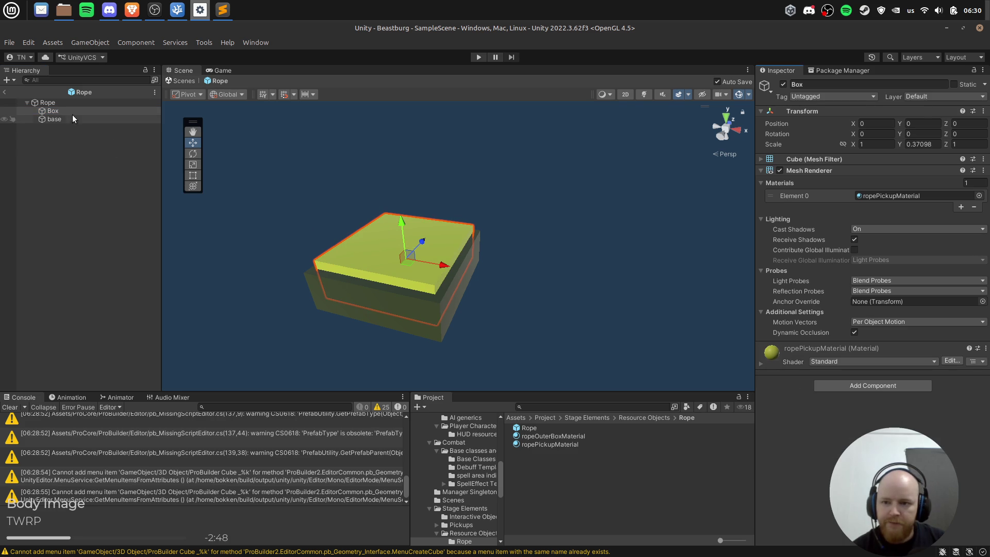
pyautogui.hotkey('ctrl', 'd')
pyautogui.press('r')
pyautogui.moveTo(447, 278)
pyautogui.mouseDown()
pyautogui.moveTo(409, 274)
pyautogui.moveTo(402, 199)
pyautogui.moveTo(423, 230)
pyautogui.moveTo(506, 258)
pyautogui.moveTo(503, 289)
pyautogui.moveTo(537, 305)
pyautogui.moveTo(466, 301)
pyautogui.moveTo(648, 332)
pyautogui.moveTo(604, 325)
pyautogui.mouseUp()
pyautogui.press('w')
pyautogui.press('r')
pyautogui.scroll(-2, 502, 288)
pyautogui.scroll(2, 464, 301)
pyautogui.press('w')
pyautogui.moveTo(443, 295)
pyautogui.mouseDown()
pyautogui.moveTo(354, 270)
pyautogui.moveTo(407, 293)
pyautogui.moveTo(459, 292)
pyautogui.moveTo(563, 321)
pyautogui.moveTo(535, 313)
pyautogui.mouseUp()
pyautogui.hotkey('ctrl', 'd')
pyautogui.hotkey('ctrl', 'd')
pyautogui.hotkey('ctrl', 'd')
pyautogui.hotkey('ctrl', 'd')
pyautogui.hotkey('ctrl', 'd')
pyautogui.hotkey('ctrl', 'd')
pyautogui.hotkey('ctrl', 'd')
pyautogui.hotkey('ctrl', 'd')
pyautogui.hotkey('ctrl', 'd')
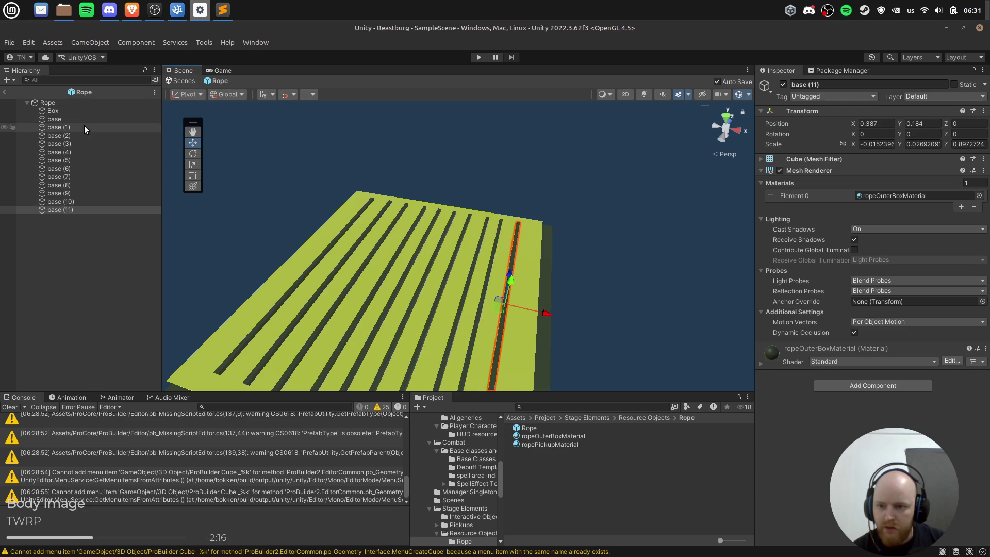
pyautogui.click(75, 119)
pyautogui.rightClick(72, 227)
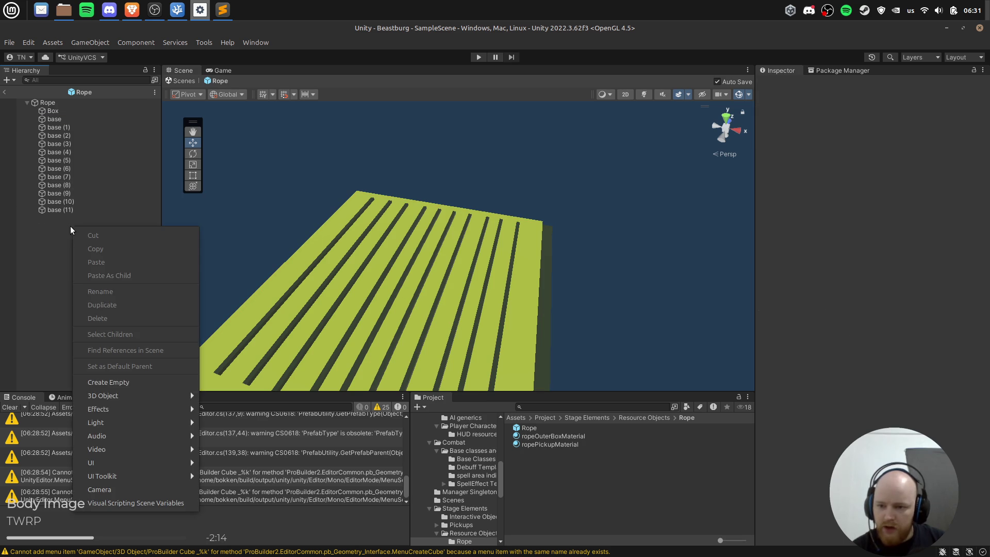
# - Create an empty object named detail and parent the slats under it
pyautogui.click(144, 384)
pyautogui.write('detail')
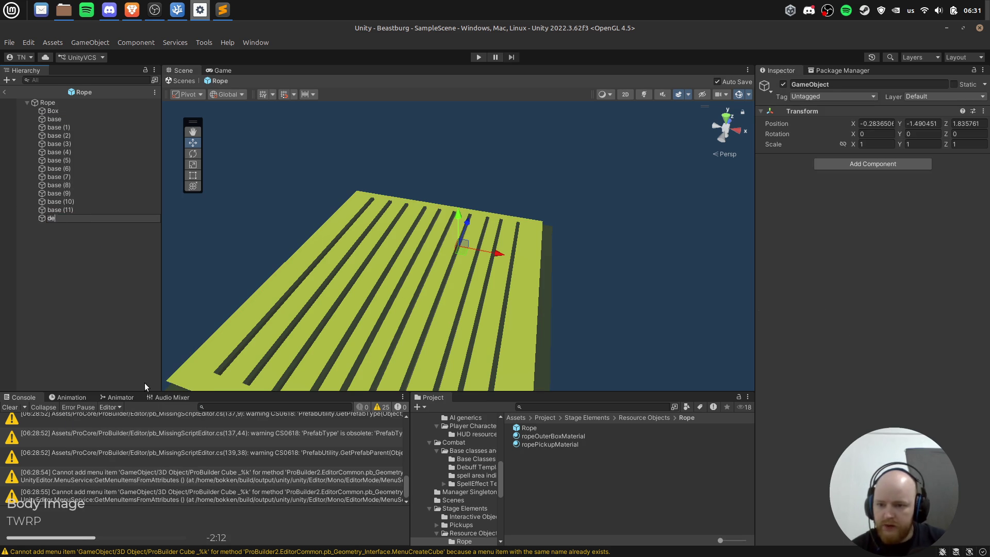
pyautogui.press('Return')
pyautogui.click(78, 119)
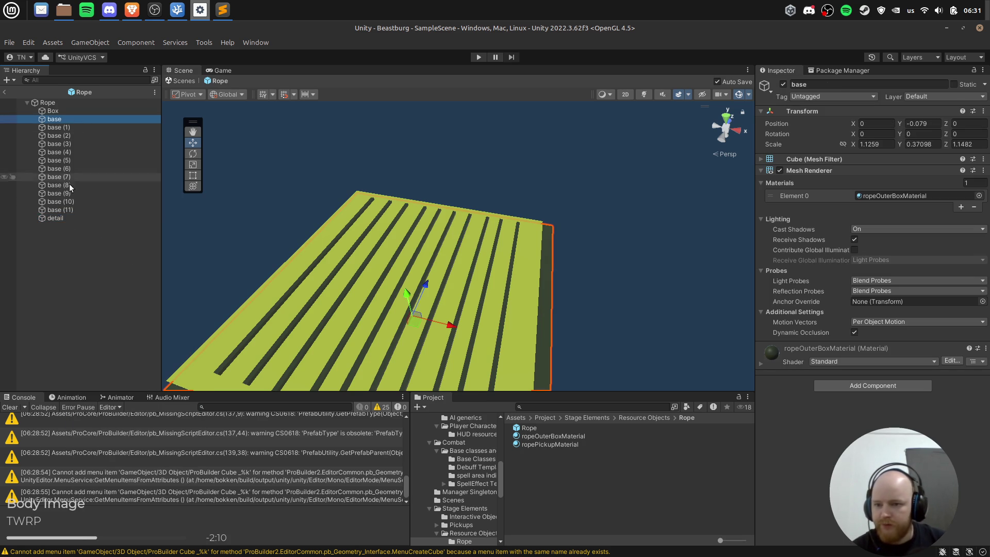
pyautogui.keyDown('shift'); pyautogui.click(62, 209); pyautogui.keyUp('shift')
pyautogui.moveTo(60, 126); pyautogui.dragTo(60, 219)
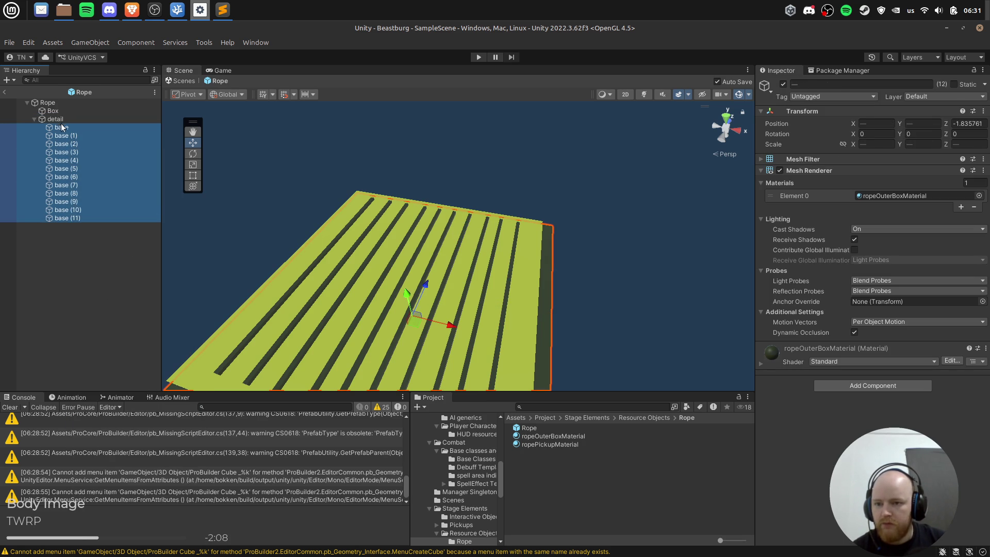
# - Try duplicating and rotating the detail group, then undo and delete the detail (1) copy
pyautogui.click(60, 120)
pyautogui.hotkey('ctrl', 'd')
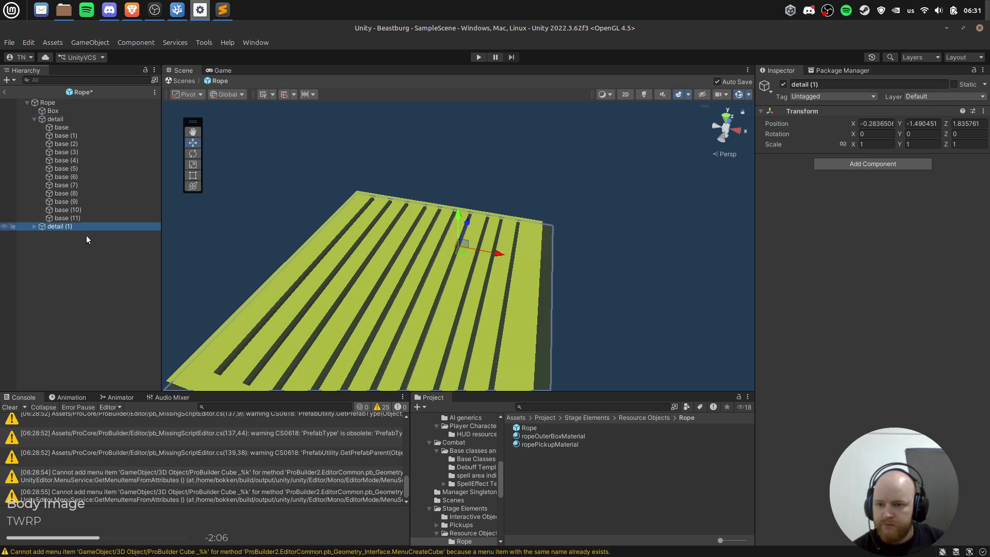
pyautogui.moveTo(66, 227)
pyautogui.mouseDown()
pyautogui.moveTo(77, 122)
pyautogui.moveTo(73, 328)
pyautogui.mouseUp()
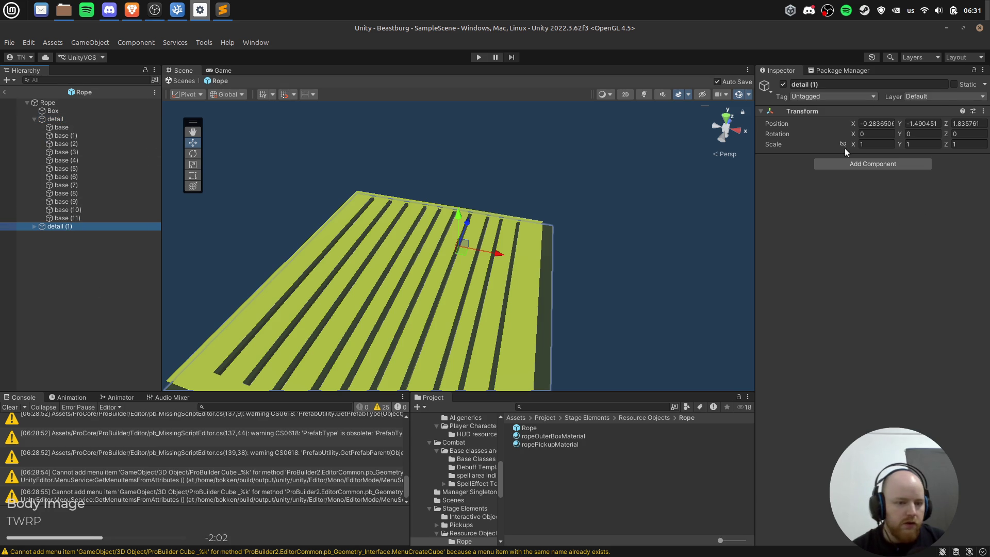
pyautogui.moveTo(901, 133); pyautogui.dragTo(828, 132)
pyautogui.hotkey('ctrl', 'z')
pyautogui.hotkey('ctrl', 'z')
pyautogui.hotkey('ctrl', 'z')
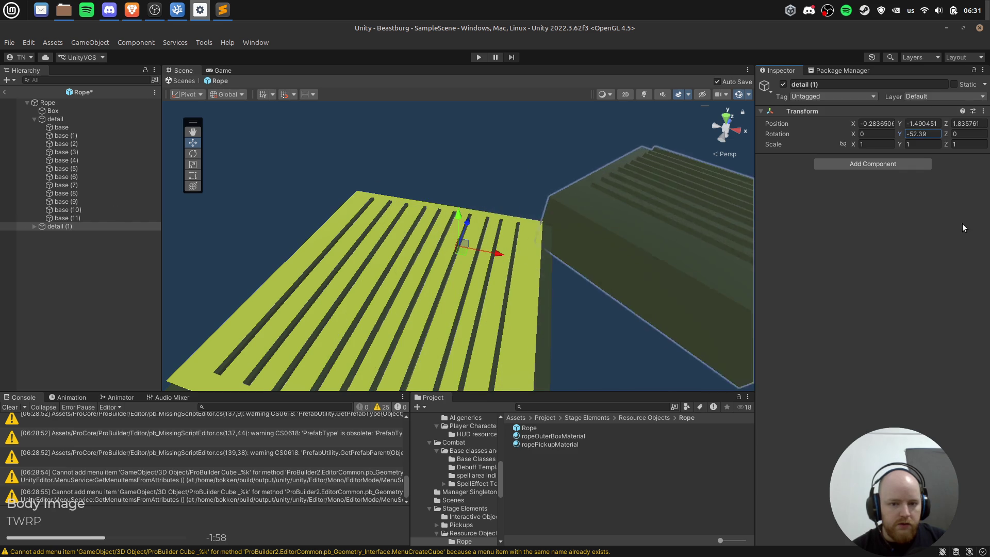
pyautogui.click(60, 219)
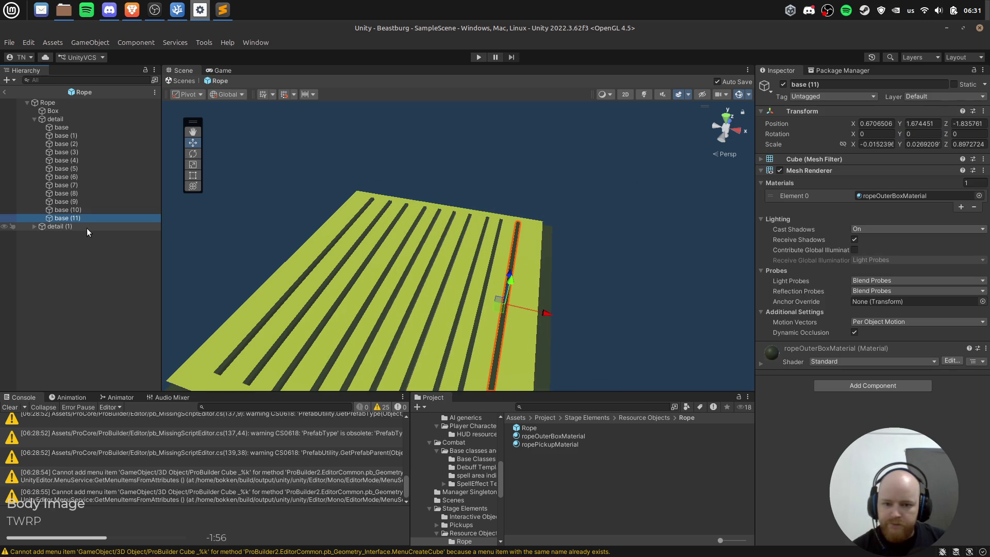
pyautogui.click(85, 228)
pyautogui.press('Delete')
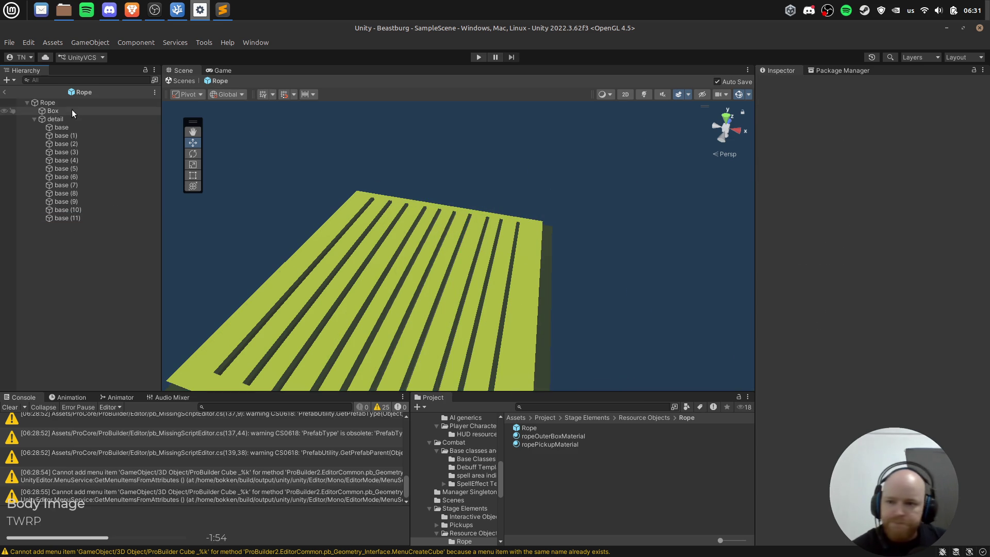
# - Move base back under Rope, then duplicate detail with Rotation Y -1.89 and Position X -0.322
pyautogui.click(64, 128)
pyautogui.moveTo(64, 131); pyautogui.dragTo(54, 115)
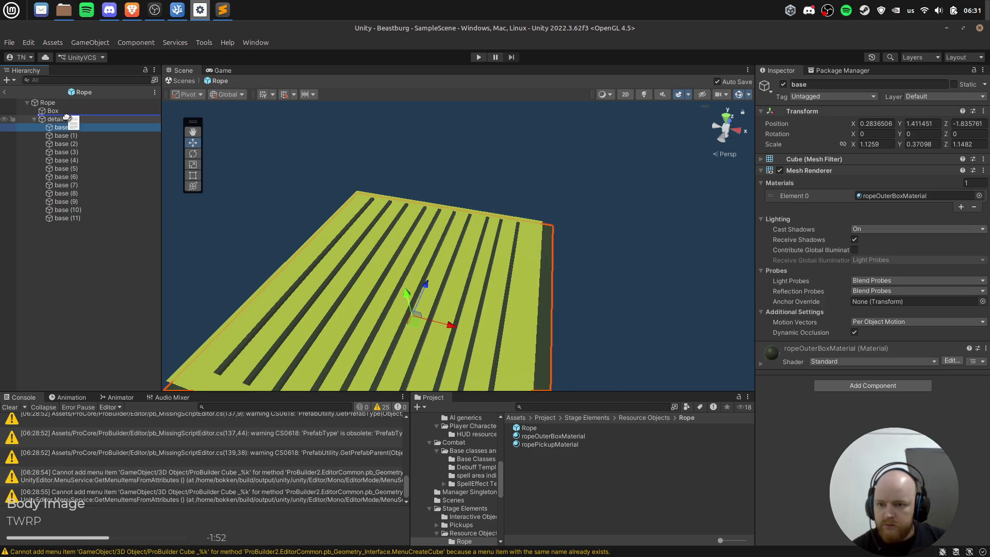
pyautogui.click(55, 127)
pyautogui.hotkey('ctrl', 'd')
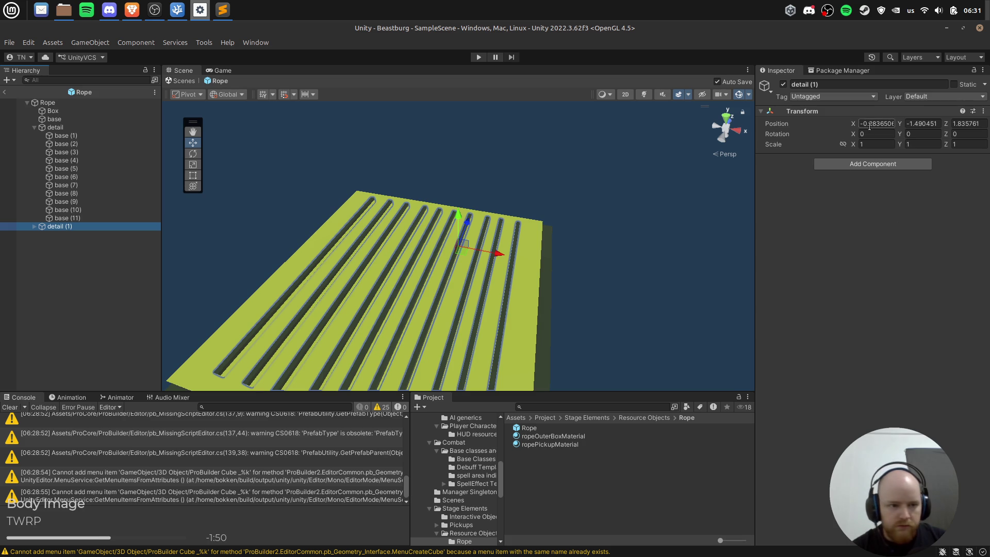
pyautogui.moveTo(899, 133); pyautogui.dragTo(865, 134)
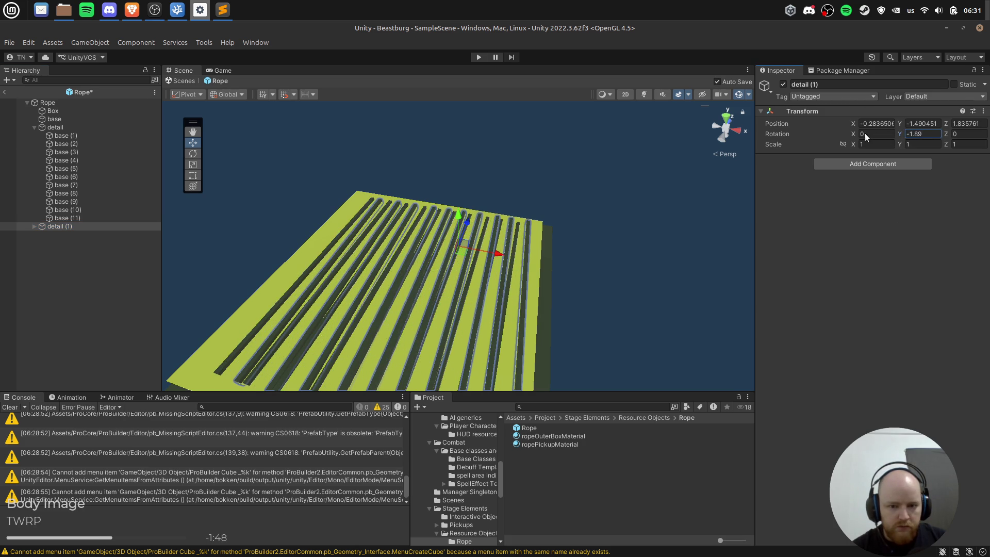
pyautogui.moveTo(498, 252)
pyautogui.mouseDown()
pyautogui.moveTo(581, 250)
pyautogui.moveTo(564, 261)
pyautogui.moveTo(534, 204)
pyautogui.moveTo(587, 193)
pyautogui.mouseUp()
pyautogui.scroll(-3, 544, 225)
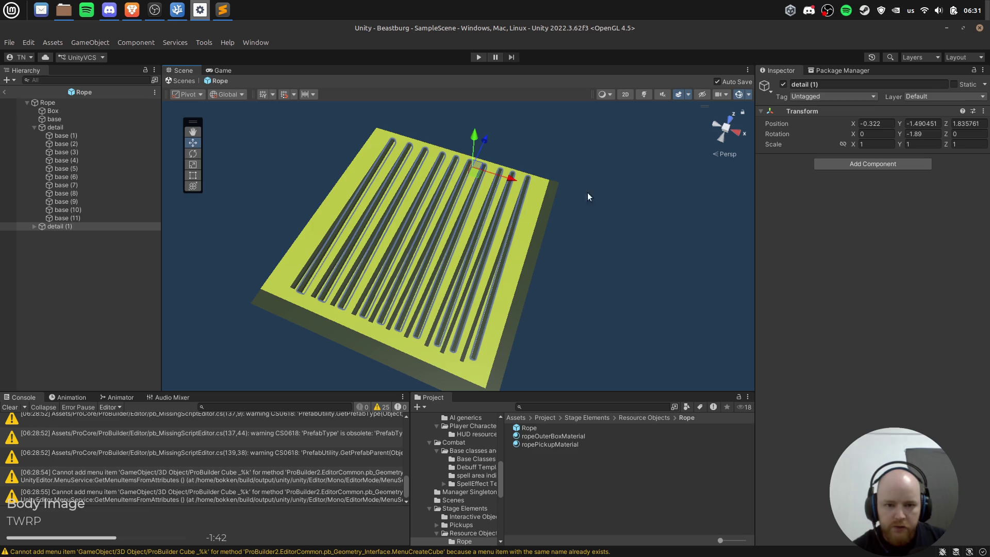
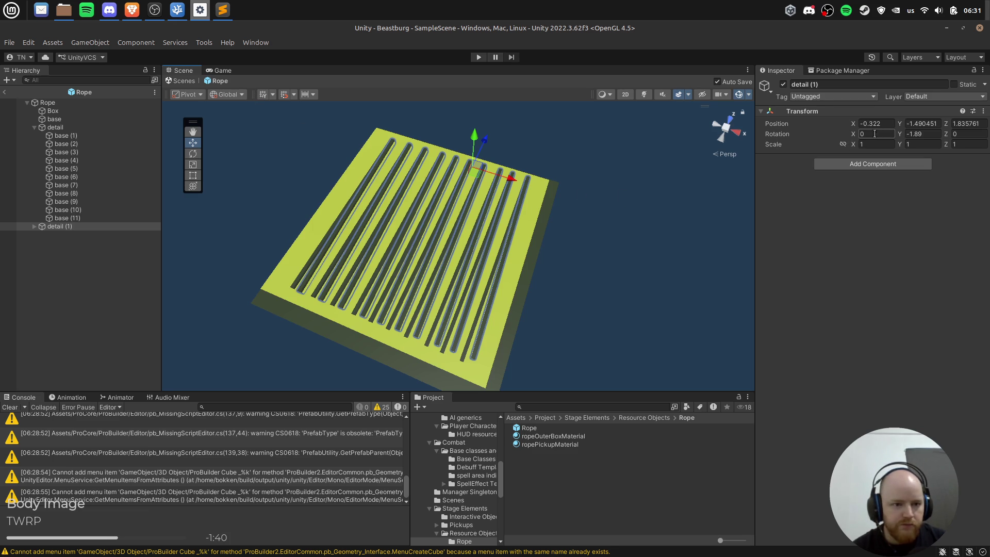
# - Using local-axis handles, rotate detail (1) slightly around Y and shift it along X
pyautogui.click(246, 94)
pyautogui.click(227, 120)
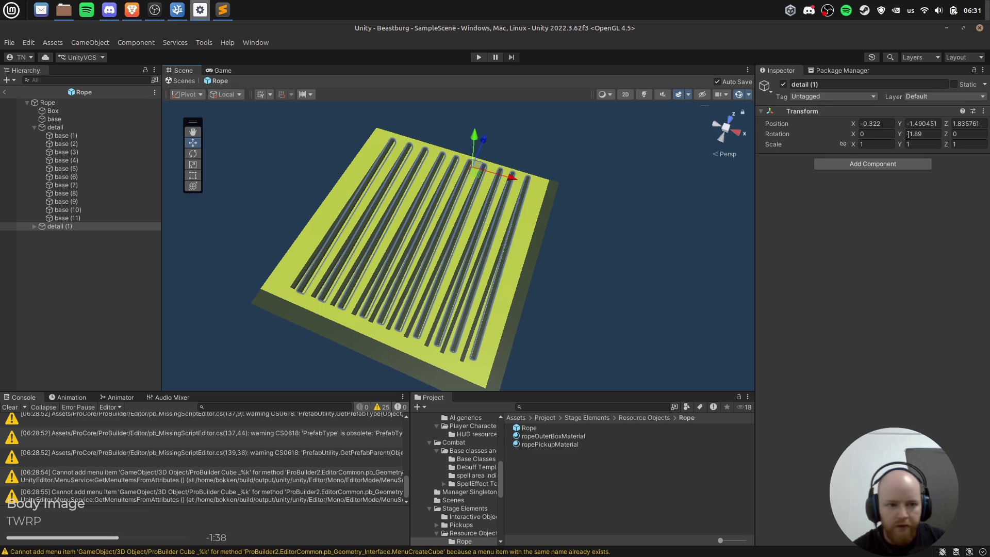
pyautogui.moveTo(906, 135); pyautogui.dragTo(880, 137)
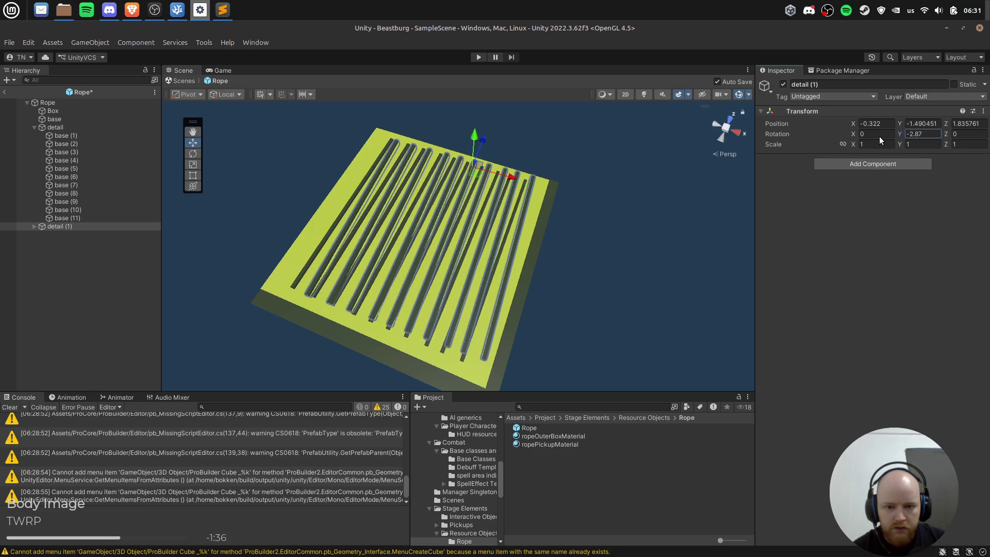
pyautogui.moveTo(499, 181); pyautogui.dragTo(471, 138)
pyautogui.moveTo(508, 178)
pyautogui.mouseDown()
pyautogui.moveTo(380, 253)
pyautogui.moveTo(490, 189)
pyautogui.mouseUp()
pyautogui.click(225, 94)
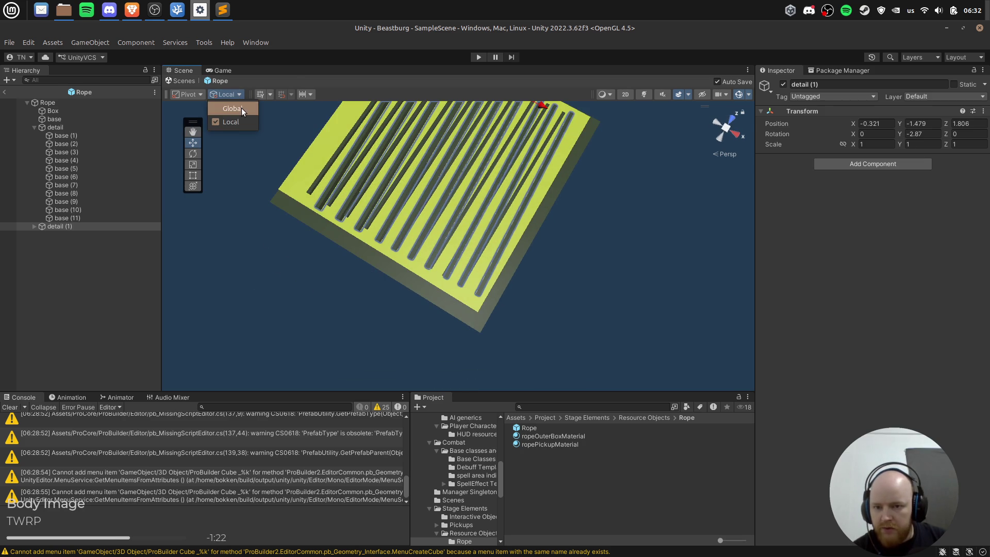
pyautogui.click(241, 107)
pyautogui.moveTo(411, 223)
pyautogui.mouseDown()
pyautogui.moveTo(445, 221)
pyautogui.moveTo(448, 206)
pyautogui.moveTo(344, 199)
pyautogui.mouseUp()
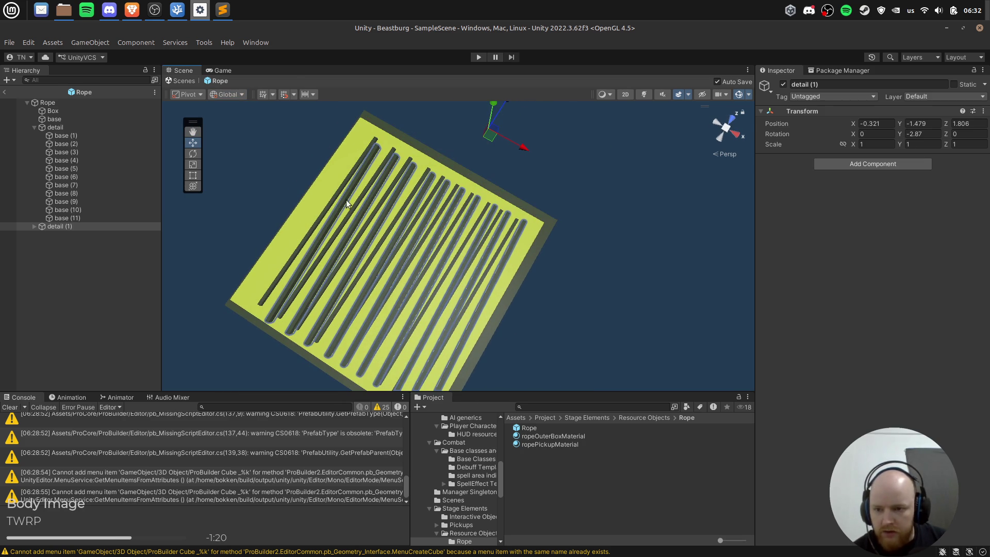
# - Lower detail (1), adjust it along Z, and set its Y rotation to -4.37°
pyautogui.moveTo(502, 109); pyautogui.dragTo(506, 116)
pyautogui.moveTo(540, 224)
pyautogui.mouseDown()
pyautogui.moveTo(557, 137)
pyautogui.moveTo(565, 261)
pyautogui.moveTo(572, 208)
pyautogui.moveTo(564, 204)
pyautogui.mouseUp()
pyautogui.scroll(3, 557, 209)
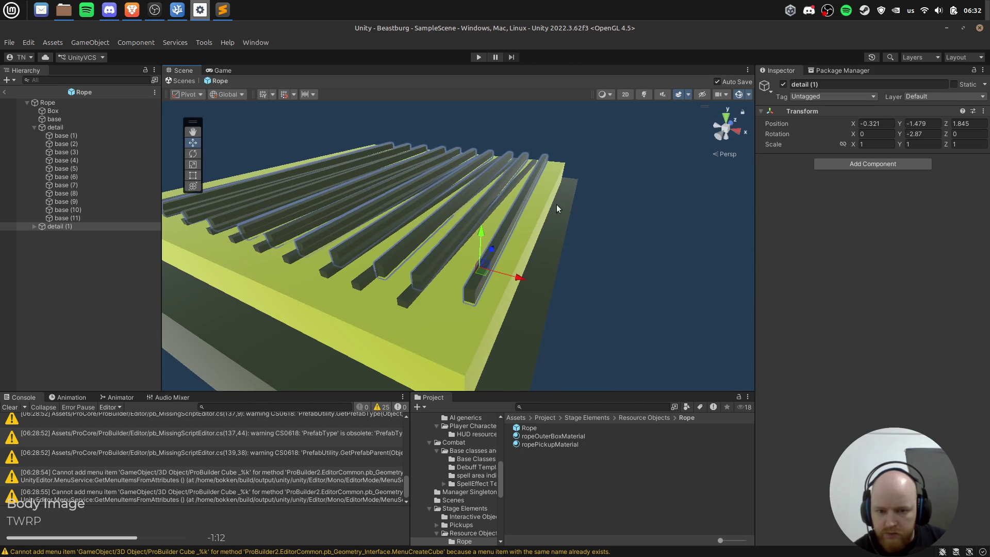
pyautogui.moveTo(477, 230); pyautogui.dragTo(478, 234)
pyautogui.moveTo(903, 135); pyautogui.dragTo(887, 134)
pyautogui.moveTo(482, 245); pyautogui.dragTo(481, 251)
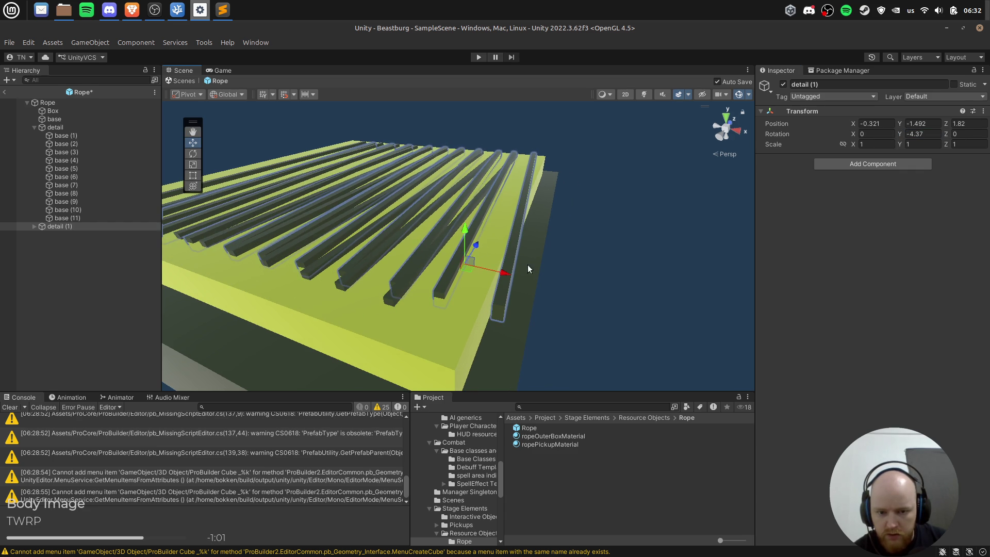
pyautogui.click(568, 255)
pyautogui.moveTo(590, 246); pyautogui.dragTo(628, 286)
pyautogui.scroll(-5, 628, 286)
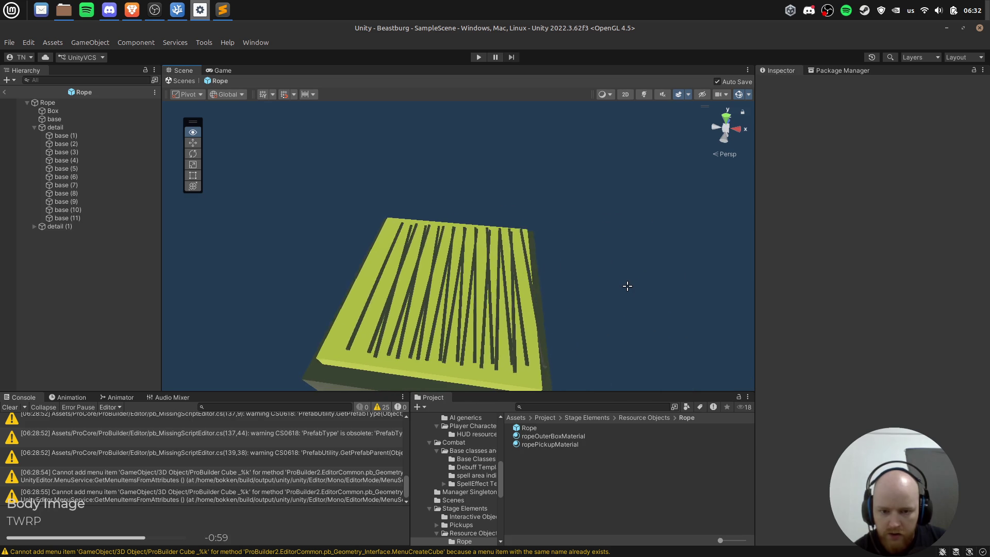
# - Nudge detail (1) along Z and tilt it further around Y, to about -4.81°
pyautogui.click(78, 226)
pyautogui.moveTo(481, 254); pyautogui.dragTo(478, 252)
pyautogui.click(601, 274)
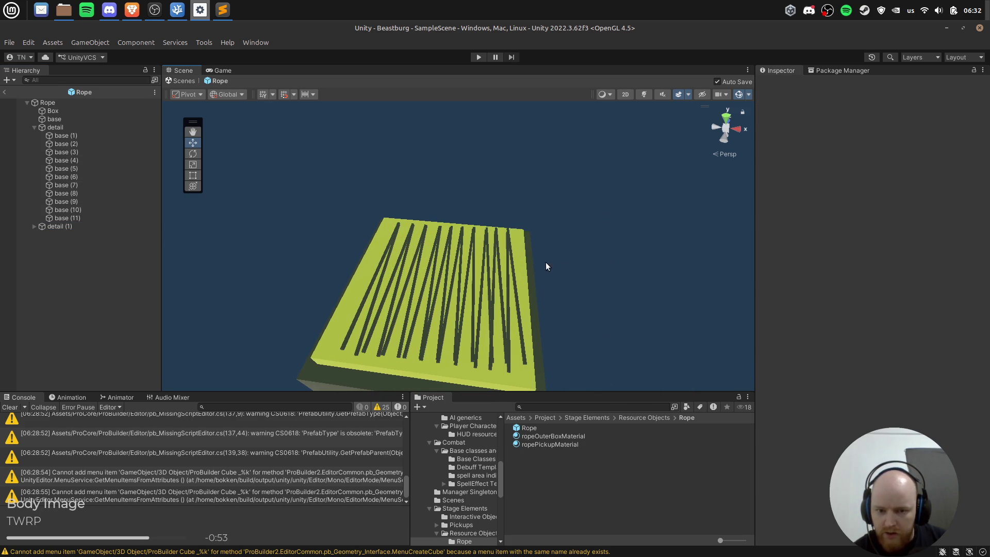
pyautogui.click(81, 219)
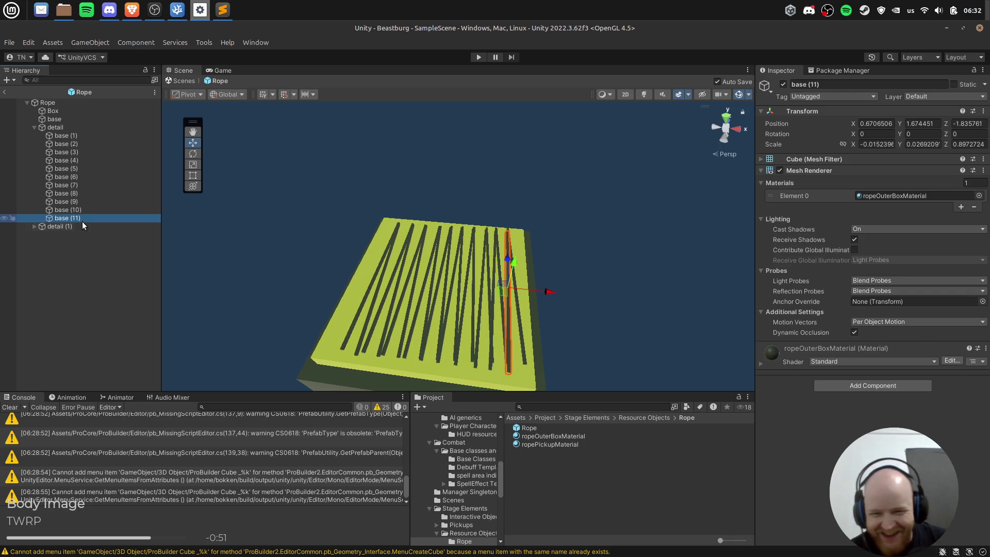
pyautogui.click(111, 227)
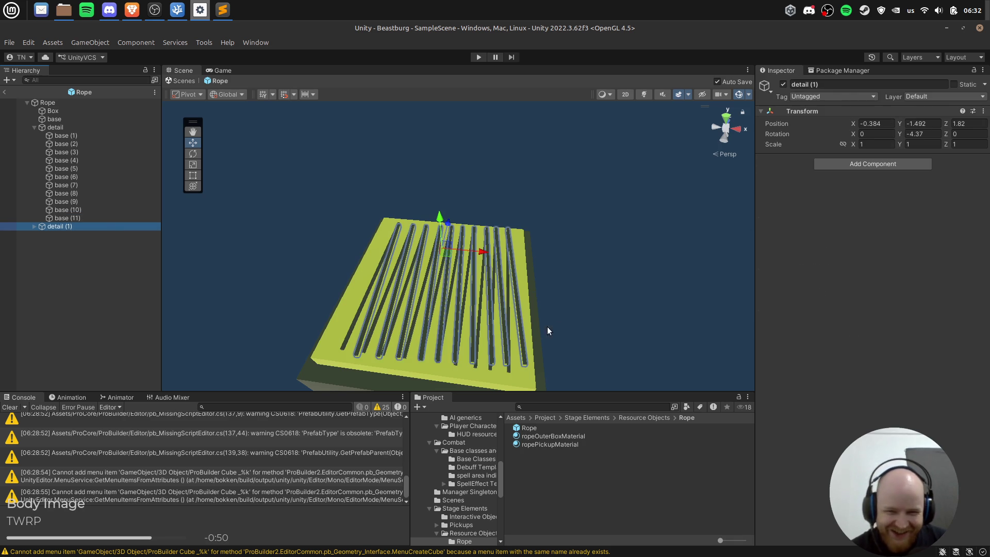
pyautogui.moveTo(901, 135); pyautogui.dragTo(893, 135)
pyautogui.click(617, 268)
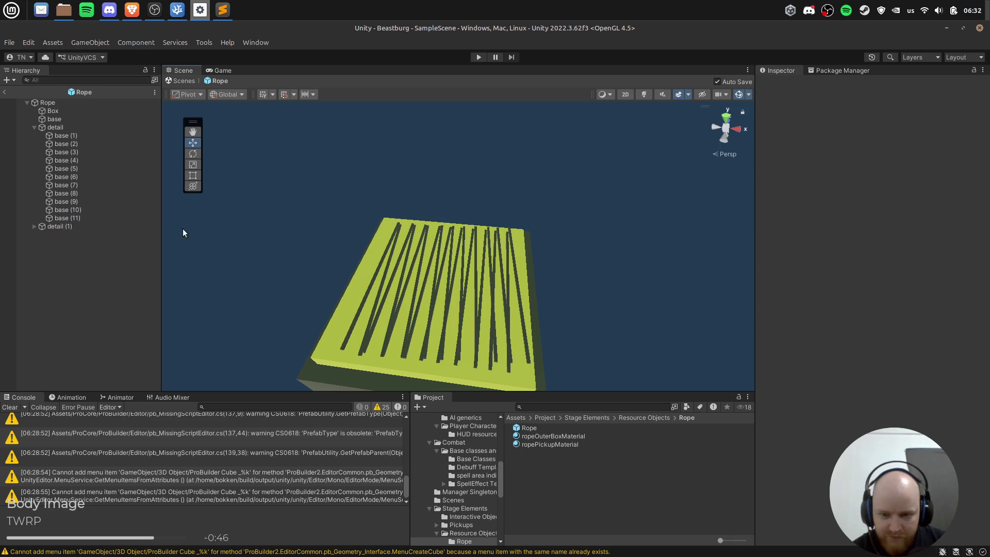
# - Delete base (11) and base (10) from detail (1), leaving nine rods
pyautogui.click(59, 228)
pyautogui.press('Right')
pyautogui.click(73, 317)
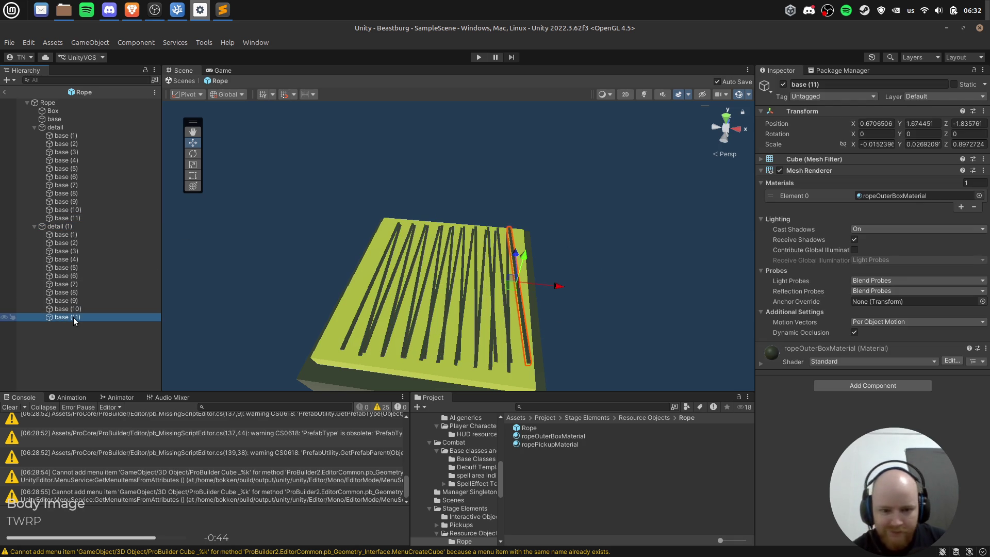
pyautogui.press('Delete')
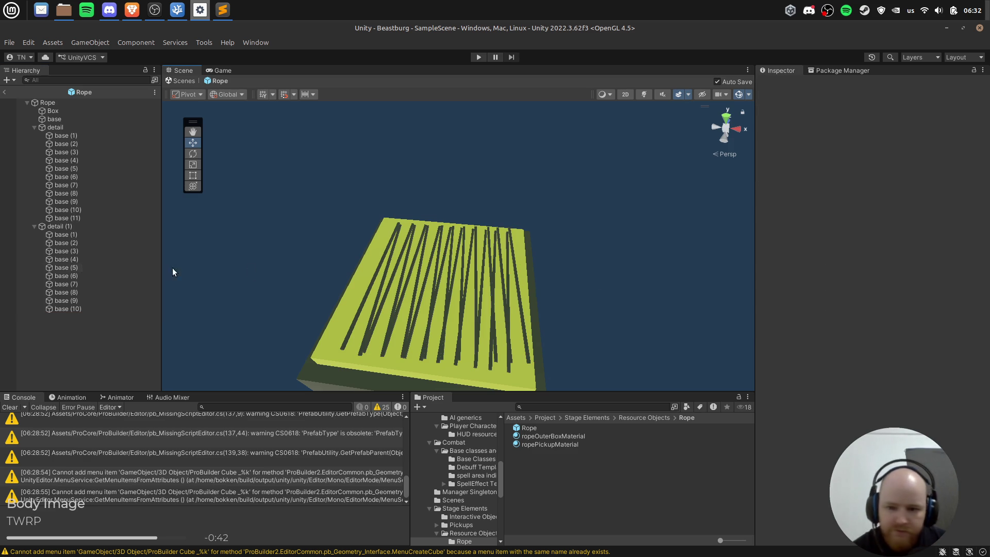
pyautogui.click(88, 309)
pyautogui.press('Delete')
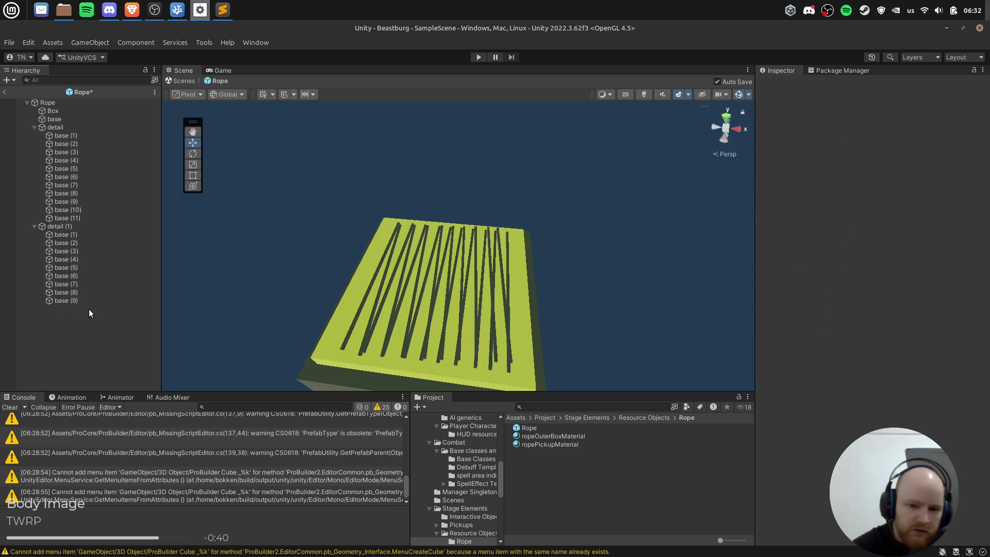
pyautogui.moveTo(614, 259)
pyautogui.mouseDown()
pyautogui.moveTo(541, 288)
pyautogui.moveTo(555, 295)
pyautogui.mouseUp()
pyautogui.scroll(-5, 555, 295)
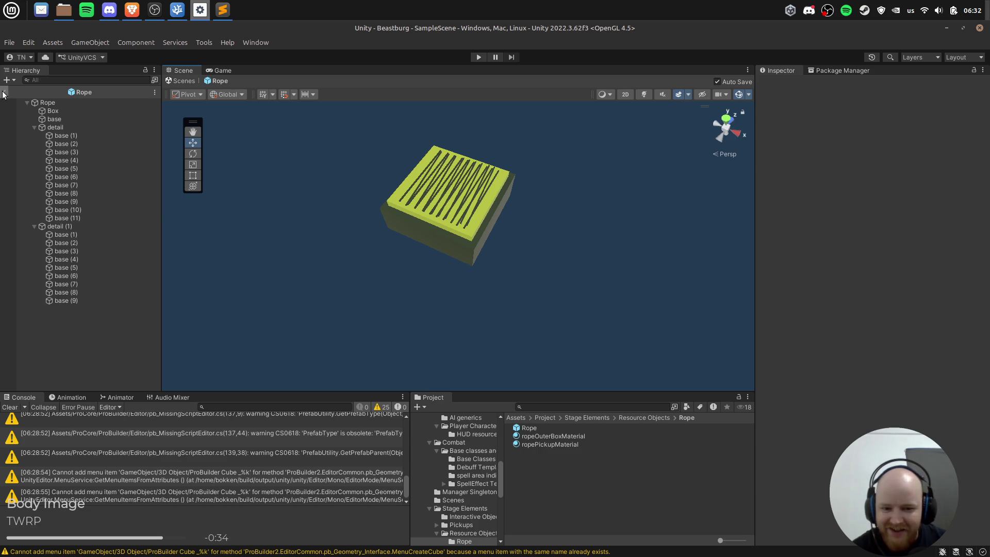
pyautogui.click(527, 428)
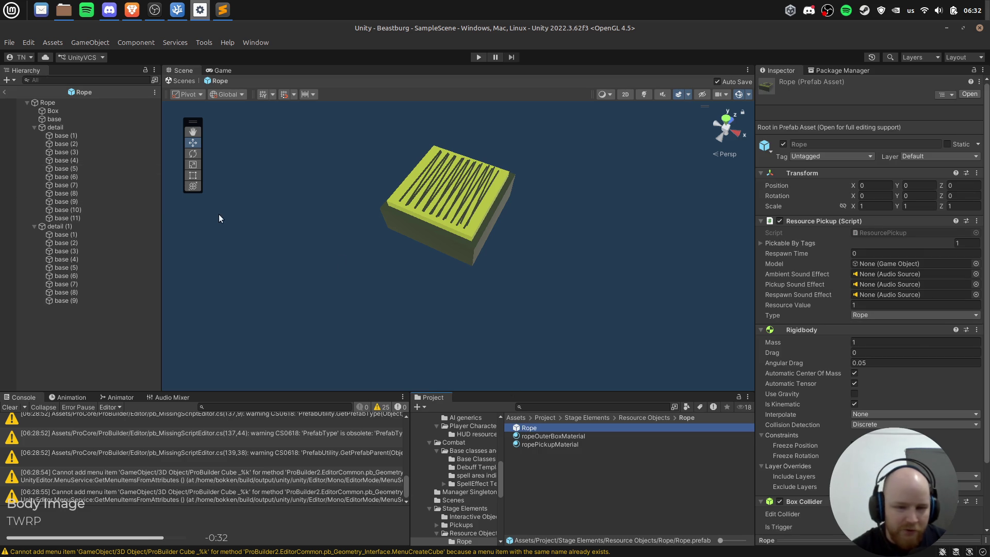
# - Move the Rope and Tree prefabs out of their subfolders into Resource Objects
pyautogui.click(3, 92)
pyautogui.click(645, 417)
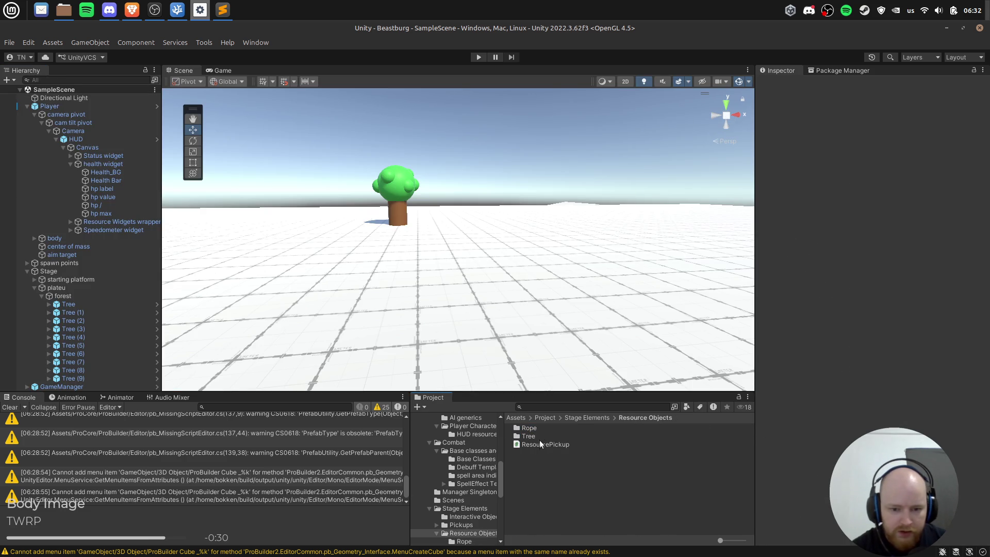
pyautogui.click(524, 430)
pyautogui.doubleClick(531, 429)
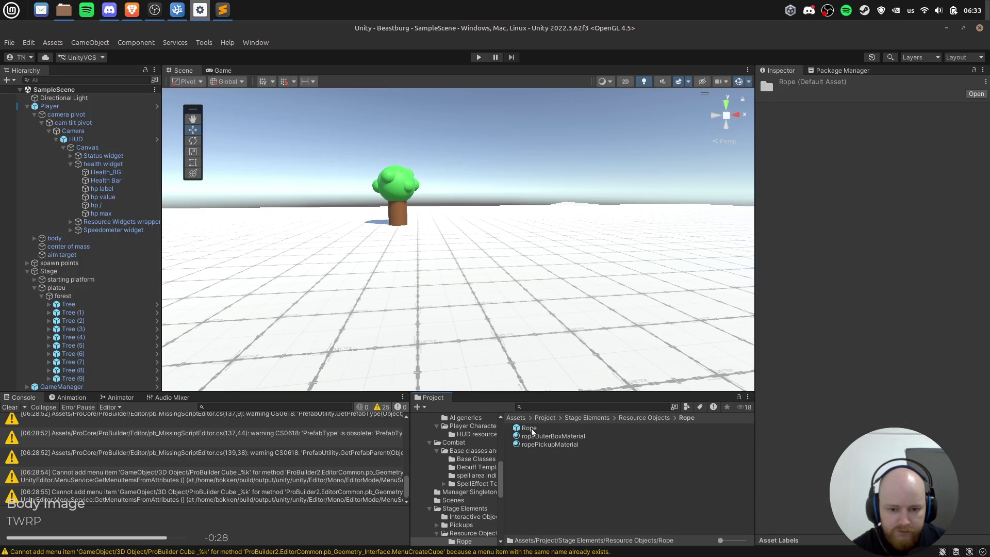
pyautogui.click(532, 428)
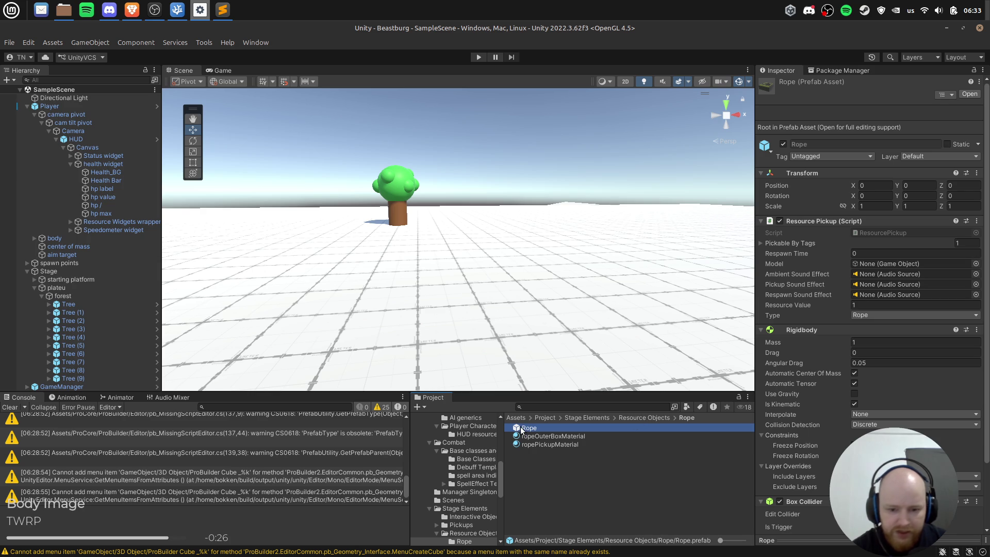
pyautogui.moveTo(521, 427)
pyautogui.mouseDown()
pyautogui.moveTo(467, 513)
pyautogui.moveTo(473, 534)
pyautogui.mouseUp()
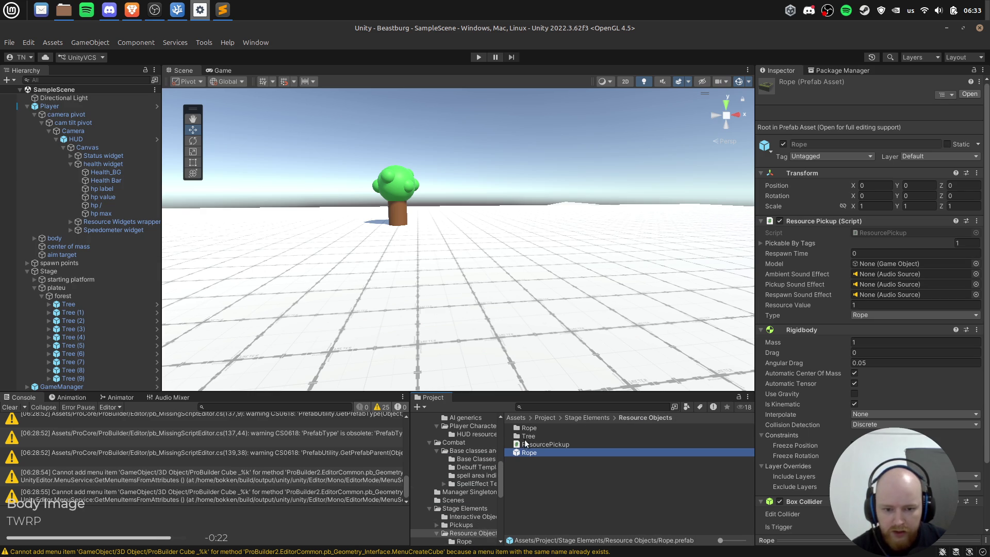
pyautogui.doubleClick(515, 436)
pyautogui.moveTo(516, 428); pyautogui.dragTo(469, 525)
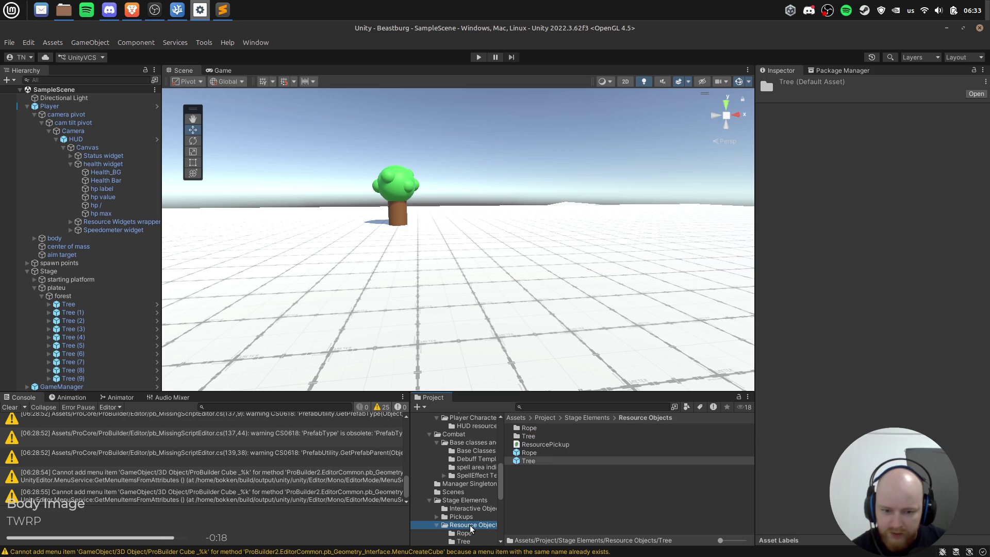
# - Duplicate the Rope prefab and rename the copy to 'Stone'
pyautogui.click(547, 452)
pyautogui.hotkey('ctrl', 'd')
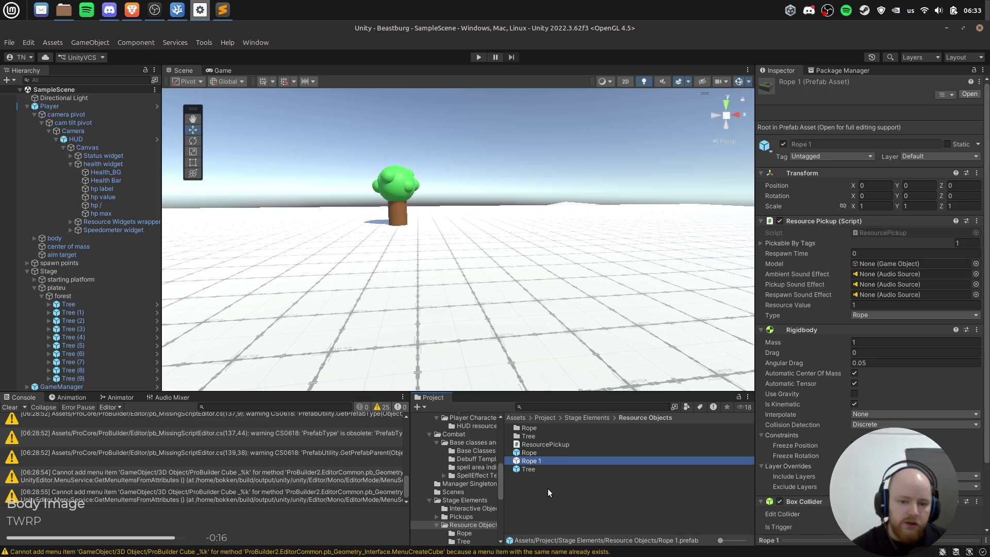
pyautogui.press('Return')
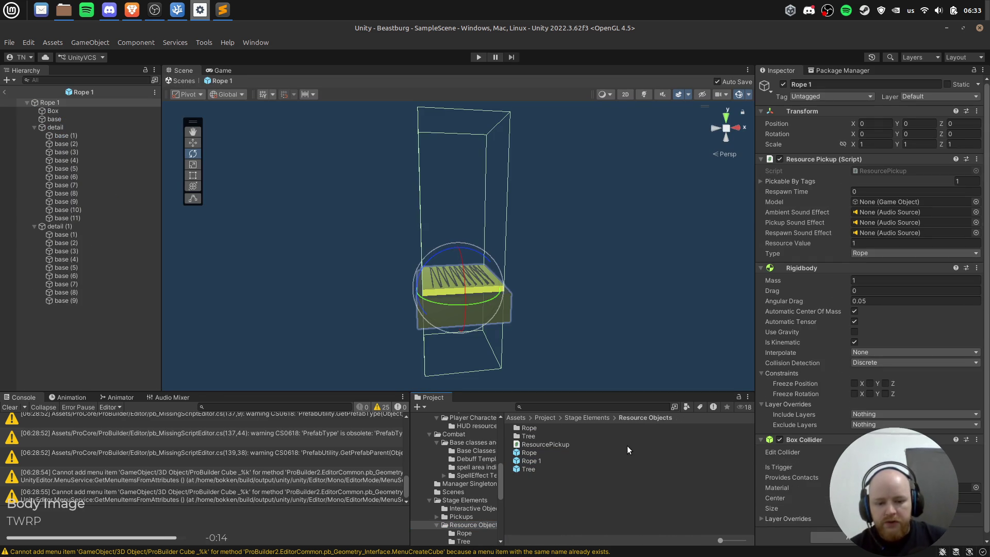
pyautogui.click(4, 92)
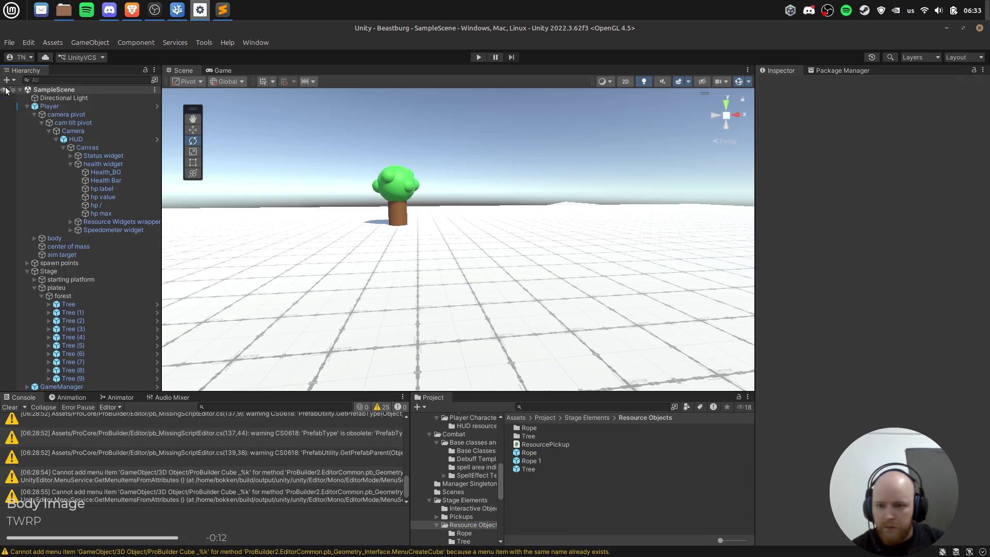
pyautogui.click(539, 460)
pyautogui.write('stone')
pyautogui.press('Return')
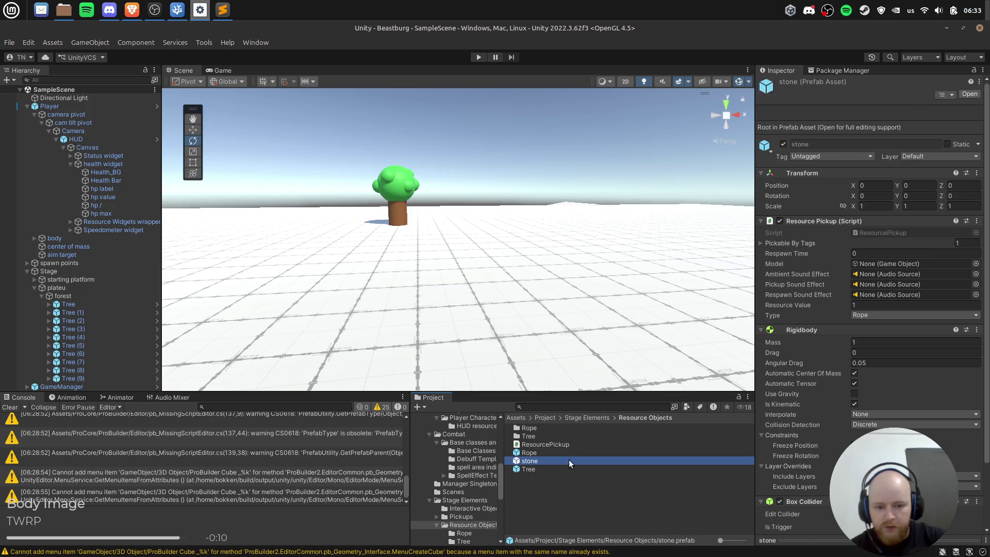
pyautogui.press('Return')
pyautogui.click(576, 459)
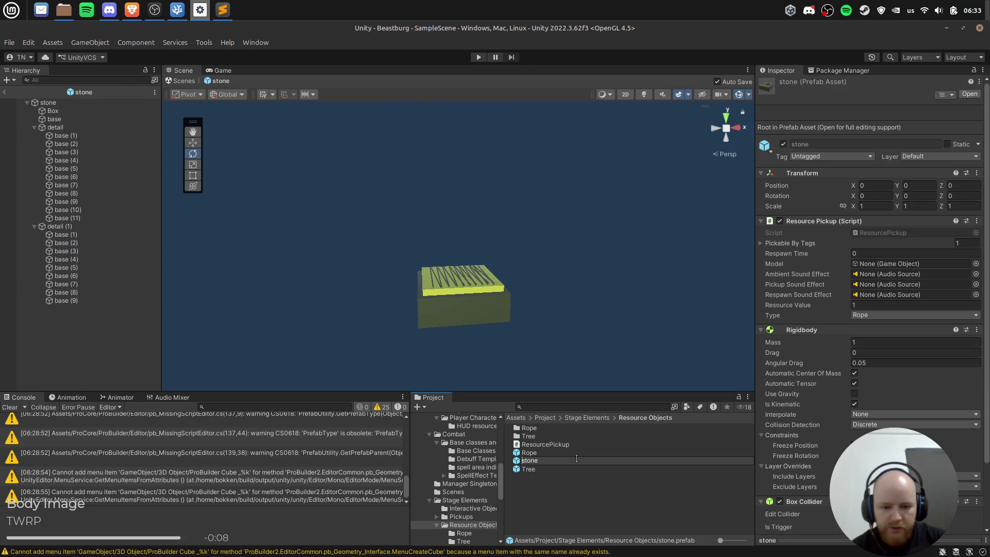
pyautogui.press('Return')
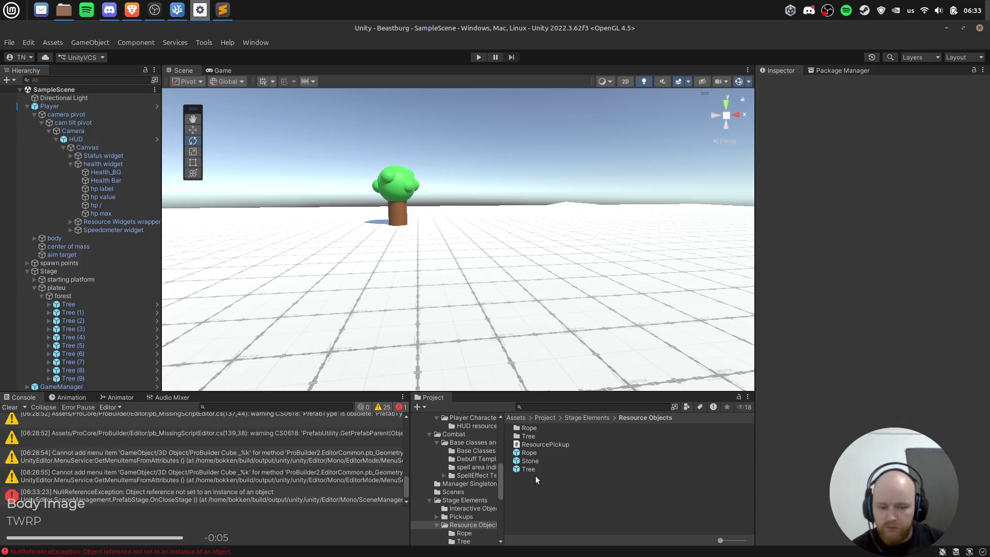
pyautogui.doubleClick(527, 460)
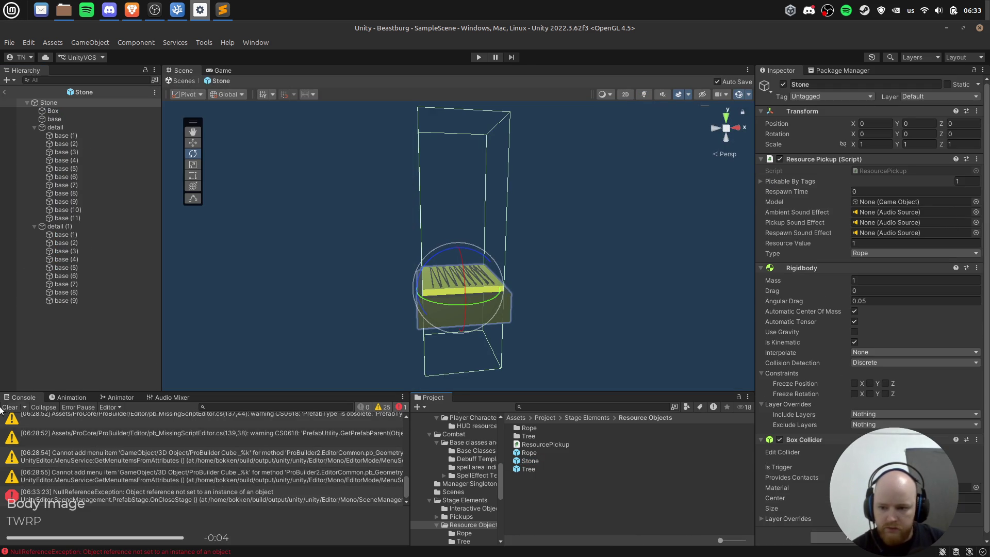
# - Clear the Console and change the Resource Pickup type from Rope to Stone
pyautogui.click(10, 408)
pyautogui.click(898, 253)
pyautogui.click(880, 289)
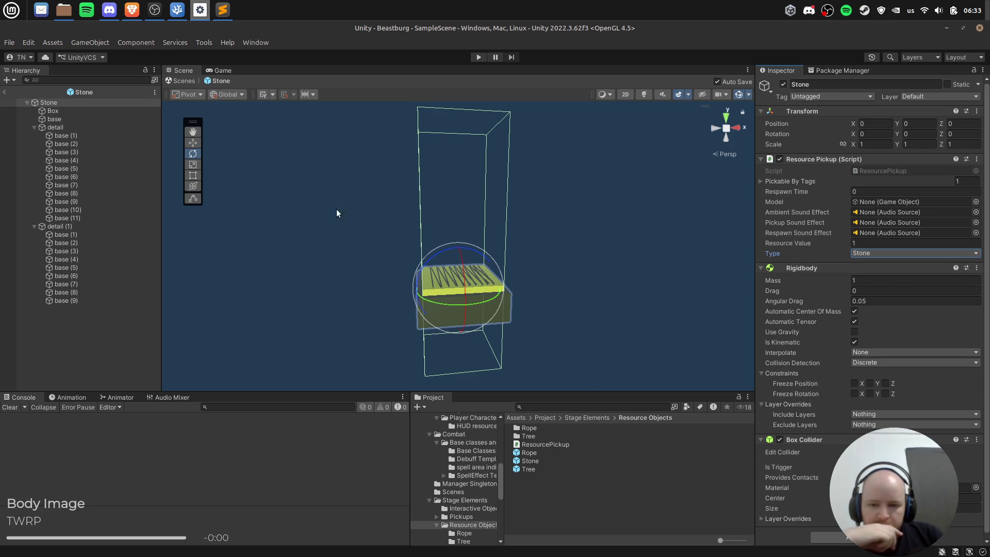
pyautogui.doubleClick(535, 453)
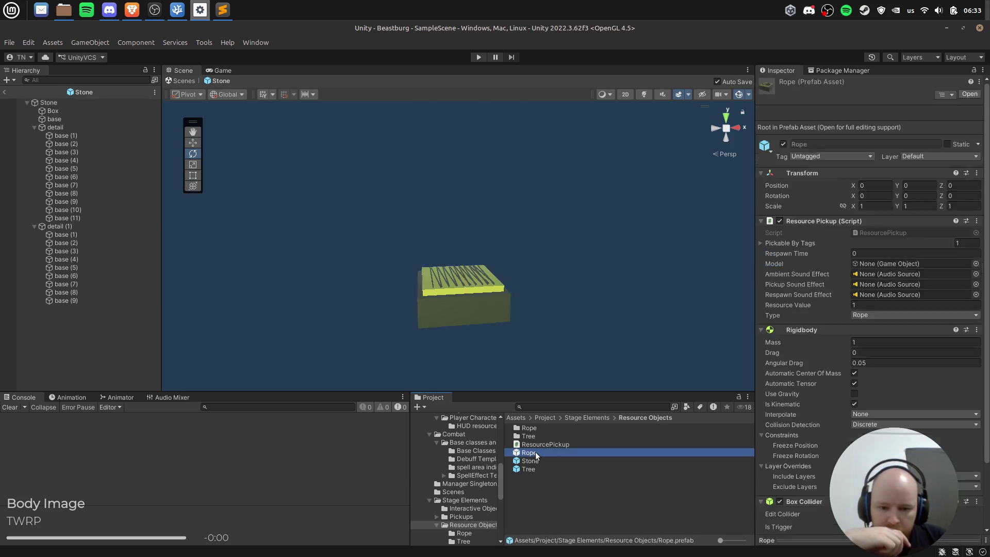
# - Inspect the Rope prefab's children, then start editing the root's box collider
pyautogui.click(75, 110)
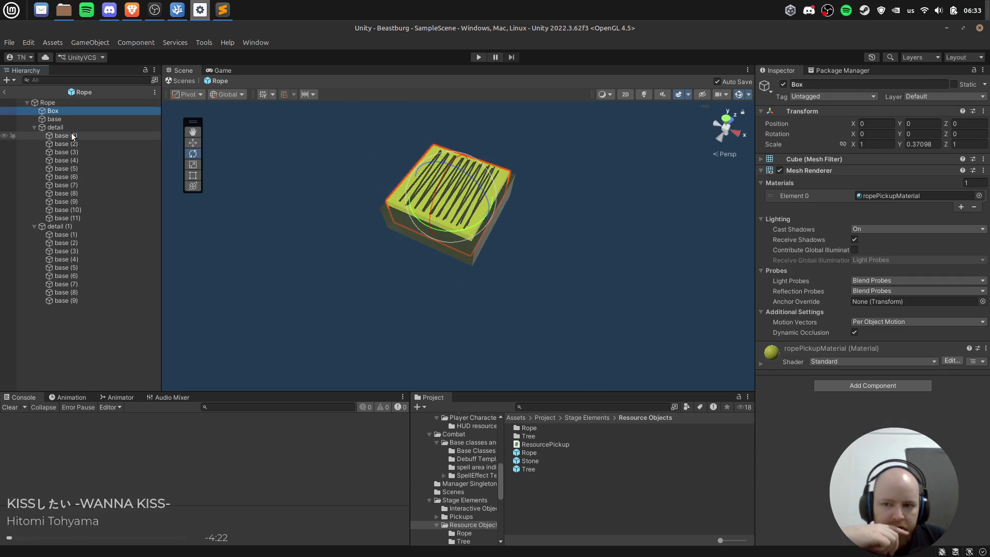
pyautogui.click(82, 169)
pyautogui.click(67, 201)
pyautogui.click(63, 119)
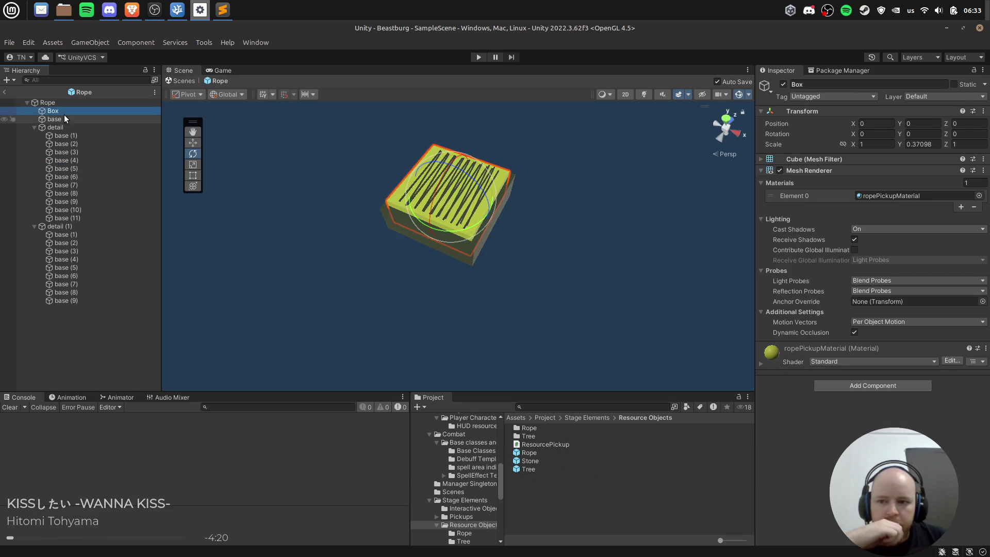
pyautogui.click(56, 102)
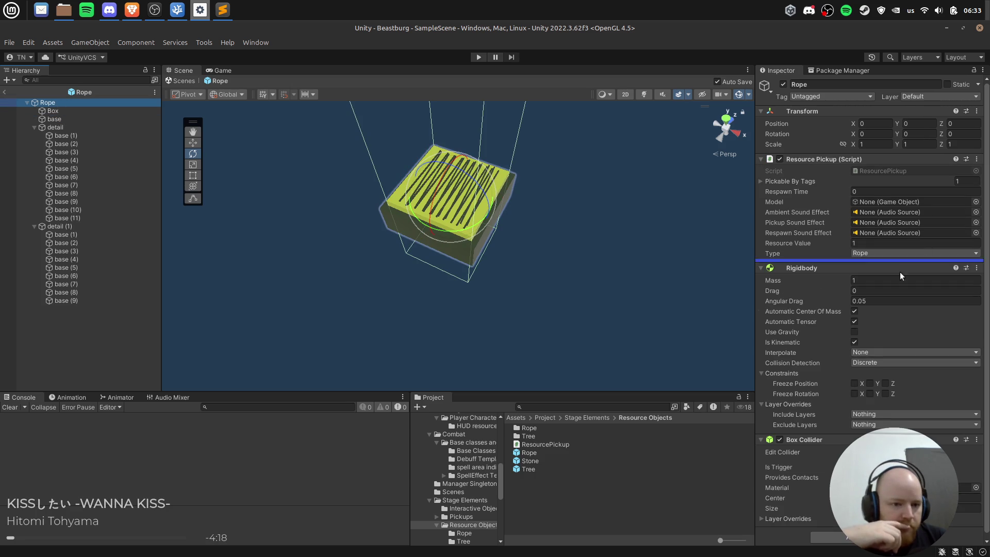
pyautogui.scroll(-4, 629, 286)
pyautogui.click(193, 198)
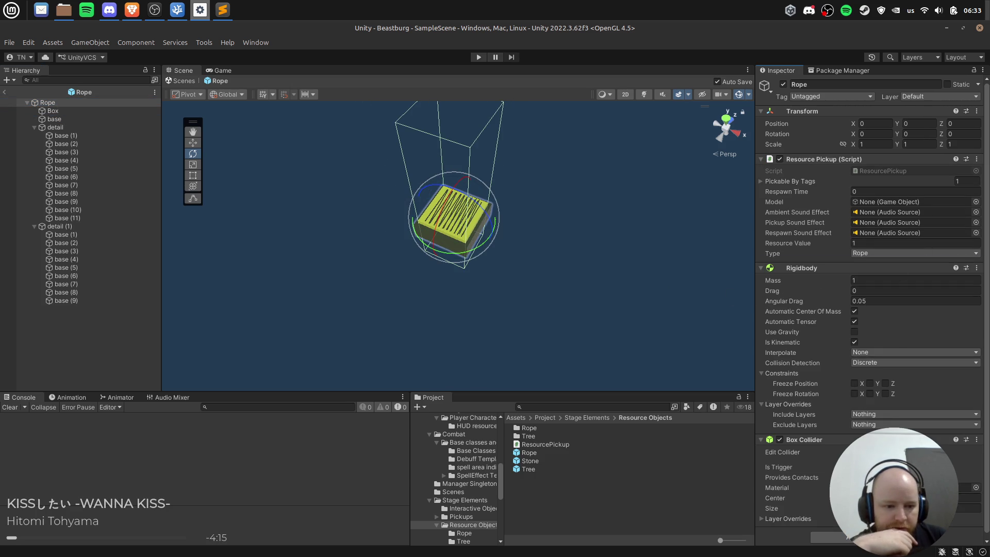
# - In the Front view, fit the collider's left, right, bottom and top edges to the box
pyautogui.scroll(2, 582, 248)
pyautogui.moveTo(582, 248)
pyautogui.mouseDown()
pyautogui.moveTo(506, 170)
pyautogui.moveTo(497, 141)
pyautogui.moveTo(533, 208)
pyautogui.moveTo(460, 185)
pyautogui.moveTo(533, 249)
pyautogui.mouseUp()
pyautogui.scroll(-2, 516, 237)
pyautogui.moveTo(475, 358); pyautogui.dragTo(475, 330)
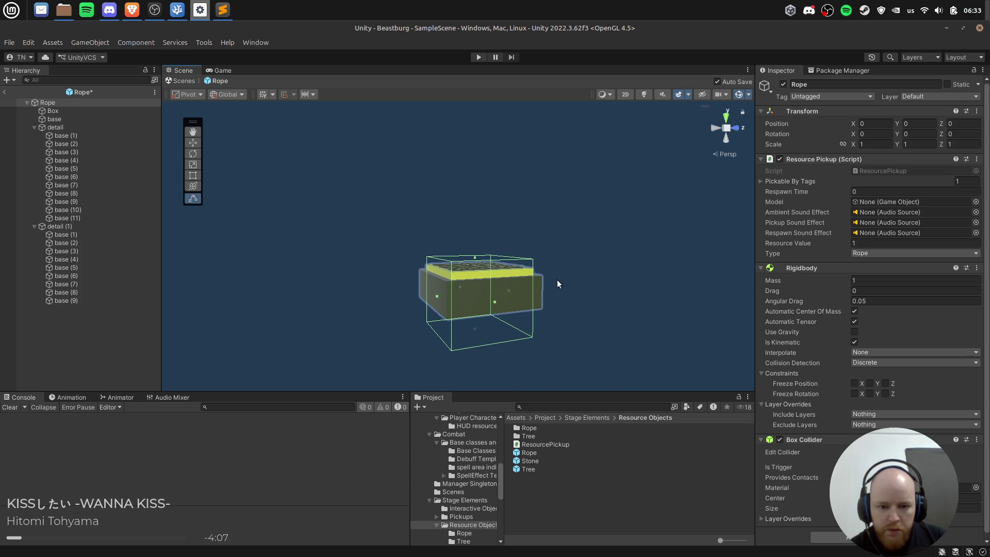
pyautogui.click(713, 126)
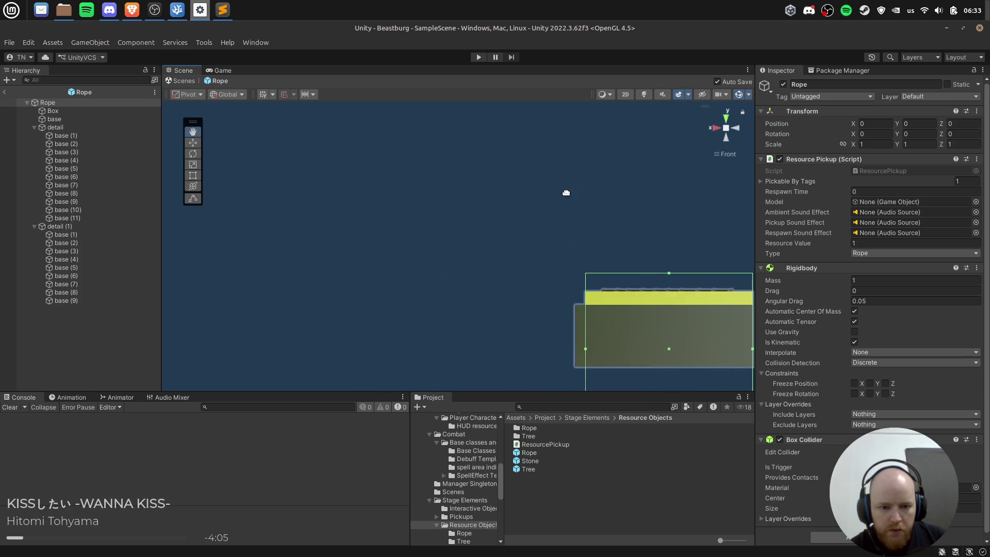
pyautogui.moveTo(487, 308); pyautogui.dragTo(475, 309)
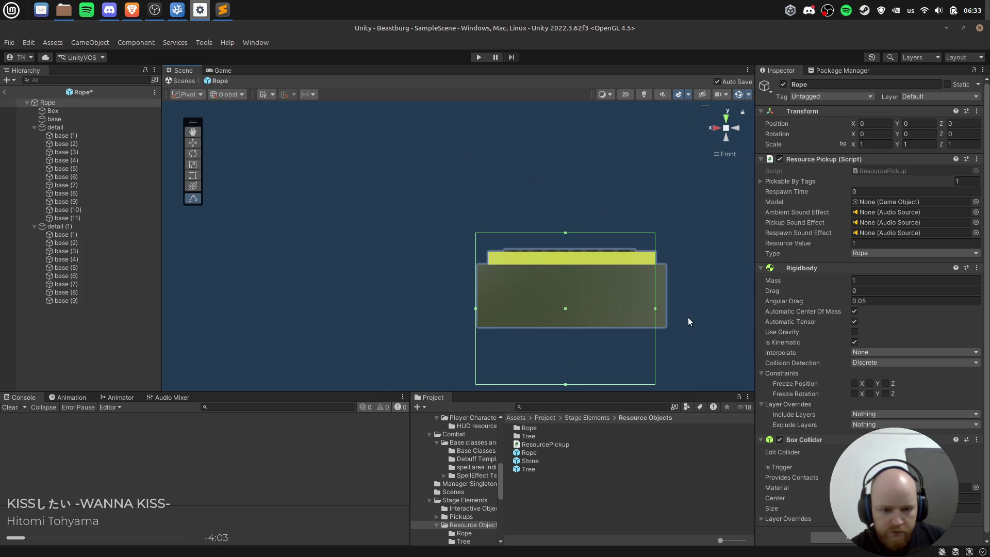
pyautogui.moveTo(655, 309); pyautogui.dragTo(666, 309)
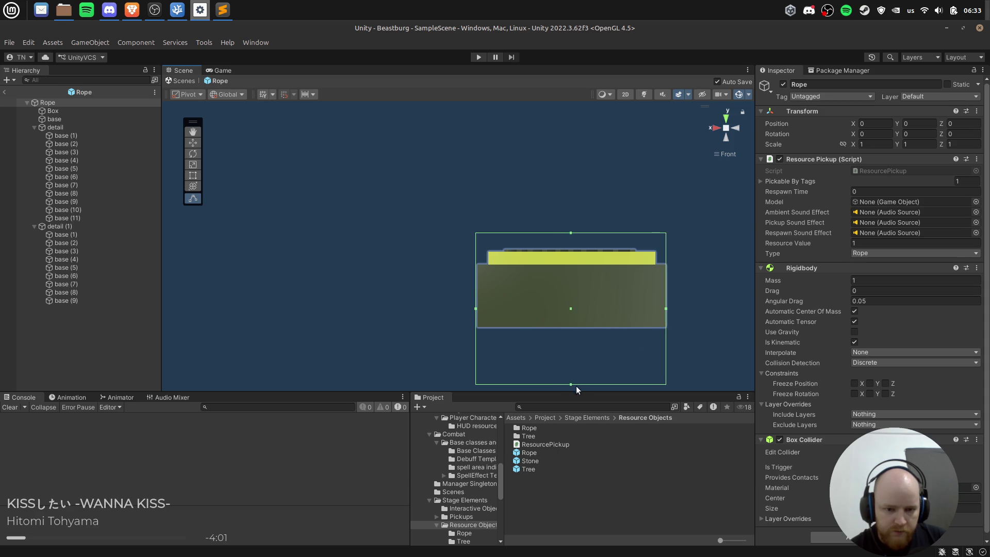
pyautogui.moveTo(570, 385); pyautogui.dragTo(570, 330)
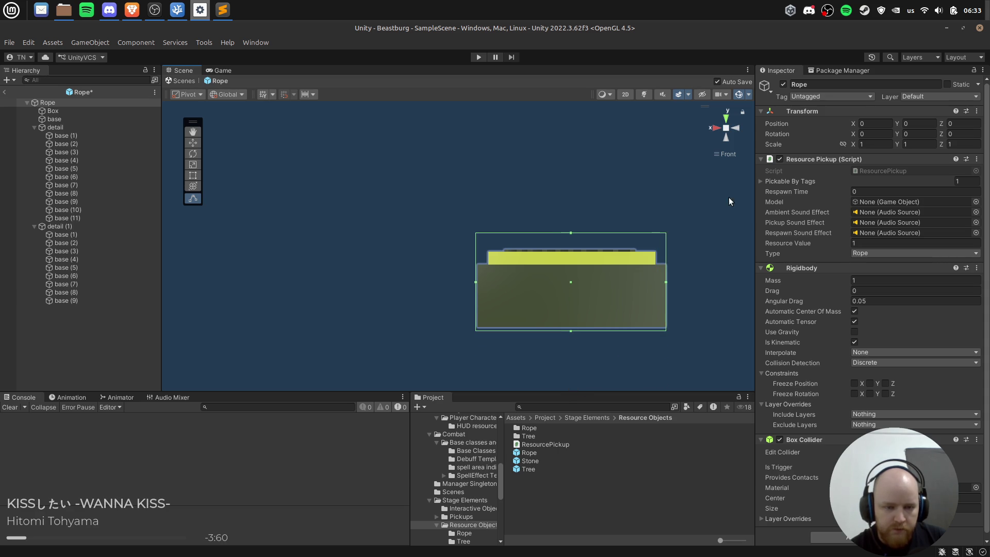
pyautogui.moveTo(570, 234); pyautogui.dragTo(571, 245)
# - In the Top view, fit the collider's far, near and right sides, then return to SampleScene
pyautogui.click(726, 126)
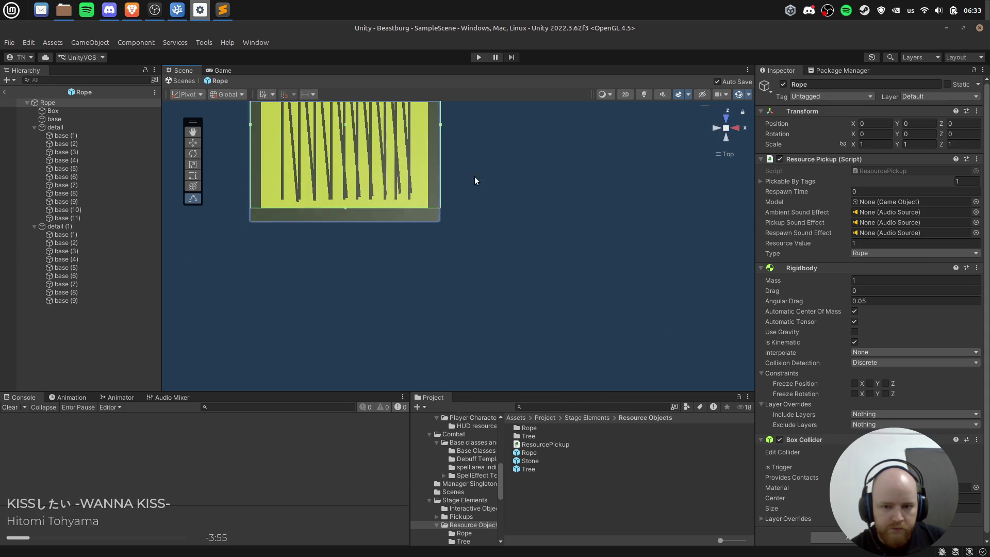
pyautogui.moveTo(370, 139); pyautogui.dragTo(376, 128)
pyautogui.moveTo(370, 308); pyautogui.dragTo(371, 321)
pyautogui.moveTo(465, 223); pyautogui.dragTo(465, 225)
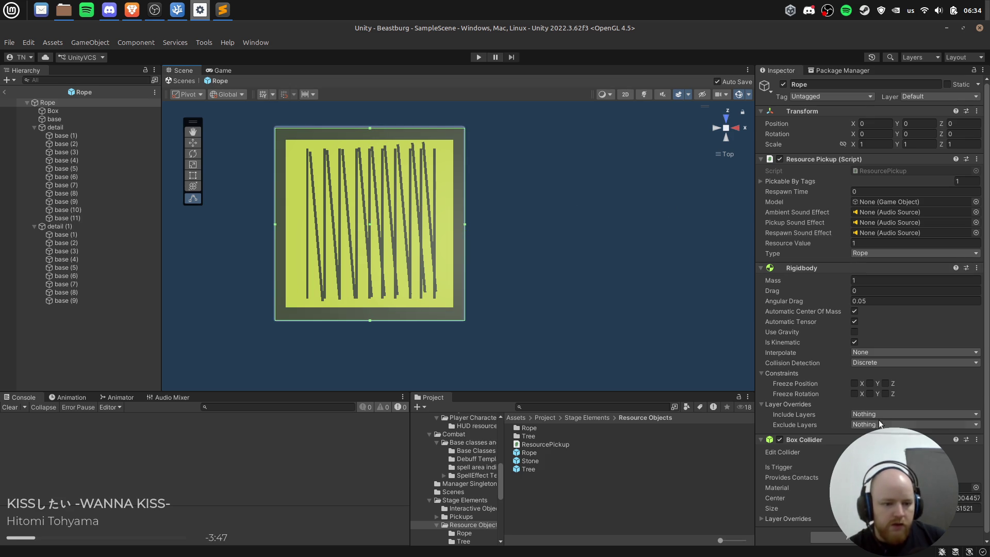
pyautogui.click(4, 92)
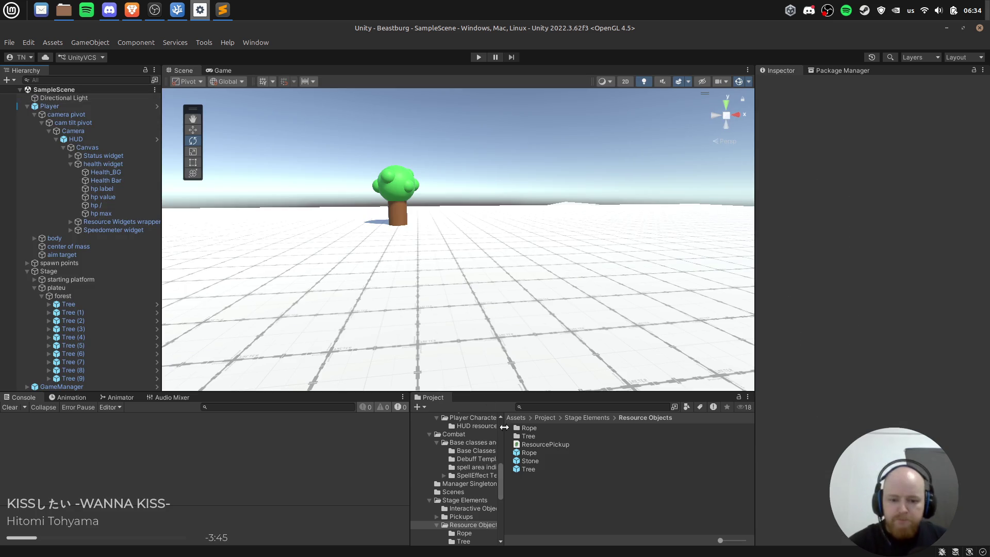
# - Open the Stone prefab and delete the children Box through detail (1), leaving the bare root
pyautogui.doubleClick(543, 460)
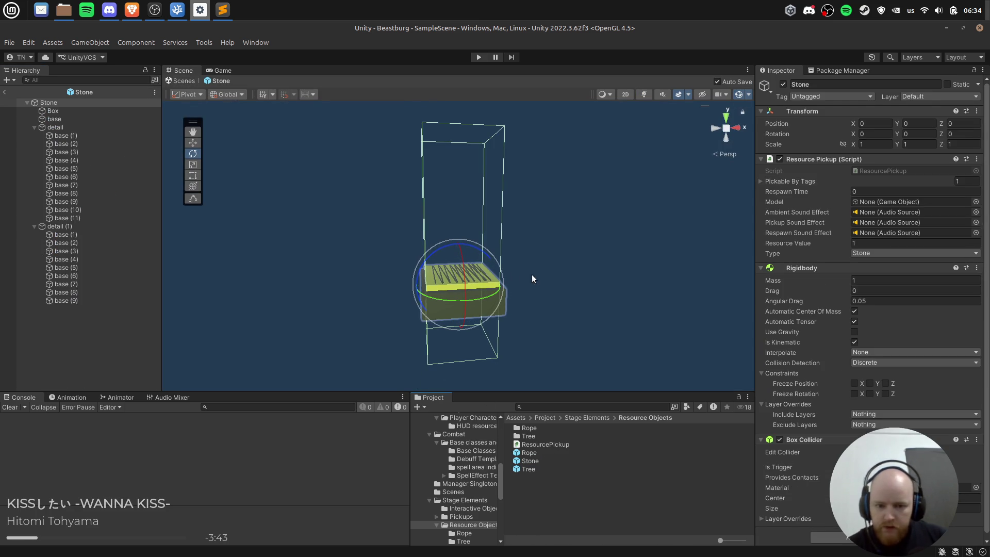
pyautogui.click(64, 130)
pyautogui.click(70, 110)
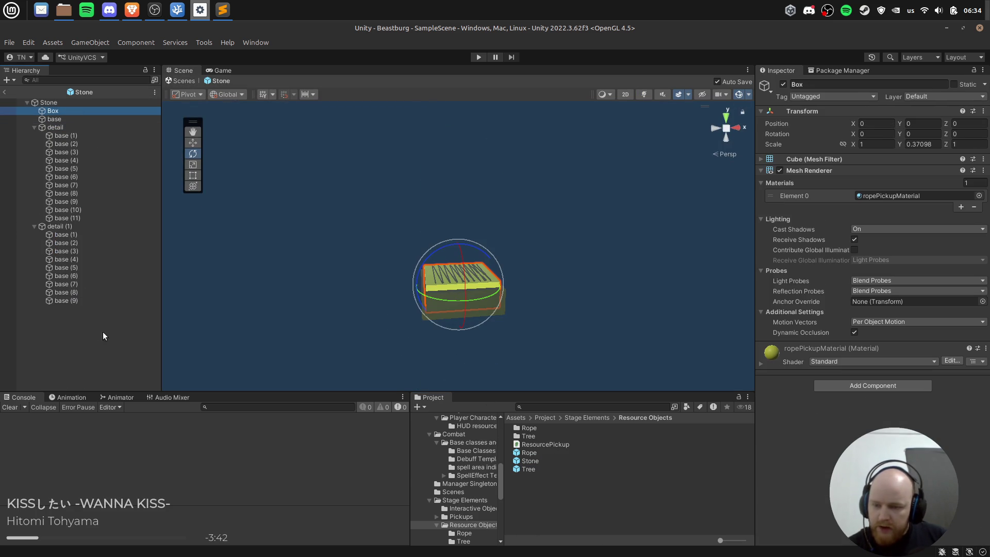
pyautogui.keyDown('shift'); pyautogui.click(67, 226); pyautogui.keyUp('shift')
pyautogui.press('Delete')
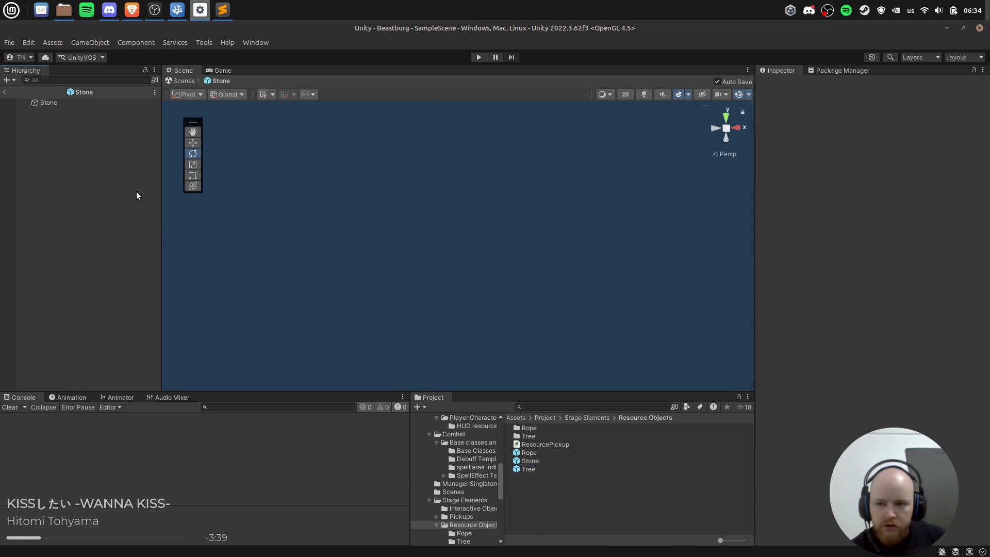
pyautogui.rightClick(43, 103)
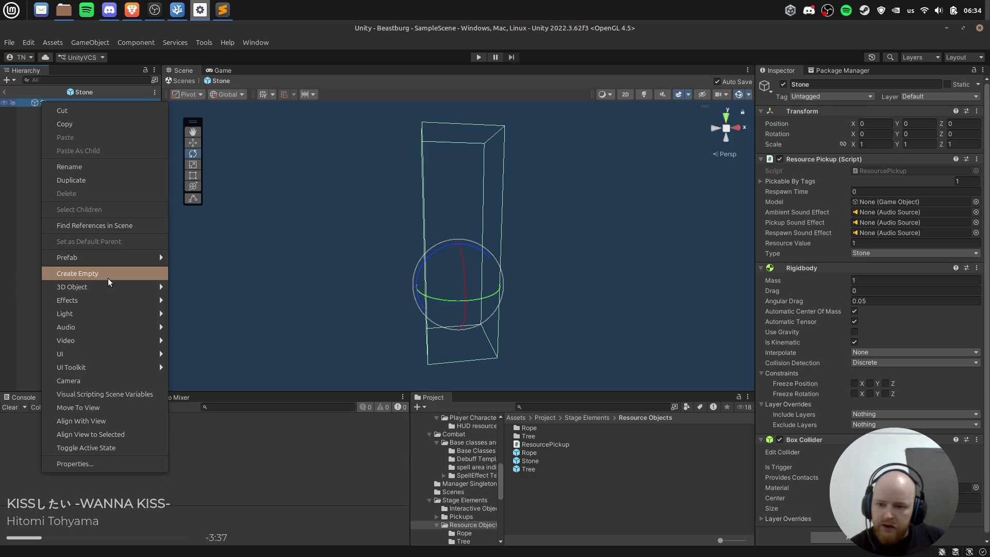
# - Add a Cube child under Stone, stretch it tall along Y, and raise it
pyautogui.moveTo(109, 288)
pyautogui.click(245, 287)
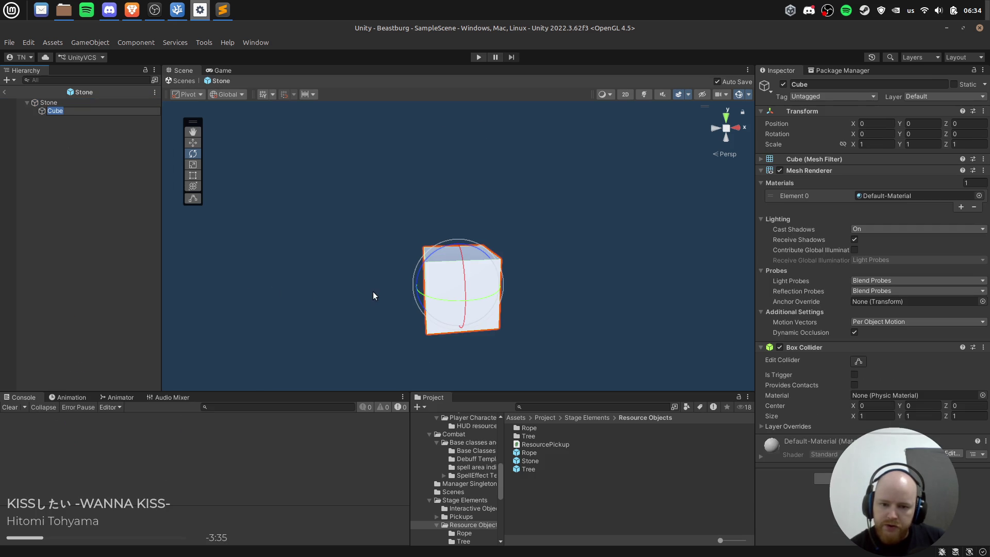
pyautogui.press('Escape')
pyautogui.press('w')
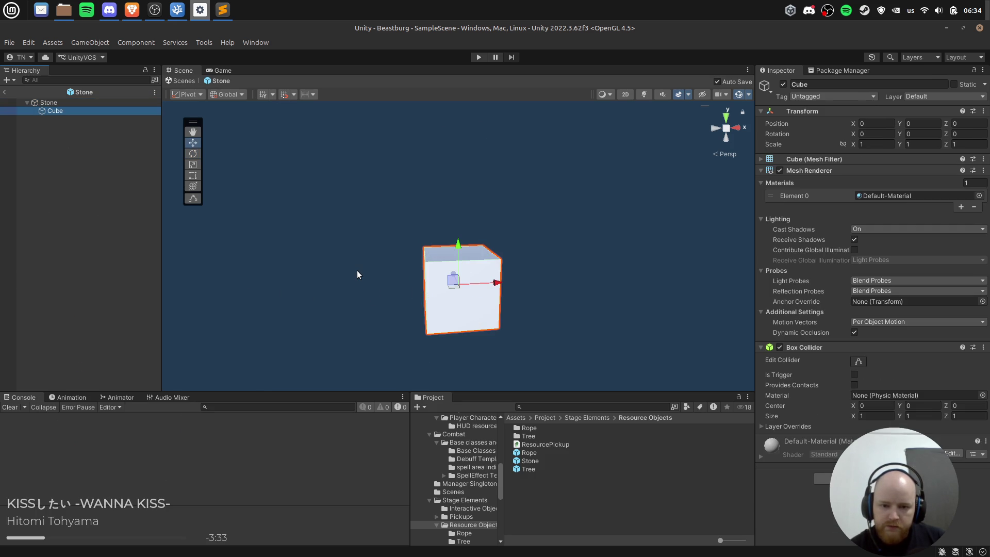
pyautogui.moveTo(908, 144); pyautogui.dragTo(921, 147)
pyautogui.moveTo(459, 243)
pyautogui.mouseDown()
pyautogui.moveTo(460, 215)
pyautogui.moveTo(319, 247)
pyautogui.moveTo(381, 250)
pyautogui.moveTo(283, 242)
pyautogui.mouseUp()
pyautogui.click(78, 128)
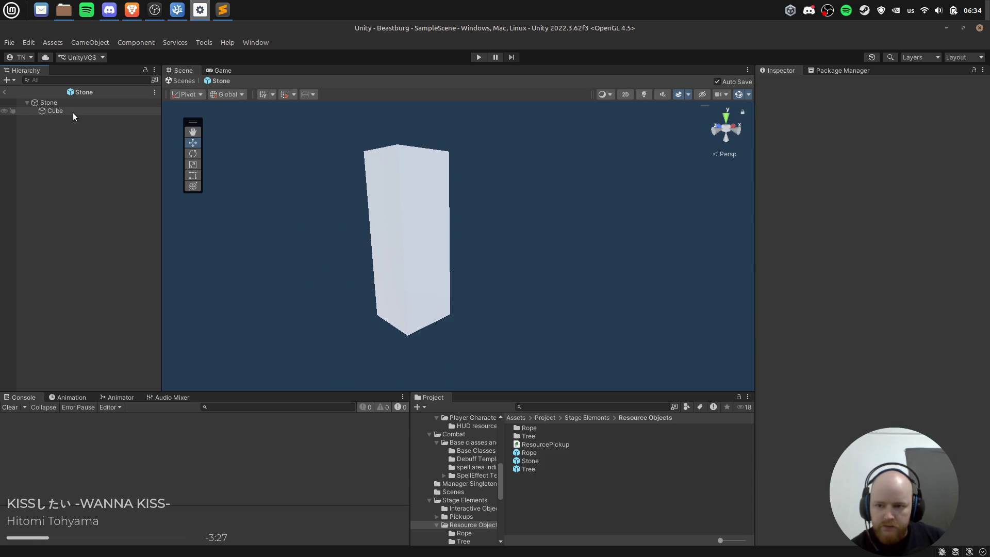
pyautogui.click(65, 110)
# - Duplicate it as Cube (1), shorten it to 2.38 tall, and turn it about 42° around Y
pyautogui.hotkey('ctrl', 'd')
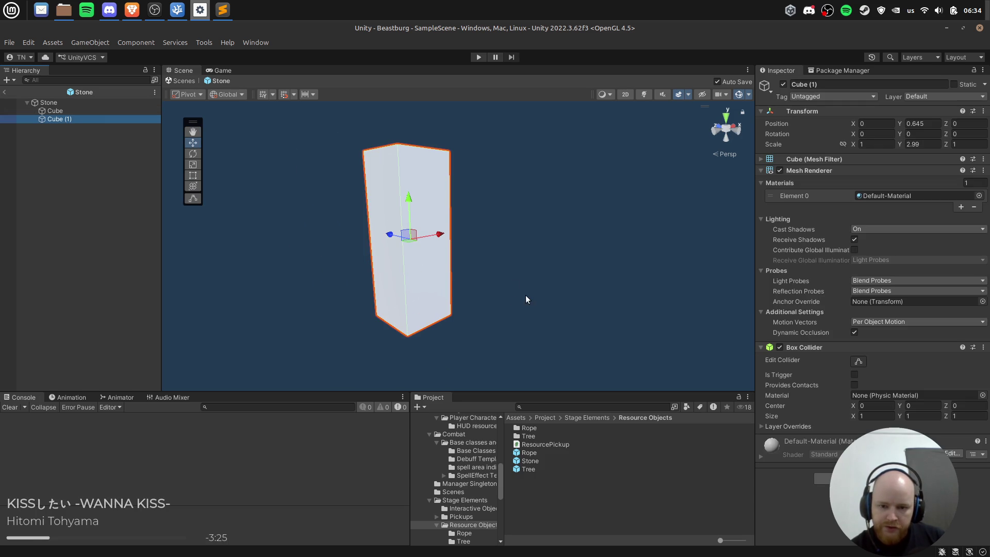
pyautogui.press('e')
pyautogui.click(423, 236)
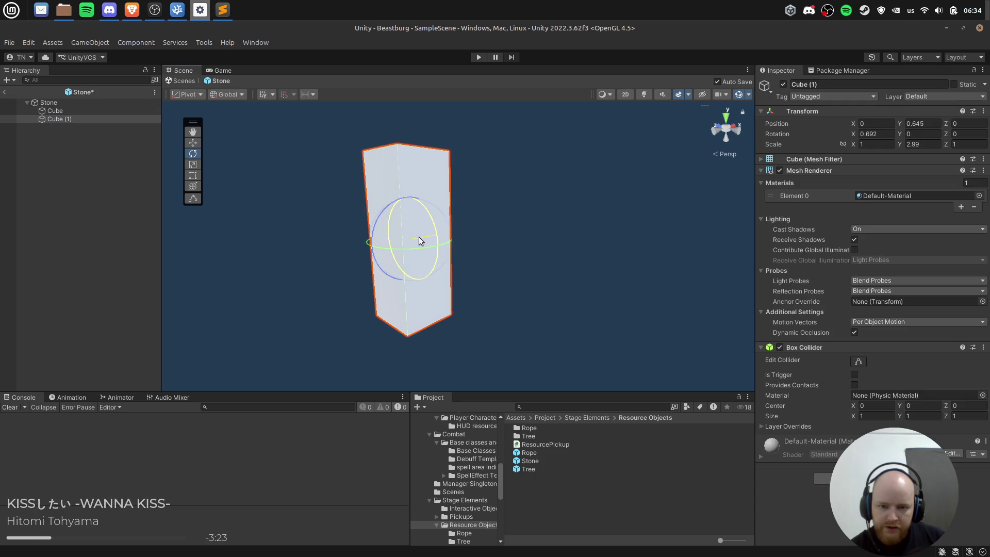
pyautogui.moveTo(419, 247); pyautogui.dragTo(392, 249)
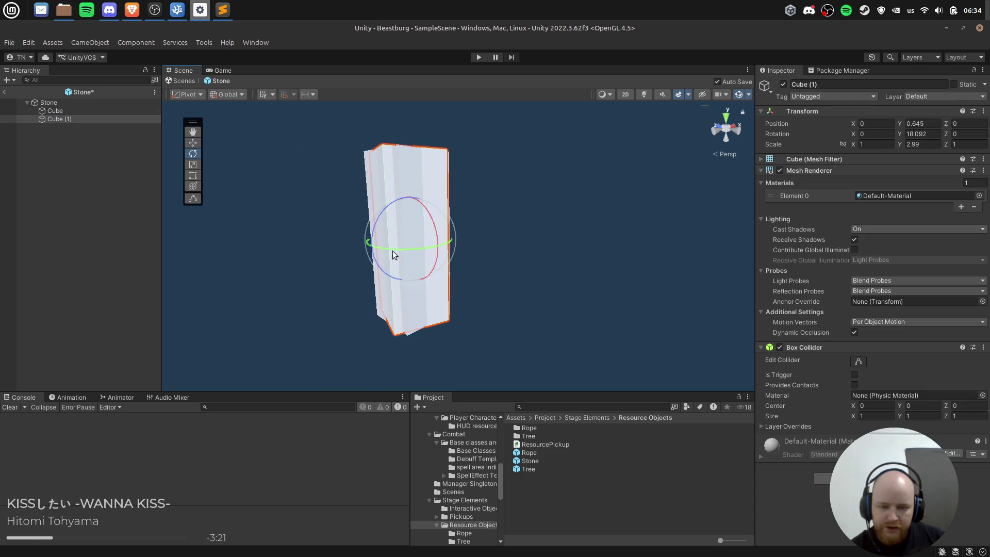
pyautogui.press('r')
pyautogui.moveTo(404, 196); pyautogui.dragTo(429, 237)
pyautogui.press('w')
pyautogui.press('e')
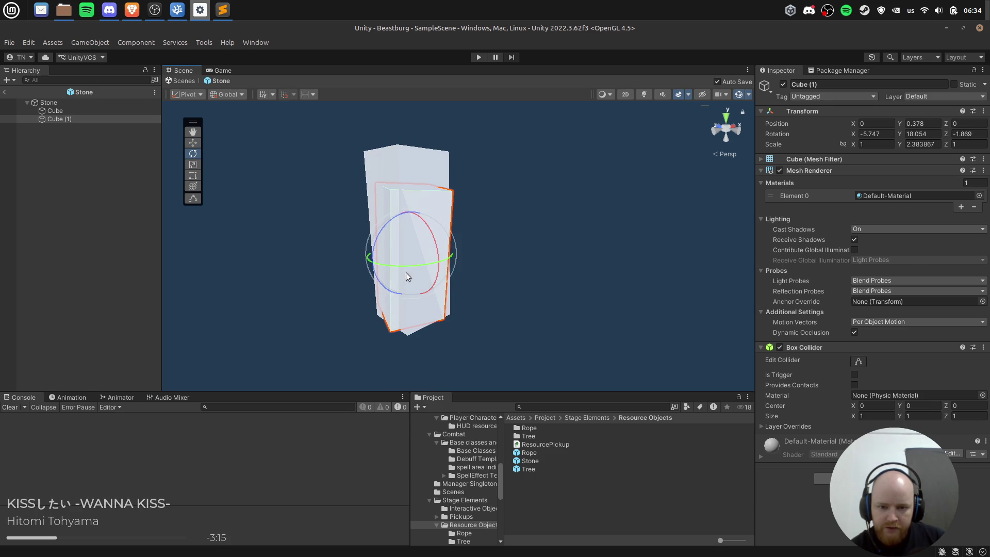
pyautogui.click(246, 122)
pyautogui.moveTo(412, 271)
pyautogui.mouseDown()
pyautogui.moveTo(369, 270)
pyautogui.moveTo(401, 252)
pyautogui.moveTo(421, 296)
pyautogui.moveTo(513, 323)
pyautogui.moveTo(411, 324)
pyautogui.moveTo(455, 325)
pyautogui.moveTo(418, 317)
pyautogui.mouseUp()
# - Remove the Box Collider components from Cube (1) and Cube
pyautogui.scroll(5, 509, 265)
pyautogui.moveTo(524, 265); pyautogui.dragTo(401, 258)
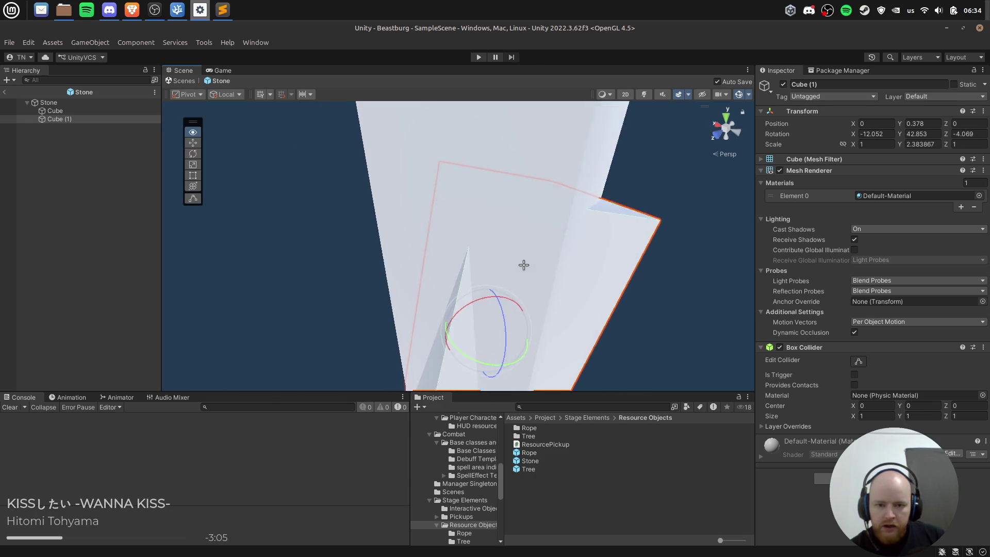
pyautogui.moveTo(389, 245); pyautogui.dragTo(193, 253)
pyautogui.click(193, 253)
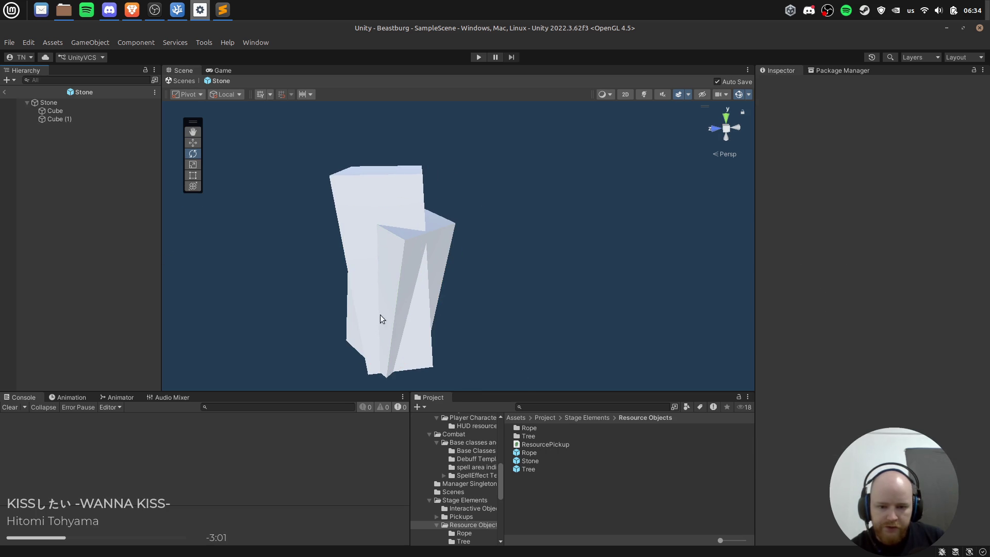
pyautogui.click(97, 122)
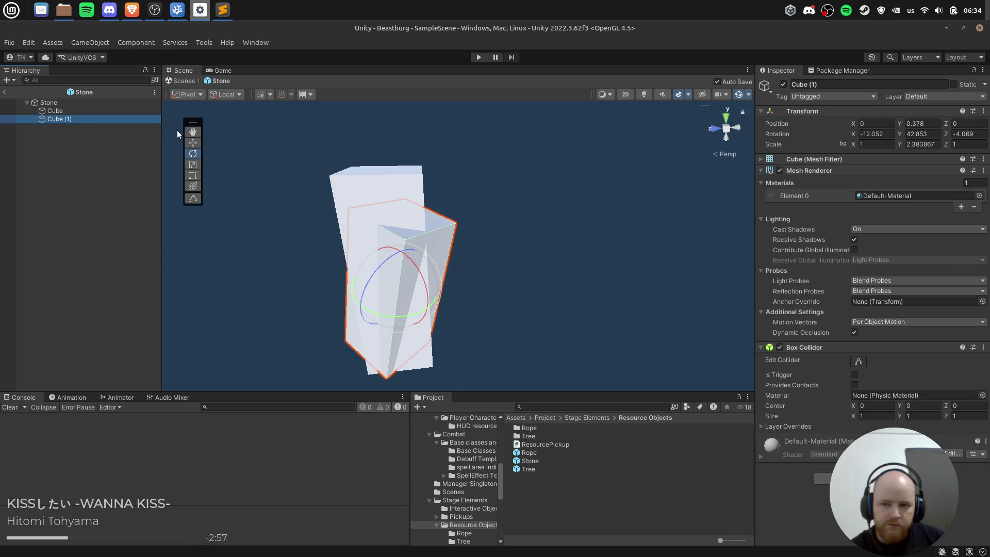
pyautogui.rightClick(819, 351)
pyautogui.click(860, 373)
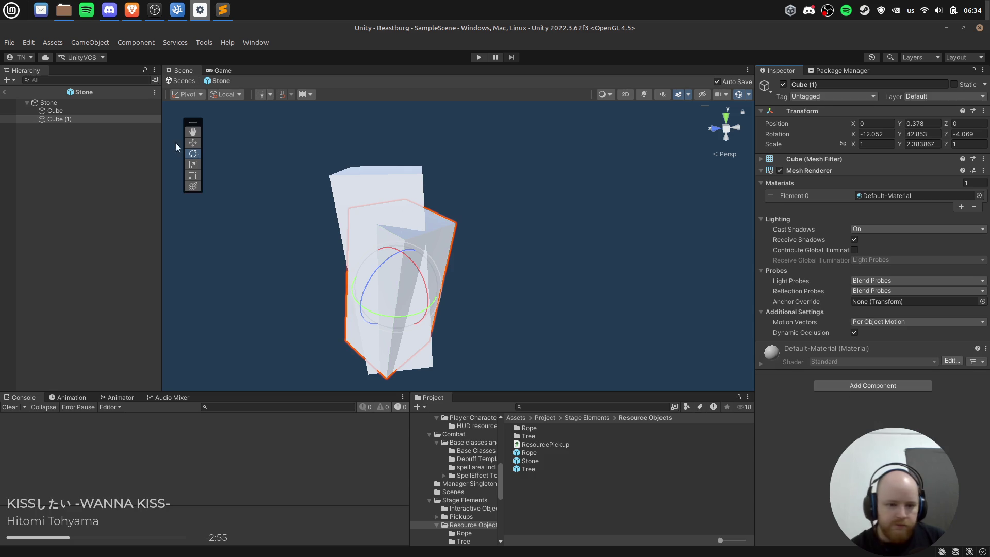
pyautogui.click(108, 112)
pyautogui.rightClick(829, 348)
pyautogui.click(867, 370)
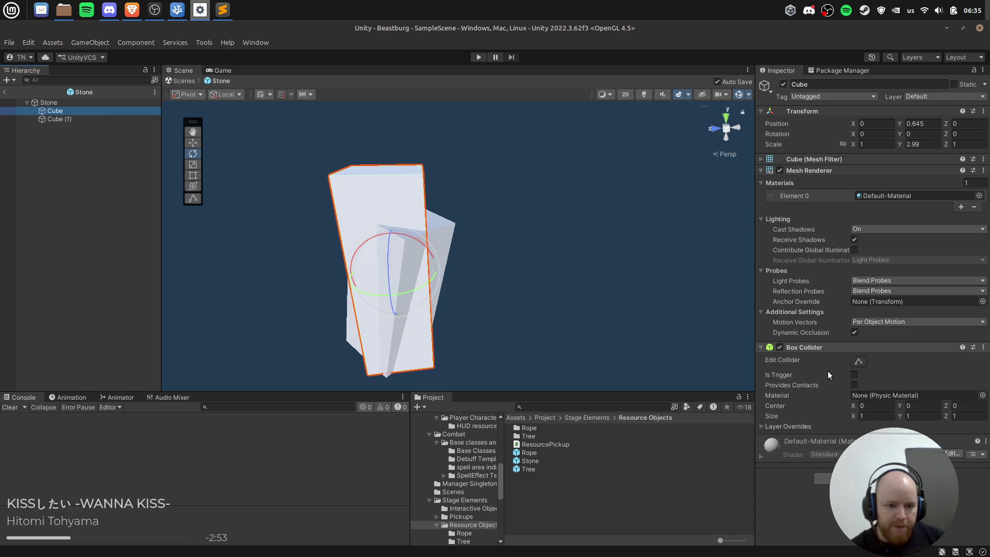
# - Assign the Ground - Logo Scene material to the tall Cube's Mesh Renderer
pyautogui.click(85, 119)
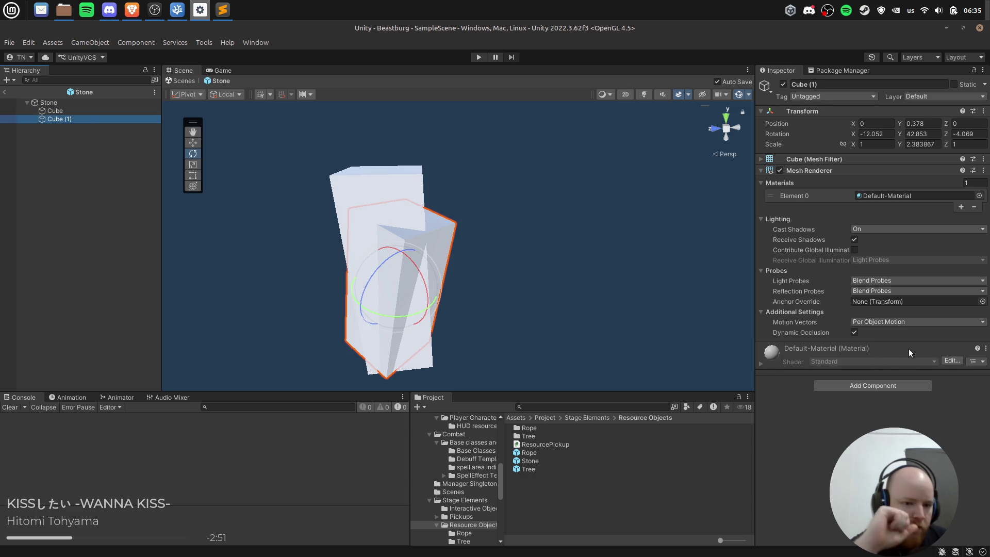
pyautogui.click(979, 195)
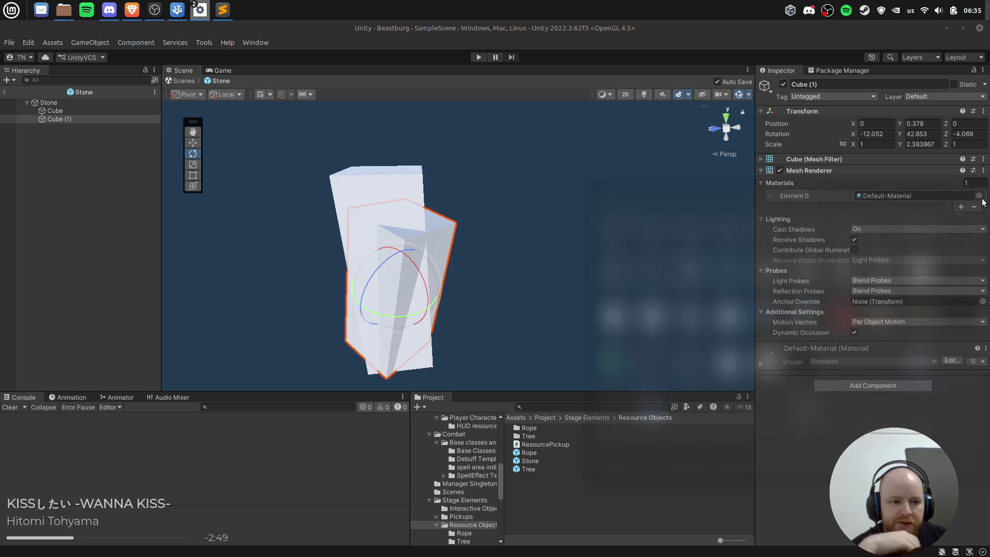
pyautogui.click(765, 322)
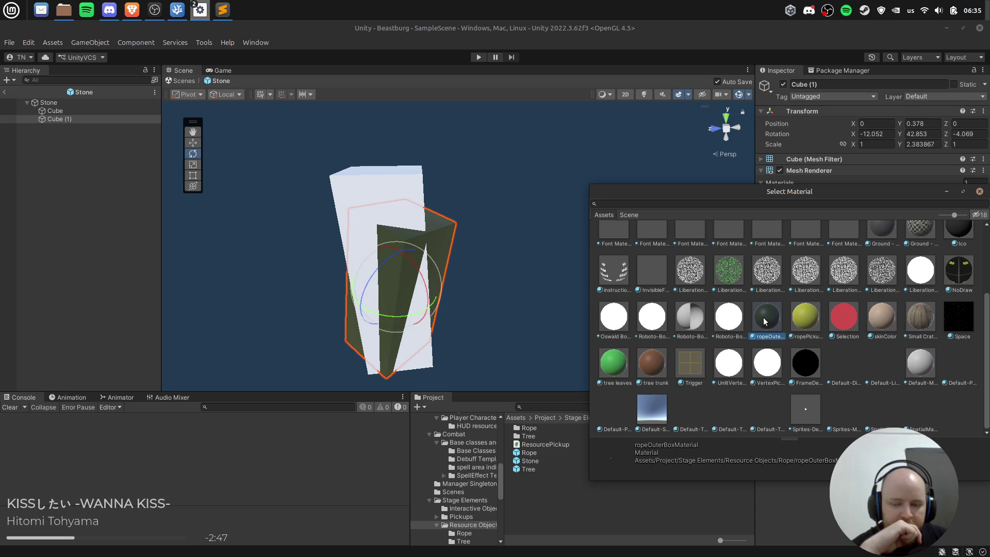
pyautogui.click(61, 112)
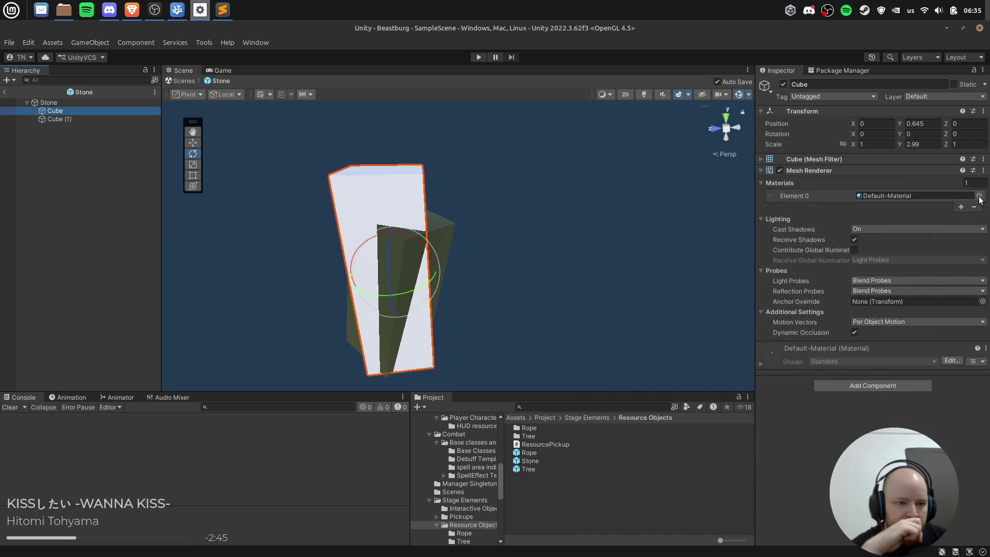
pyautogui.click(979, 195)
pyautogui.click(881, 233)
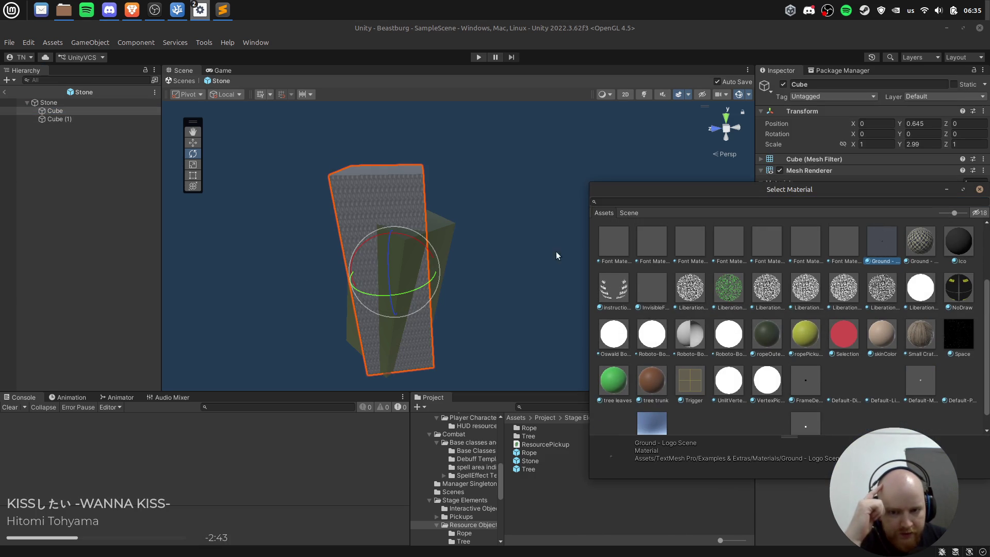
pyautogui.click(161, 253)
# - Preview several materials on Cube (1), then settle on the dark Ico material
pyautogui.moveTo(161, 253)
pyautogui.mouseDown()
pyautogui.moveTo(415, 230)
pyautogui.moveTo(520, 265)
pyautogui.moveTo(391, 270)
pyautogui.moveTo(420, 277)
pyautogui.mouseUp()
pyautogui.click(419, 277)
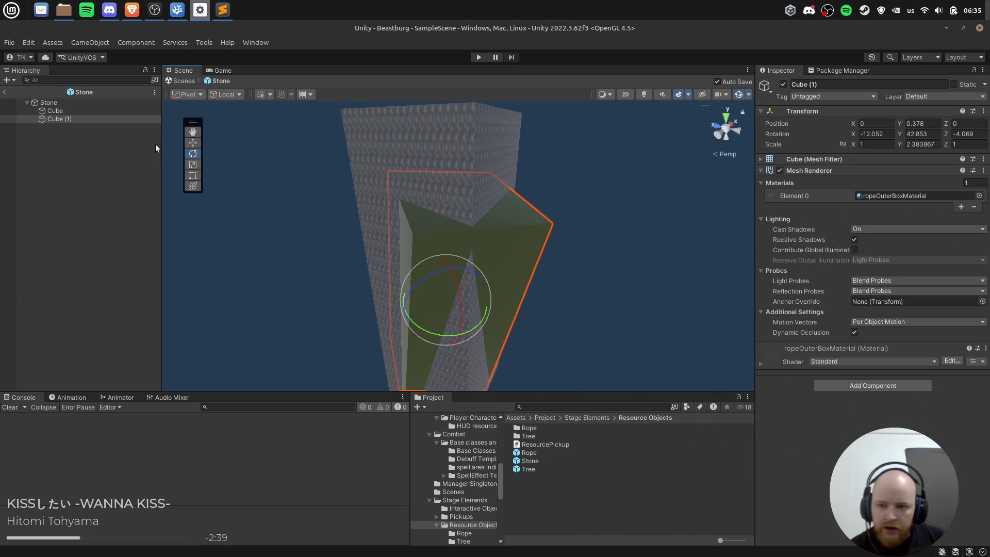
pyautogui.click(979, 196)
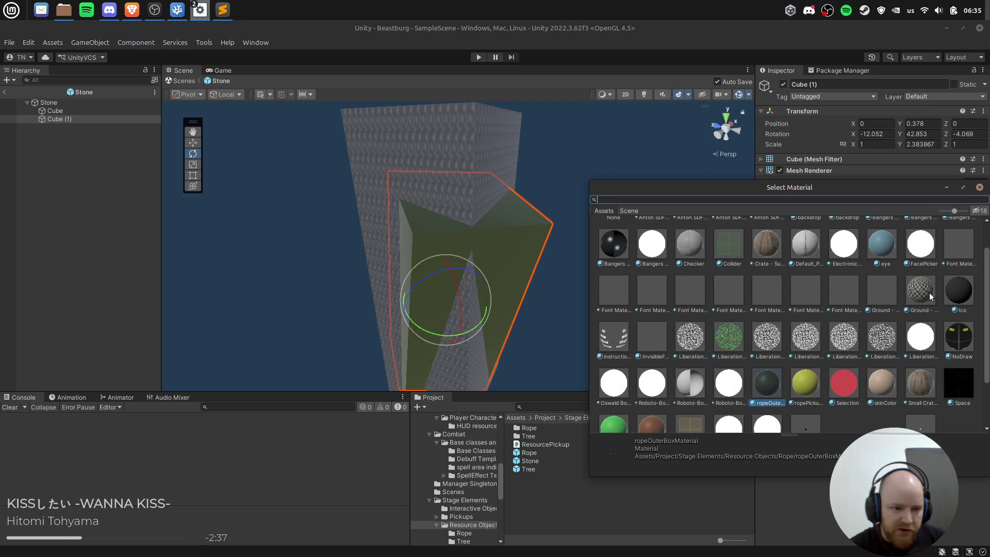
pyautogui.click(929, 292)
pyautogui.click(924, 387)
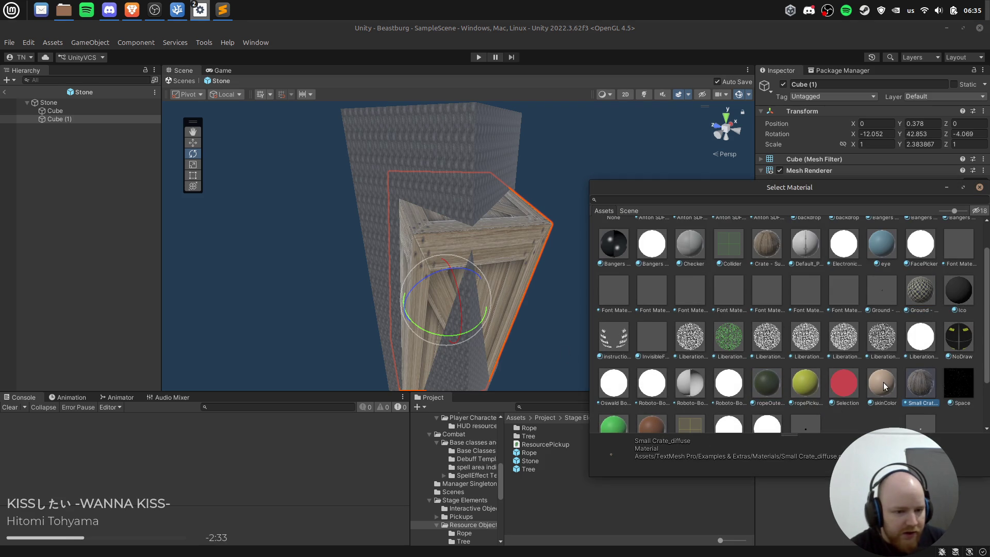
pyautogui.click(883, 385)
pyautogui.click(843, 386)
pyautogui.click(795, 388)
pyautogui.click(754, 381)
pyautogui.click(728, 382)
pyautogui.click(690, 382)
pyautogui.scroll(-2, 633, 375)
pyautogui.click(614, 367)
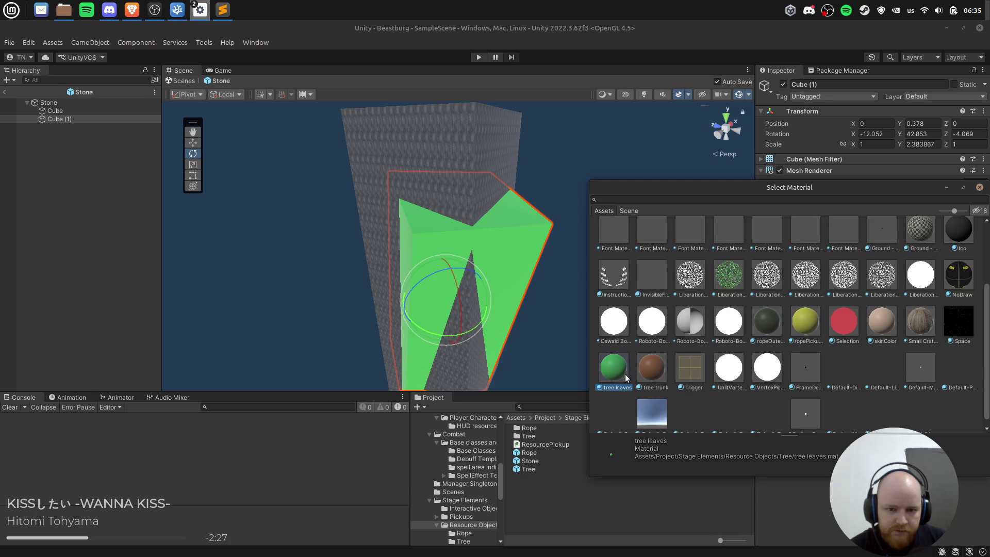
pyautogui.click(653, 368)
pyautogui.scroll(1, 930, 237)
pyautogui.click(931, 237)
pyautogui.click(960, 240)
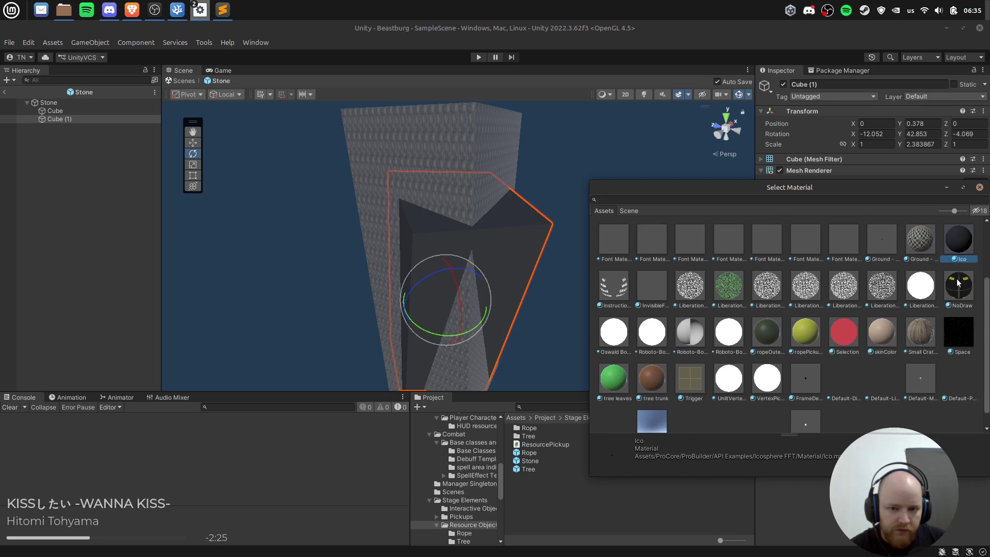
pyautogui.scroll(3, 946, 313)
pyautogui.click(326, 261)
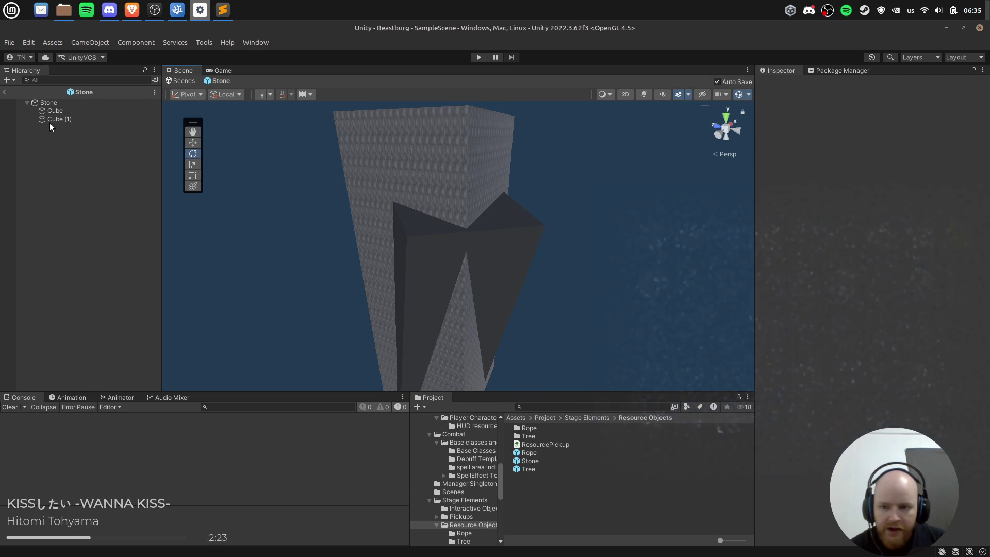
pyautogui.click(534, 448)
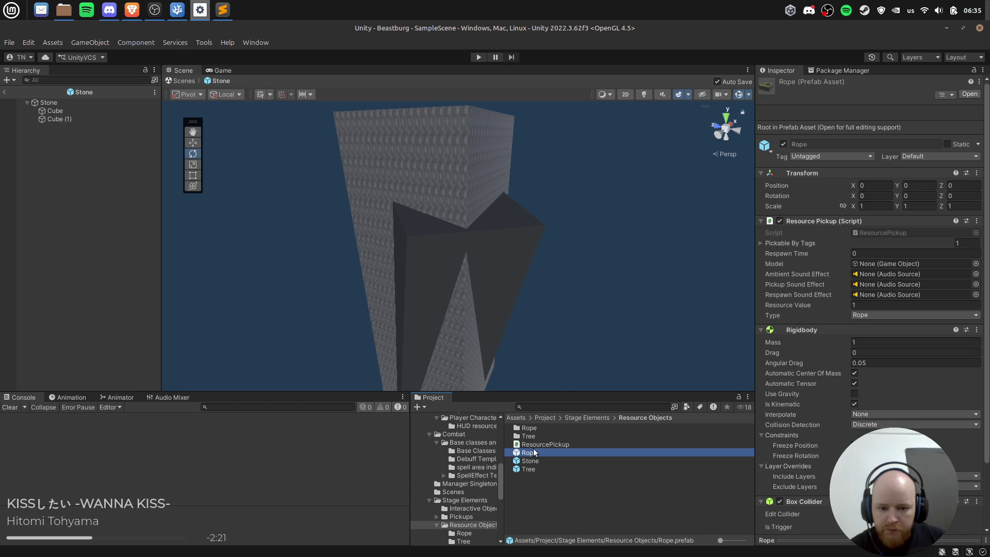
# - In the Rope prefab, give the base the wooden Small Crate_diffuse material
pyautogui.doubleClick(556, 453)
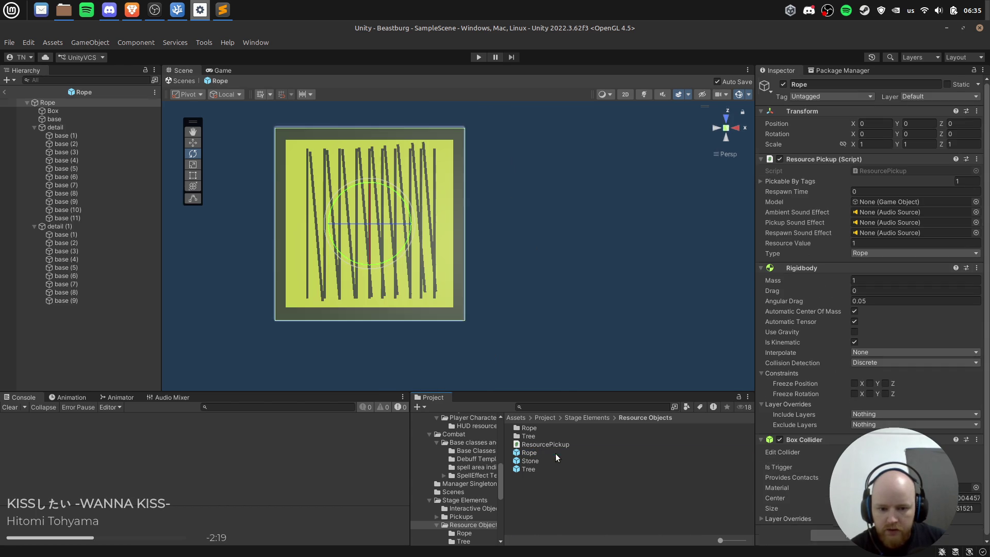
pyautogui.click(467, 291)
pyautogui.moveTo(612, 342)
pyautogui.mouseDown()
pyautogui.moveTo(520, 183)
pyautogui.moveTo(597, 554)
pyautogui.mouseUp()
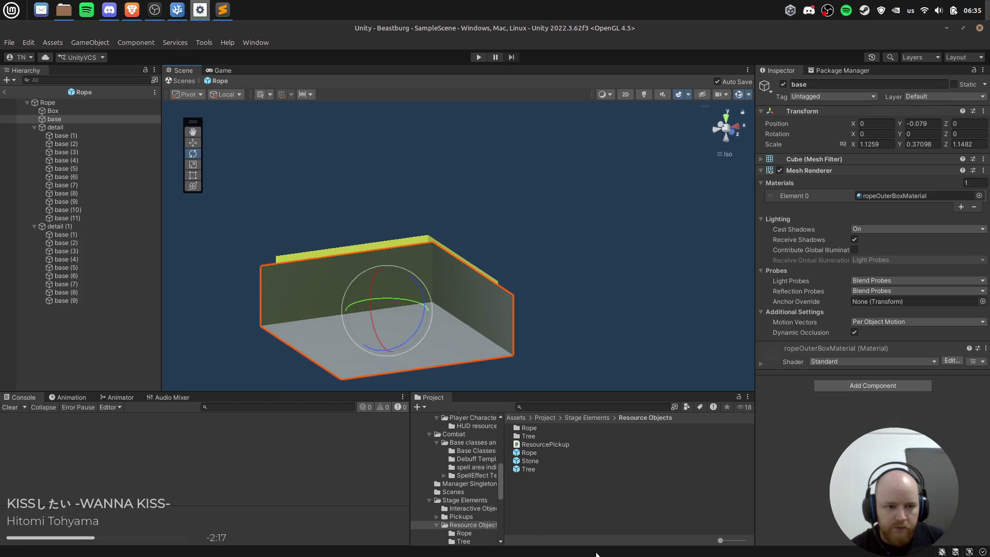
pyautogui.moveTo(505, 384)
pyautogui.mouseDown()
pyautogui.moveTo(520, 232)
pyautogui.moveTo(547, 196)
pyautogui.mouseUp()
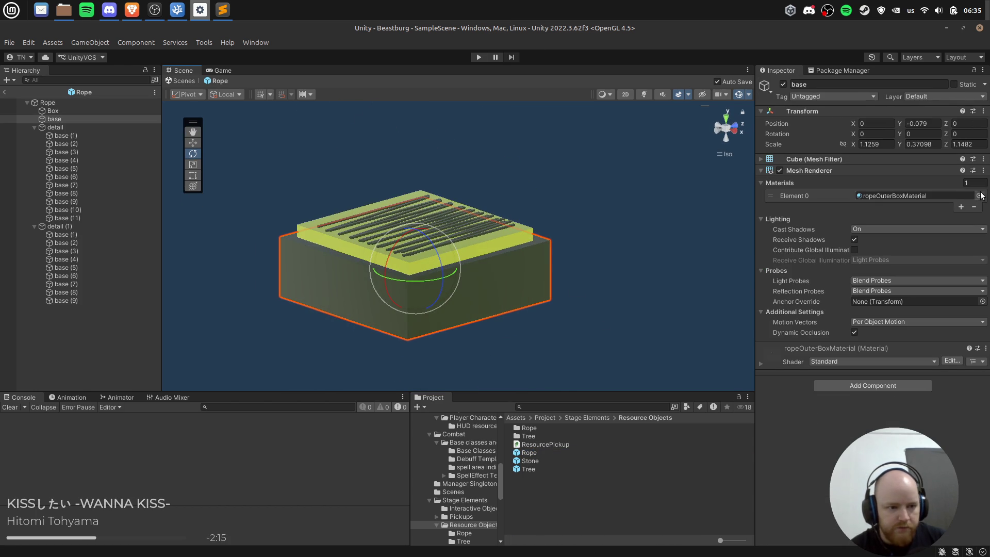
pyautogui.click(979, 196)
pyautogui.click(921, 320)
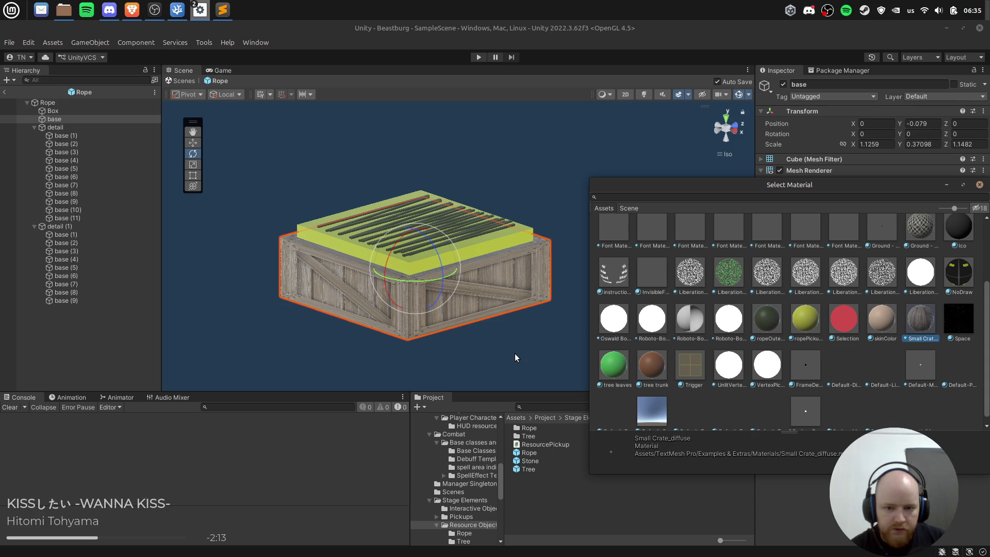
pyautogui.click(514, 357)
# - Try several materials on the Box top, keep ropePickupMaterial, and return to SampleScene
pyautogui.moveTo(462, 325)
pyautogui.mouseDown()
pyautogui.moveTo(603, 343)
pyautogui.moveTo(568, 327)
pyautogui.moveTo(408, 315)
pyautogui.moveTo(574, 304)
pyautogui.moveTo(530, 280)
pyautogui.mouseUp()
pyautogui.click(530, 281)
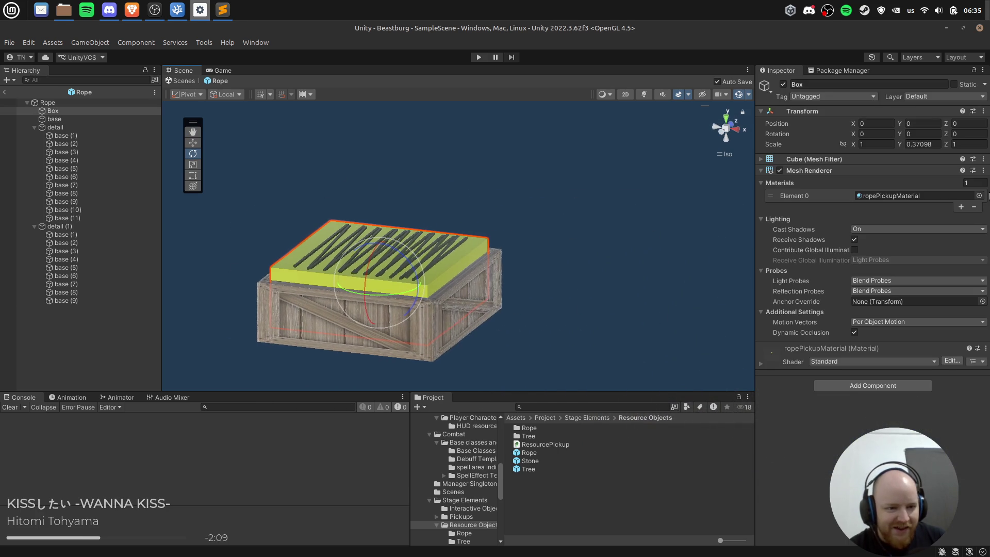
pyautogui.click(979, 195)
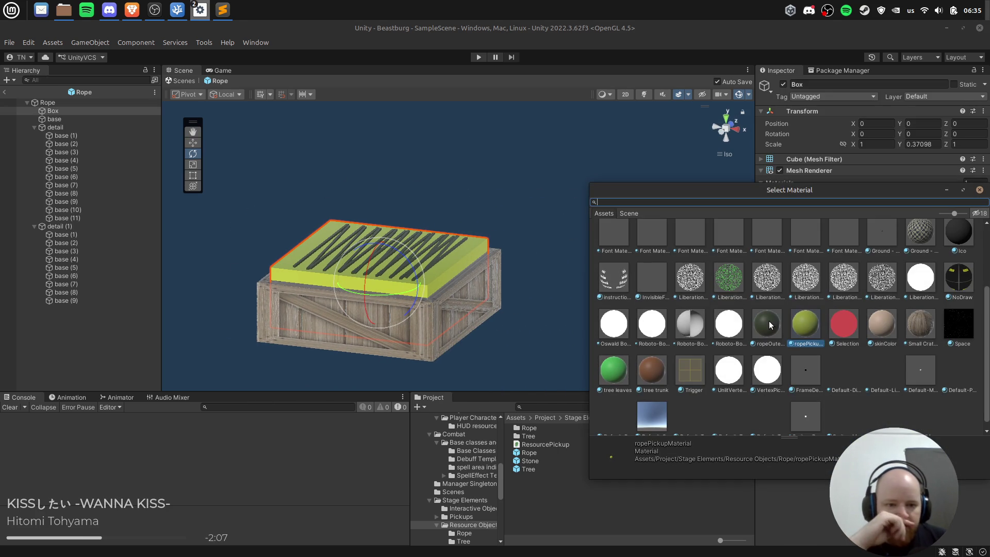
pyautogui.click(956, 282)
pyautogui.click(761, 329)
pyautogui.click(679, 359)
pyautogui.click(648, 368)
pyautogui.click(621, 370)
pyautogui.click(848, 327)
pyautogui.click(796, 326)
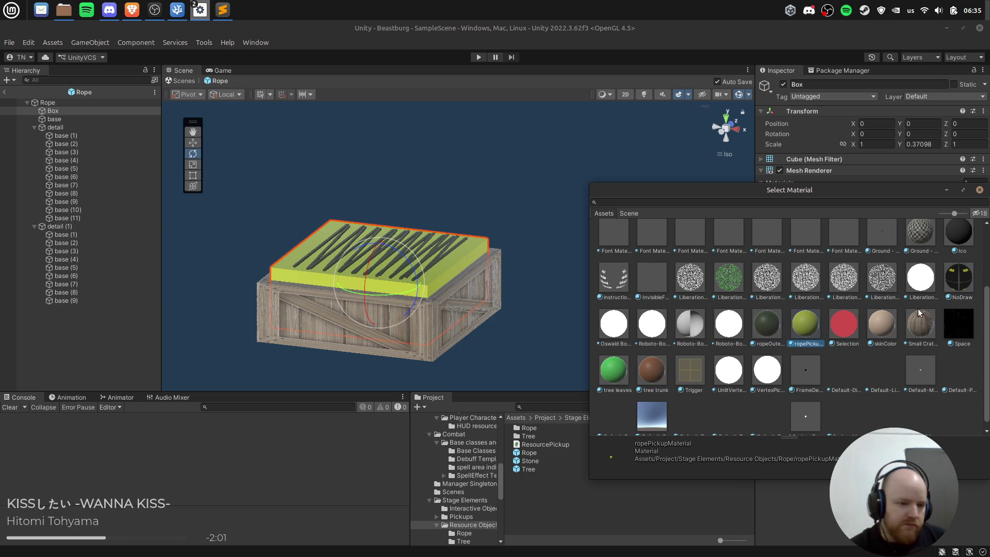
pyautogui.press('Return')
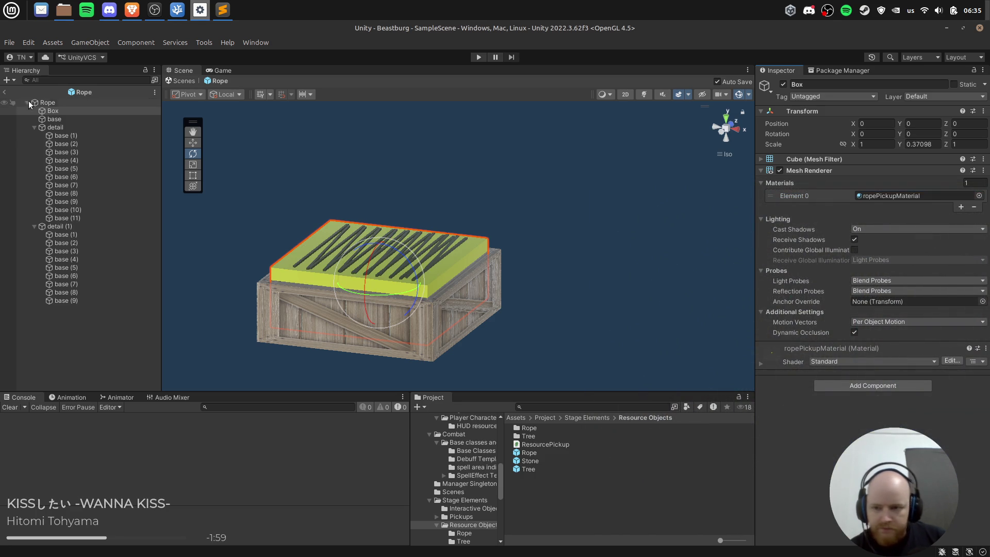
pyautogui.click(5, 92)
# - Place a Rope pickup and a Stone pickup in the scene, raising each slightly off the ground
pyautogui.moveTo(405, 233); pyautogui.dragTo(411, 227)
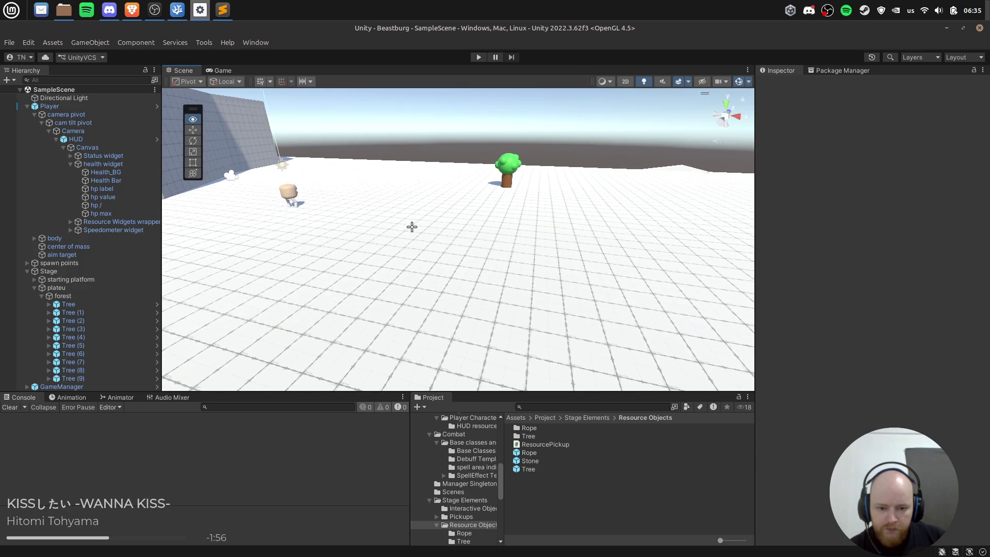
pyautogui.click(526, 461)
pyautogui.click(546, 454)
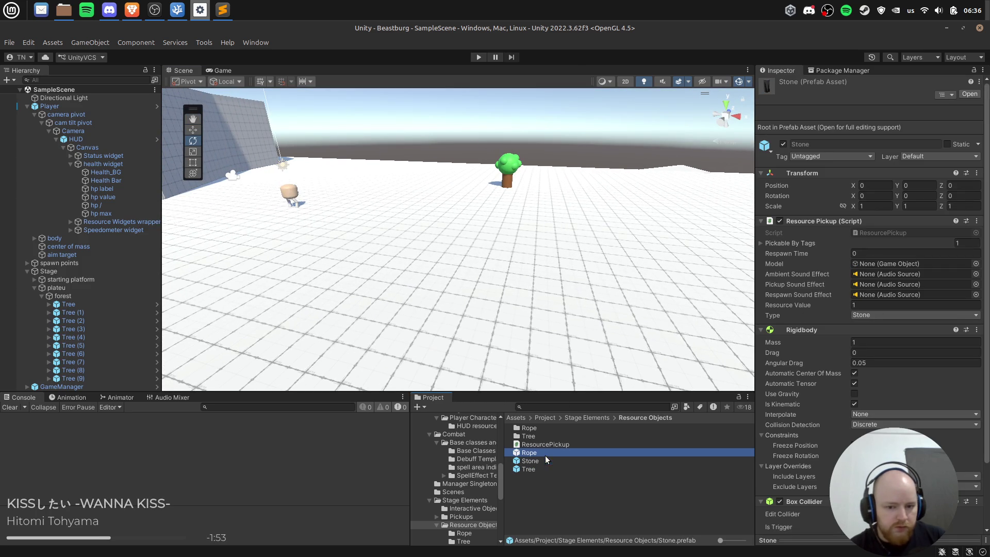
pyautogui.moveTo(537, 473)
pyautogui.mouseDown()
pyautogui.moveTo(479, 236)
pyautogui.moveTo(493, 224)
pyautogui.mouseUp()
pyautogui.press('w')
pyautogui.moveTo(497, 187); pyautogui.dragTo(500, 184)
pyautogui.click(530, 461)
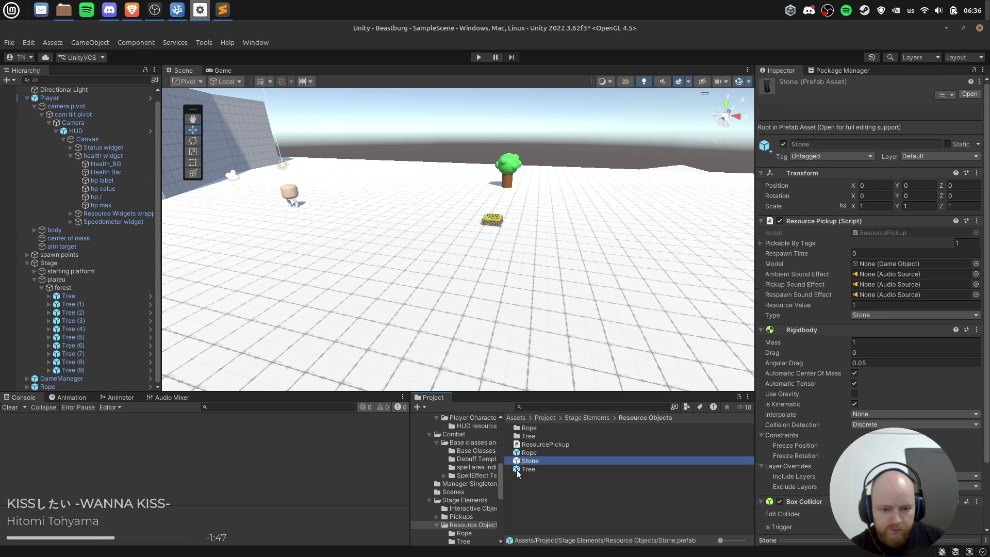
pyautogui.moveTo(522, 458); pyautogui.dragTo(441, 272)
pyautogui.moveTo(441, 231); pyautogui.dragTo(441, 213)
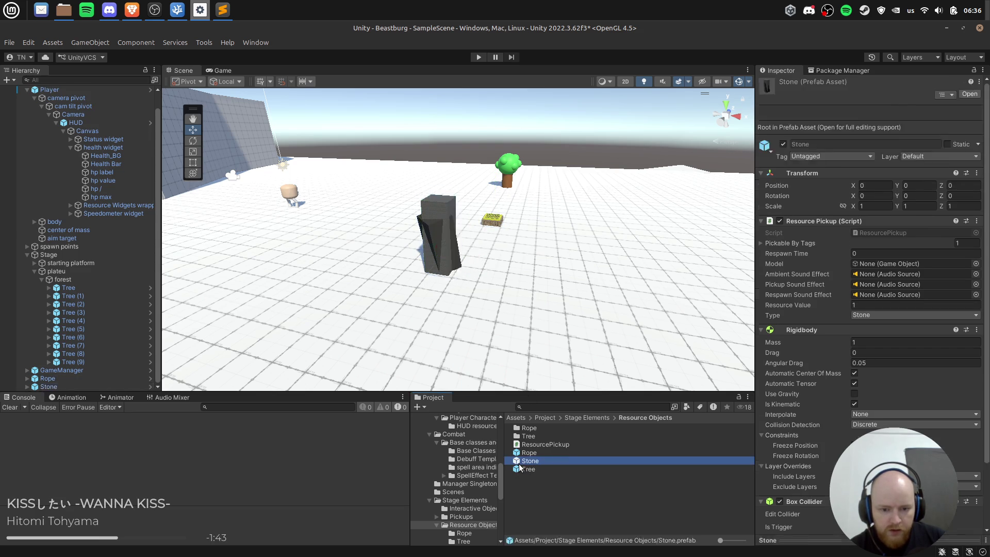
# - Inspect the Stone prefab's Cube, Cube (1) and root objects, then return to the level
pyautogui.doubleClick(526, 462)
pyautogui.click(67, 111)
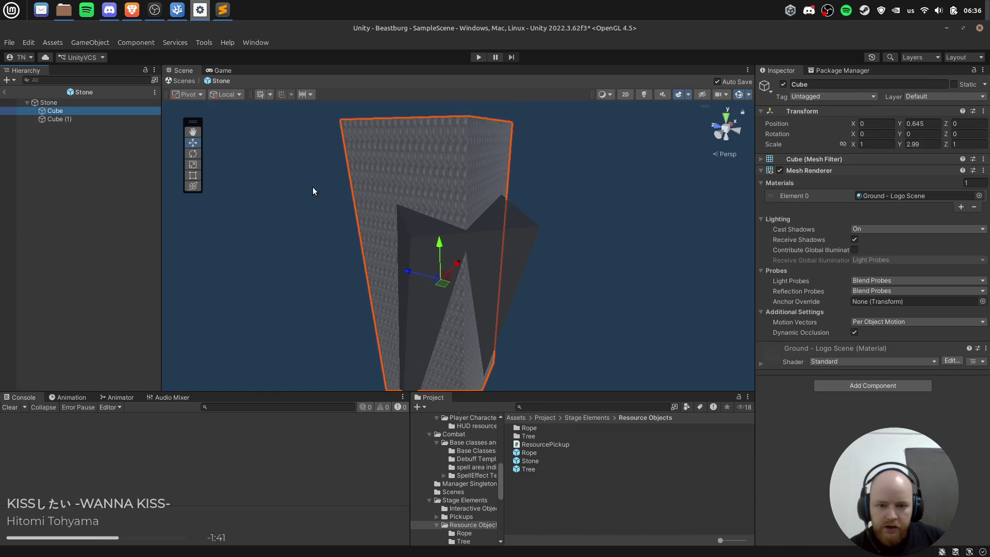
pyautogui.click(101, 118)
pyautogui.click(77, 102)
pyautogui.moveTo(609, 271)
pyautogui.mouseDown()
pyautogui.moveTo(491, 256)
pyautogui.moveTo(619, 225)
pyautogui.moveTo(416, 232)
pyautogui.moveTo(521, 234)
pyautogui.mouseUp()
pyautogui.scroll(-3, 491, 256)
pyautogui.scroll(2, 491, 256)
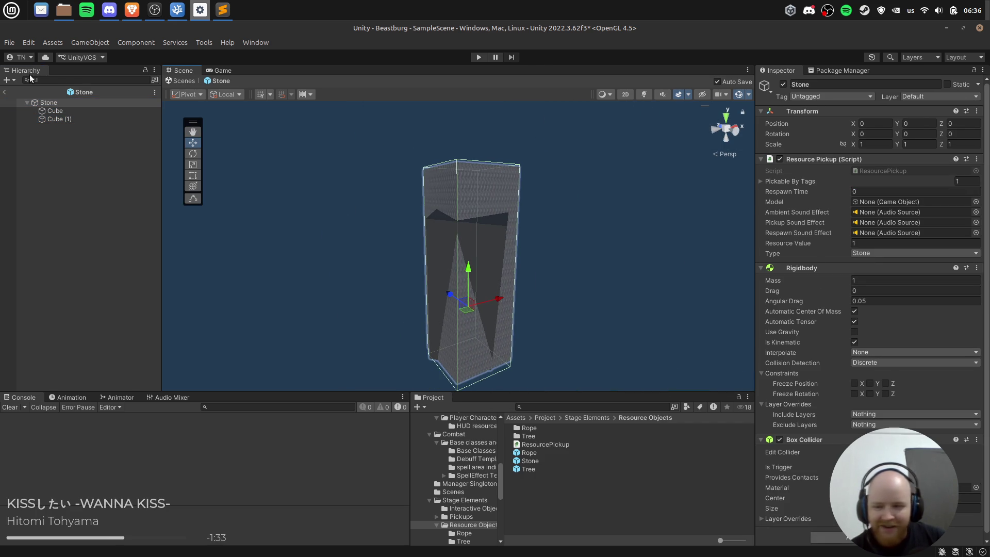
pyautogui.click(6, 93)
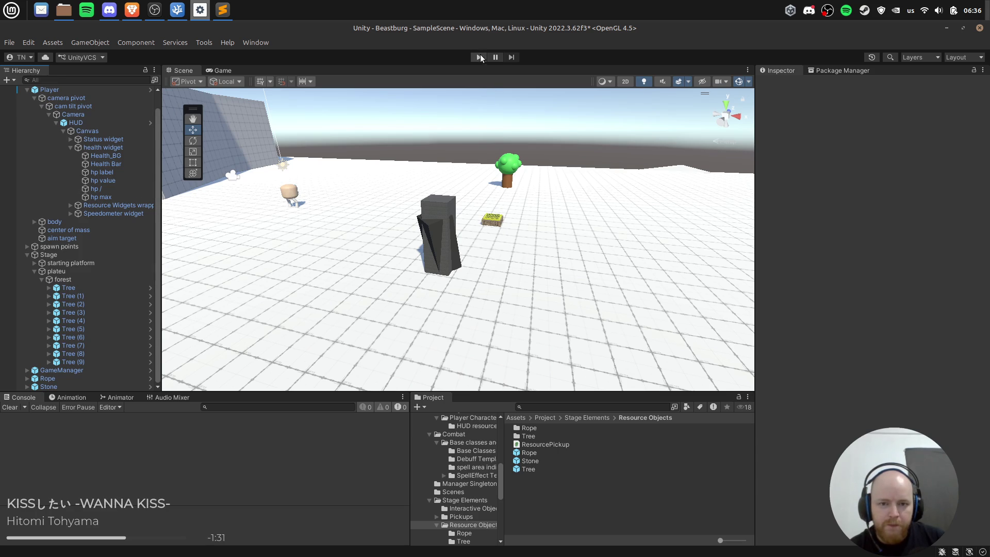
# - Play-test the scene briefly, then open the Rope prefab for editing
pyautogui.click(479, 57)
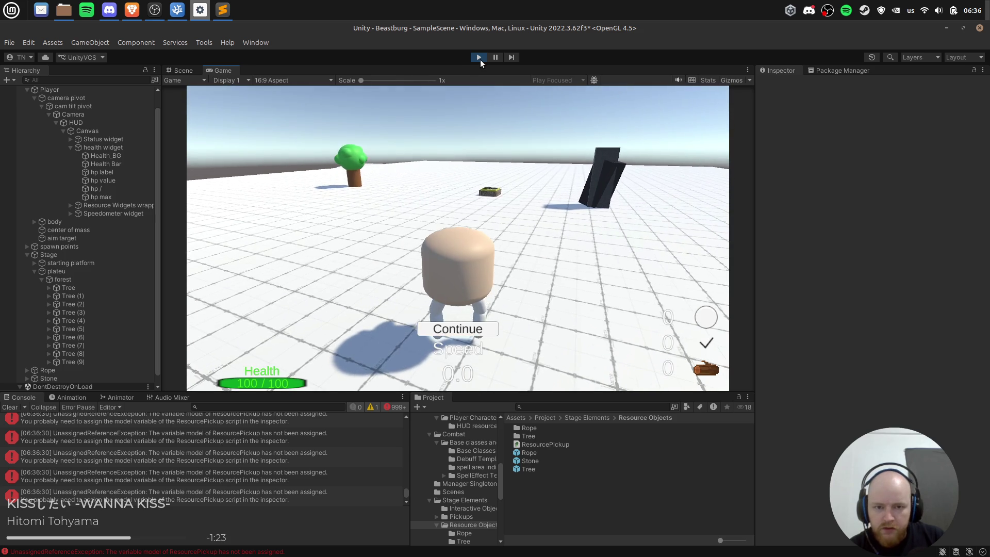
pyautogui.click(479, 57)
pyautogui.doubleClick(559, 453)
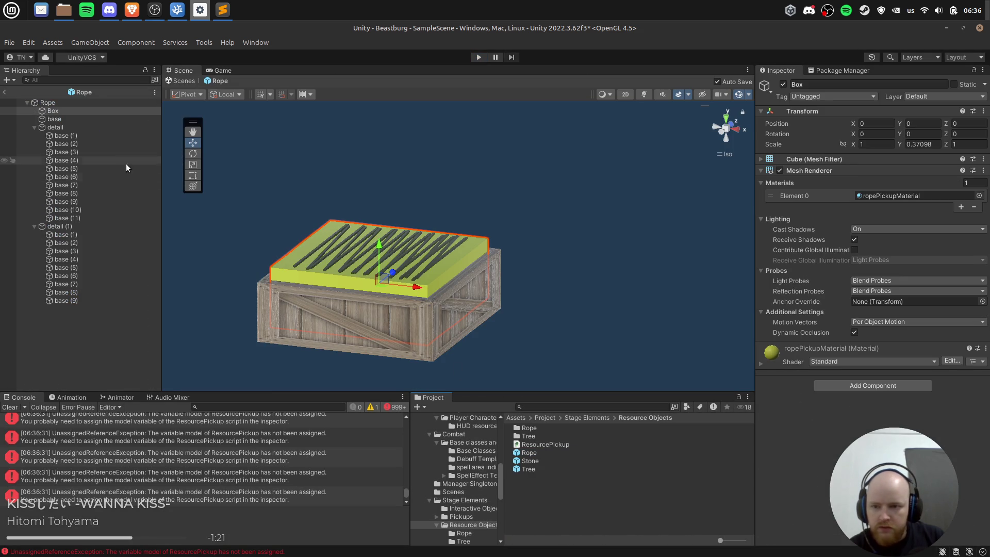
# - Add an empty child named 'model' under the Rope root
pyautogui.click(35, 127)
pyautogui.click(58, 101)
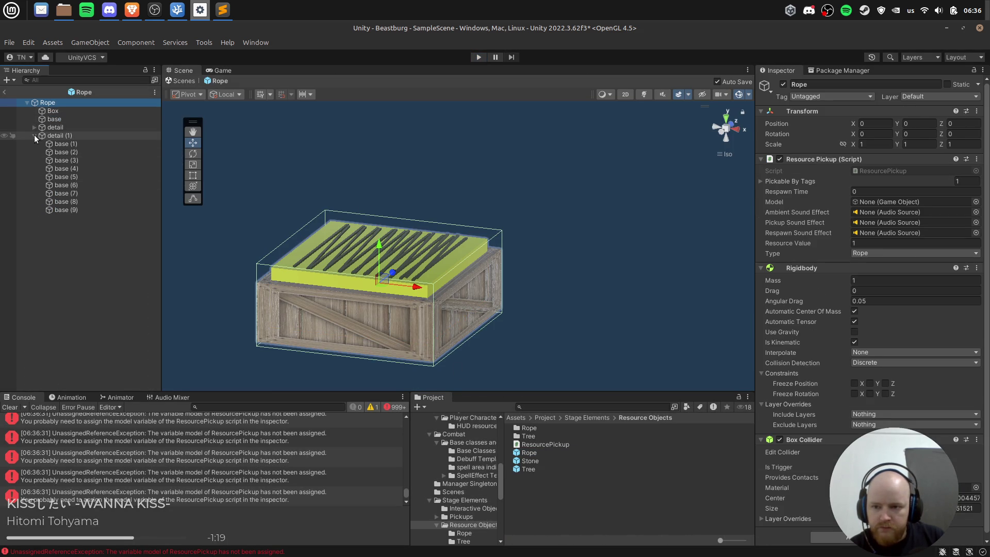
pyautogui.click(34, 135)
pyautogui.rightClick(43, 104)
pyautogui.click(54, 103)
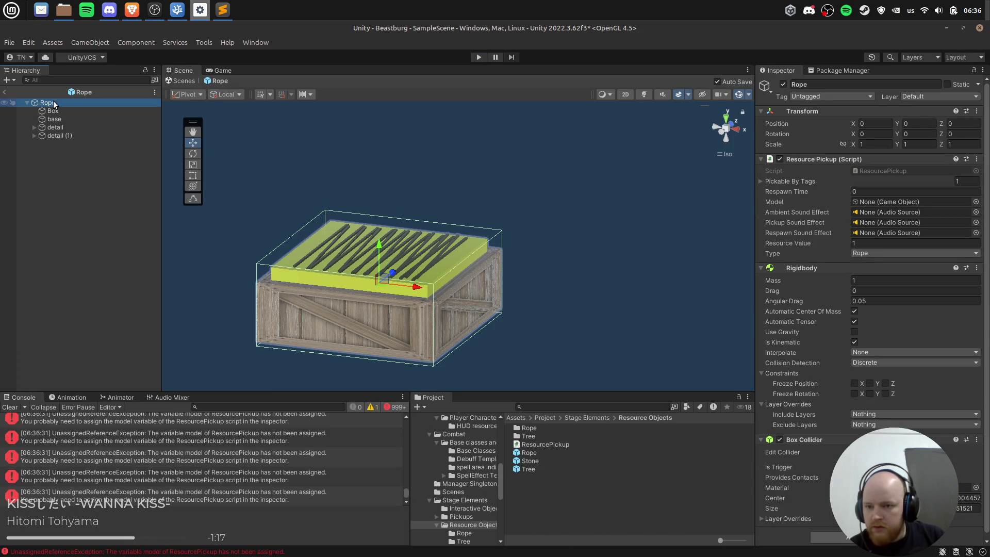
pyautogui.rightClick(54, 104)
pyautogui.click(101, 268)
pyautogui.write('p')
pyautogui.press('BackSpace')
pyautogui.write('model')
pyautogui.press('Return')
# - Nest Box, base, detail and detail (1) under model, assign it as Rope's Model, then open Stone
pyautogui.click(67, 113)
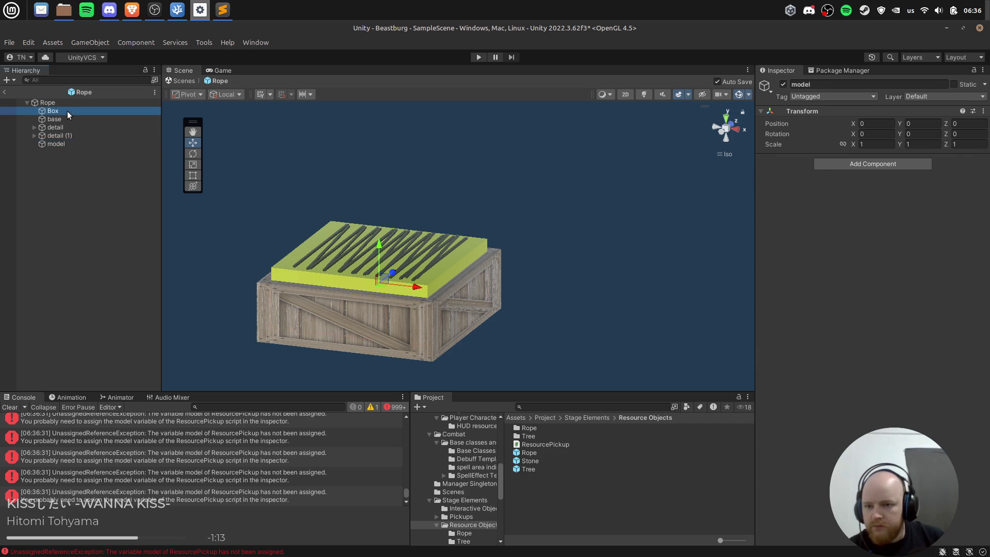
pyautogui.keyDown('shift'); pyautogui.click(60, 135); pyautogui.keyUp('shift')
pyautogui.moveTo(60, 135)
pyautogui.mouseDown()
pyautogui.moveTo(59, 127)
pyautogui.moveTo(57, 144)
pyautogui.mouseUp()
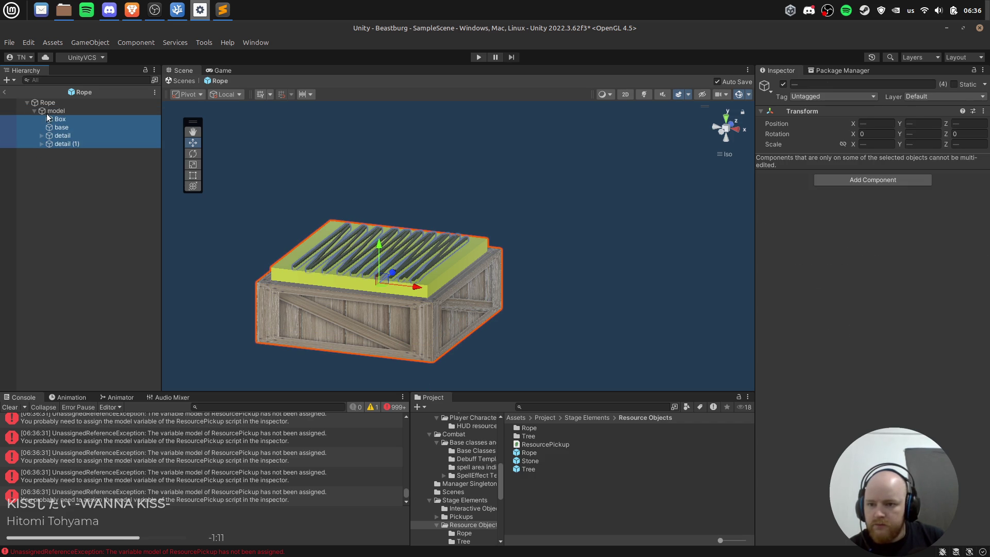
pyautogui.click(47, 103)
pyautogui.moveTo(56, 111)
pyautogui.mouseDown()
pyautogui.moveTo(349, 146)
pyautogui.moveTo(918, 243)
pyautogui.moveTo(904, 205)
pyautogui.mouseUp()
pyautogui.doubleClick(529, 461)
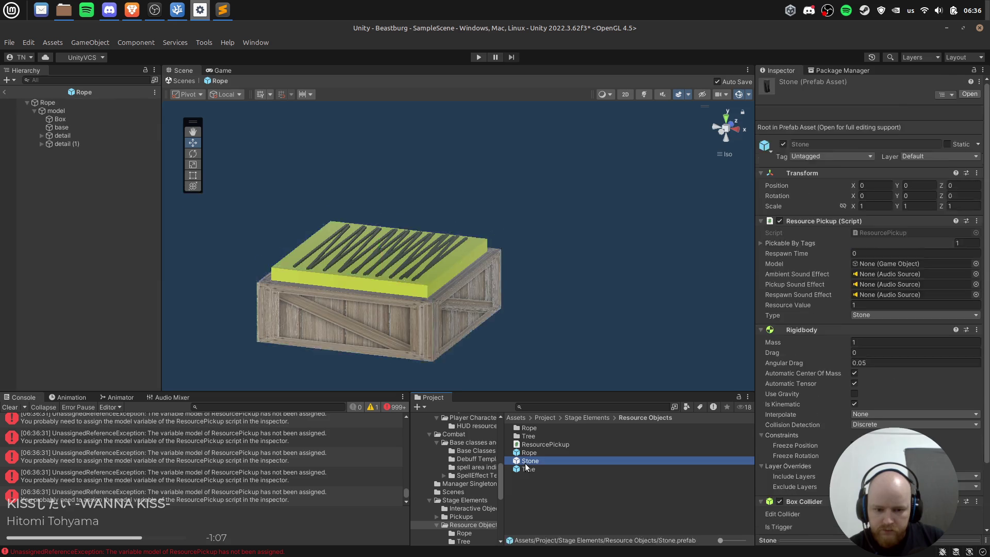
pyautogui.rightClick(69, 150)
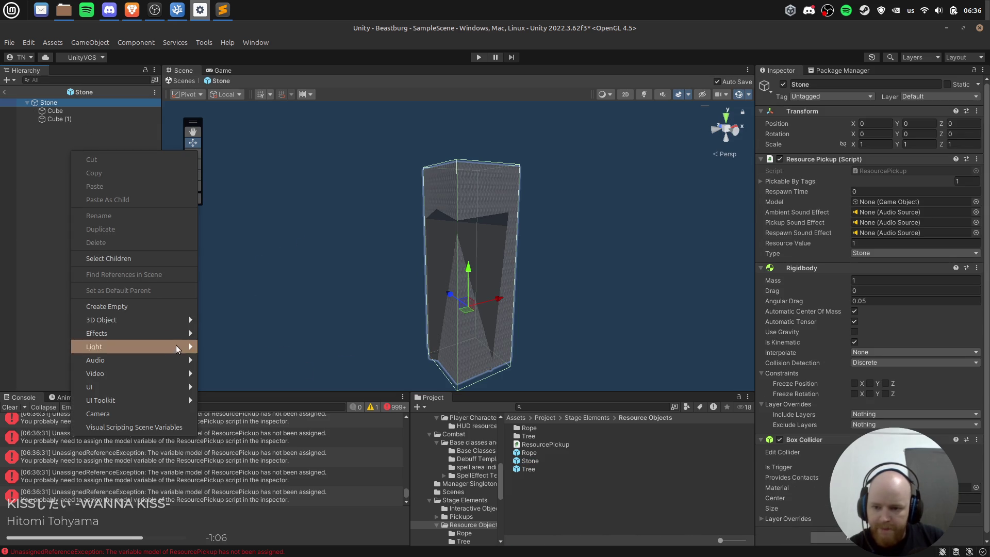
# - Add an empty child named 'model' under the Stone root
pyautogui.click(146, 306)
pyautogui.write('del')
pyautogui.press('Return')
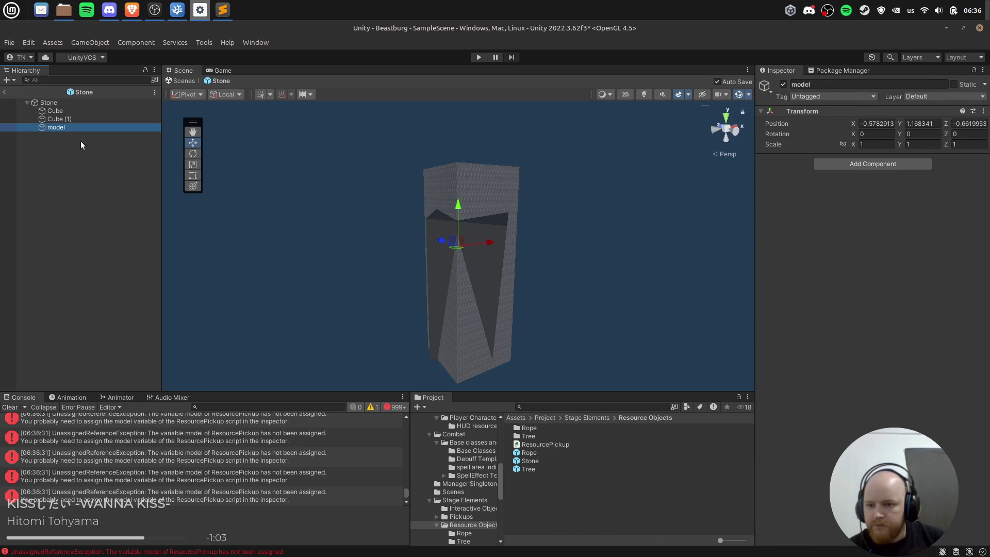
# - Nest Cube and Cube (1) under model, set it as Stone's Model, then exit and clear the Console
pyautogui.click(55, 110)
pyautogui.keyDown('shift'); pyautogui.click(57, 119); pyautogui.keyUp('shift')
pyautogui.moveTo(57, 121)
pyautogui.mouseDown()
pyautogui.moveTo(58, 130)
pyautogui.moveTo(477, 155)
pyautogui.moveTo(898, 203)
pyautogui.mouseUp()
pyautogui.click(48, 102)
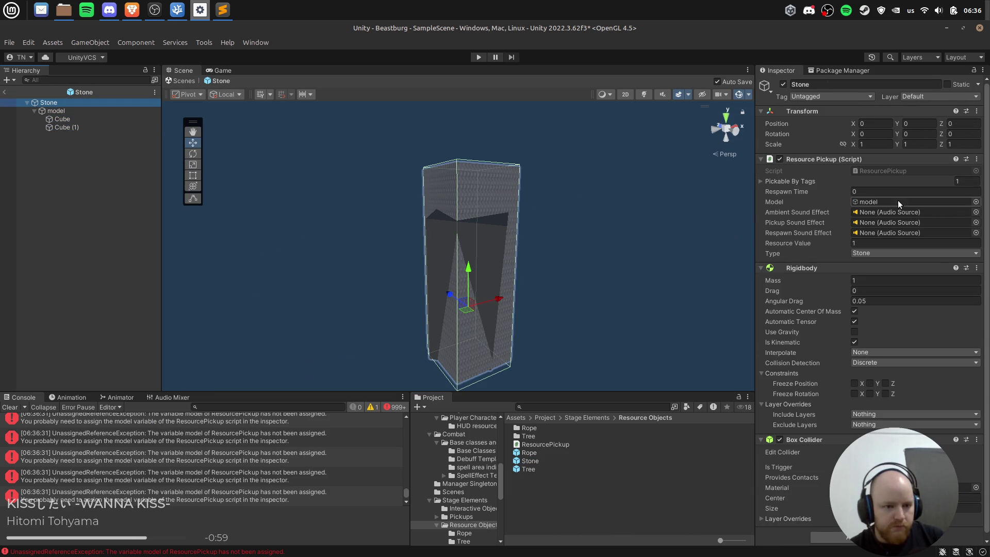
pyautogui.click(76, 156)
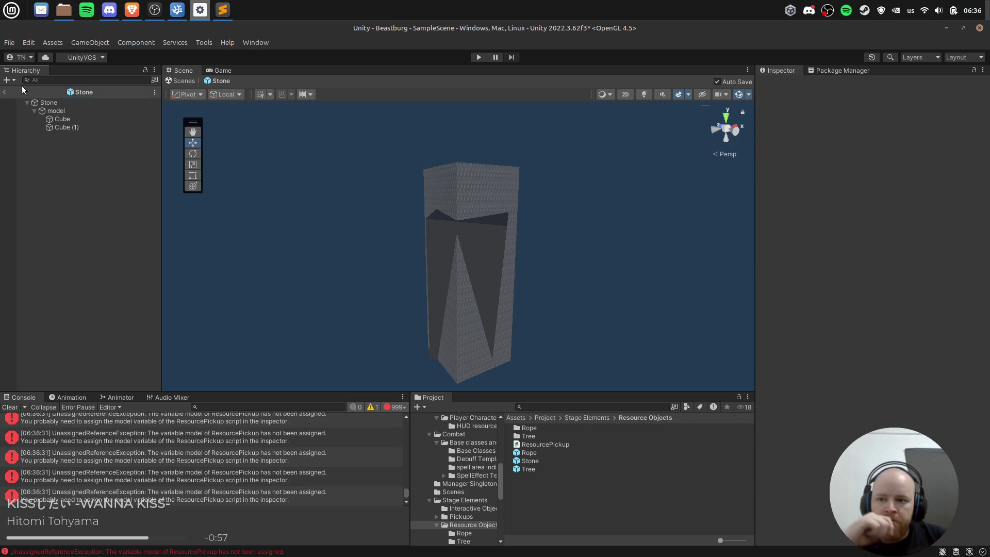
pyautogui.click(5, 93)
pyautogui.click(10, 407)
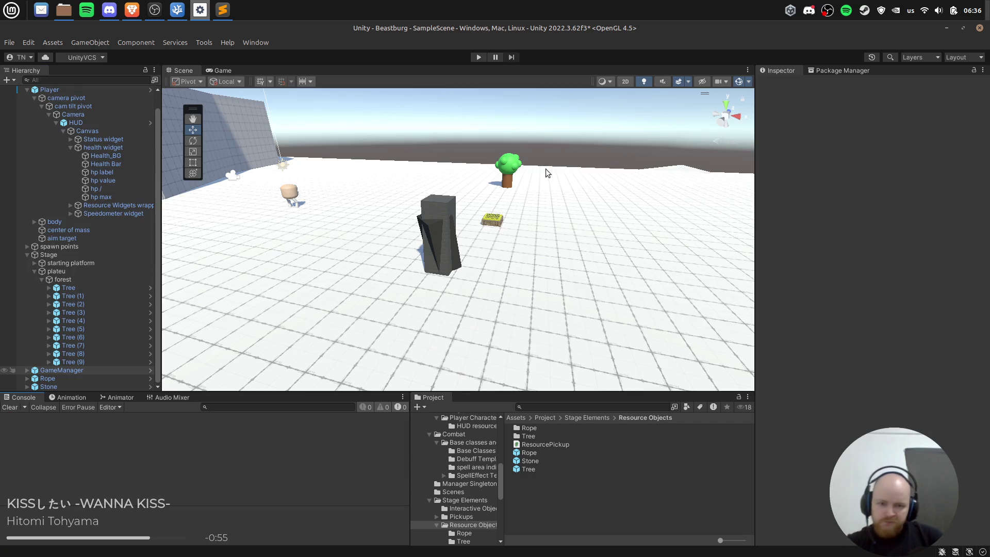
pyautogui.click(480, 57)
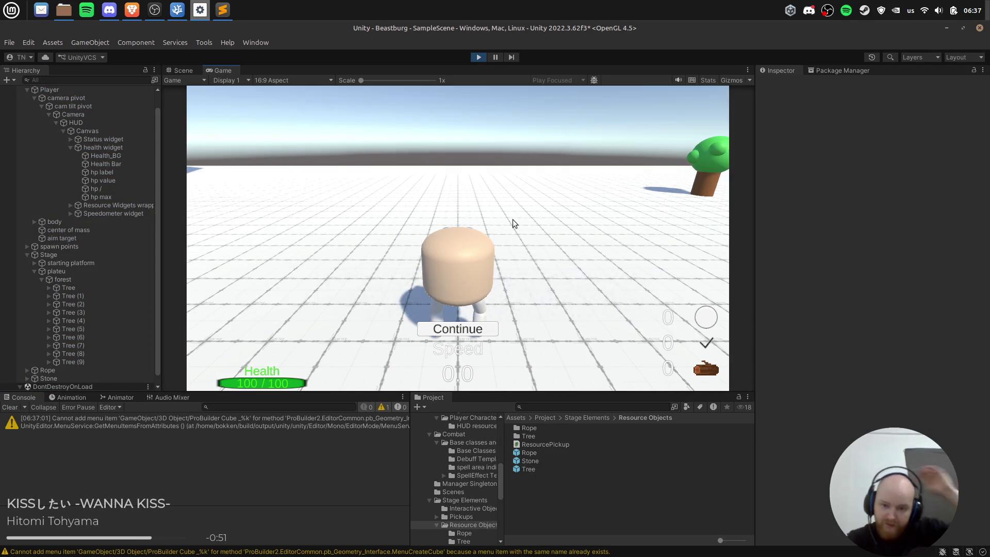
pyautogui.press('w')
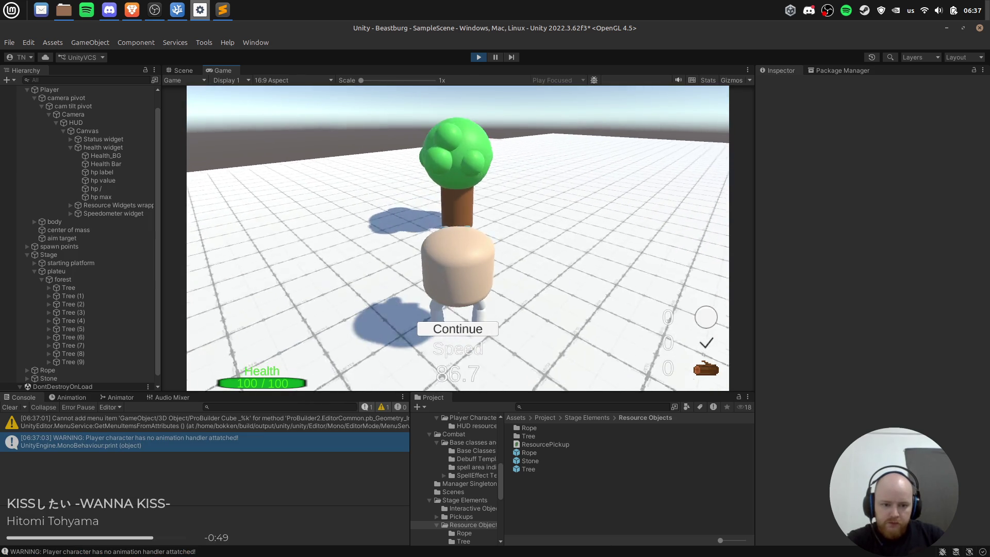
pyautogui.press('d')
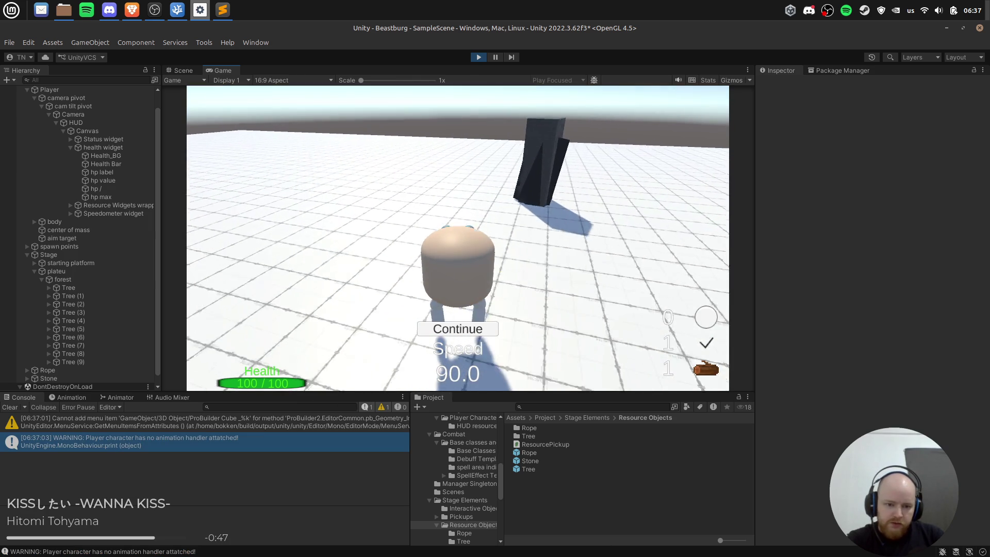
pyautogui.press('d')
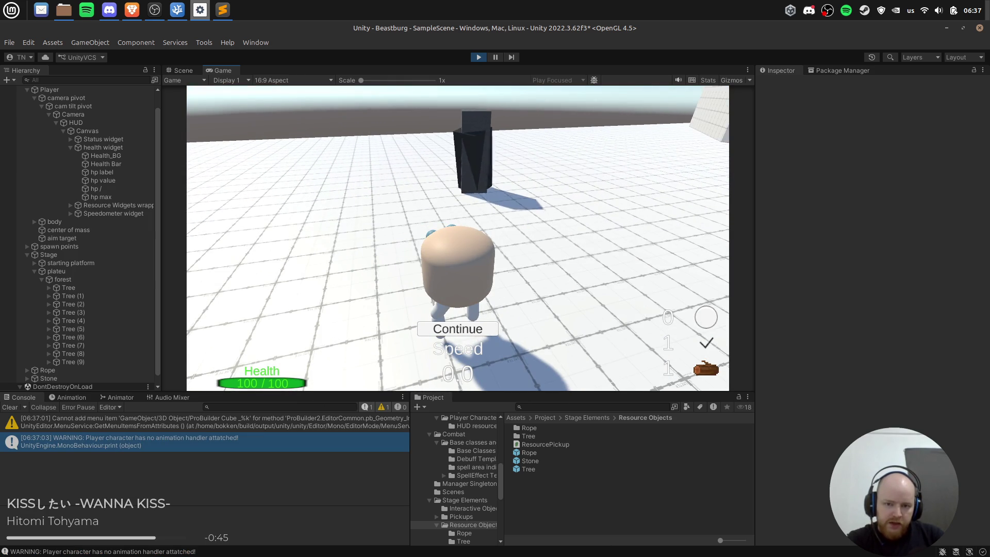
pyautogui.press('w')
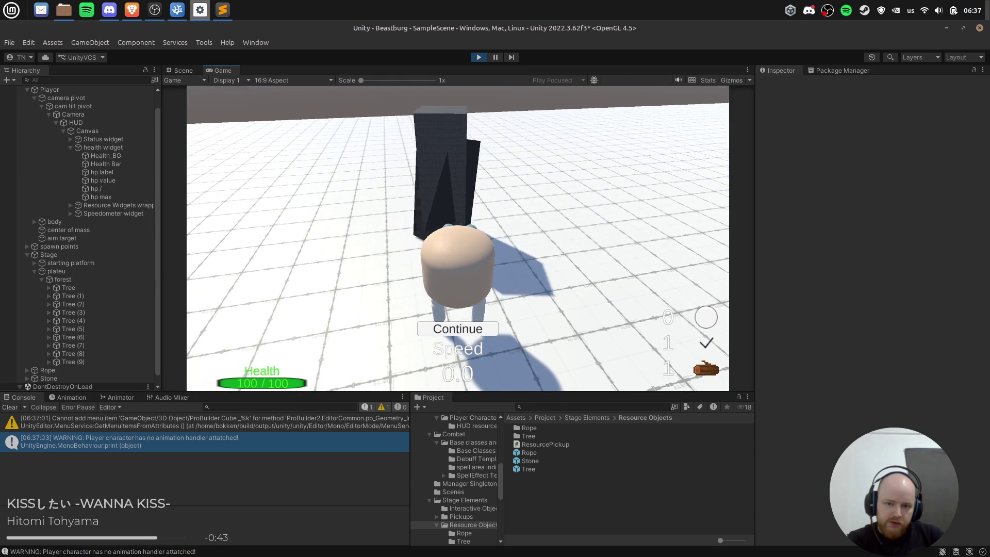
pyautogui.press('s')
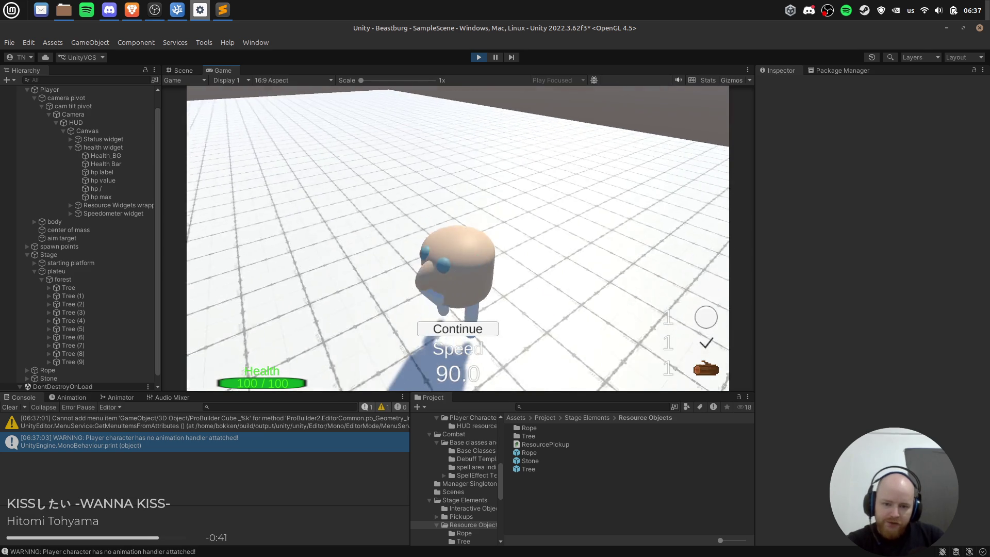
pyautogui.click(479, 56)
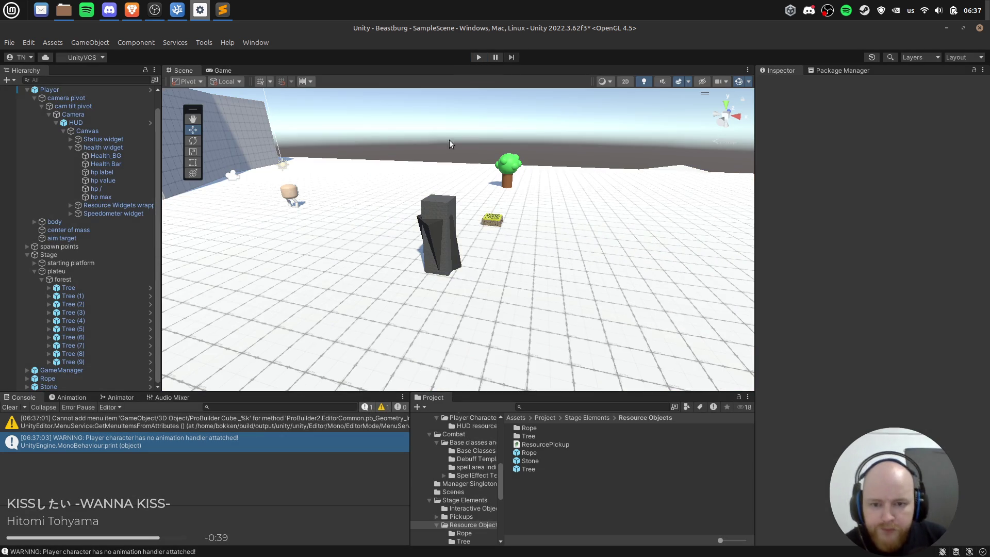
pyautogui.click(479, 58)
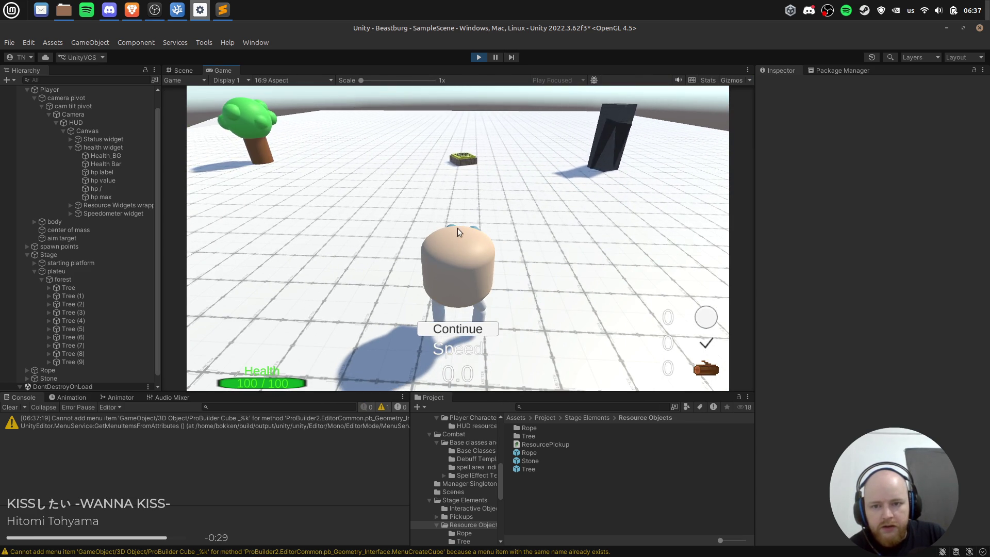
pyautogui.click(482, 57)
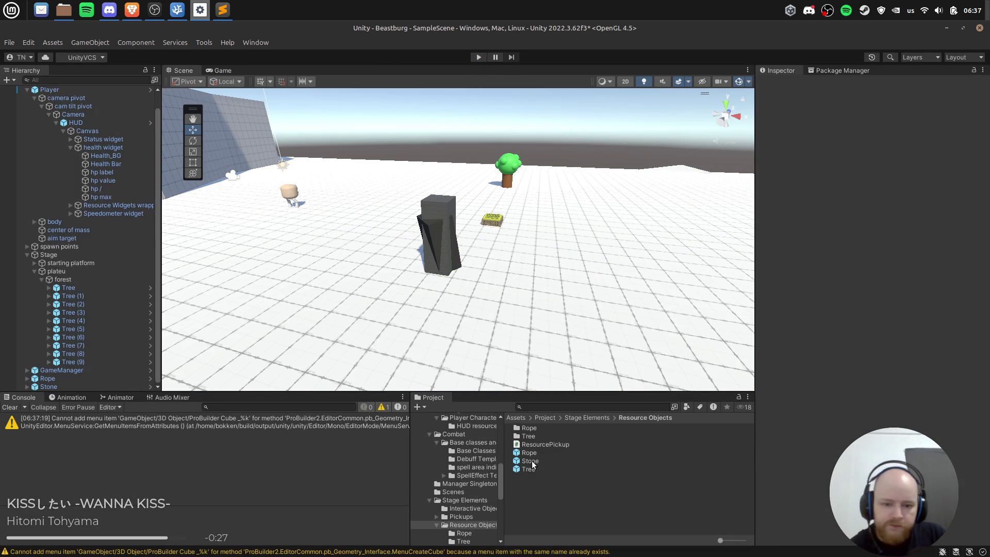
# - In the Stone prefab, reset the model child's position to 0, 0, 0
pyautogui.click(531, 462)
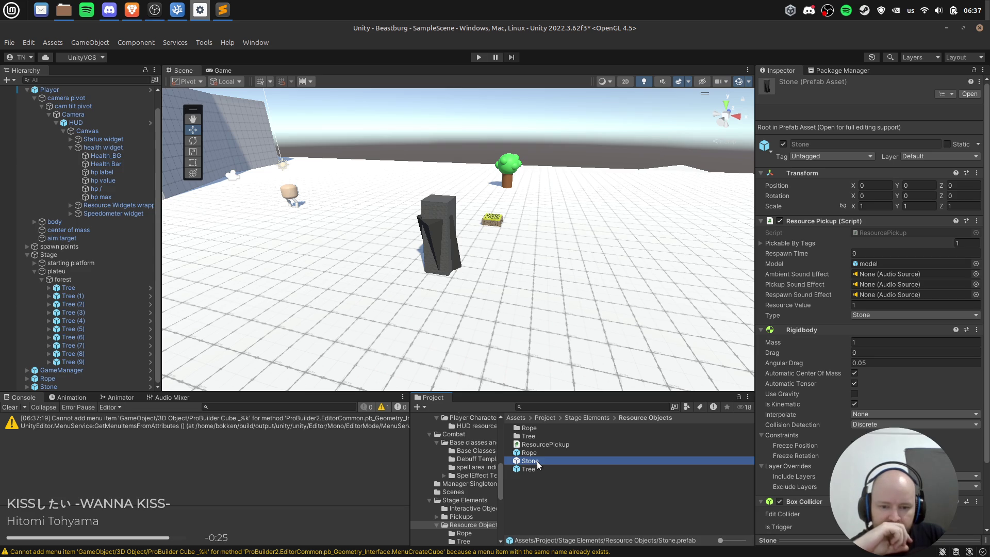
pyautogui.doubleClick(549, 459)
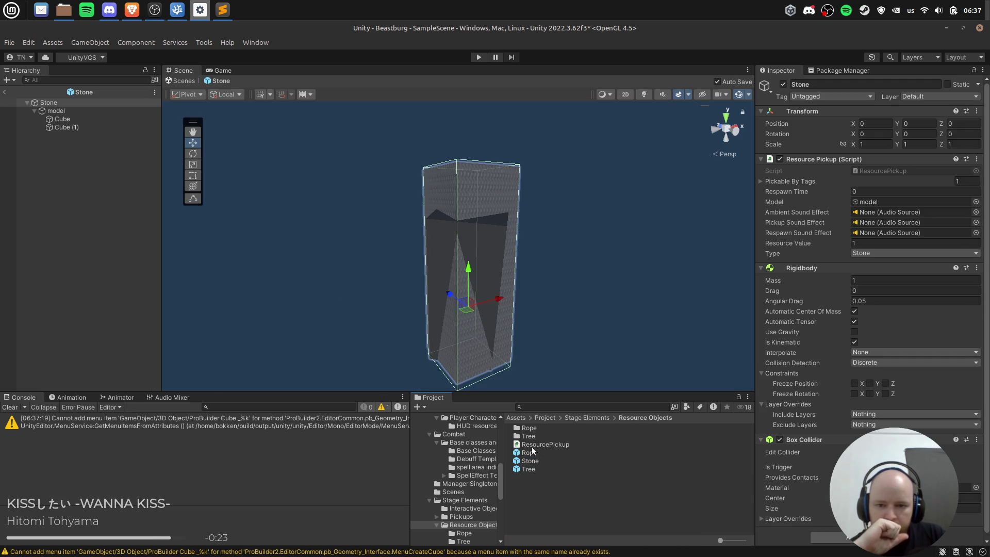
pyautogui.click(55, 111)
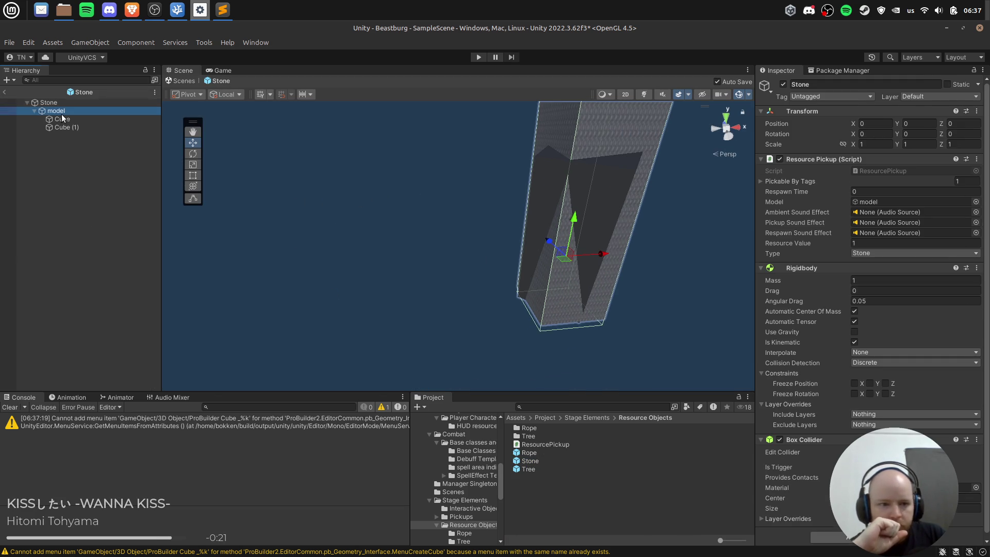
pyautogui.click(874, 123)
pyautogui.write('0')
pyautogui.press('Tab')
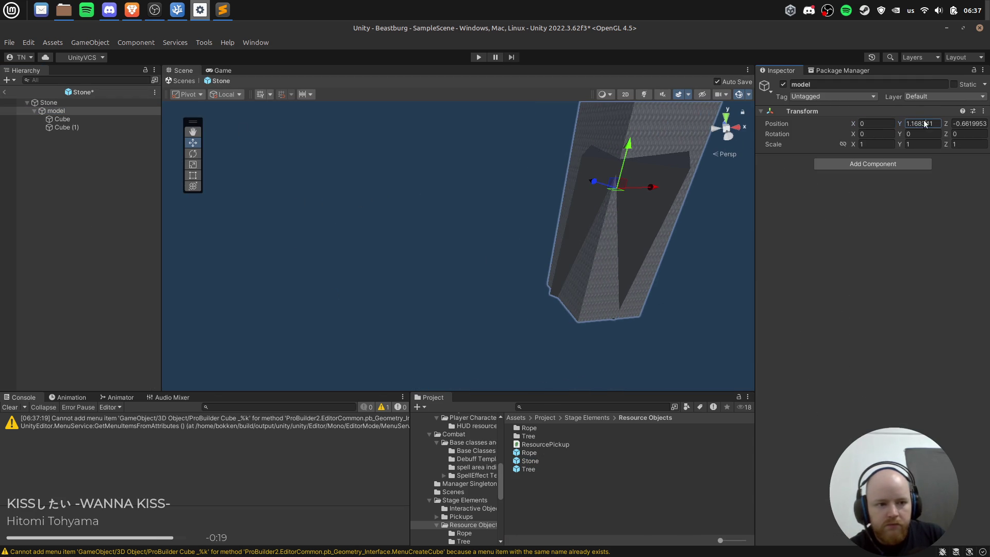
pyautogui.write('00')
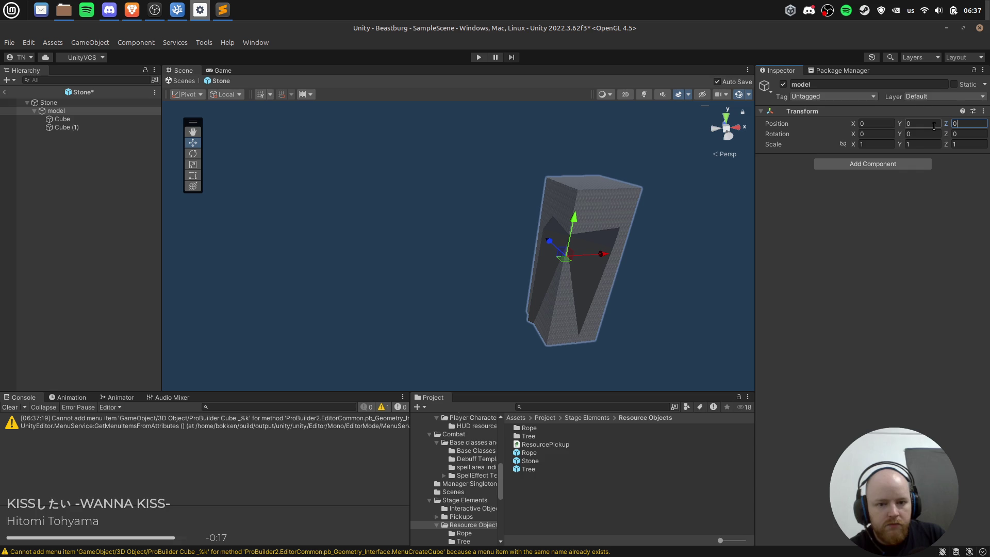
# - Frame the Stone and check the positions of its two cube pieces
pyautogui.click(42, 102)
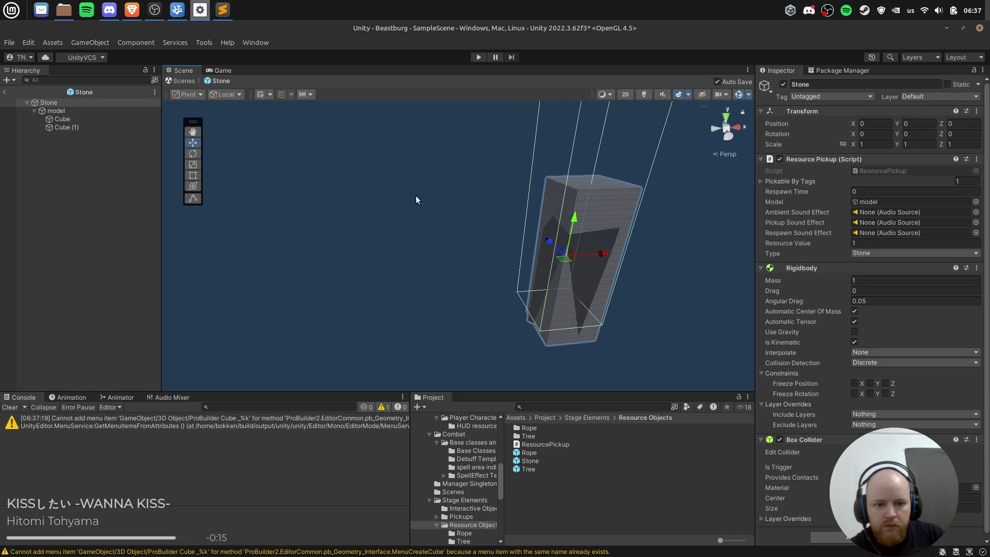
pyautogui.press('f')
pyautogui.moveTo(361, 155); pyautogui.dragTo(567, 185)
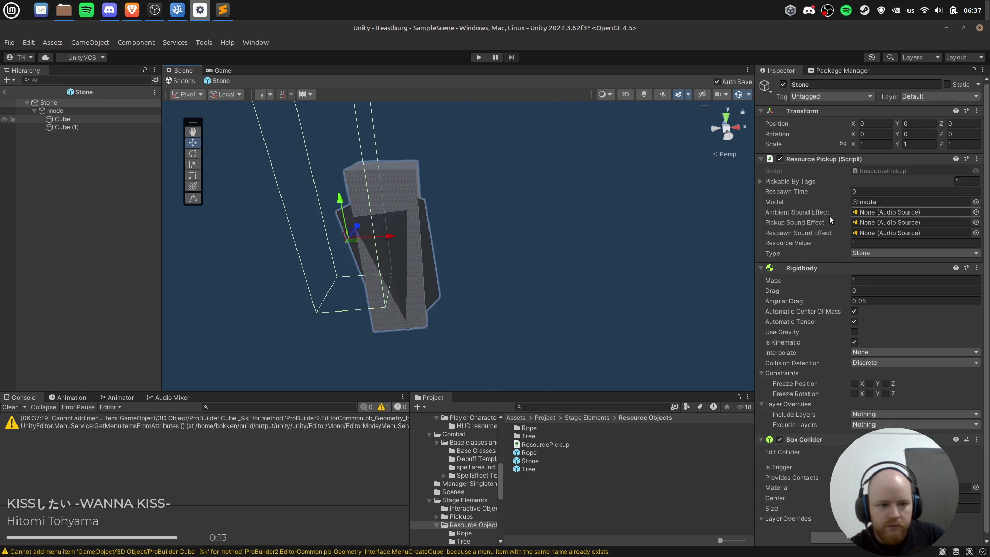
pyautogui.scroll(-1, 885, 348)
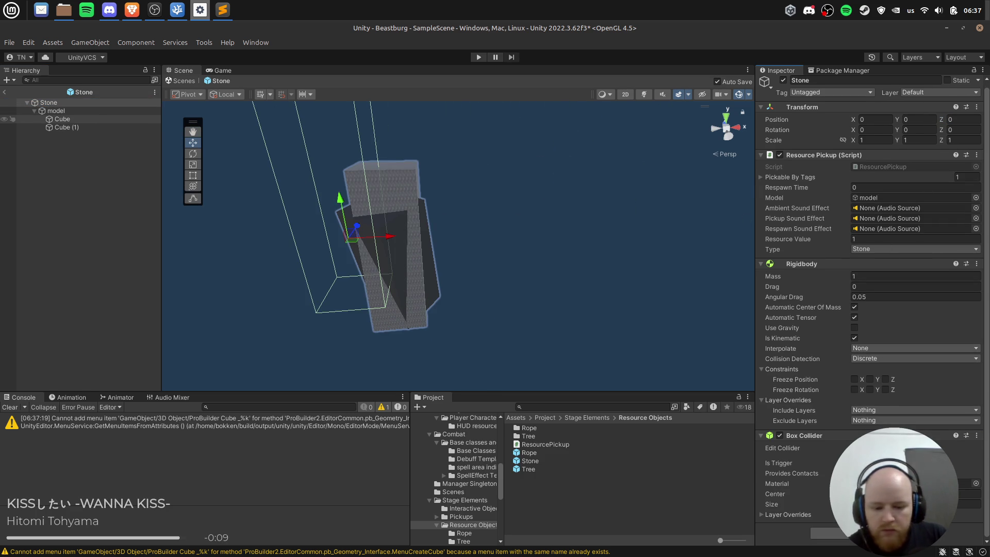
pyautogui.click(73, 111)
pyautogui.click(70, 127)
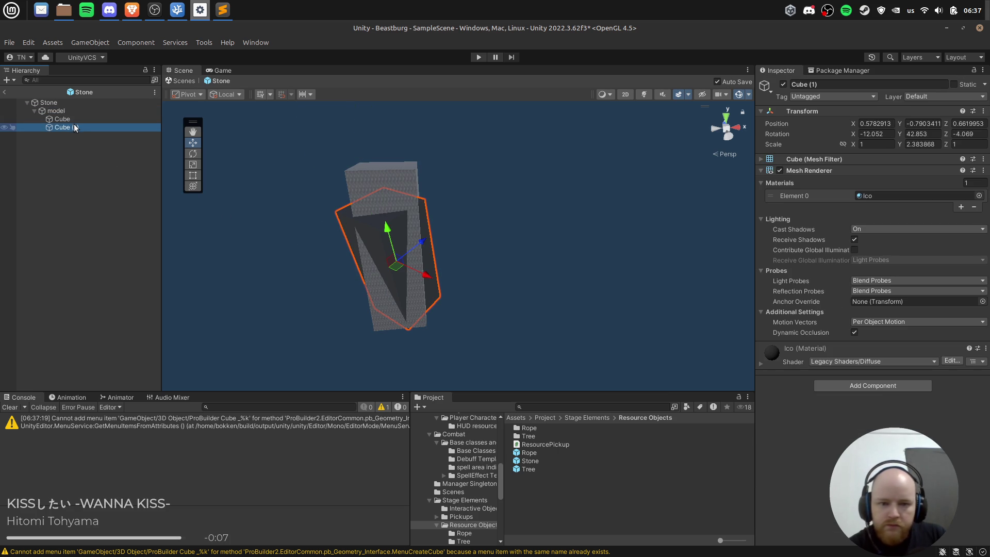
pyautogui.click(883, 125)
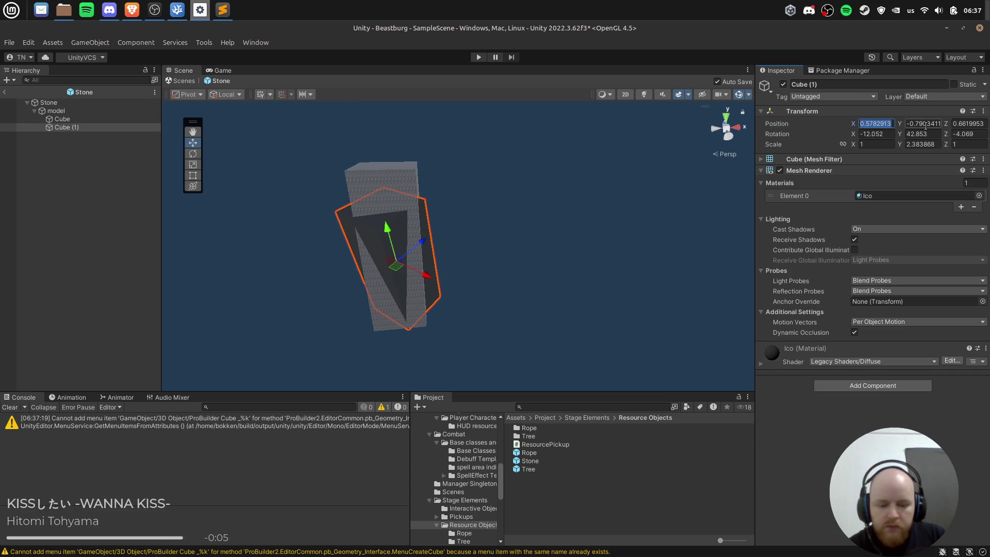
pyautogui.click(67, 119)
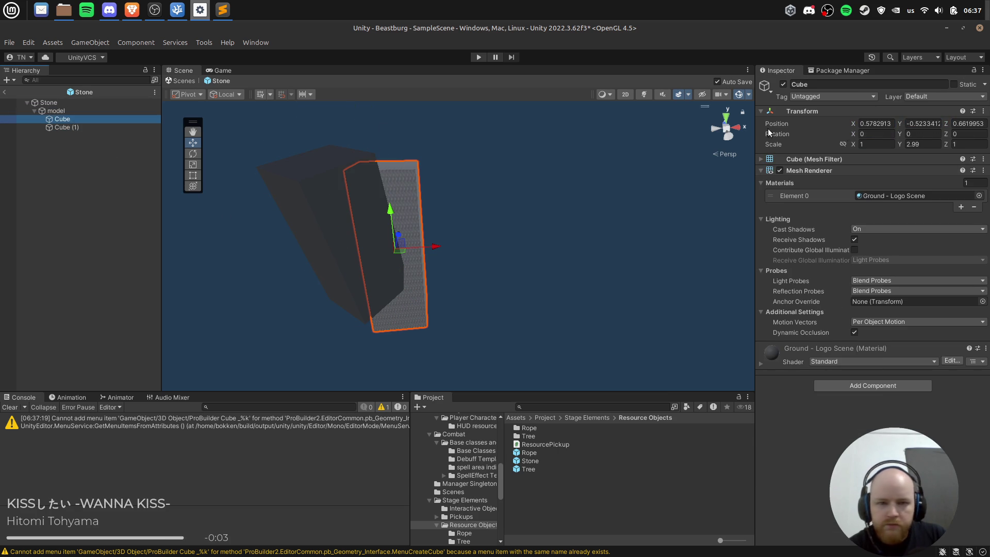
# - Check the model group's transform, exit prefab mode, and select the ResourcePickup script
pyautogui.doubleClick(81, 103)
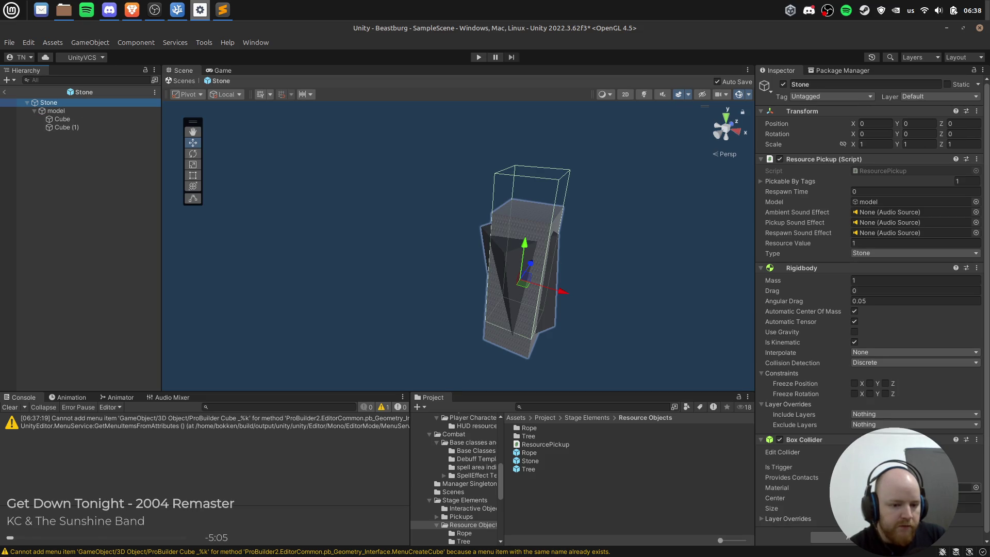
pyautogui.click(57, 108)
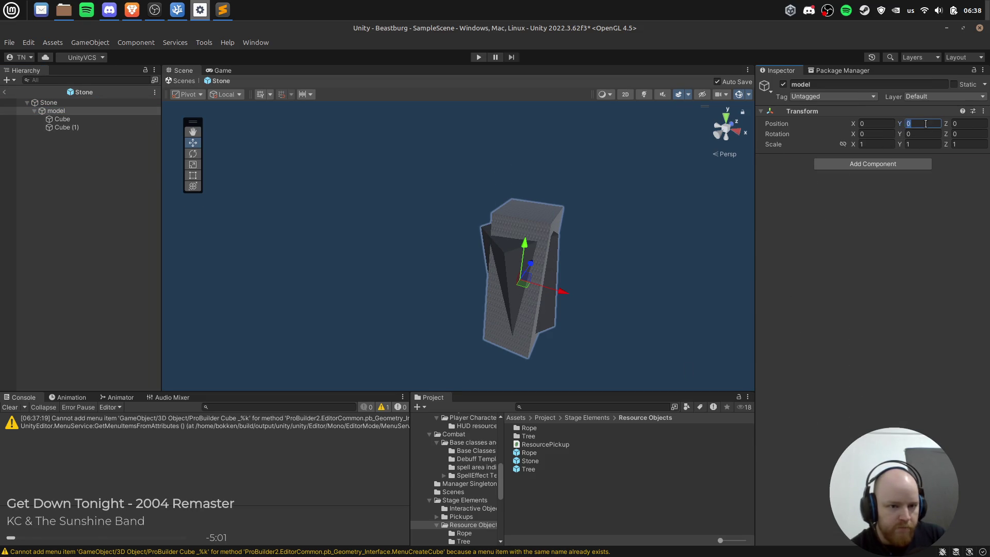
pyautogui.click(49, 102)
pyautogui.moveTo(485, 196)
pyautogui.mouseDown()
pyautogui.moveTo(514, 193)
pyautogui.moveTo(459, 197)
pyautogui.mouseUp()
pyautogui.click(3, 93)
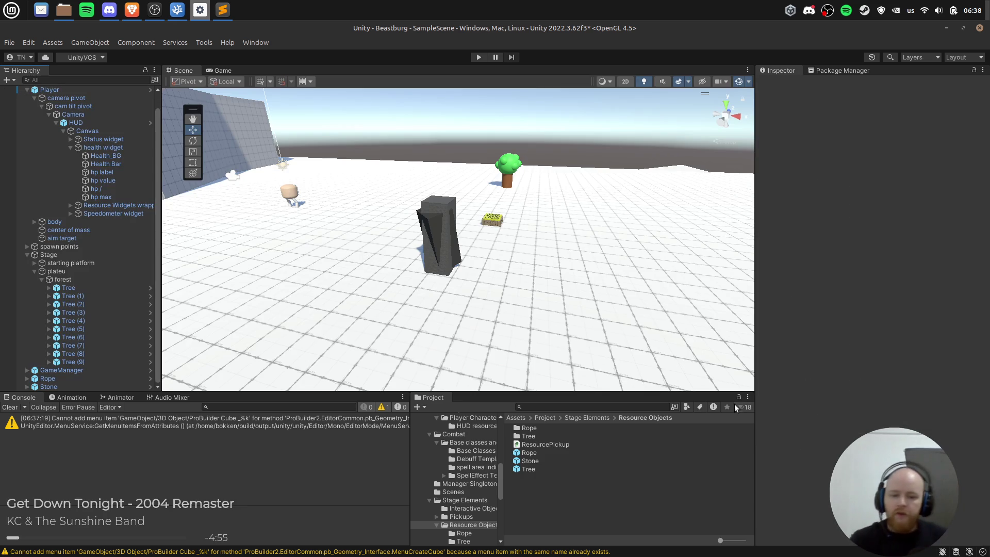
pyautogui.click(561, 444)
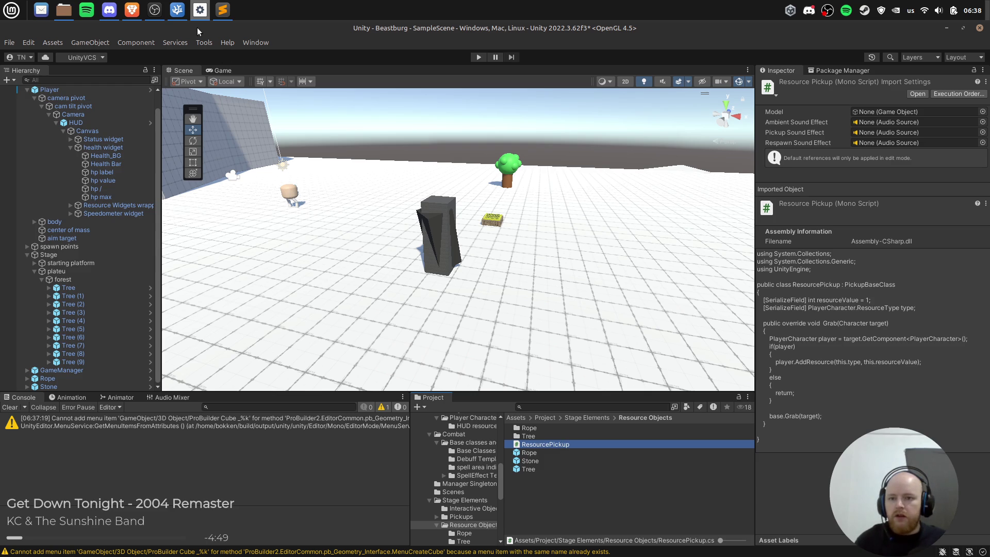
# - Close Character.cs and quit Sublime Text, bringing the Unity Editor back in front
pyautogui.click(223, 10)
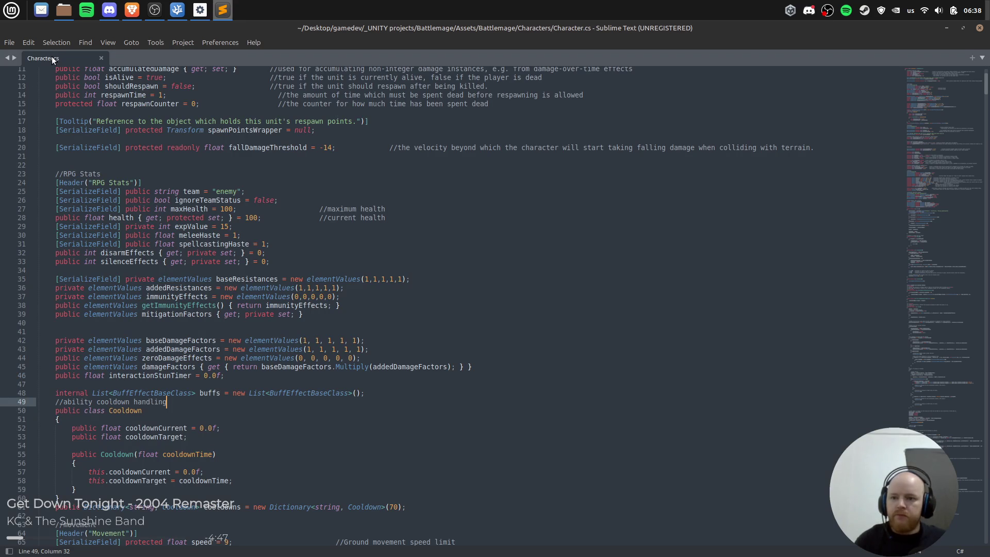
pyautogui.middleClick(53, 60)
pyautogui.click(980, 28)
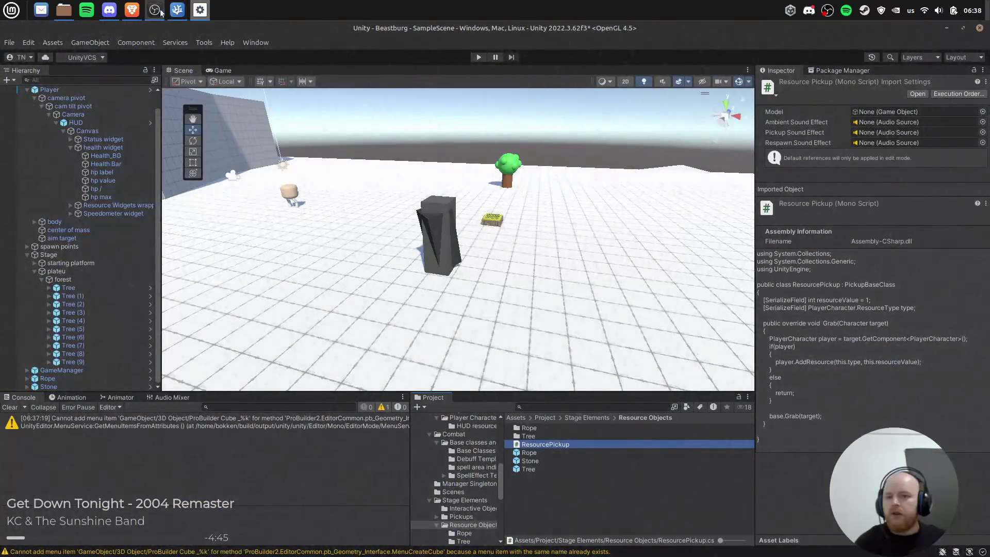
pyautogui.click(135, 10)
pyautogui.hotkey('alt', 'Tab')
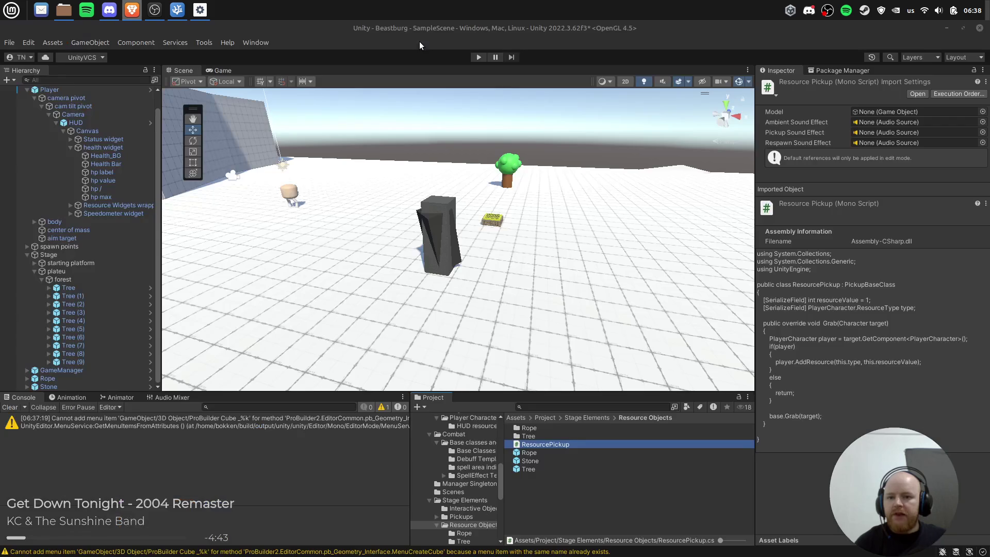
# - Comment out the model.transform.Rotate line in PickupBaseClass.cs, save it, and return to Unity
pyautogui.click(180, 11)
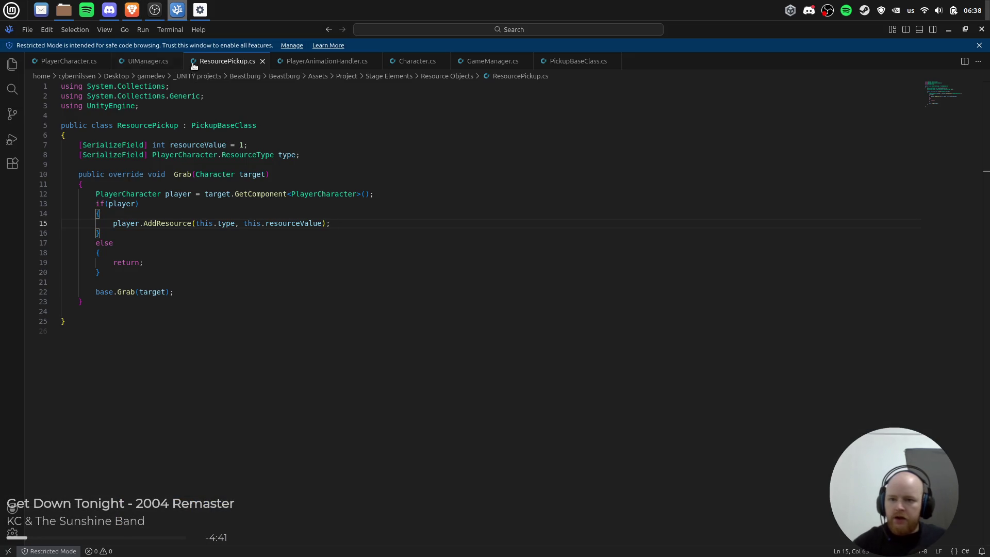
pyautogui.click(568, 65)
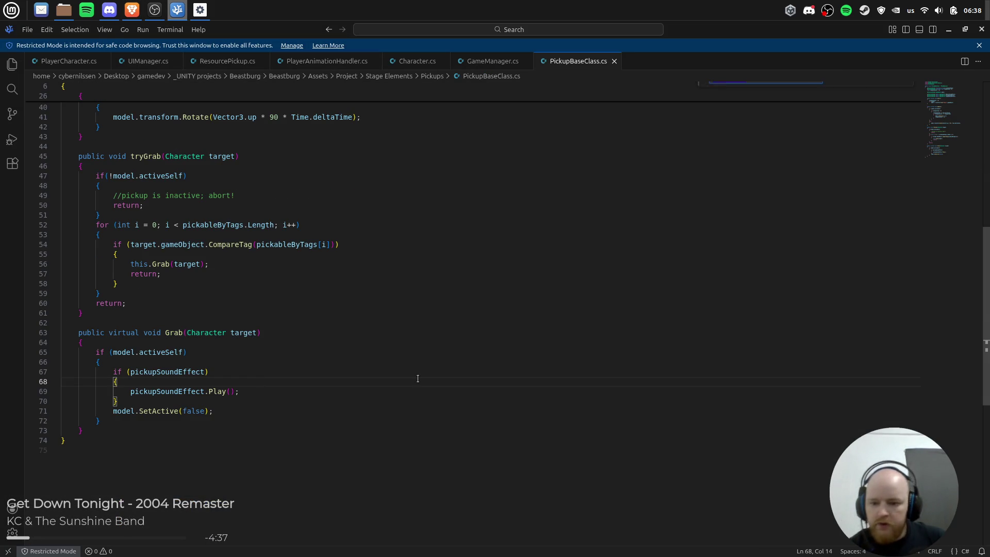
pyautogui.write('rotate')
pyautogui.press('Escape')
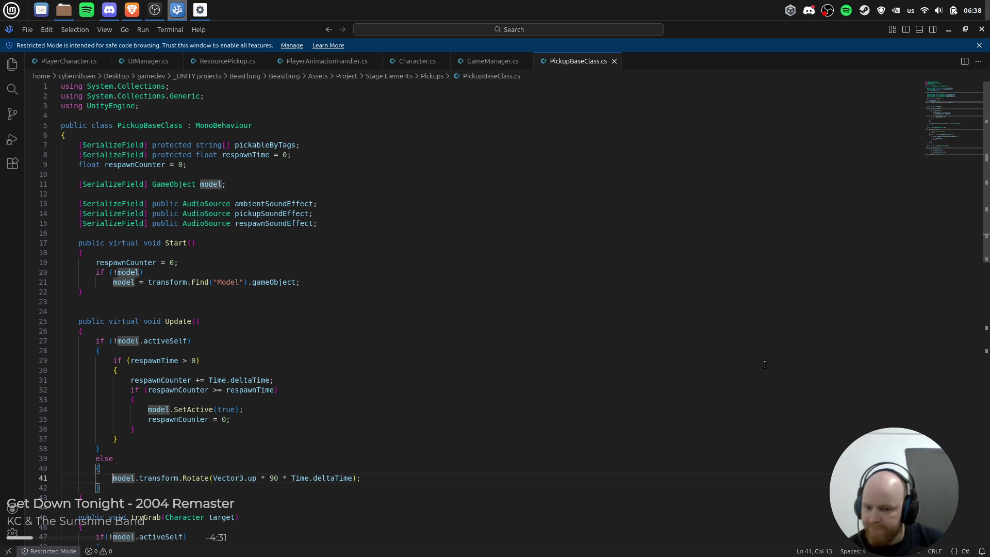
pyautogui.hotkey('ctrl', 's')
pyautogui.press('Down')
pyautogui.press('Down')
pyautogui.press('Home')
pyautogui.press('Home')
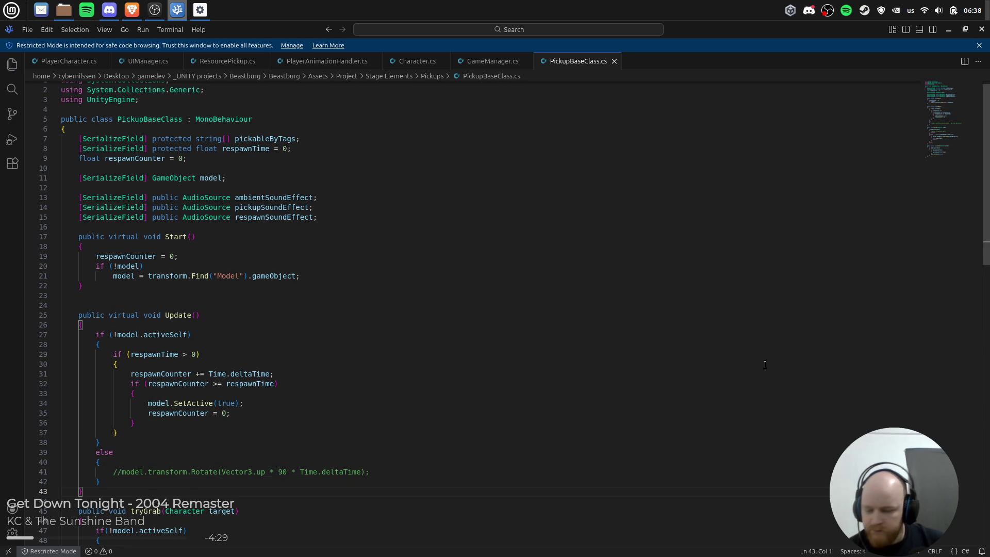
pyautogui.scroll(-5, 765, 365)
pyautogui.hotkey('alt', 'Tab')
pyautogui.hotkey('alt', 'Tab')
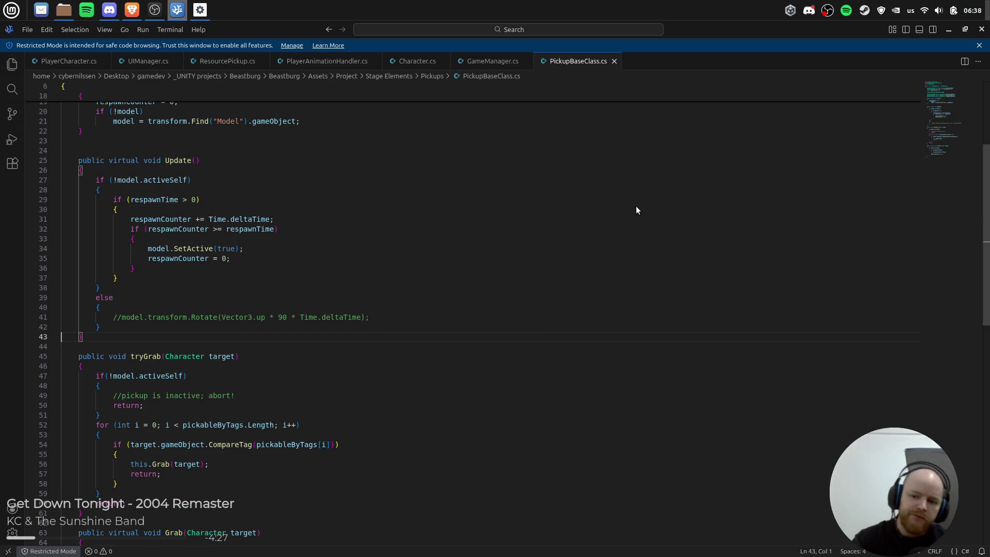
pyautogui.hotkey('alt', 'Tab')
pyautogui.press('Tab')
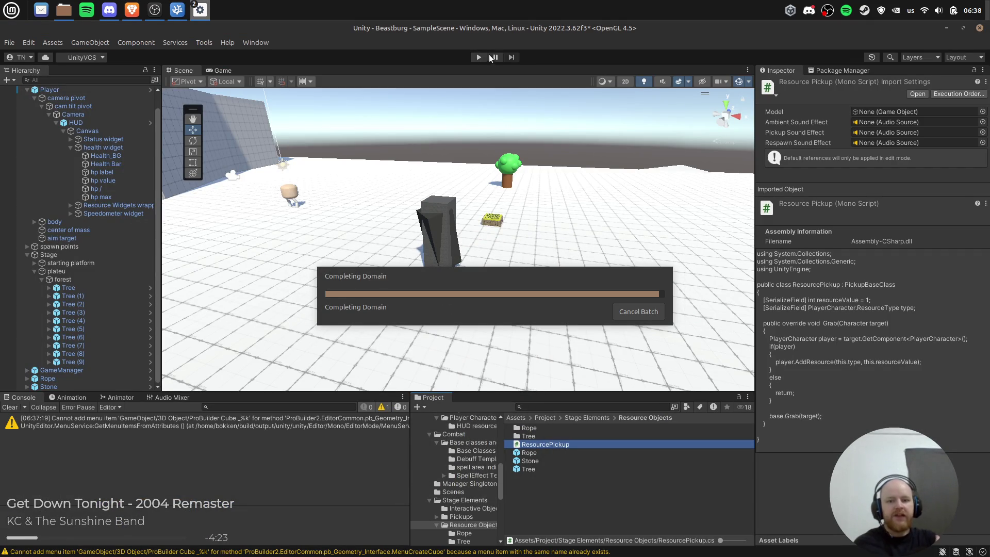
# - Play the level, walking the player into the stone and rope pickups until wood reaches 10, then stop
pyautogui.click(480, 59)
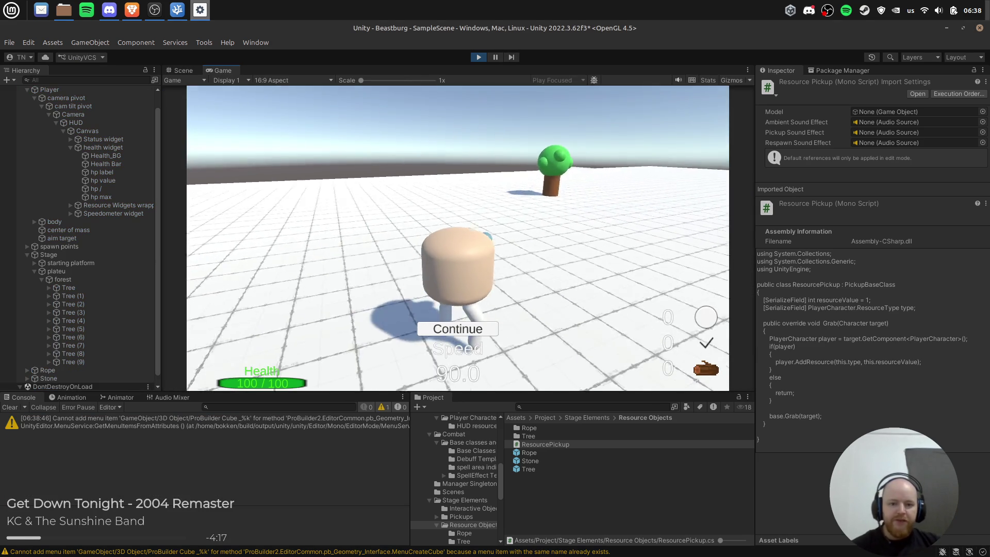
pyautogui.press('w')
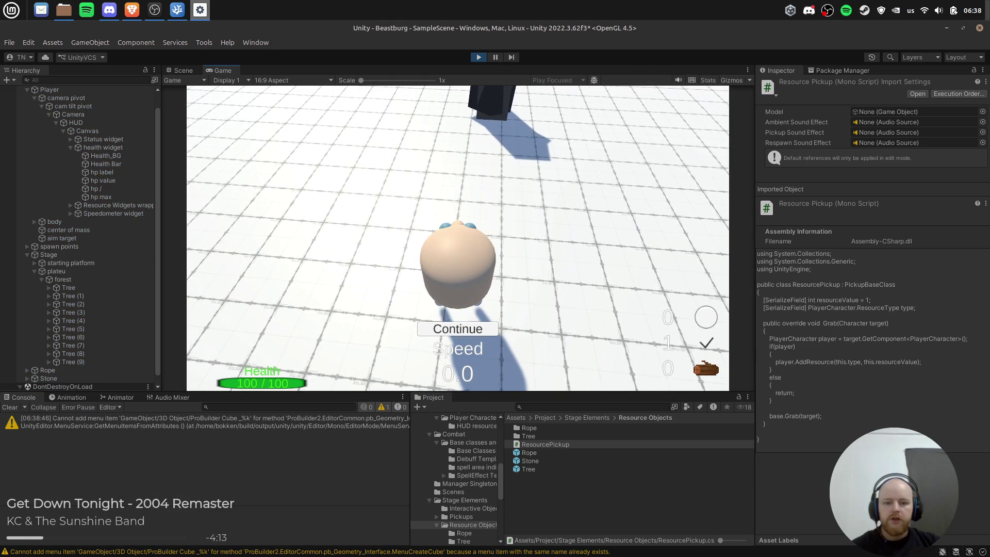
pyautogui.press('w')
pyautogui.press('w')
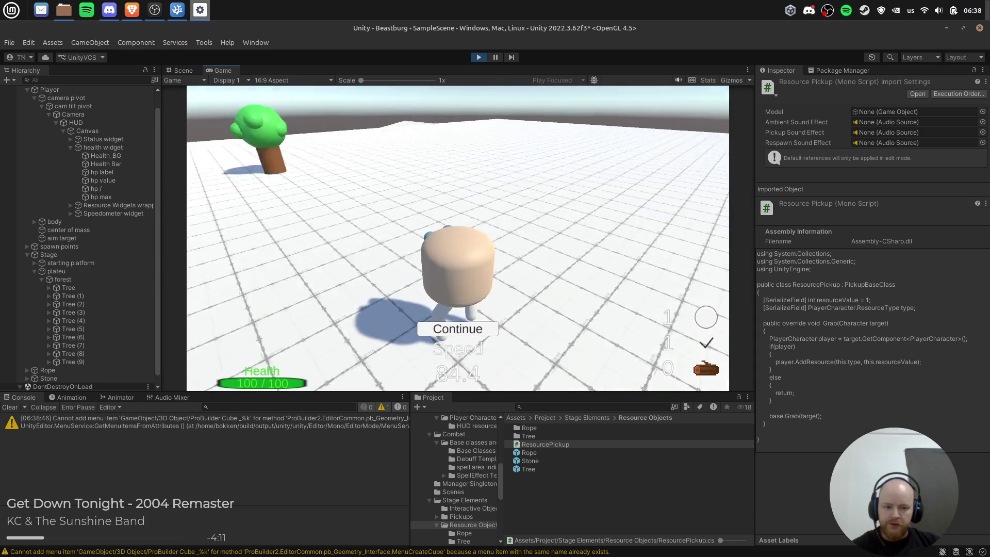
pyautogui.press('w')
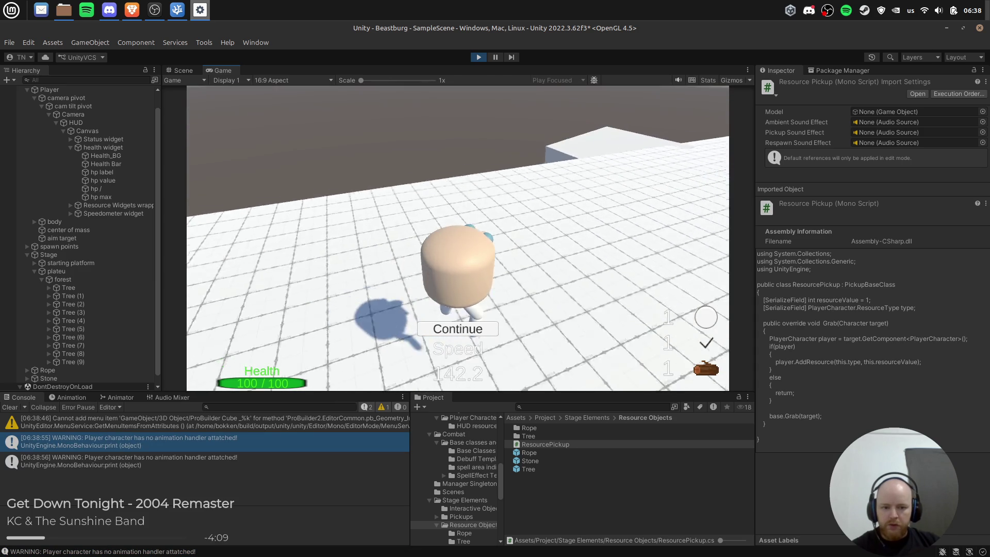
pyautogui.press('s')
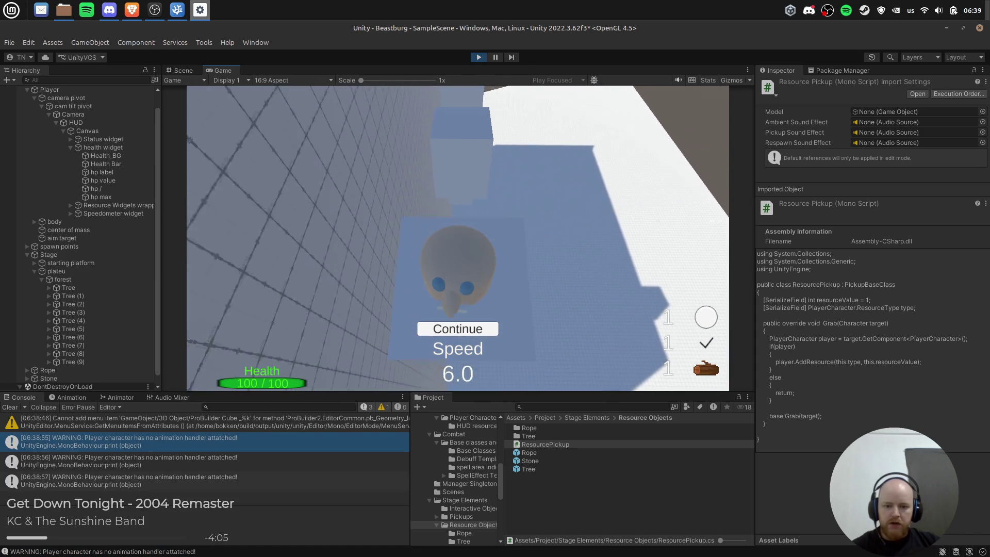
pyautogui.press('w')
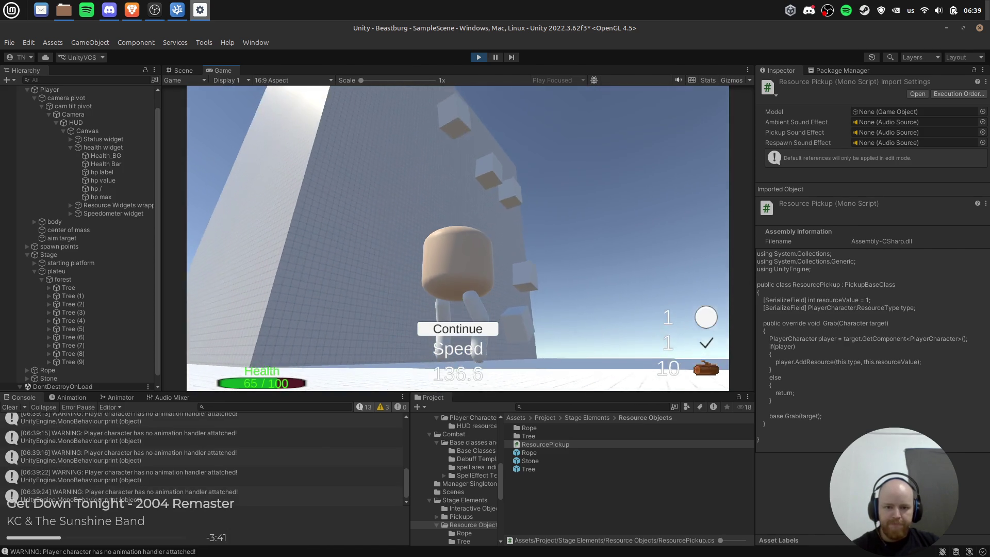
pyautogui.click(479, 57)
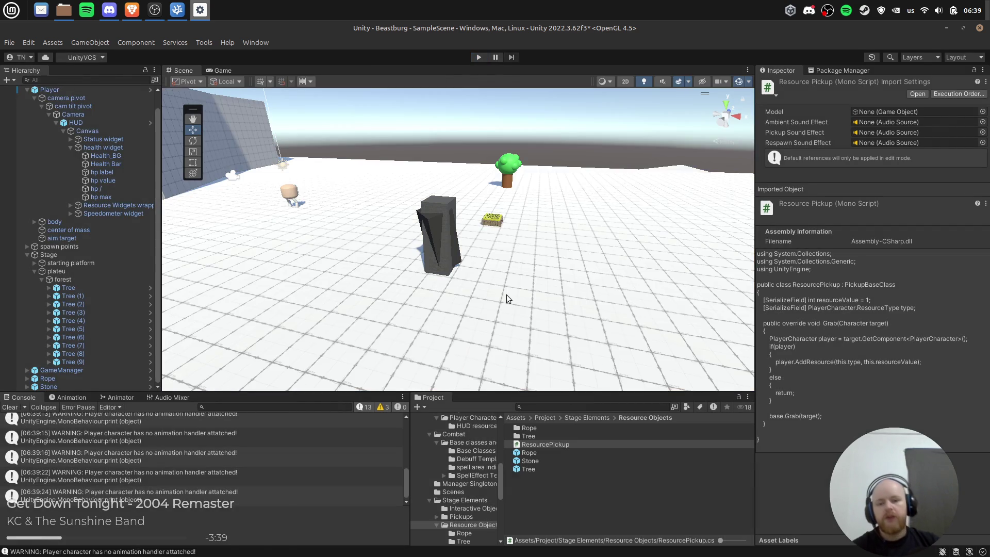
pyautogui.hotkey('alt', 'Tab')
pyautogui.hotkey('alt', 'Tab')
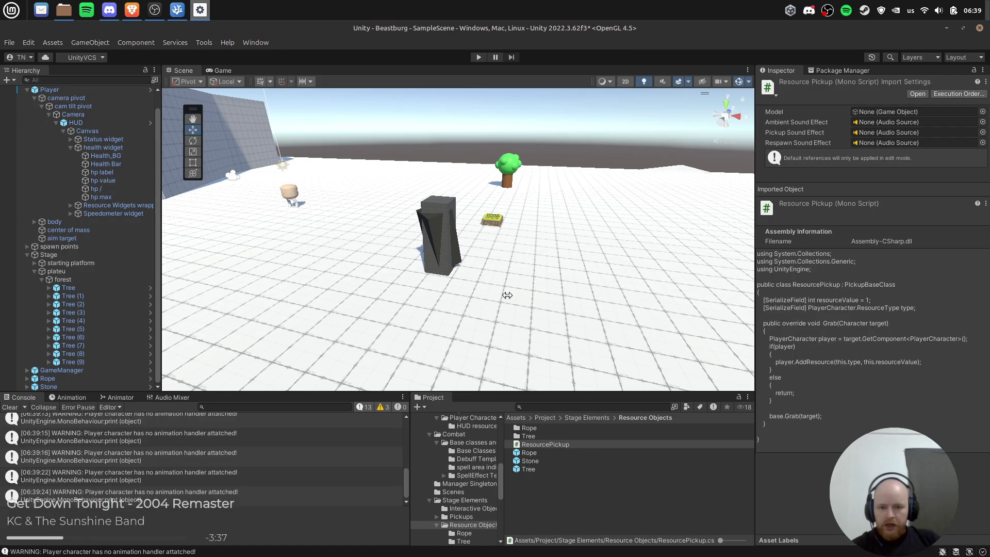